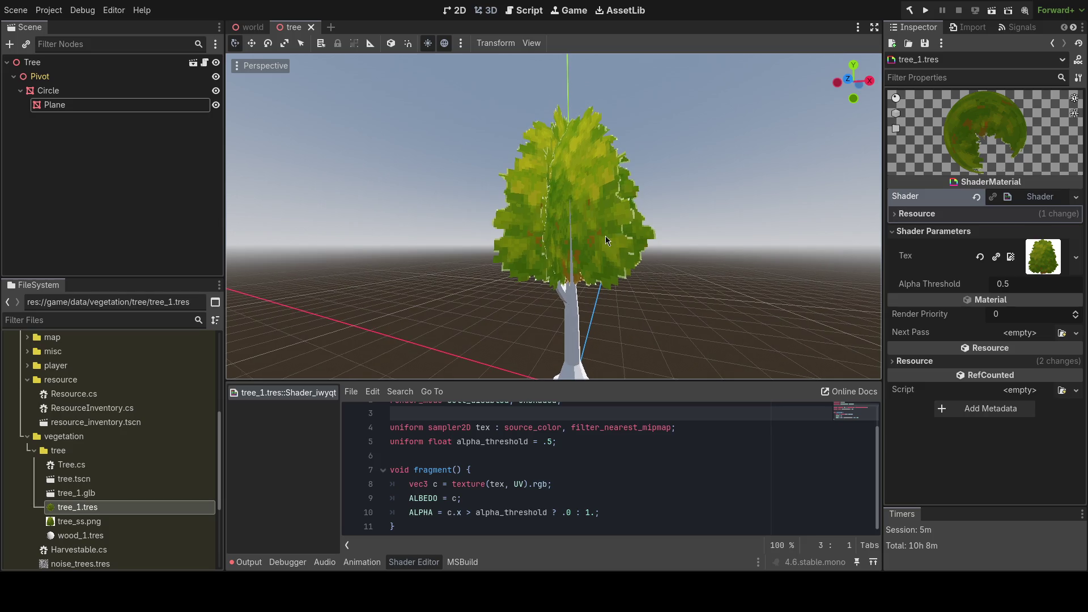
- Delete cull_disabled from the shader's render_mode line and save to preview the change
scroll(553, 448, up, 1)
drag(509, 429, 443, 428)
key(BackSpace)
key(BackSpace)
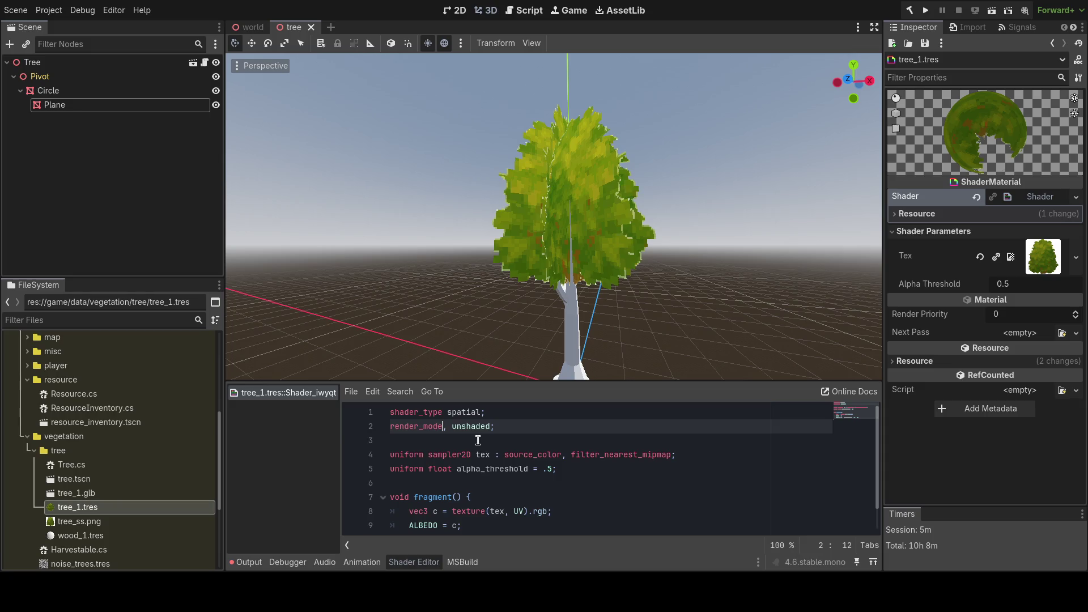
key(BackSpace)
key(ctrl+s)
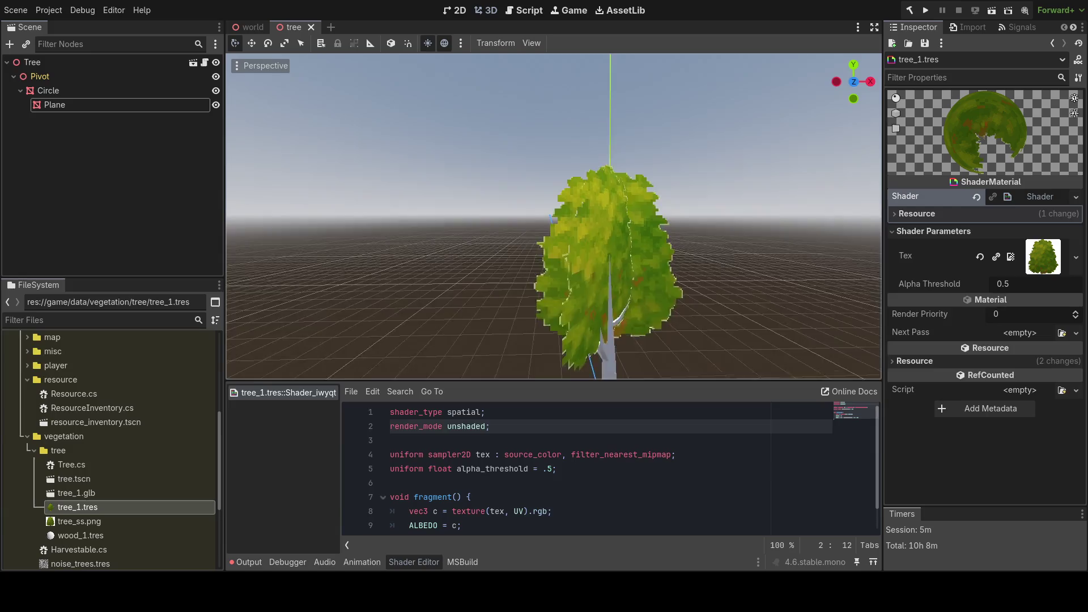
- Restore cull_disabled and append depth_prepass_alpha to render_mode via autocomplete
key(ctrl+z)
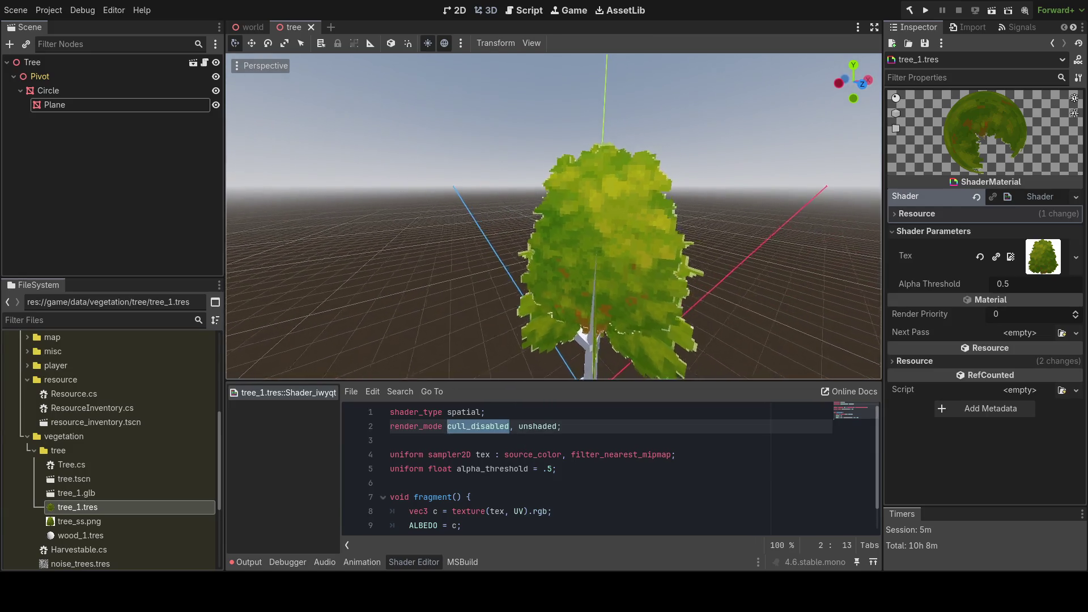
click(564, 426)
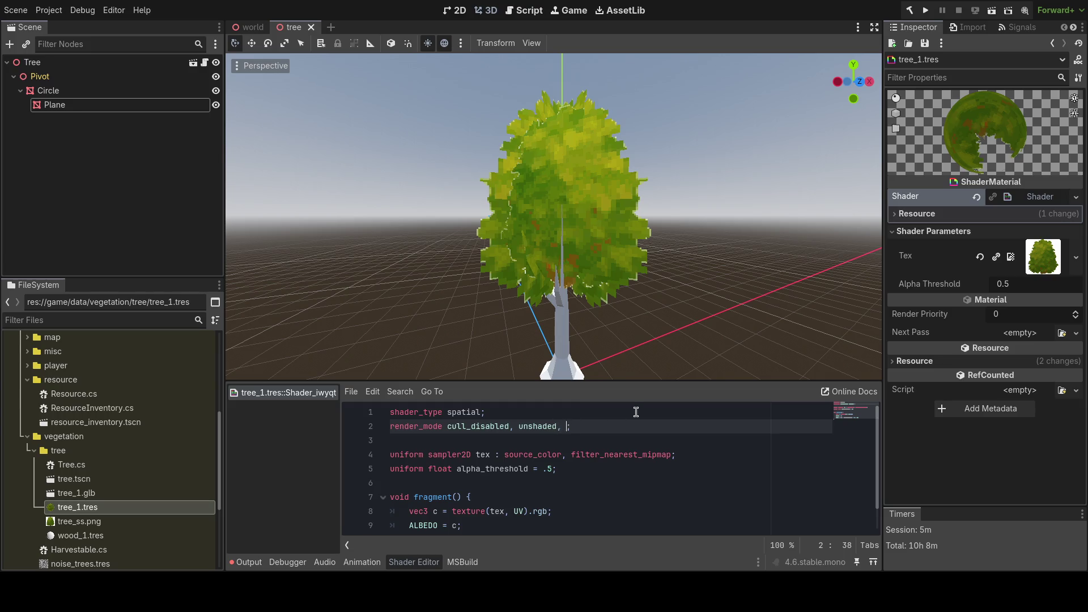
text(dep)
key(Return)
drag(678, 318, 544, 315)
- Nudge the leaf material's Alpha Threshold slider to test a new value
scroll(567, 470, down, 1)
mouse_move(1004, 286)
mouse_down()
mouse_move(1038, 286)
mouse_move(1020, 286)
mouse_up()
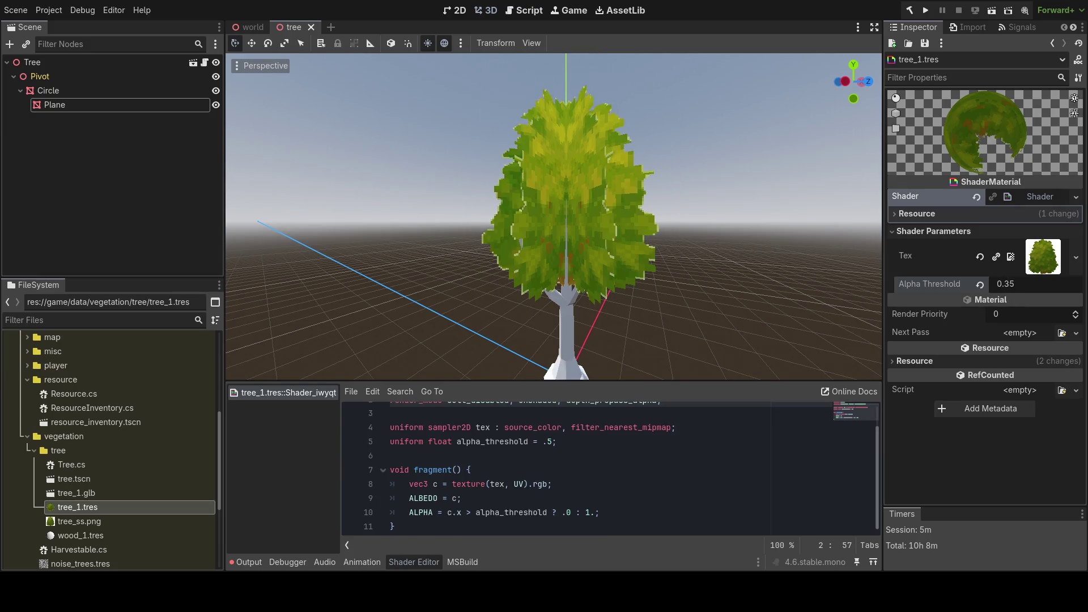
scroll(555, 217, down, 3)
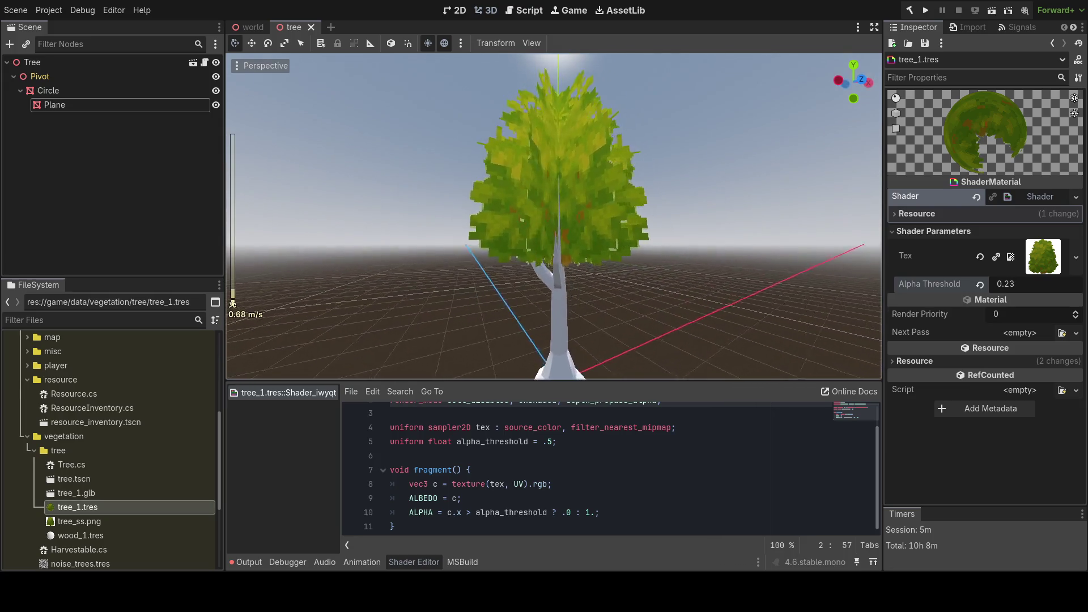
- Fly the camera into, around and below the tree to inspect the canopy
key(w)
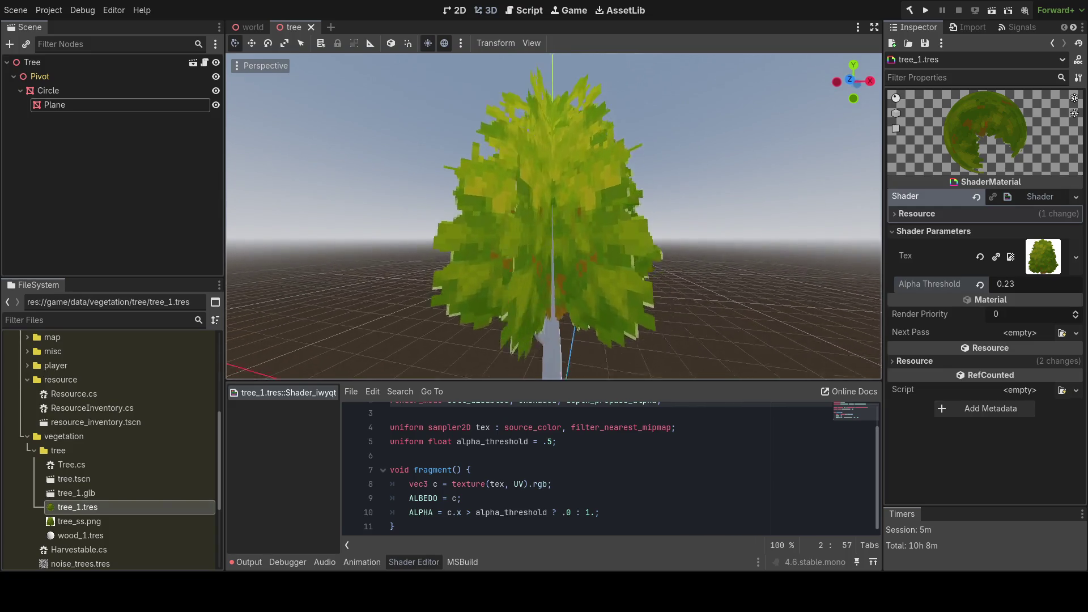
key(w)
key(s)
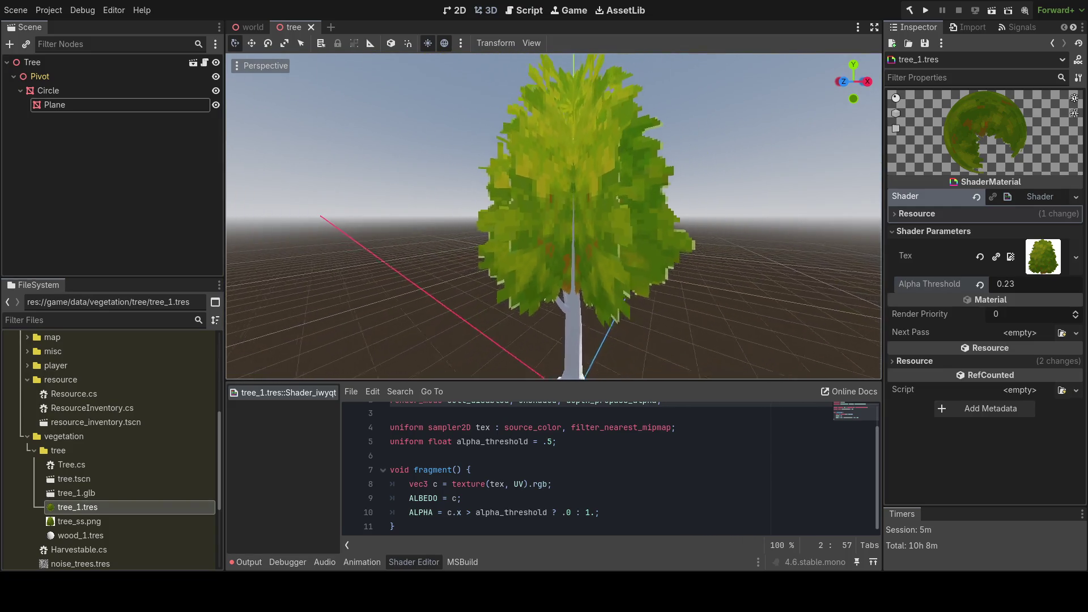
key(a)
key(q)
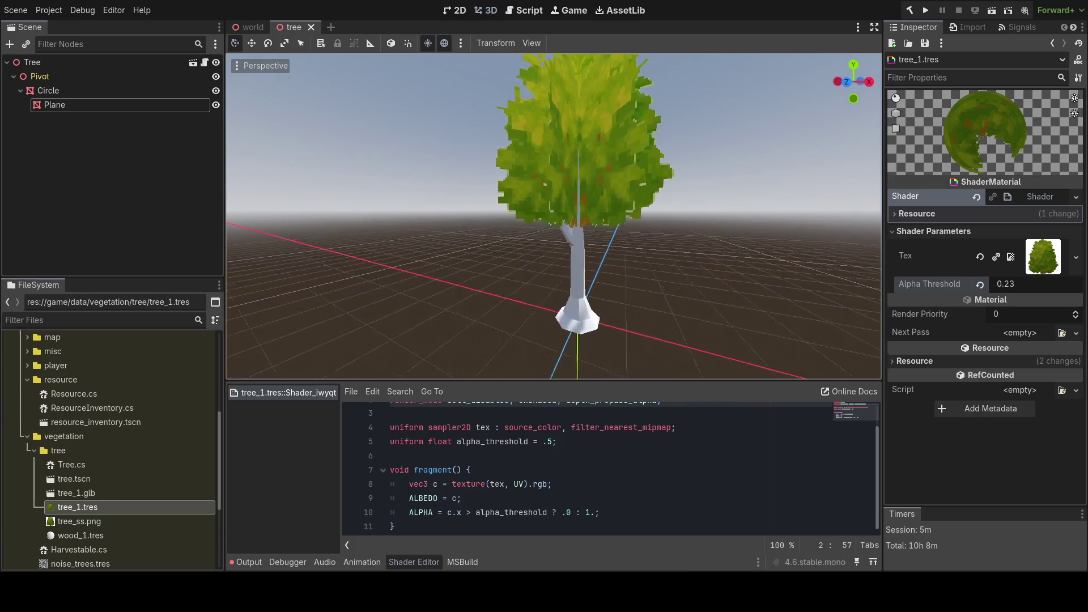
key(s)
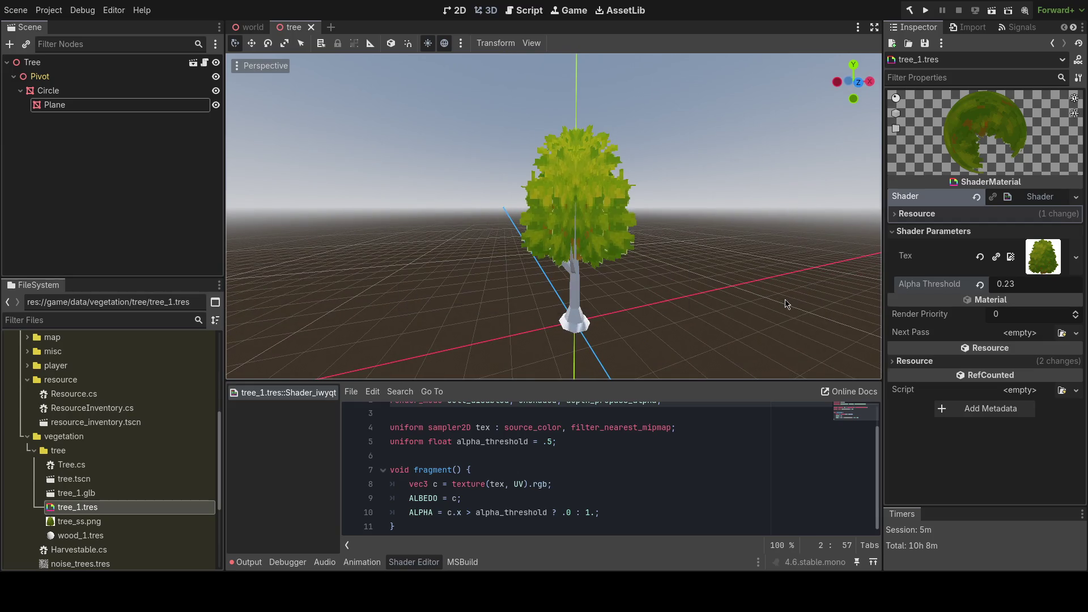
- Raise the Alpha Threshold to 0.98 and save the scene
drag(1006, 285, 1061, 284)
key(ctrl+s)
click(456, 498)
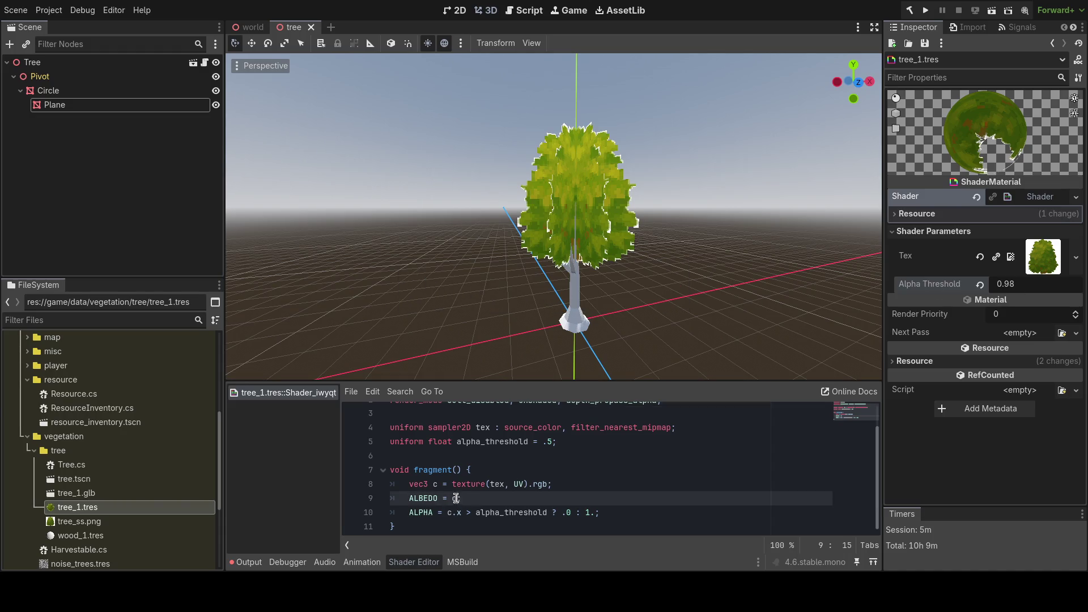
text(.)
- Change the leaf shader's ALBEDO line to vec3(.0) so the leaves output black
key(BackSpace)
key(BackSpace)
text(vec3(.)
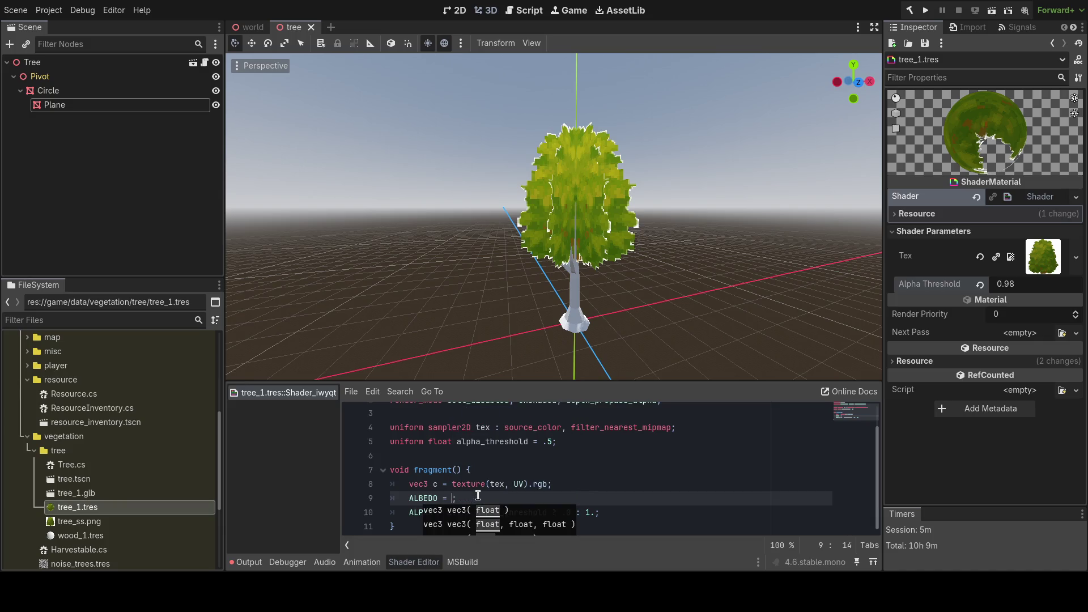
text(0)
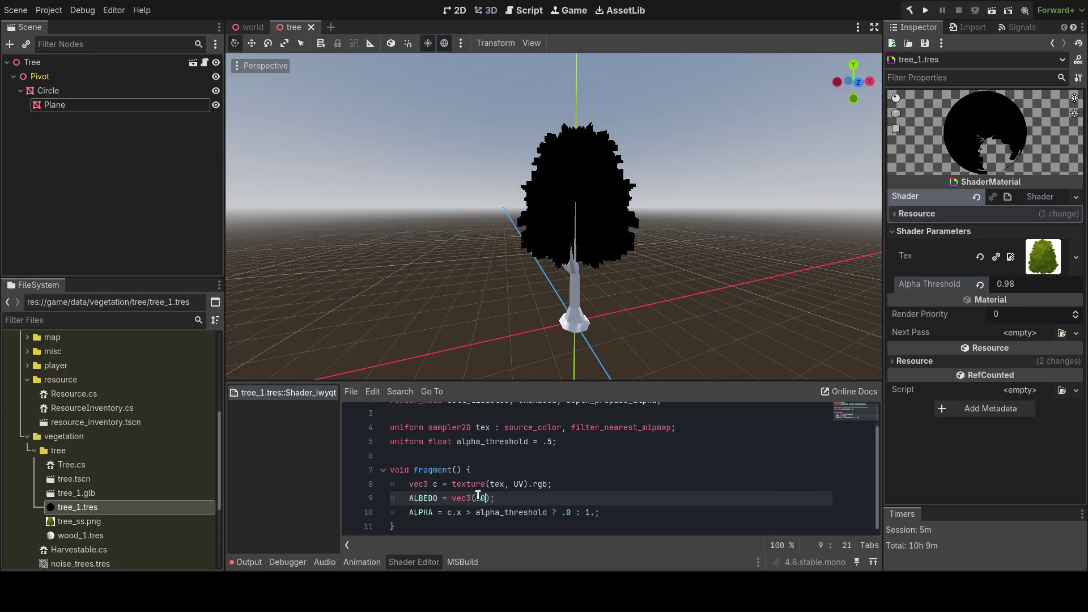
key(Down)
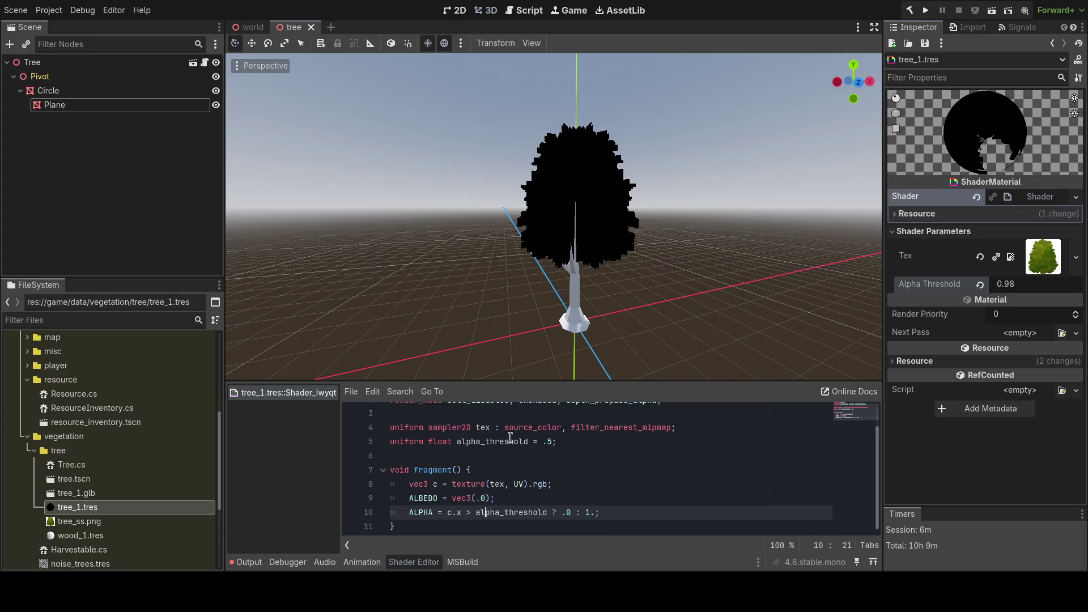
scroll(148, 479, down, 2)
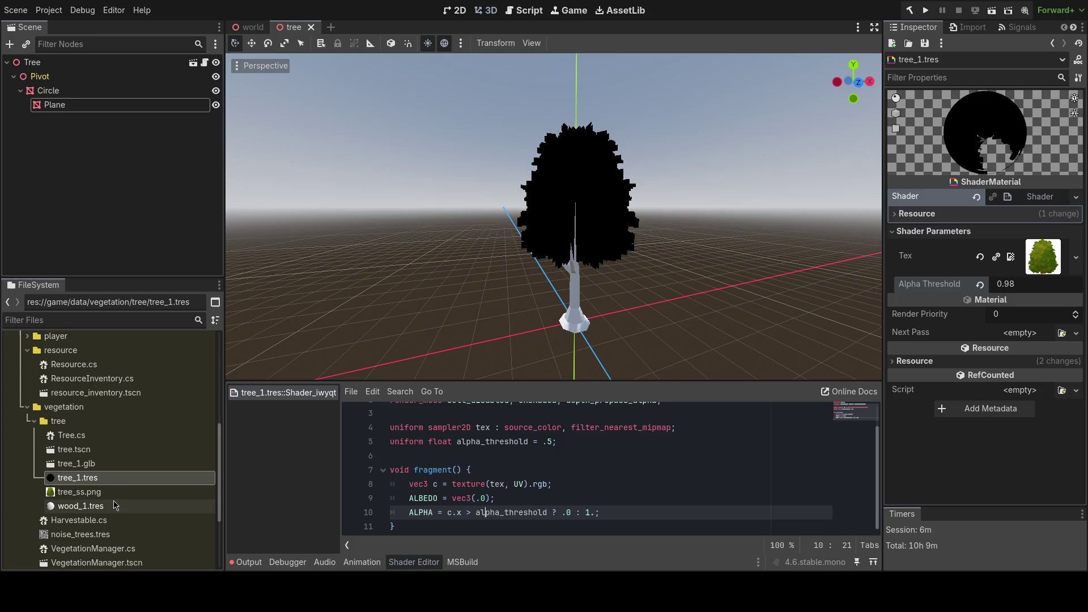
- In wood_1.tres, revert Cull Mode to Back and keep transparency disabled
click(81, 506)
click(923, 195)
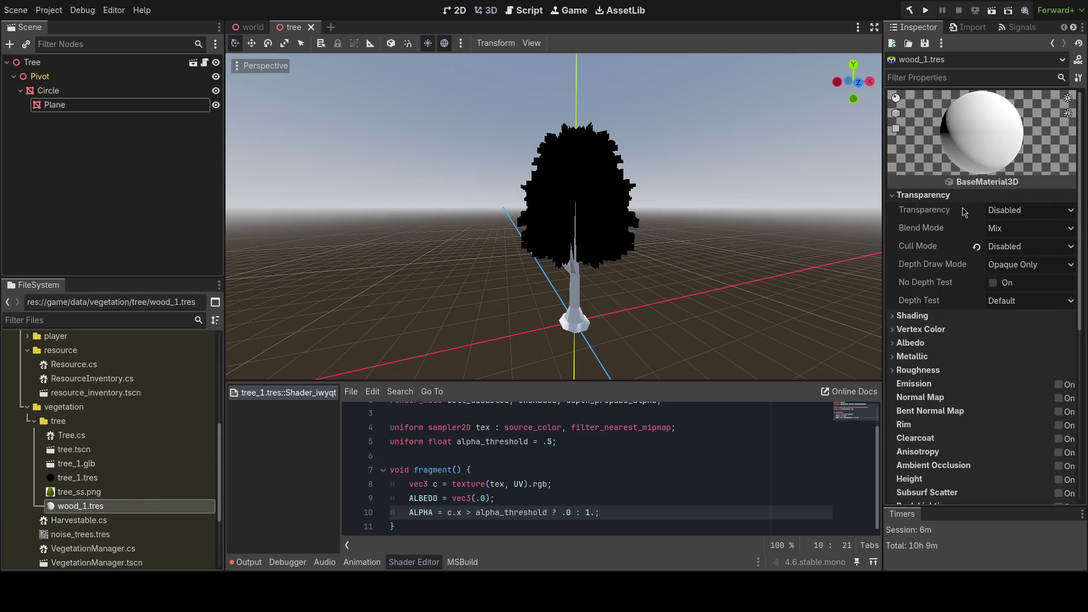
click(977, 247)
click(1014, 211)
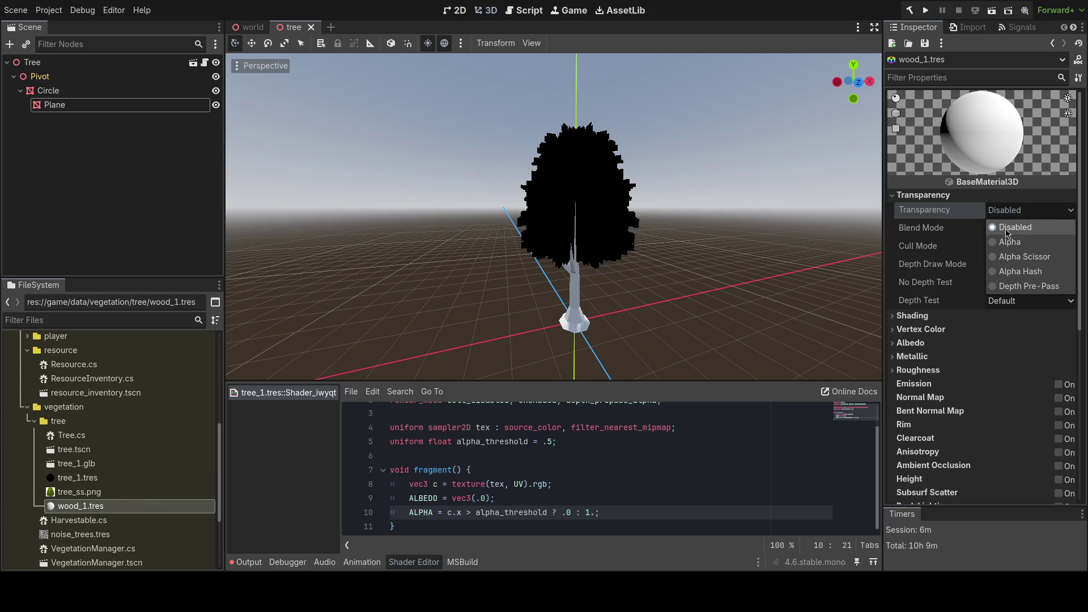
click(1014, 214)
click(935, 314)
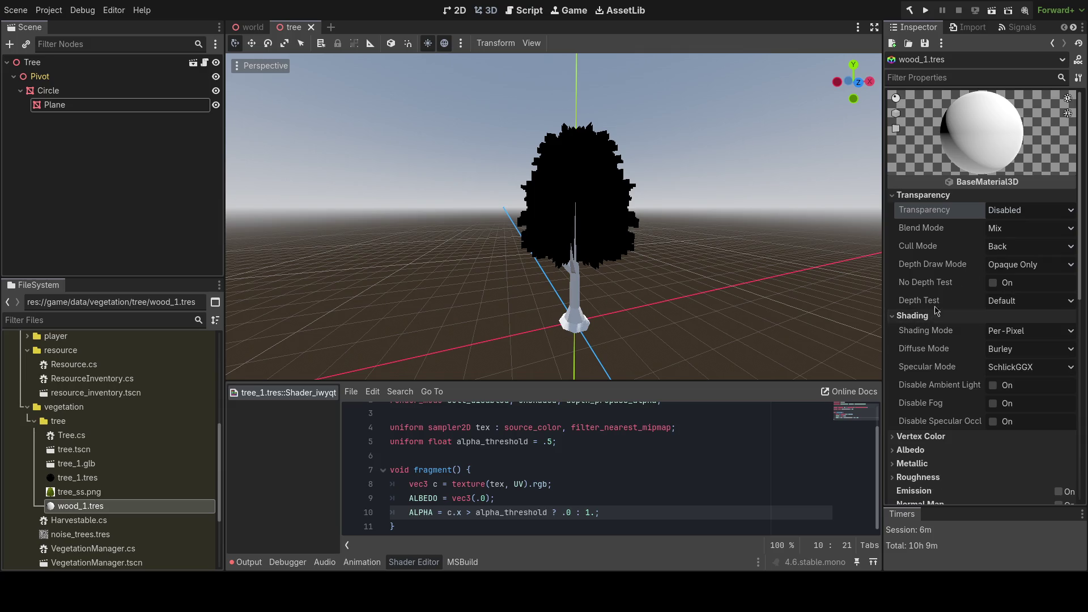
- Make the wood_1 material Unshaded with a black Albedo Color
click(936, 197)
click(998, 229)
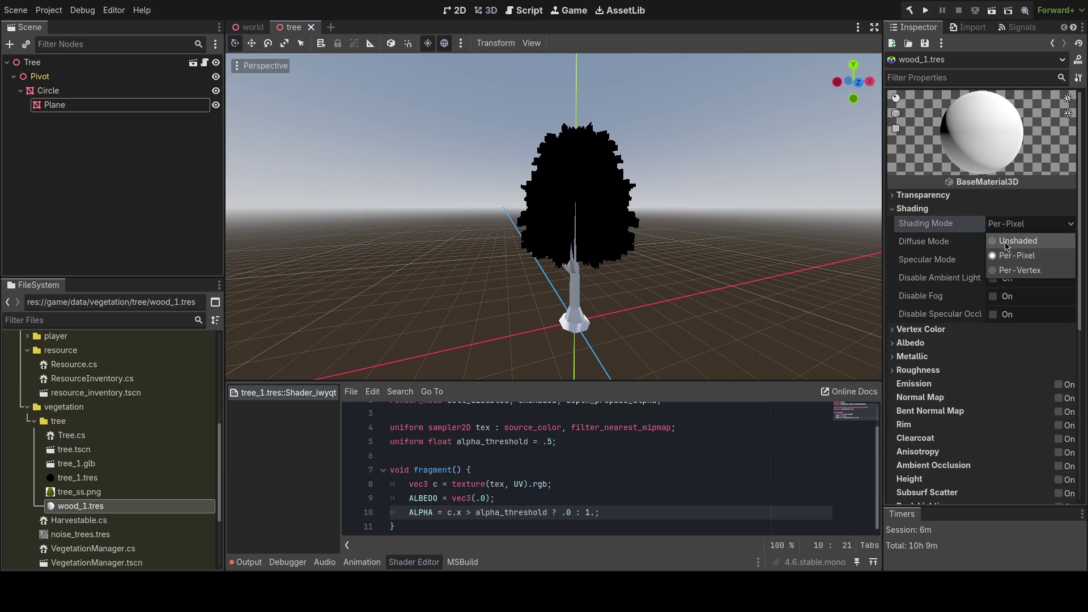
click(1007, 241)
click(929, 210)
click(913, 235)
click(1020, 255)
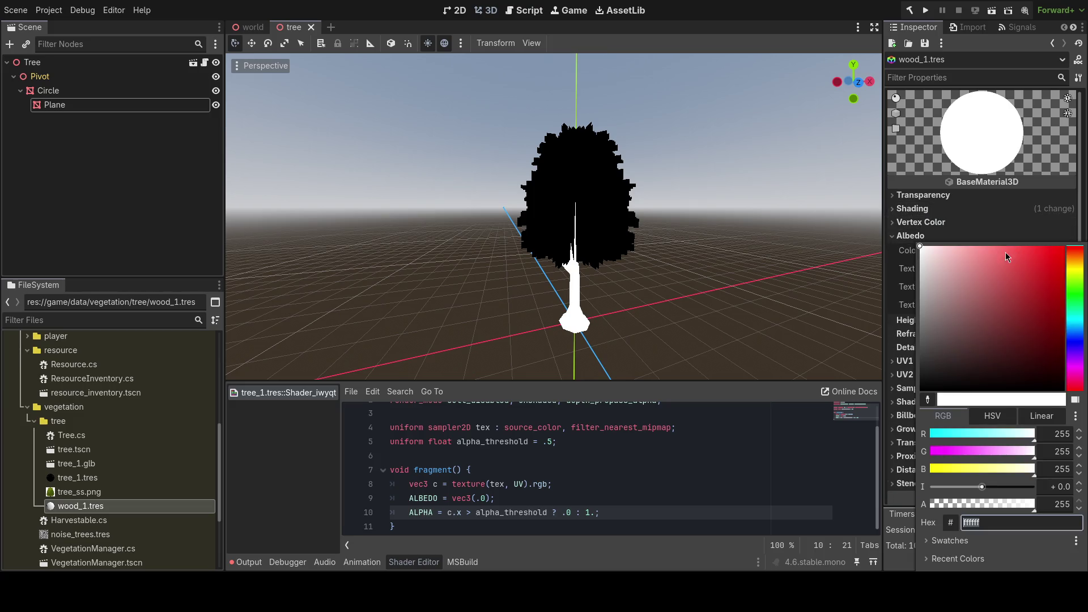
drag(967, 291, 902, 480)
click(729, 360)
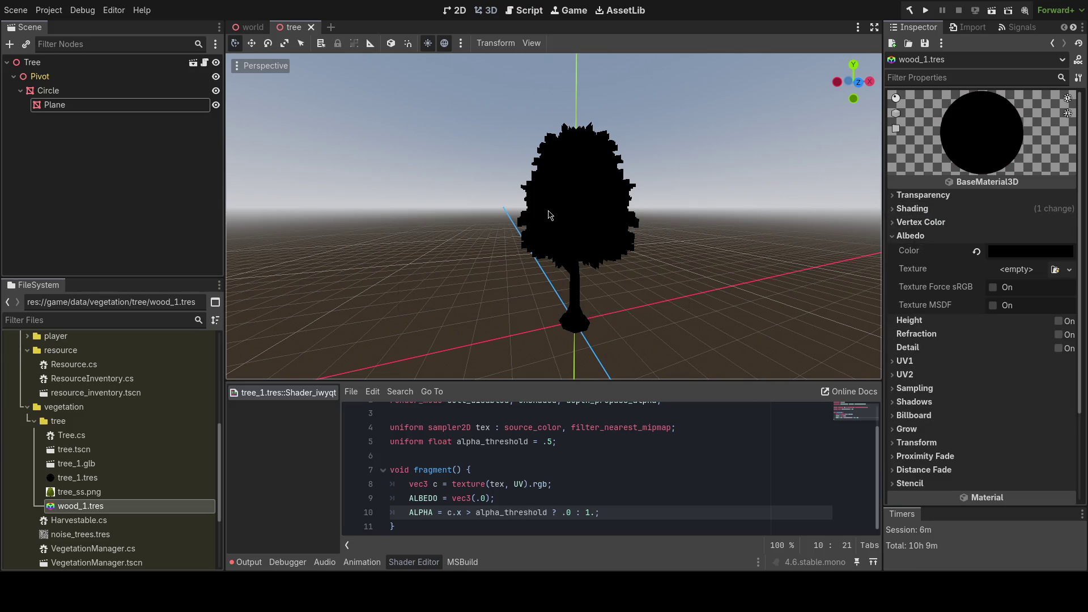
click(327, 161)
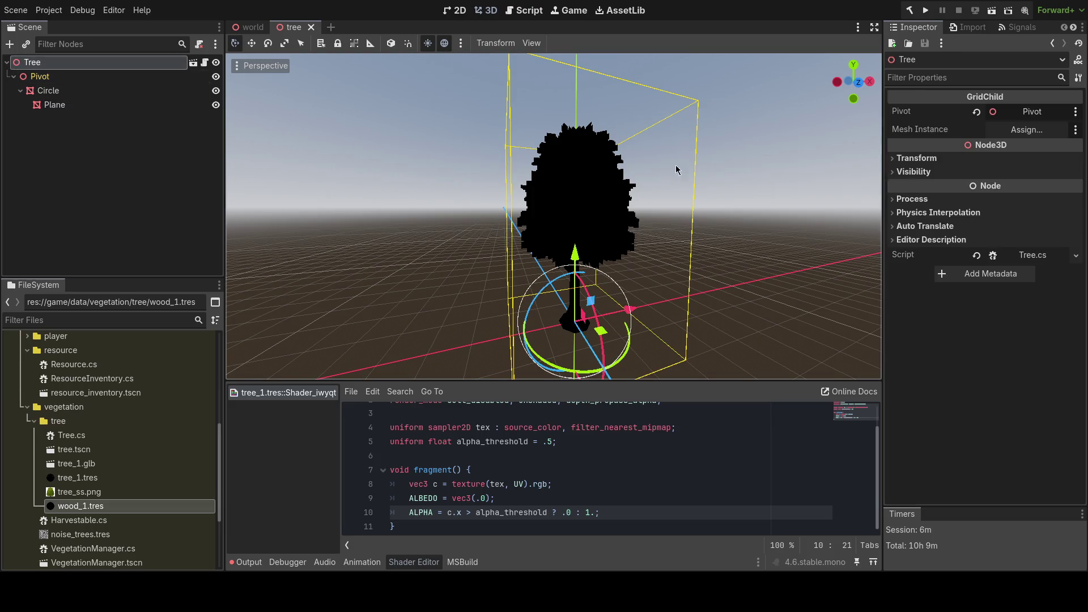
- Assign the Circle node as the Tree's Mesh Instance
click(1023, 130)
click(493, 160)
click(501, 472)
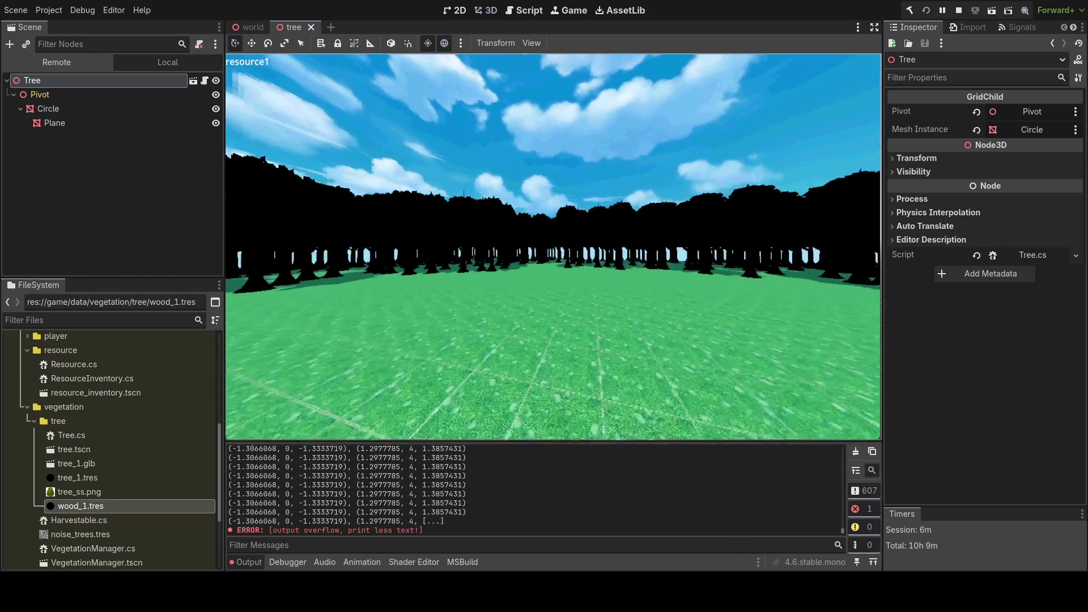
- Walk forward through the forest in the running game, stop it, and switch to Rider
key(w)
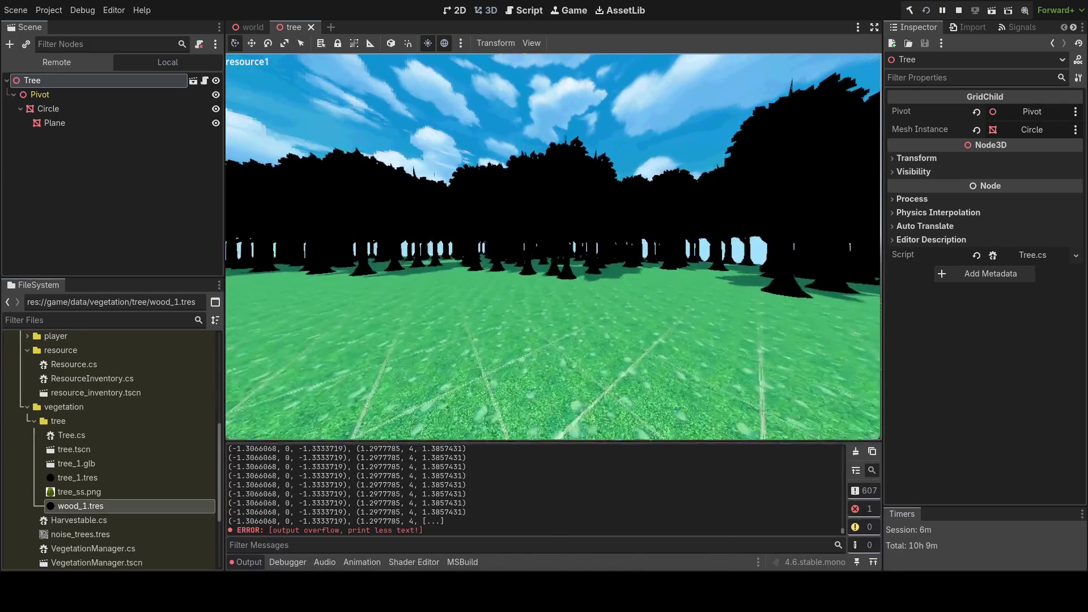
key(w)
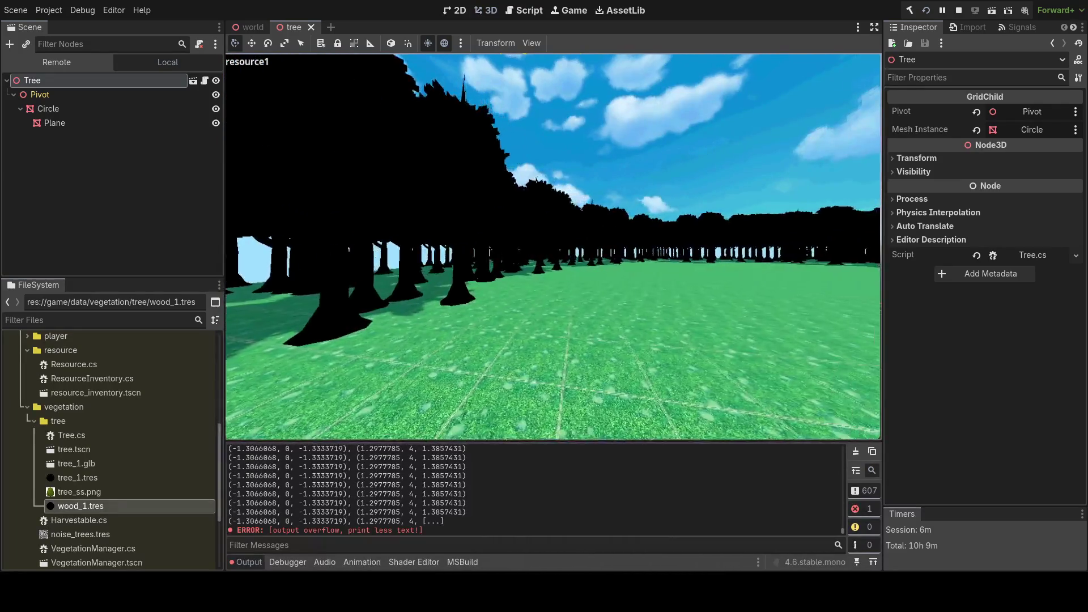
key(w)
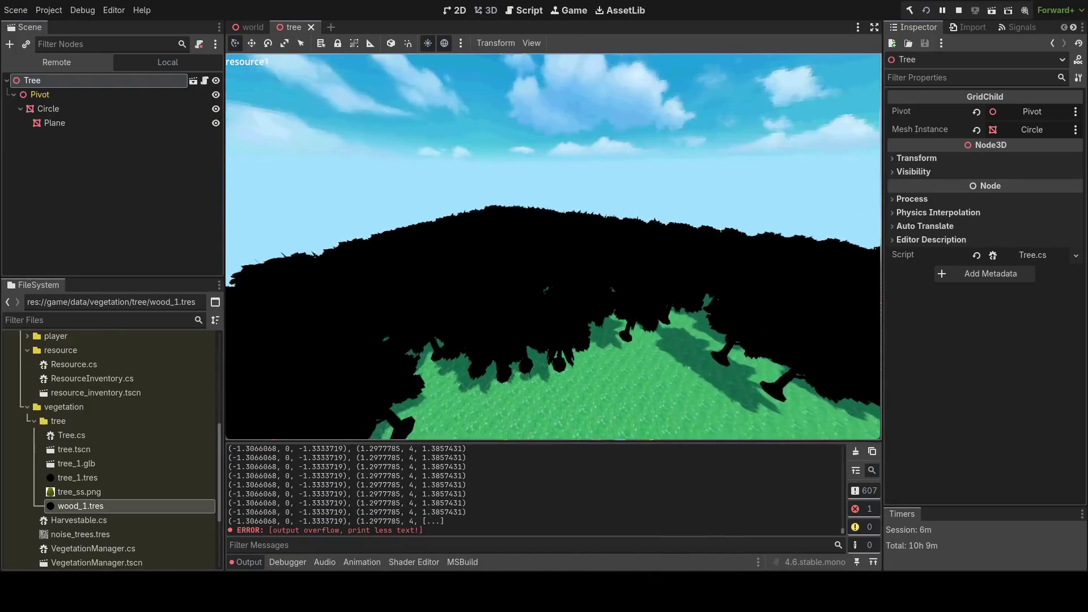
key(w)
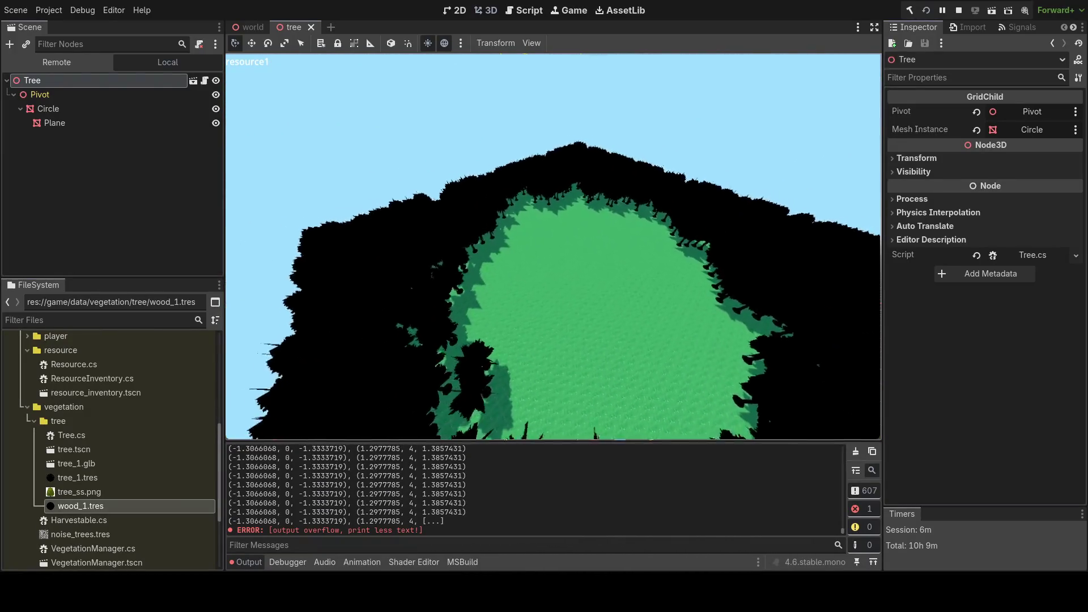
key(F8)
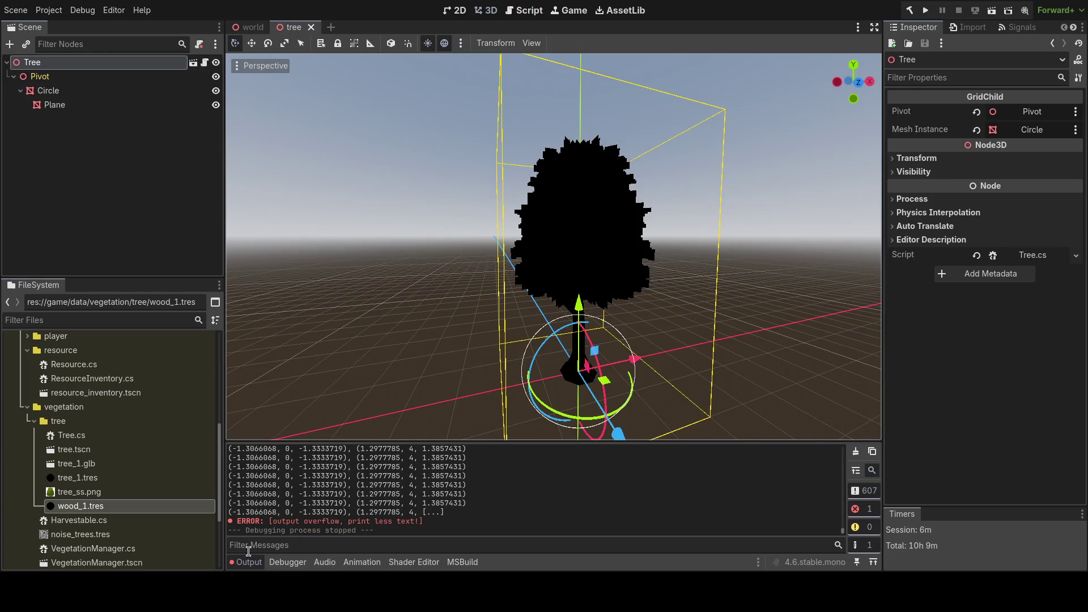
key(alt+Tab)
key(alt+Tab)
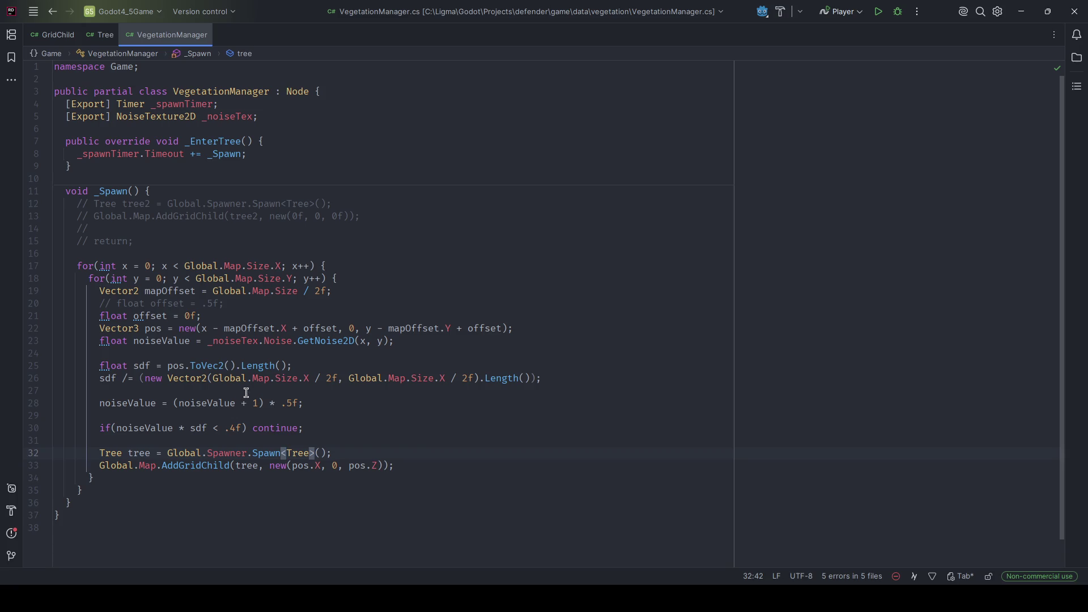
- Change the .4f noise cutoff on line 30 to .3f and rerun the game from Godot
drag(229, 429, 237, 429)
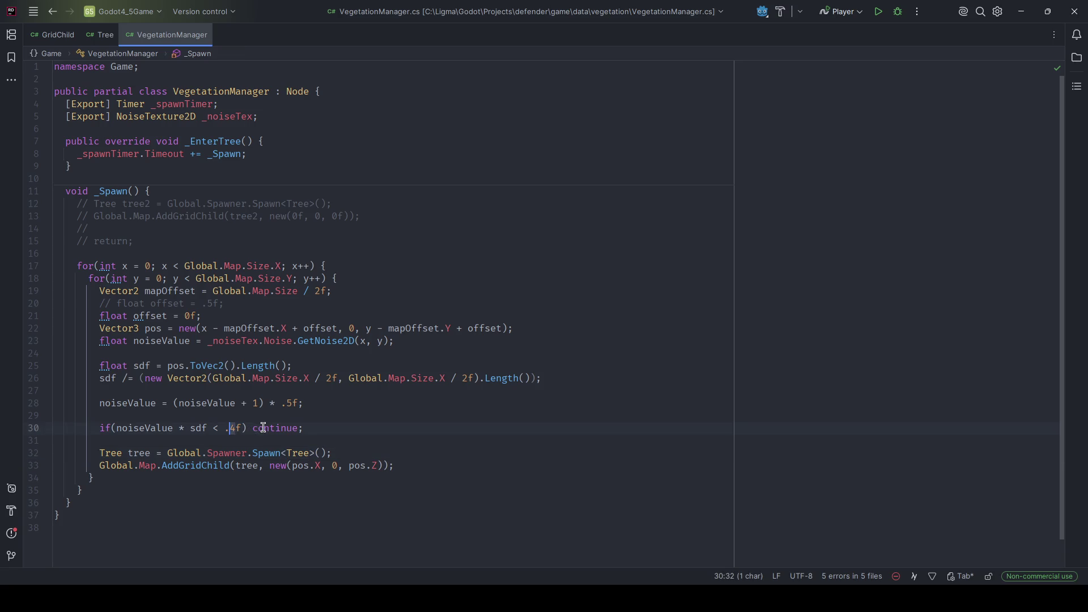
text(3)
key(alt+Tab)
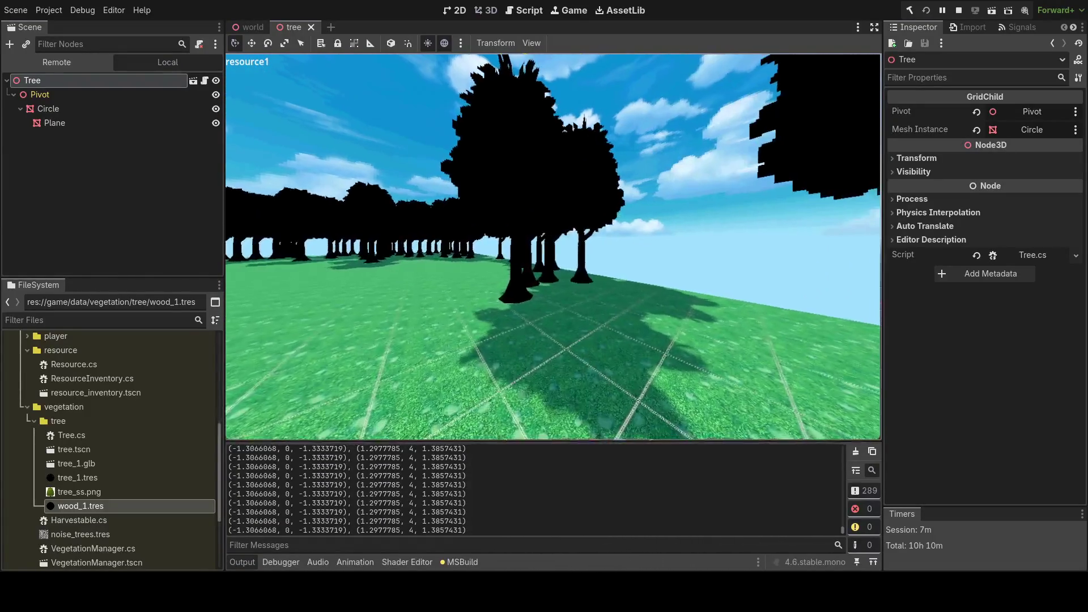
- Stop the game and inspect the tree's selection box in front and perspective views
key(F8)
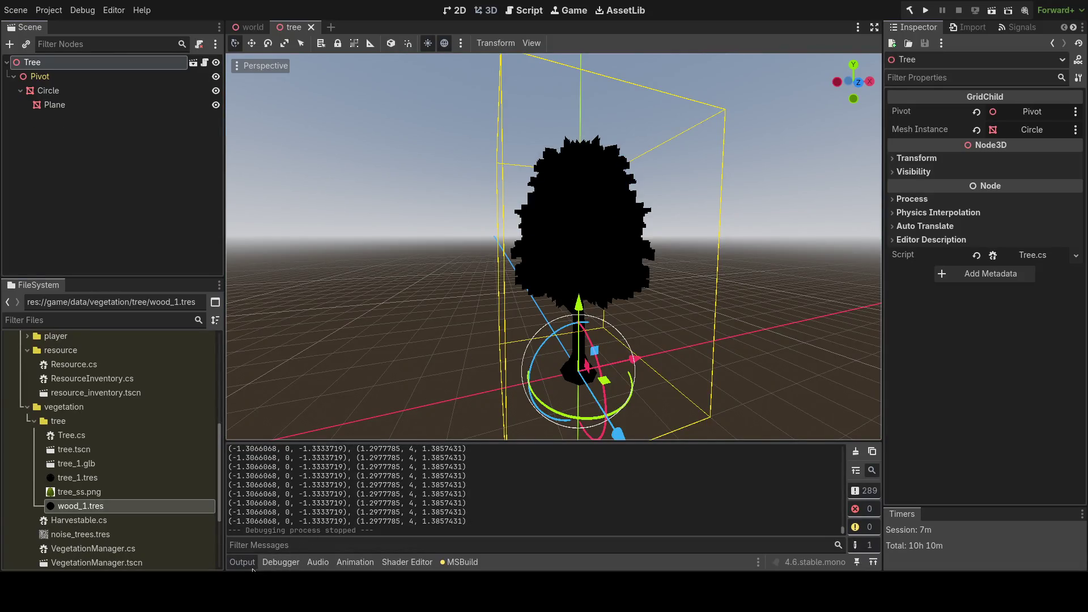
click(858, 82)
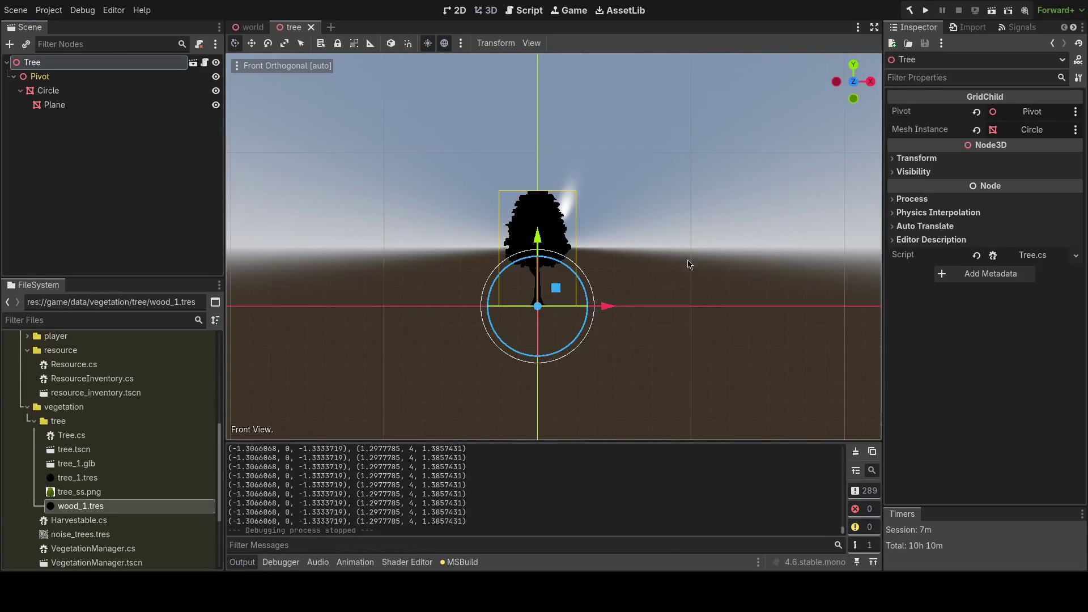
scroll(557, 328, up, 3)
key(KP_5)
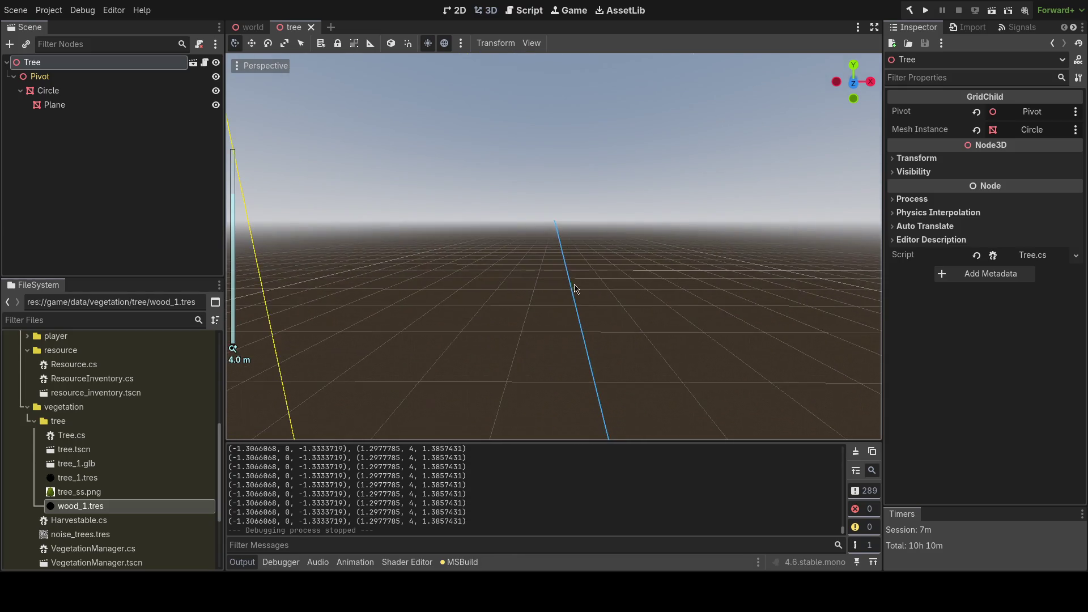
scroll(566, 287, down, 4)
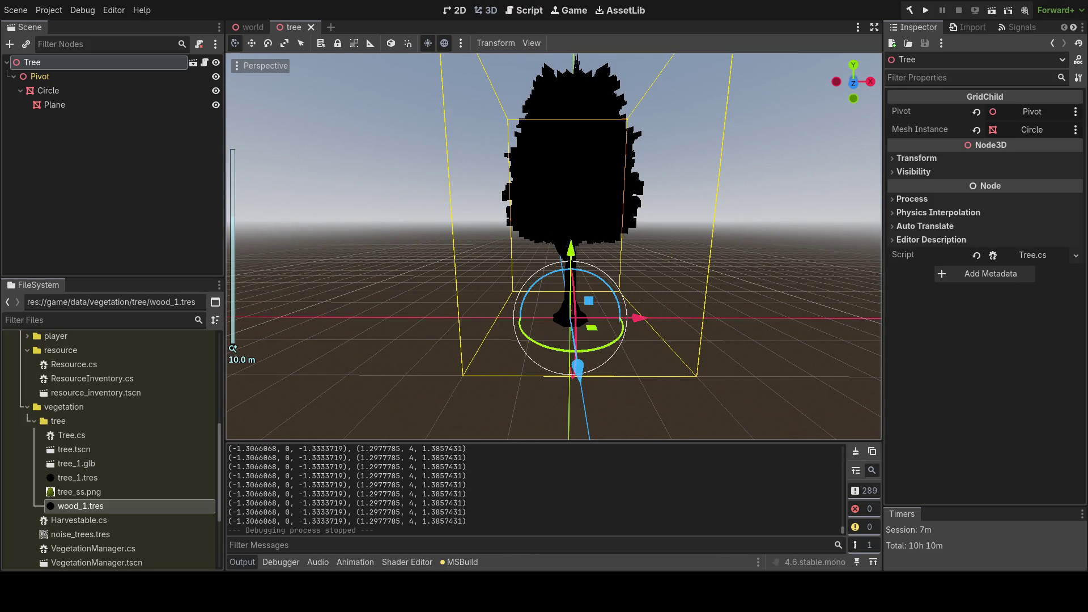
key(alt+Tab)
- Select a corner vertex of the leaf Plane in Edit Mode and check its Dimensions in the N panel
key(n)
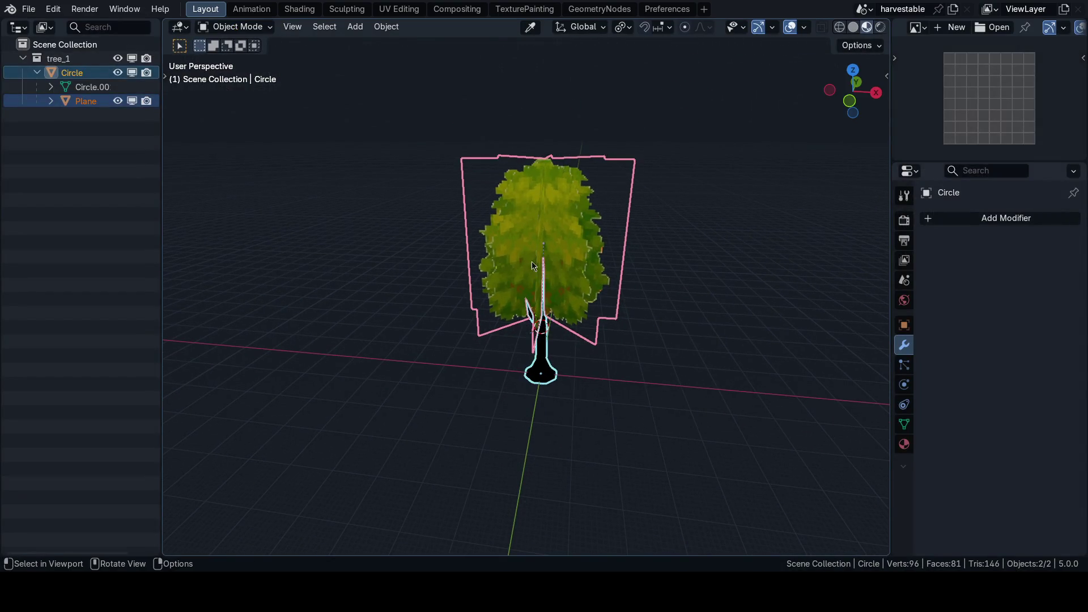
click(524, 265)
key(n)
key(Tab)
click(420, 225)
key(grave)
click(485, 127)
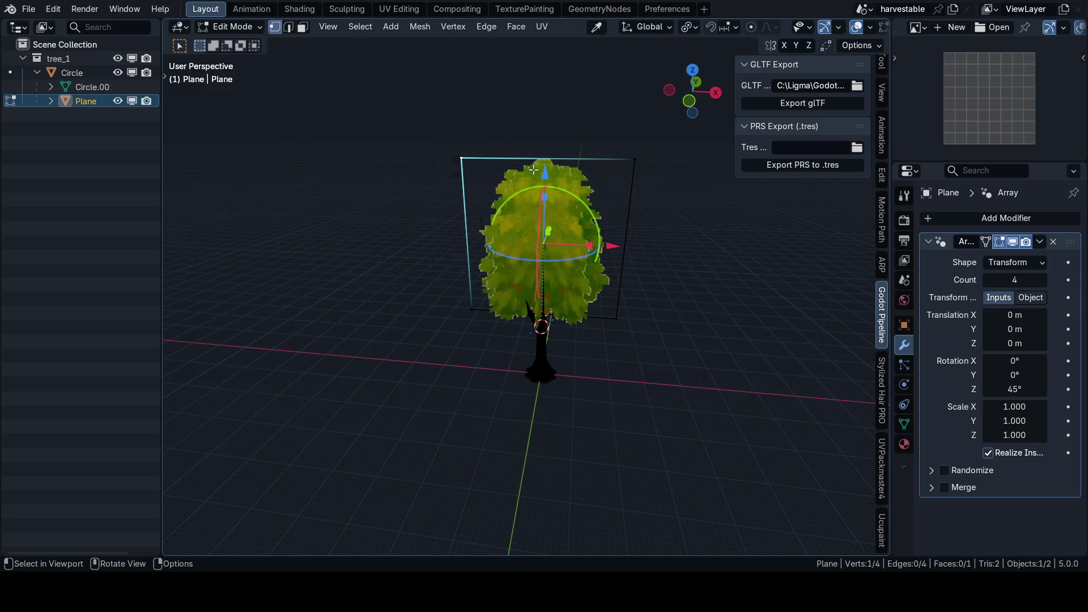
scroll(882, 170, up, 2)
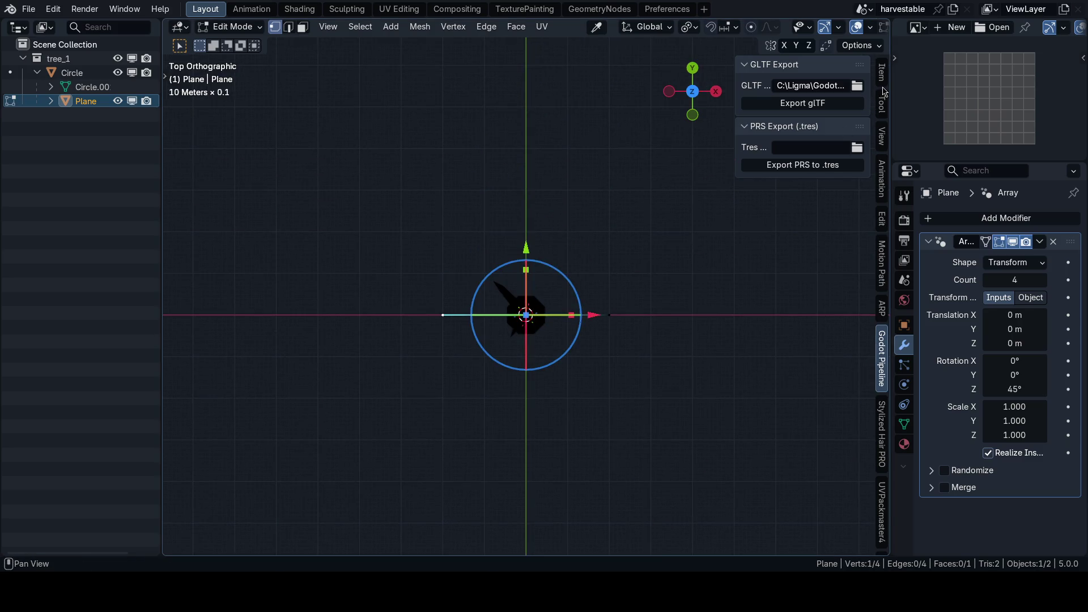
click(882, 72)
- Compare the Blender tree with the tree in Godot's viewport
mouse_move(533, 365)
mouse_down()
mouse_move(541, 318)
mouse_move(565, 300)
mouse_move(573, 217)
mouse_up()
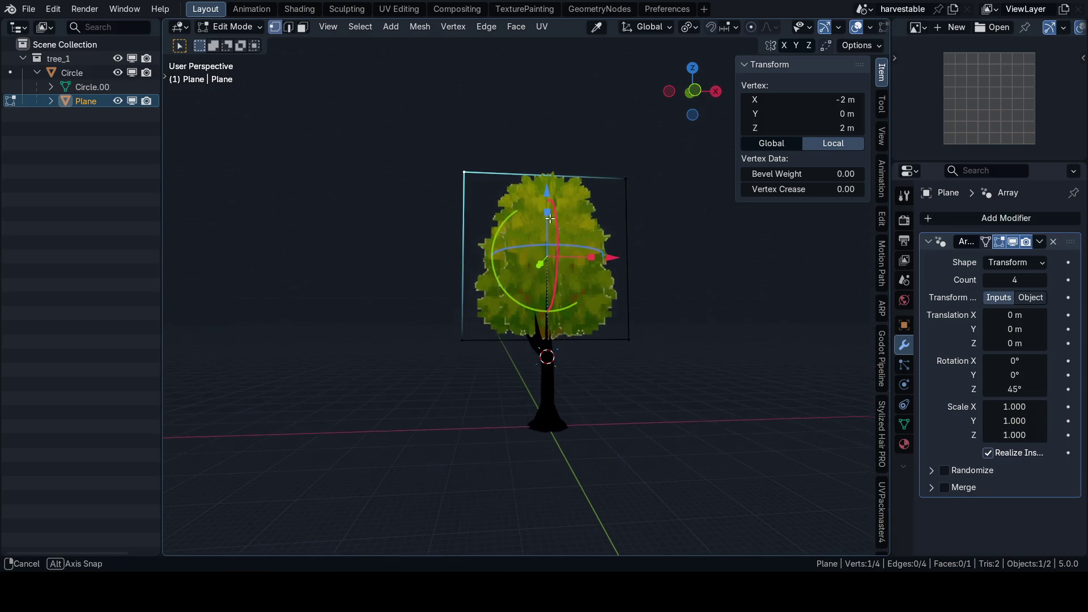
key(alt+Tab)
mouse_move(553, 246)
mouse_down()
mouse_move(532, 240)
mouse_move(549, 262)
mouse_up()
key(alt+Tab)
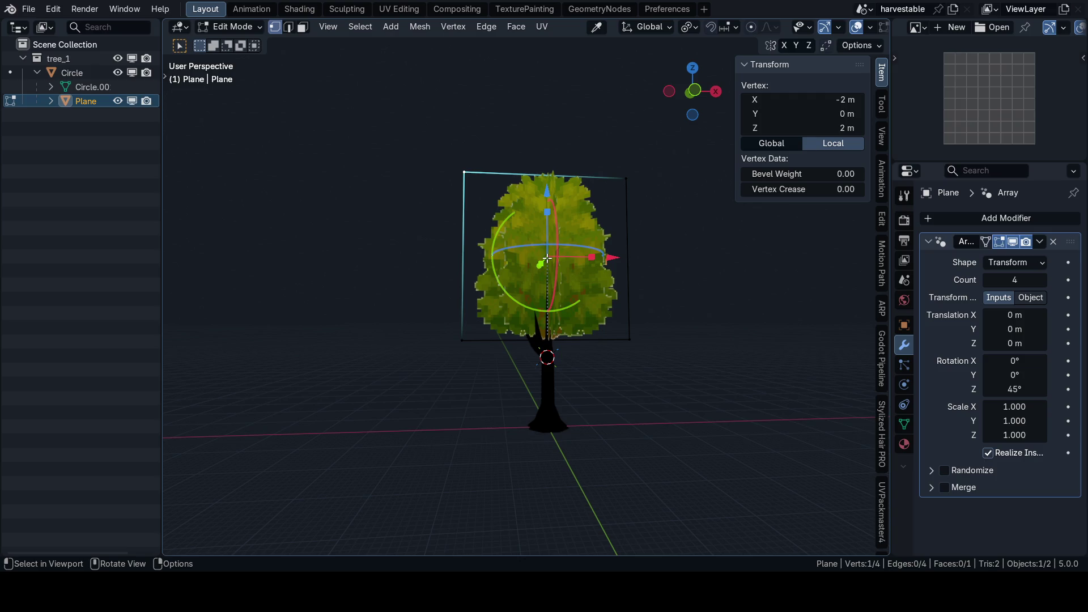
- Leave Edit Mode, hide the N panel, deselect the plane, and return to Godot
key(Tab)
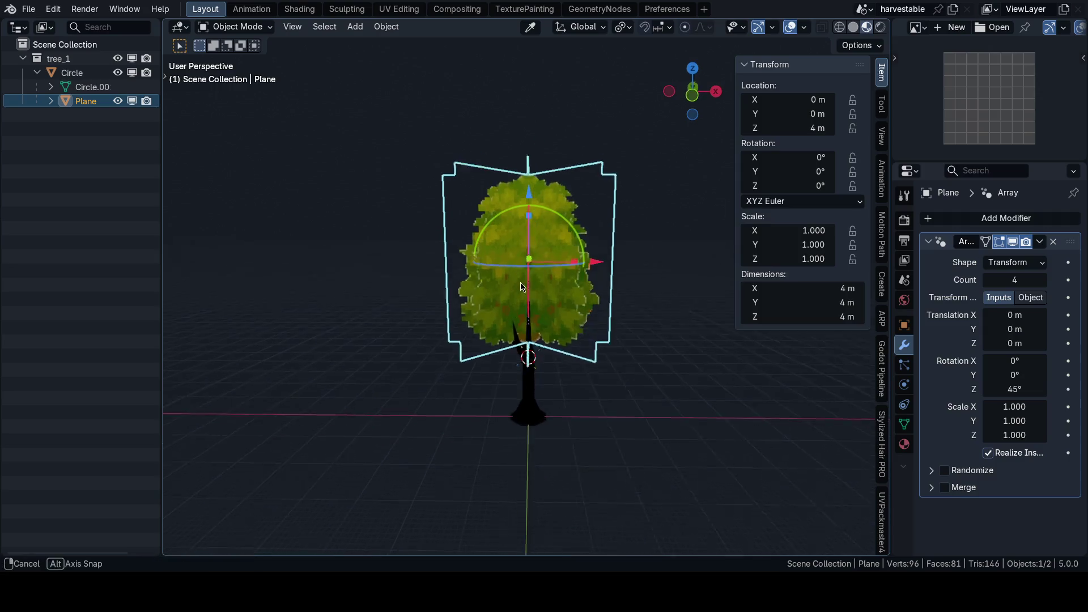
key(n)
key(alt+a)
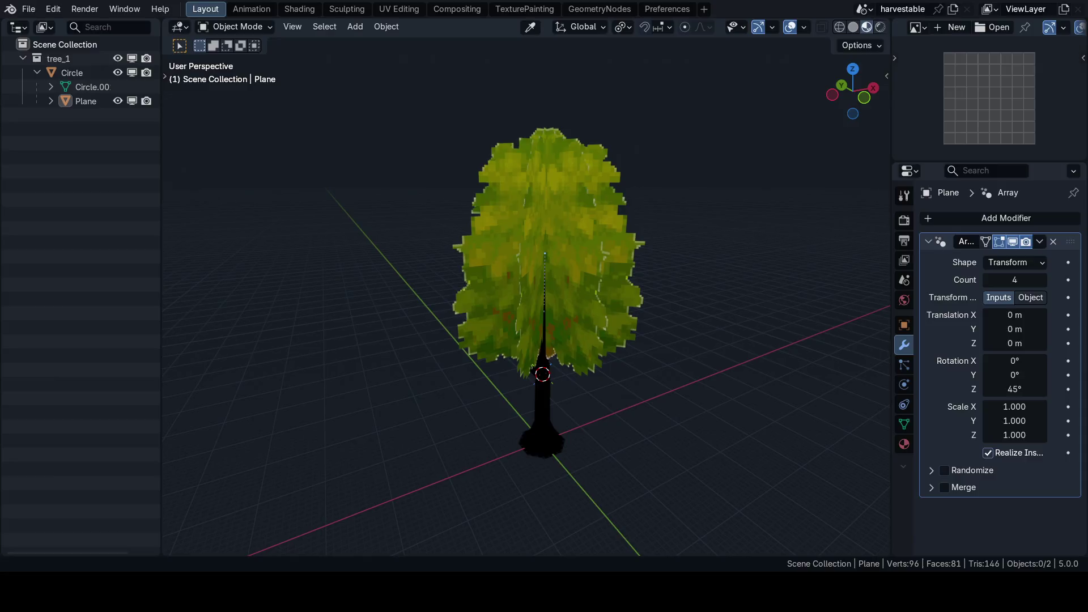
key(alt+Tab)
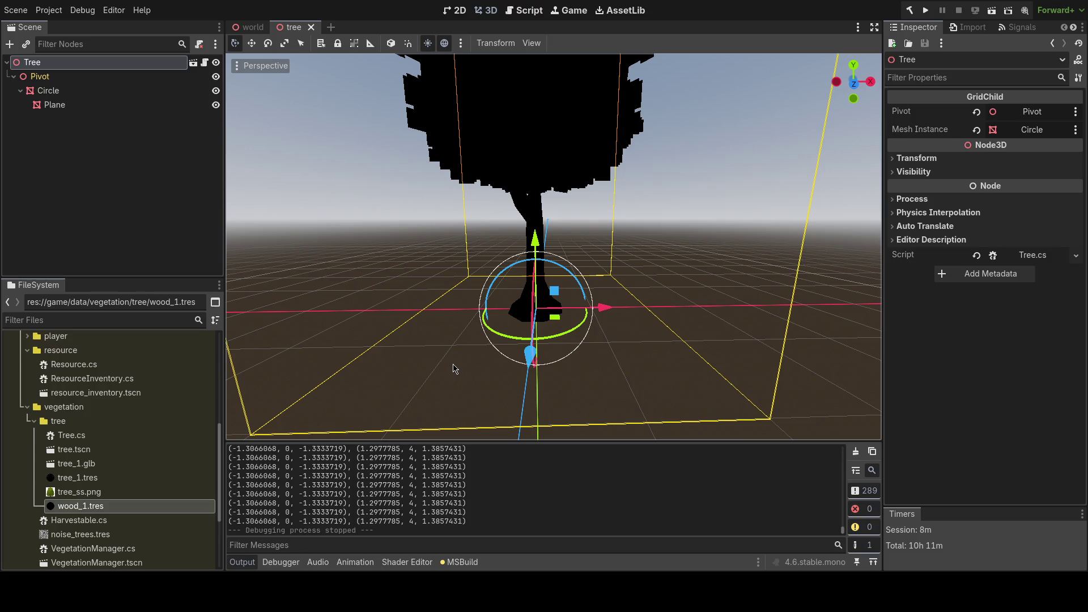
- Zoom in and out on the tree's bounding box in Godot's 3D viewport
scroll(454, 369, down, 3)
scroll(525, 278, up, 3)
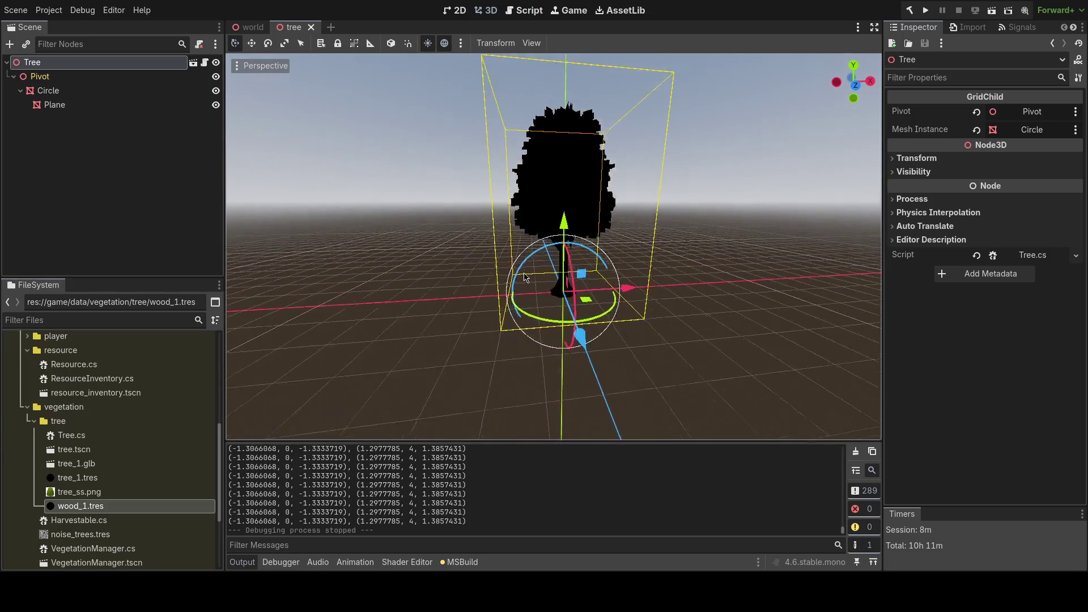
scroll(526, 280, down, 2)
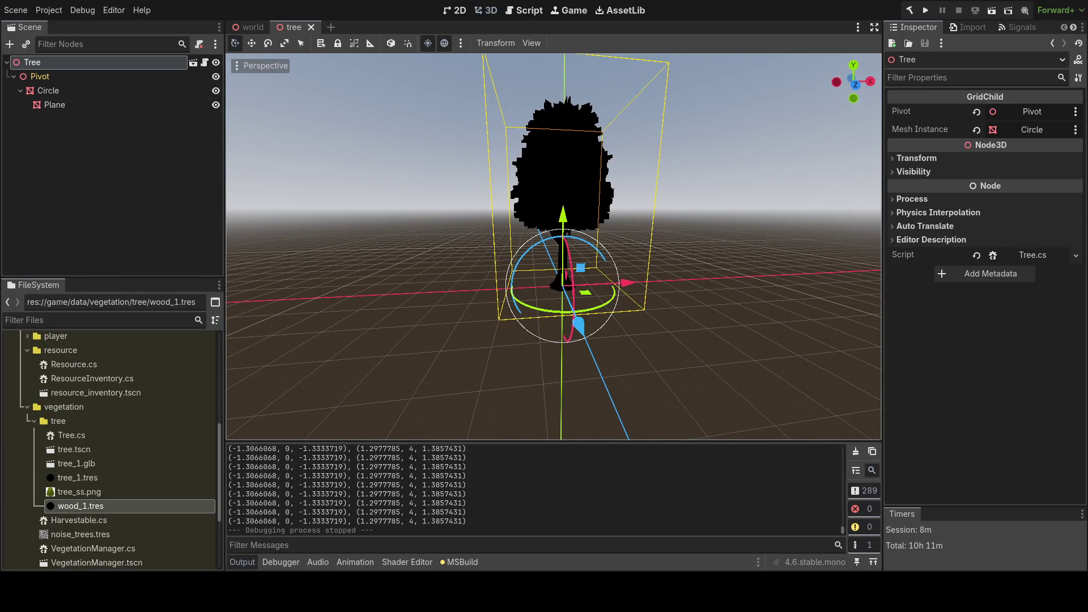
key(alt+Tab)
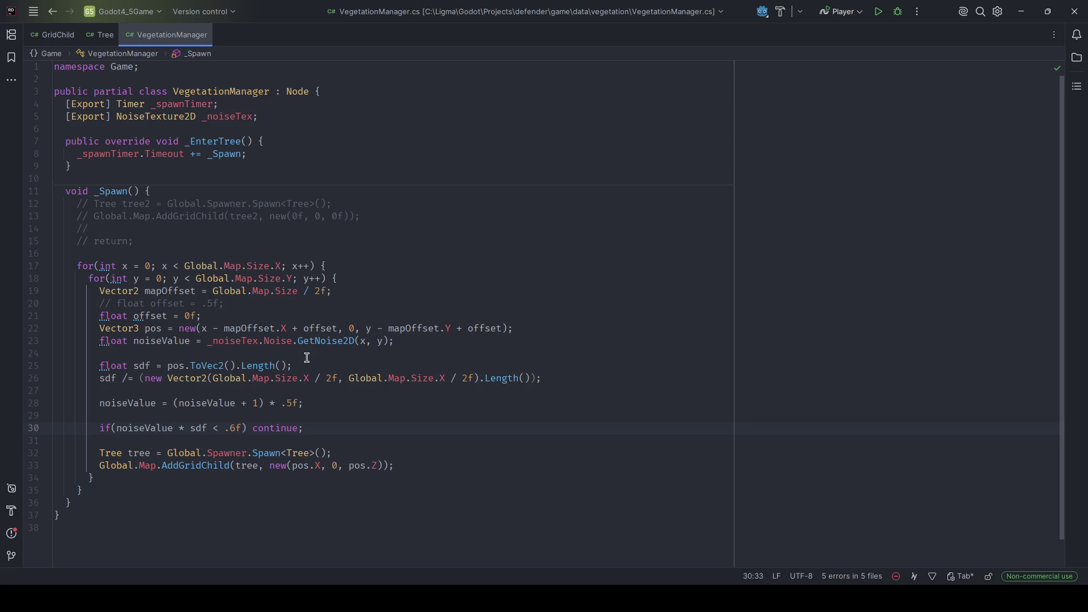
- Keep the noise-times-sdf check commented and add a duplicate spawn check without the sdf term
click(190, 428)
double_click(191, 429)
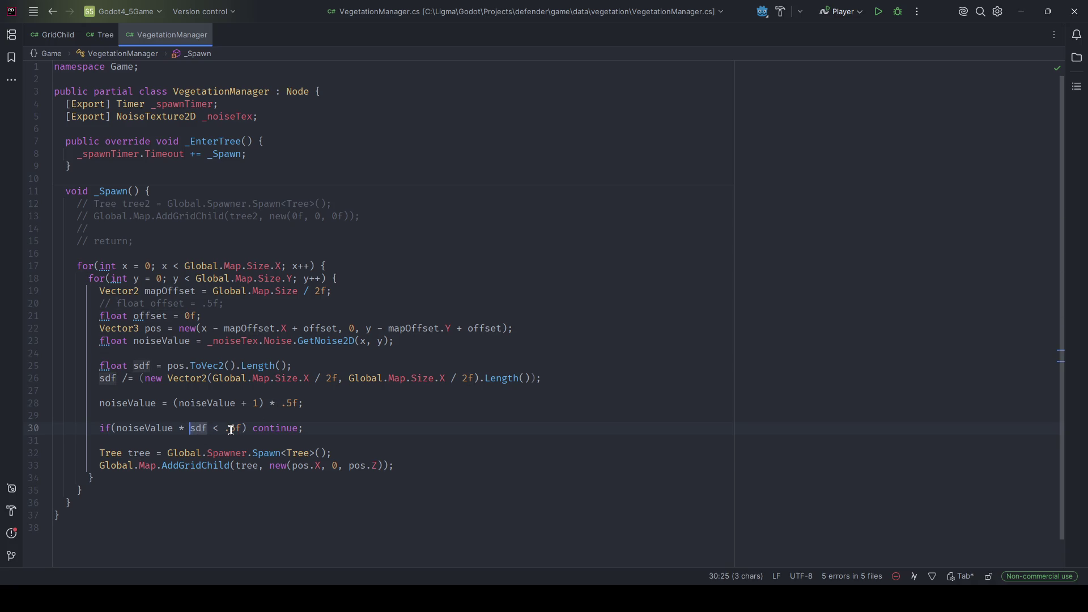
key(ctrl+slash)
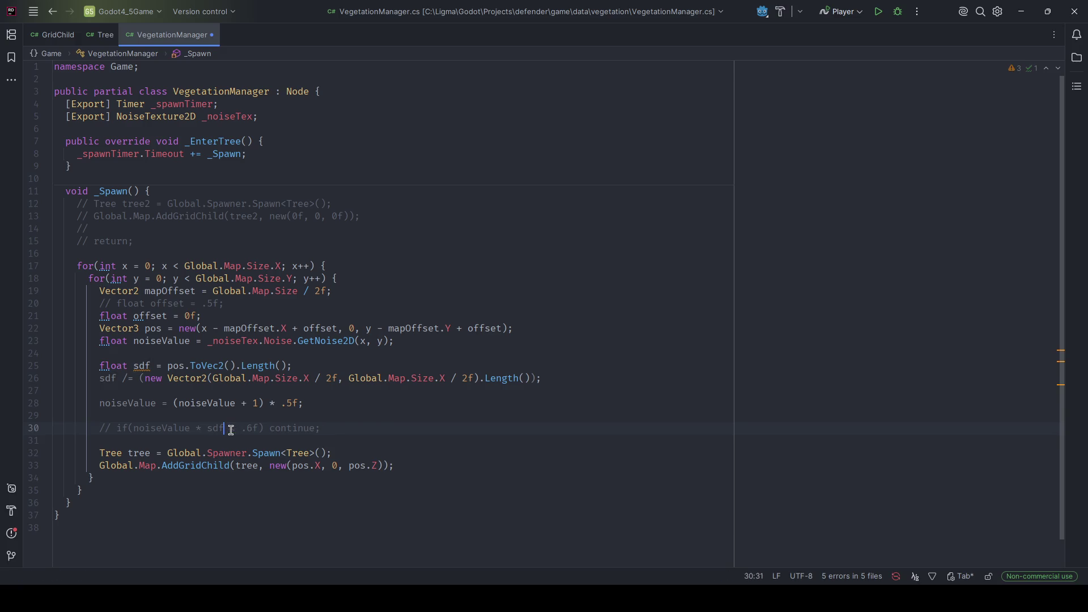
key(ctrl+d)
key(ctrl+slash)
key(Up)
key(ctrl+Right)
key(ctrl+Right)
key(ctrl+Right)
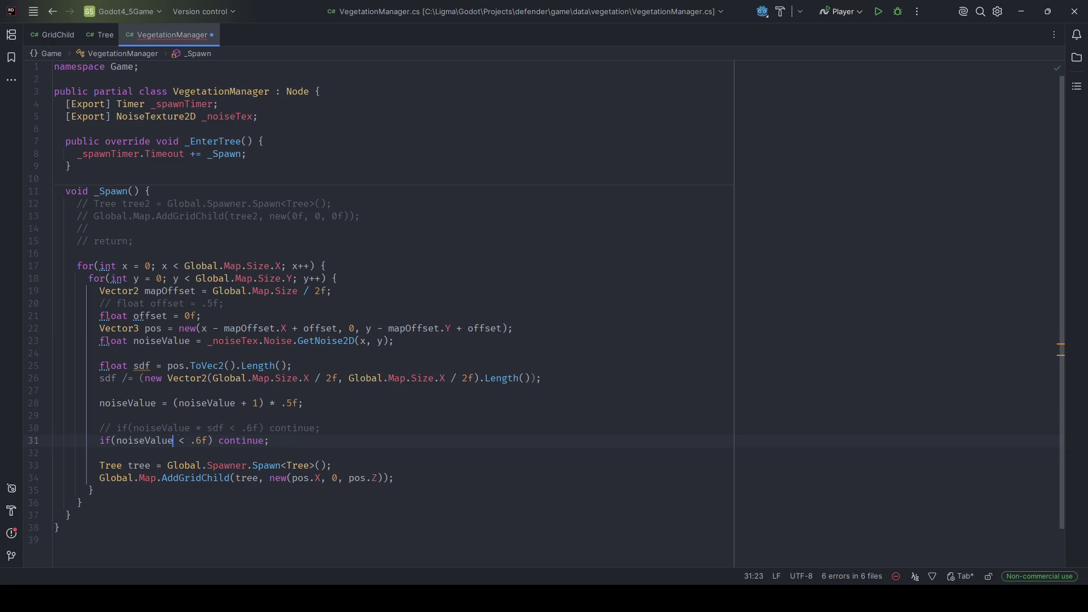
key(ctrl+s)
- Build and test-run the game in Godot with the noise-only check
key(alt+Tab)
key(F5)
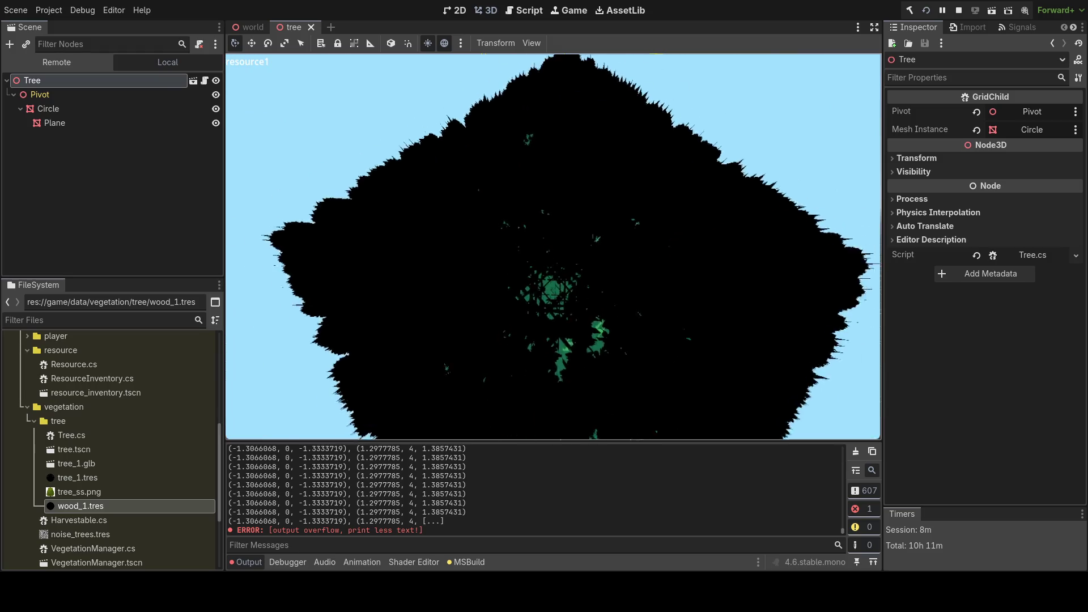
key(F8)
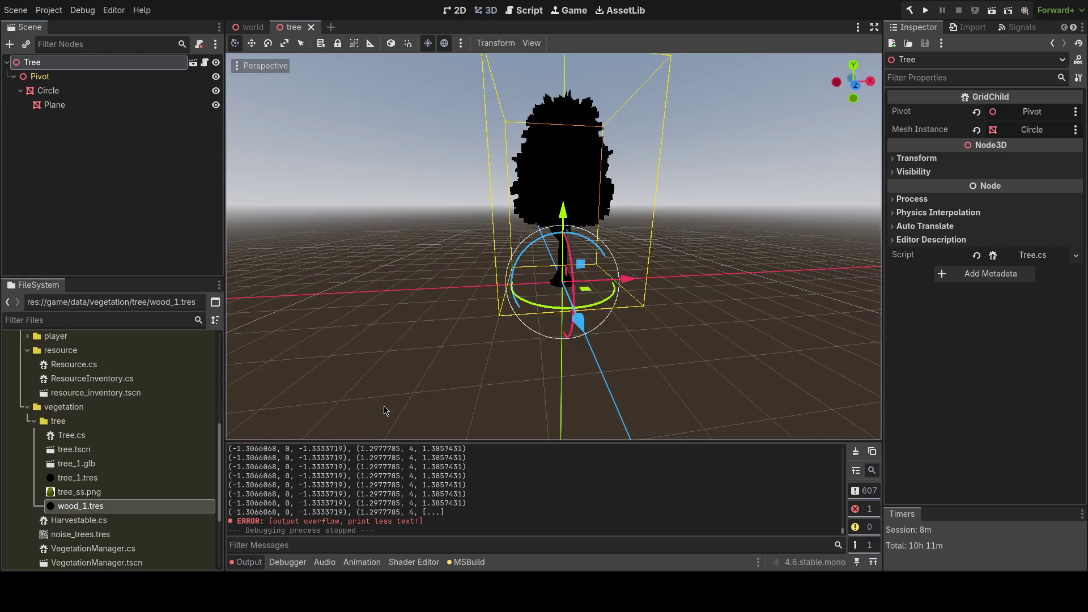
key(alt+Tab)
- Raise the spawn threshold on line 31 by replacing its digit with 9
click(202, 443)
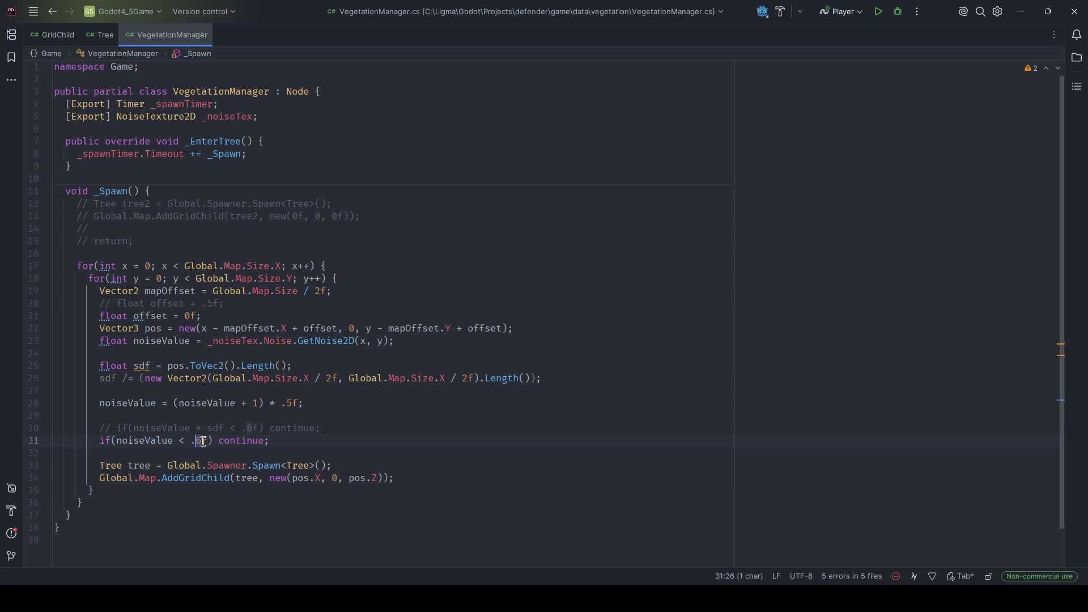
key(BackSpace)
text(9)
key(alt+Tab)
key(alt+Tab)
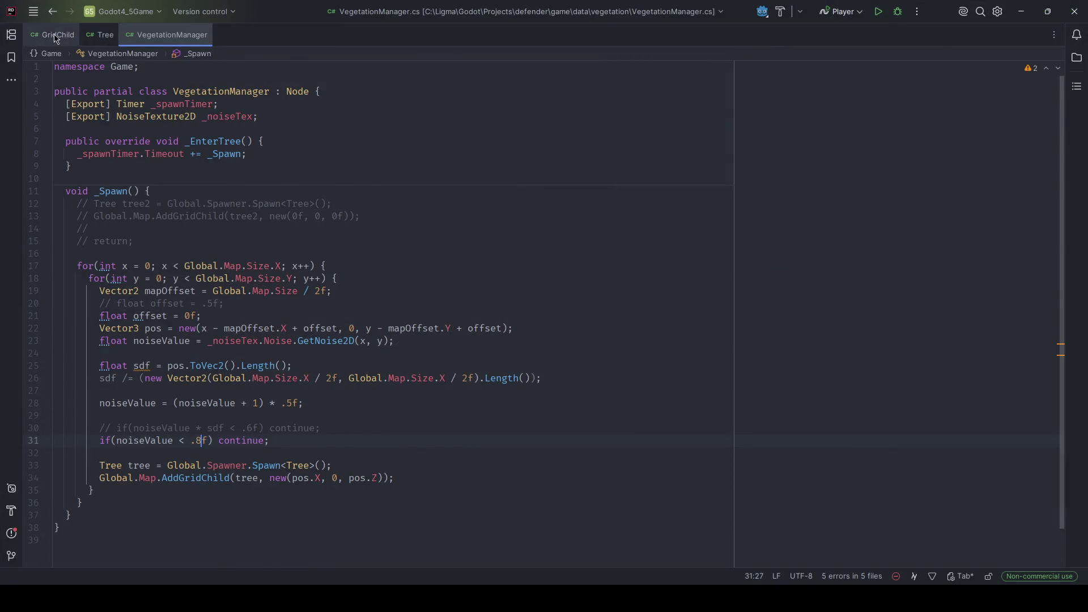
- Comment out the bounding-box GD.Print line in GridChild.cs and rebuild the game
click(59, 38)
click(413, 241)
key(ctrl+slash)
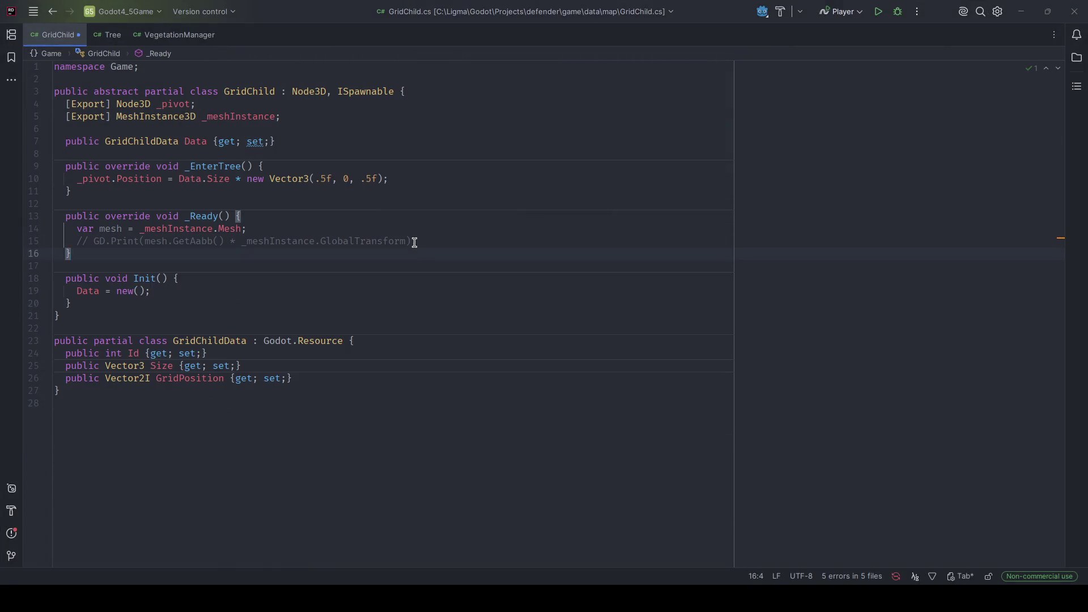
key(alt+Tab)
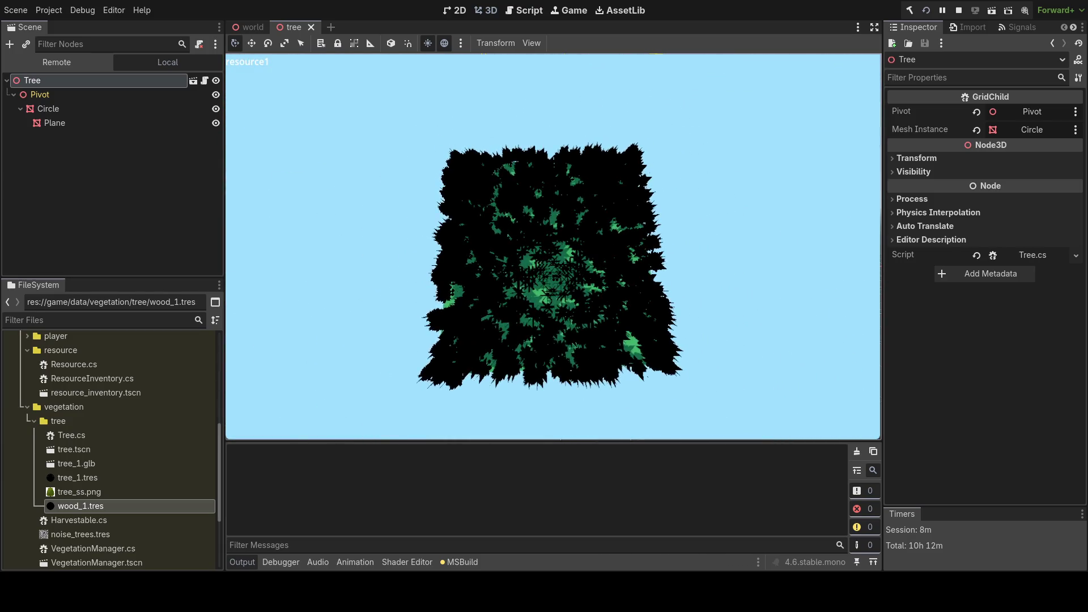
- Stop the game, inspect noise_trees.tres (64×64 FastNoiseLite texture), then reopen VegetationManager.cs
key(F8)
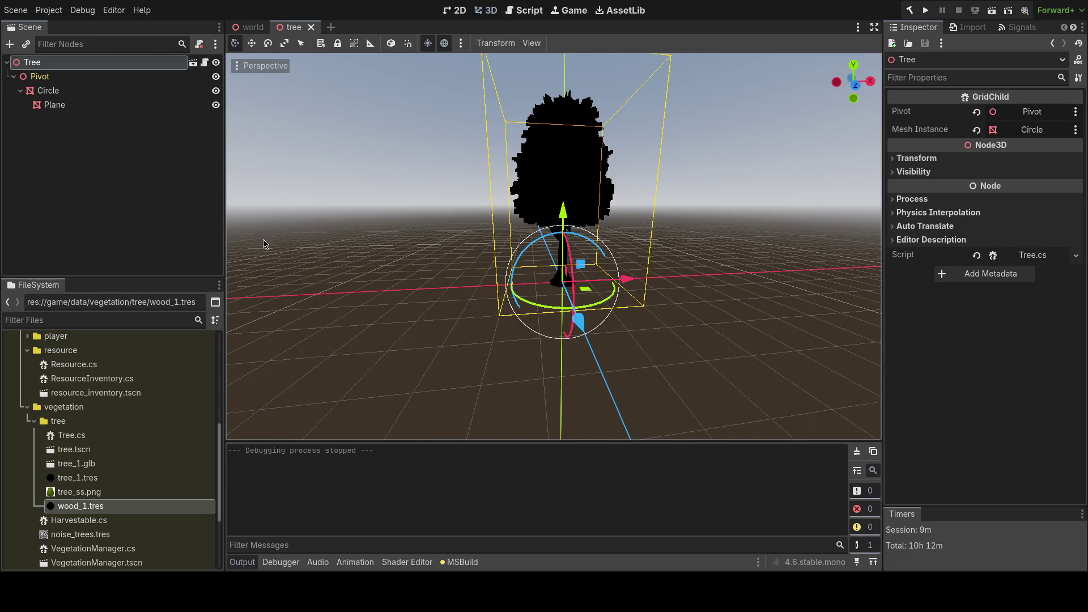
scroll(142, 397, up, 1)
scroll(125, 438, down, 2)
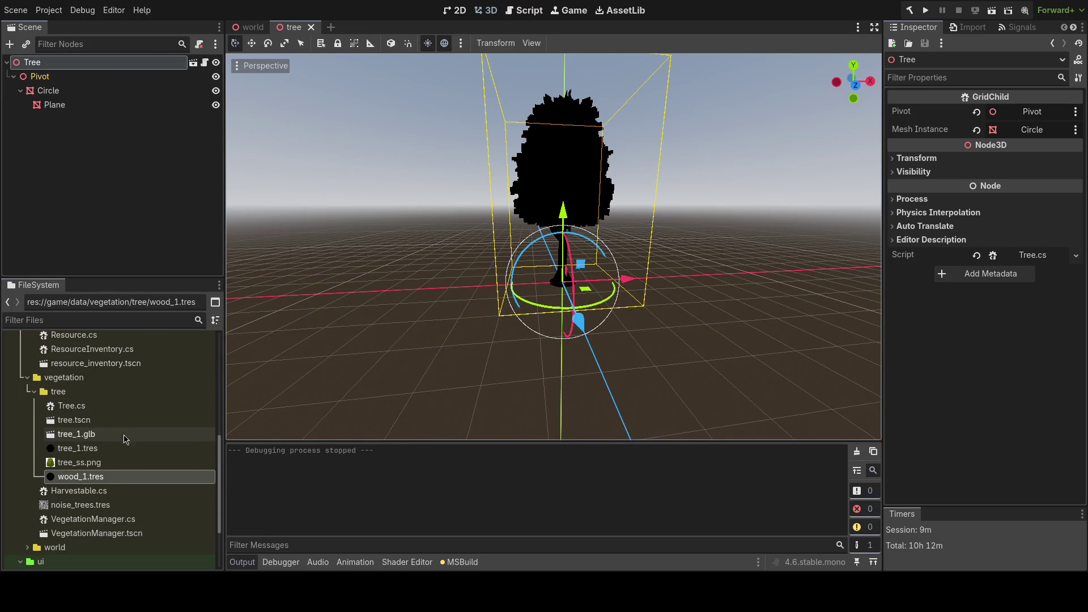
double_click(113, 505)
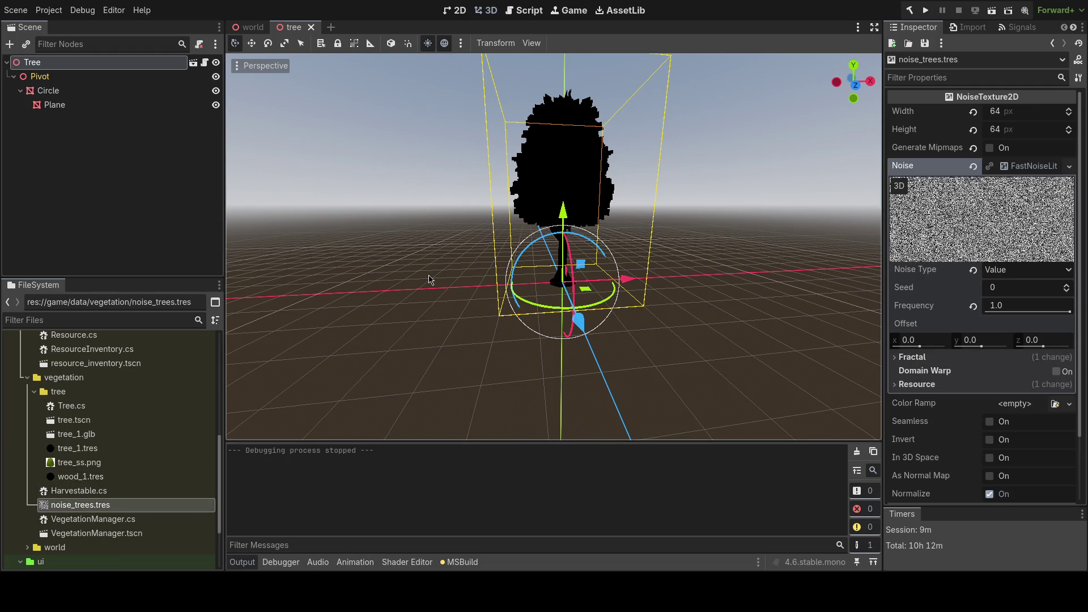
key(alt+Tab)
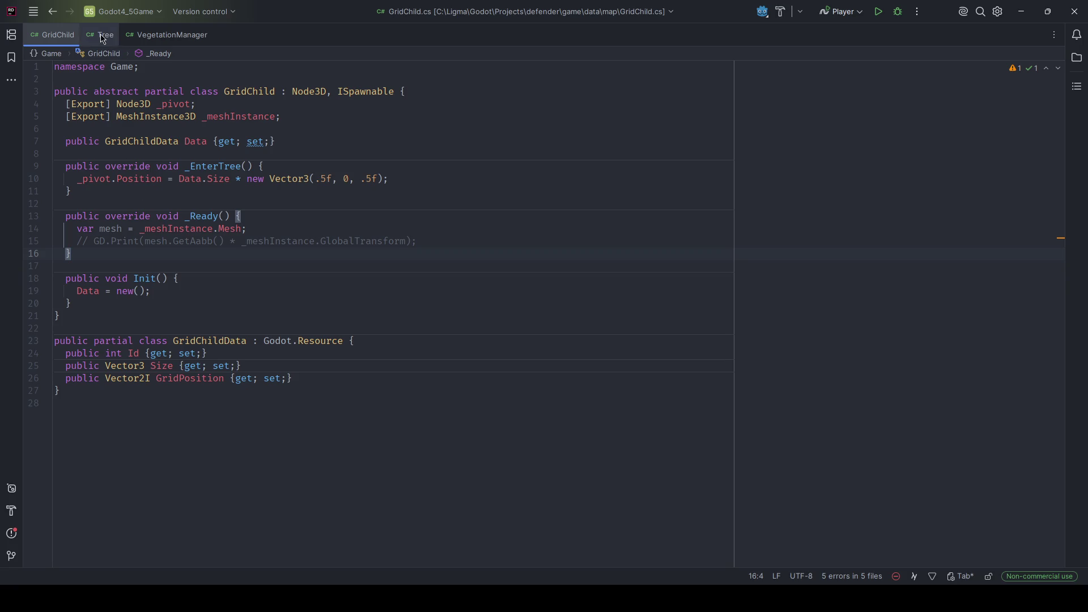
click(165, 35)
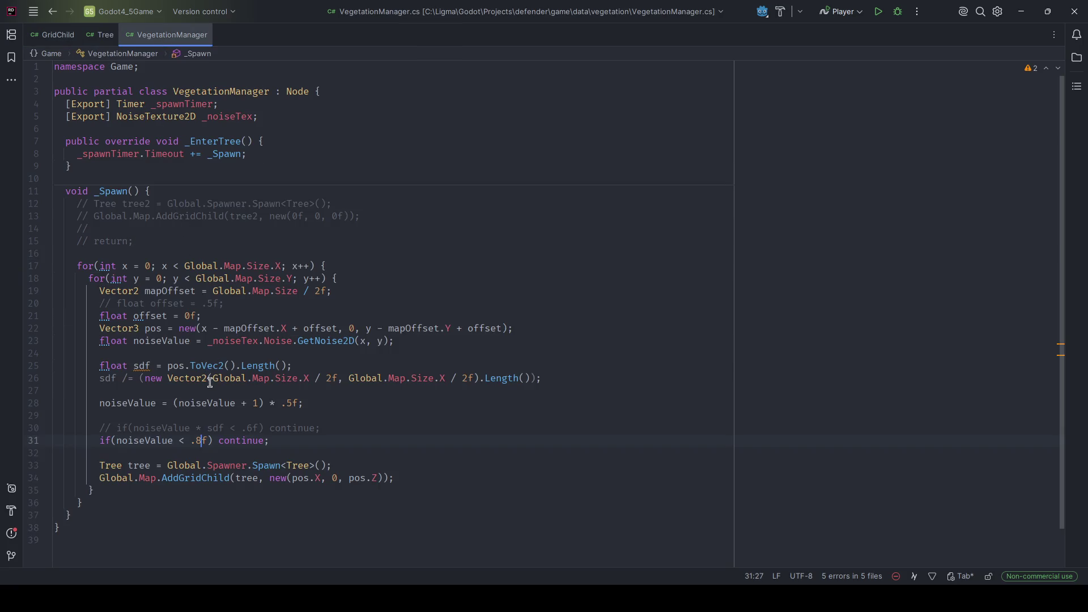
- Raise line 31's tree spawn threshold to .9f, test the game, then rebuild and rerun it
key(BackSpace)
text(9)
key(alt+Tab)
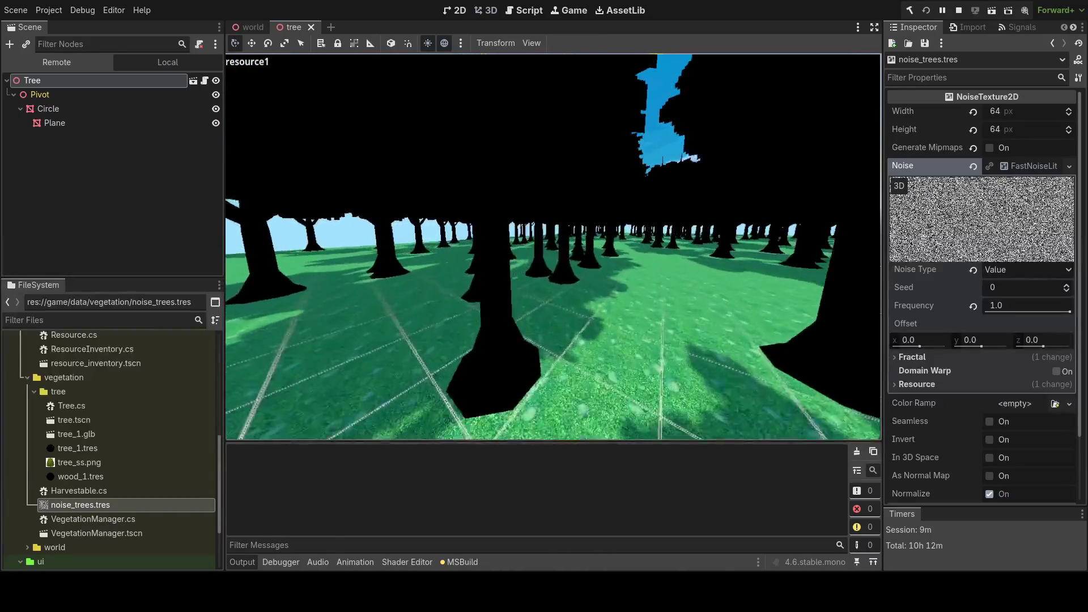
key(F8)
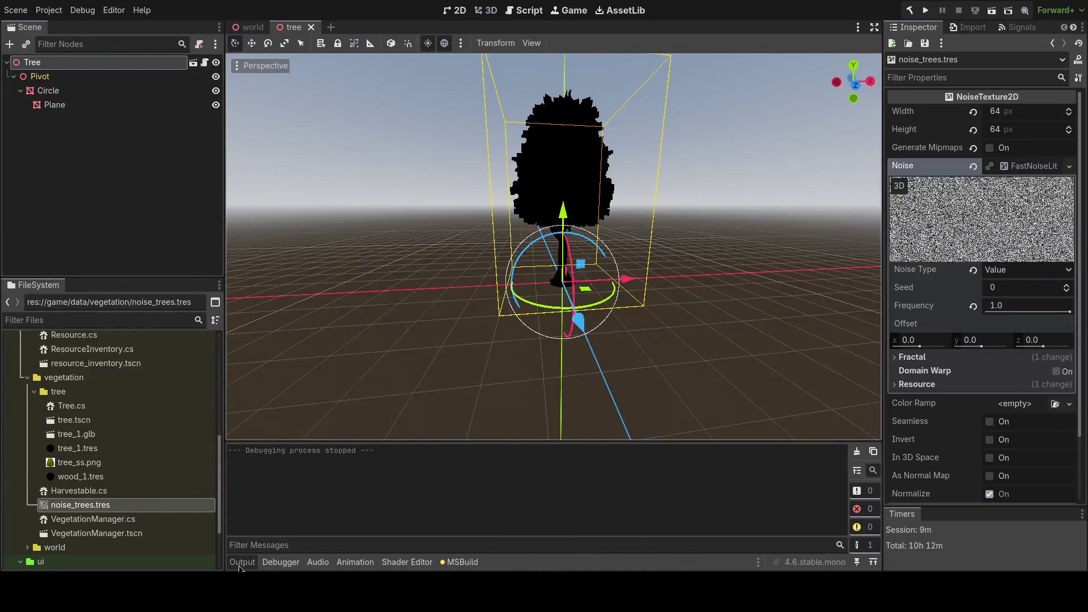
key(alt+Tab)
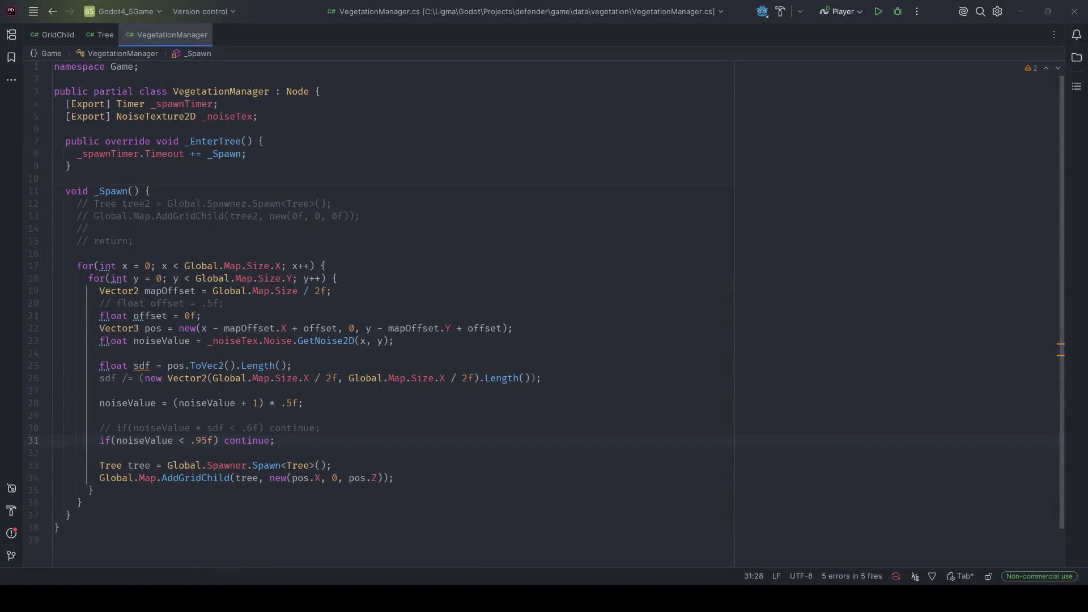
key(alt+Tab)
key(F5)
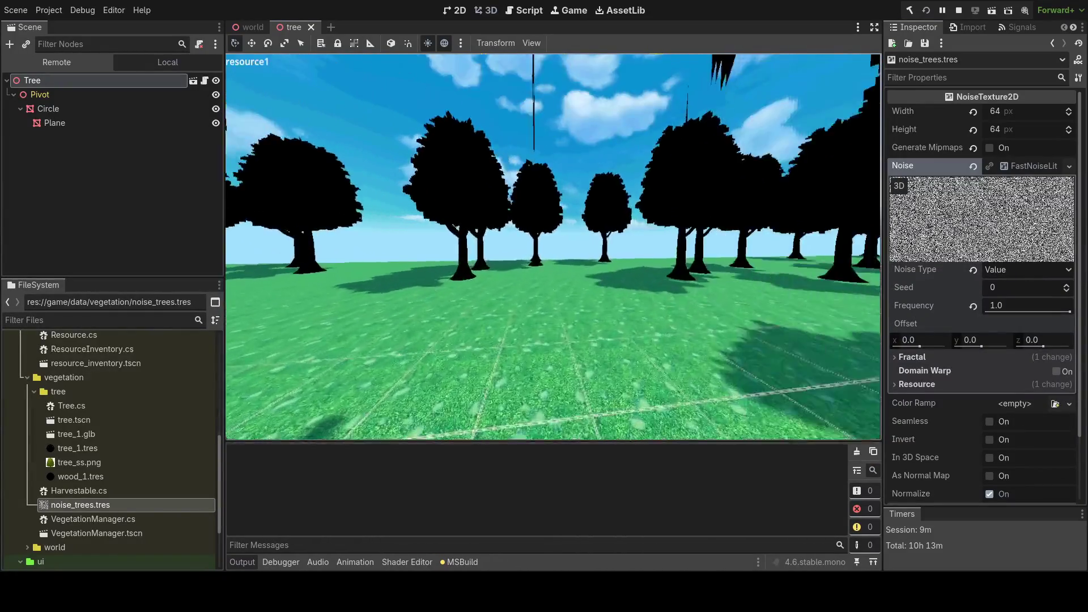
- Stop the sparse silhouette forest test run with F8
key(F8)
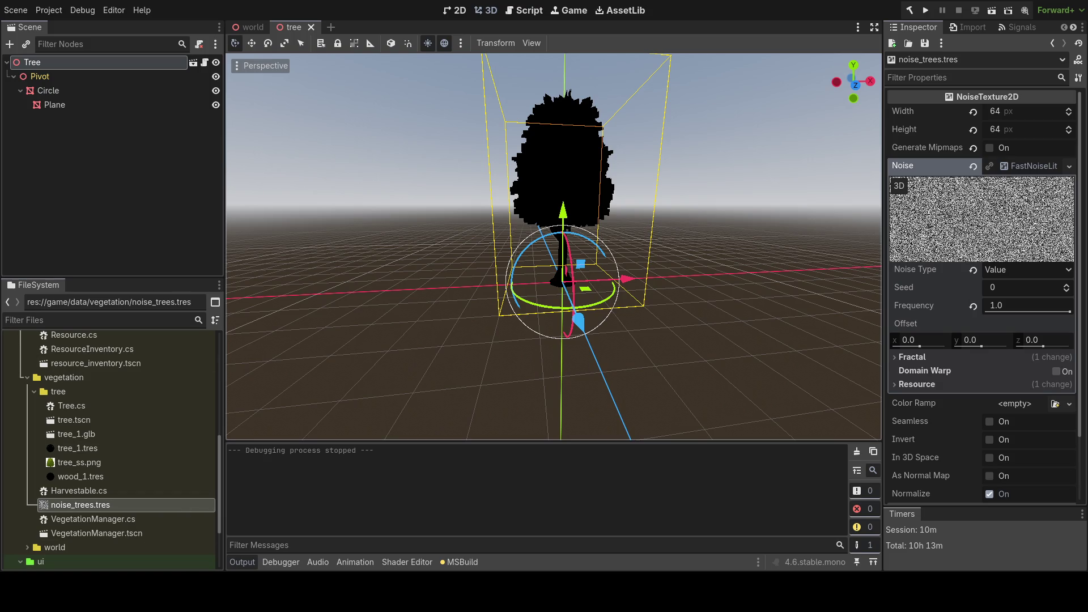
- Inspect the Noise Tex resource options on the world scene's VegetationManager, leaving them unchanged
click(249, 28)
click(74, 161)
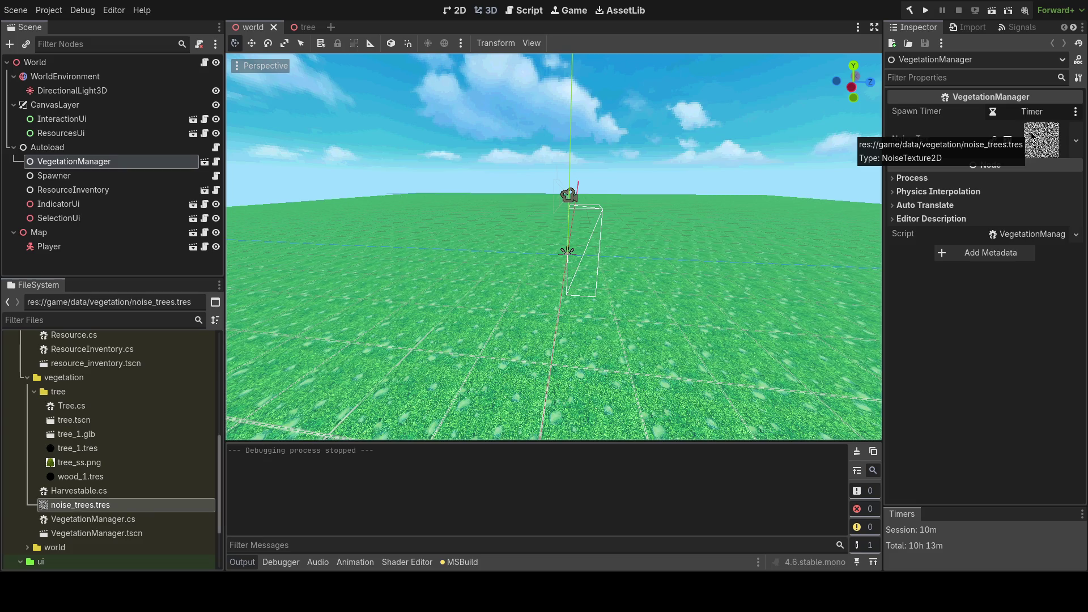
click(1074, 141)
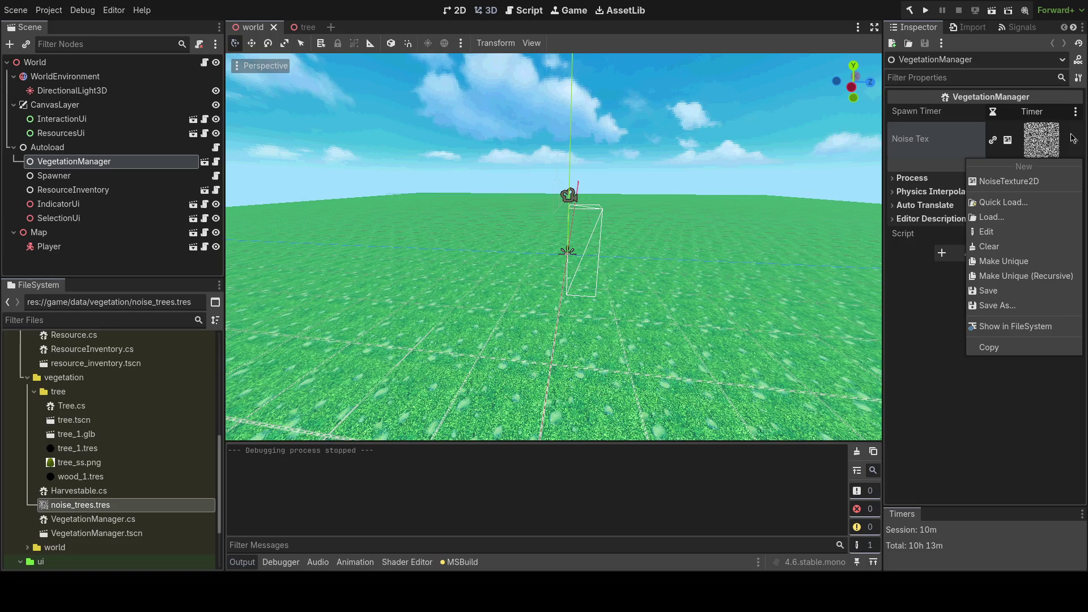
click(778, 289)
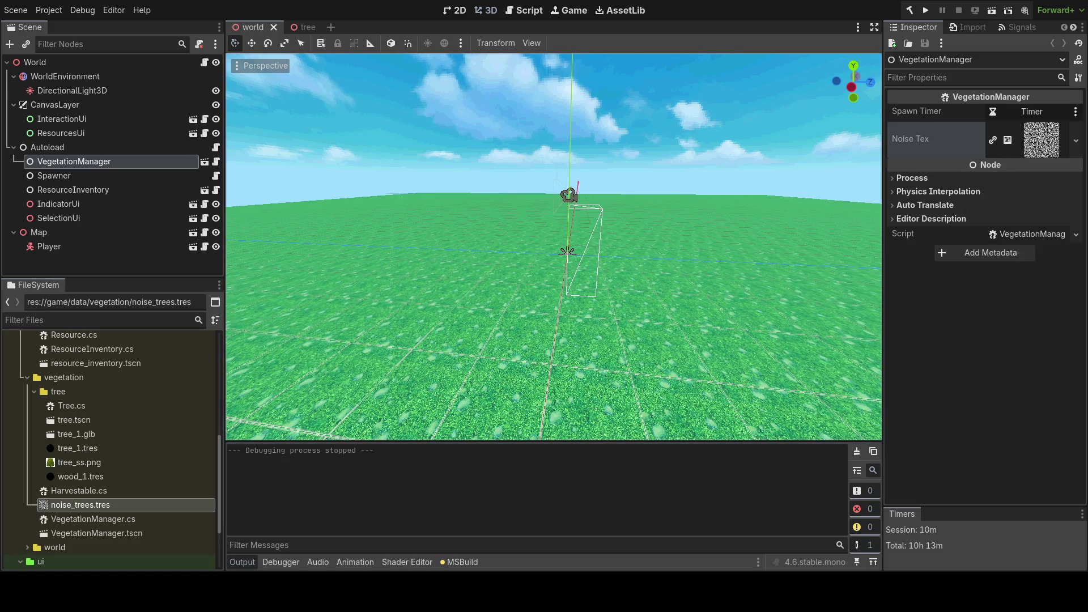
key(alt+Tab)
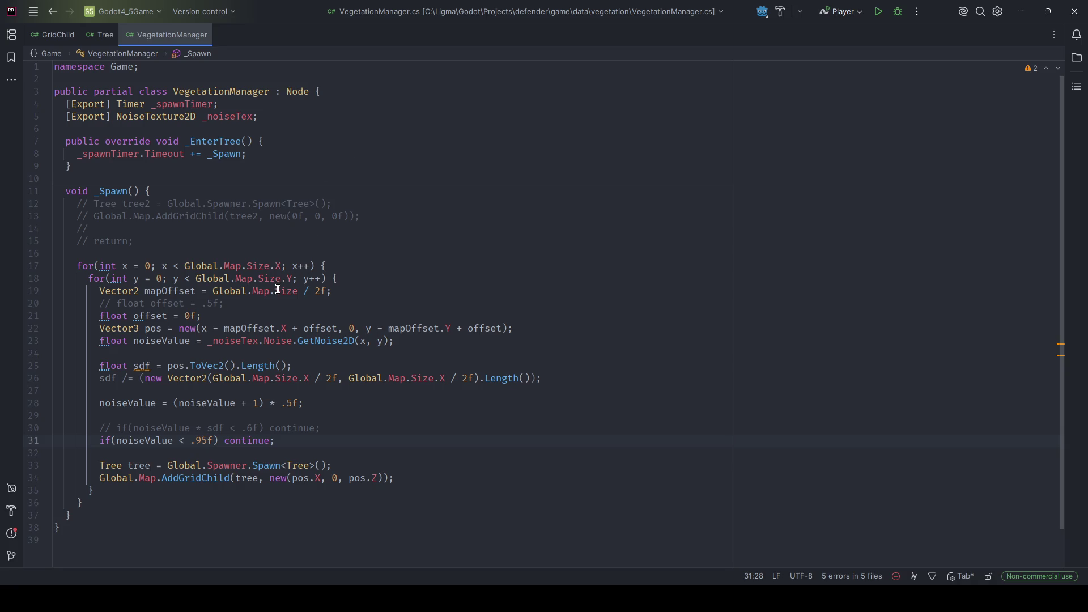
- Start a new line 24 'float noise2 = _noiseTex.' after trying several member names
click(397, 341)
key(Return)
text(float noise2)
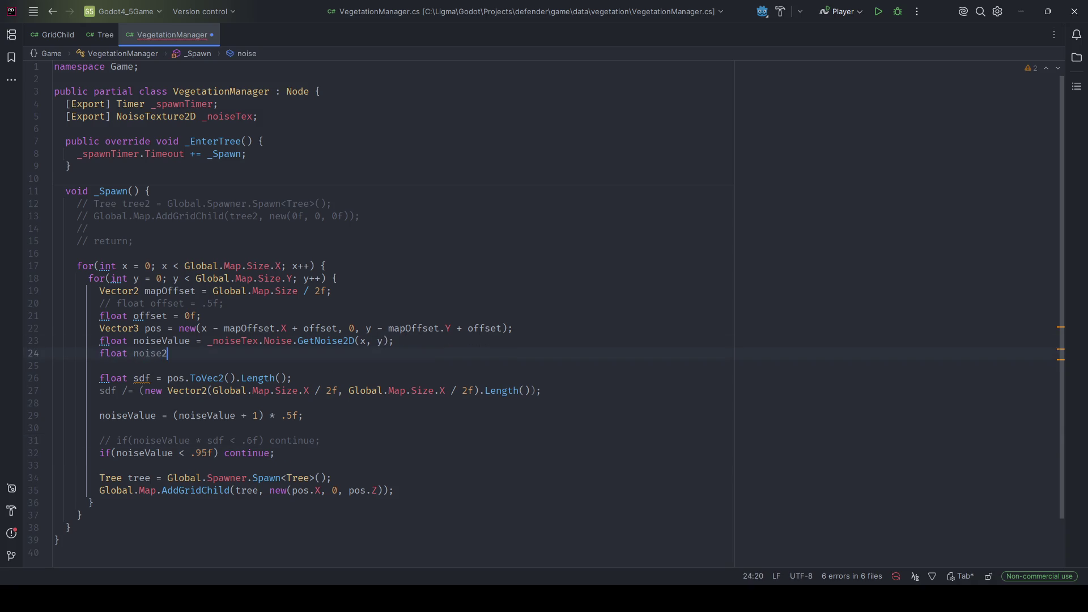
text( = )
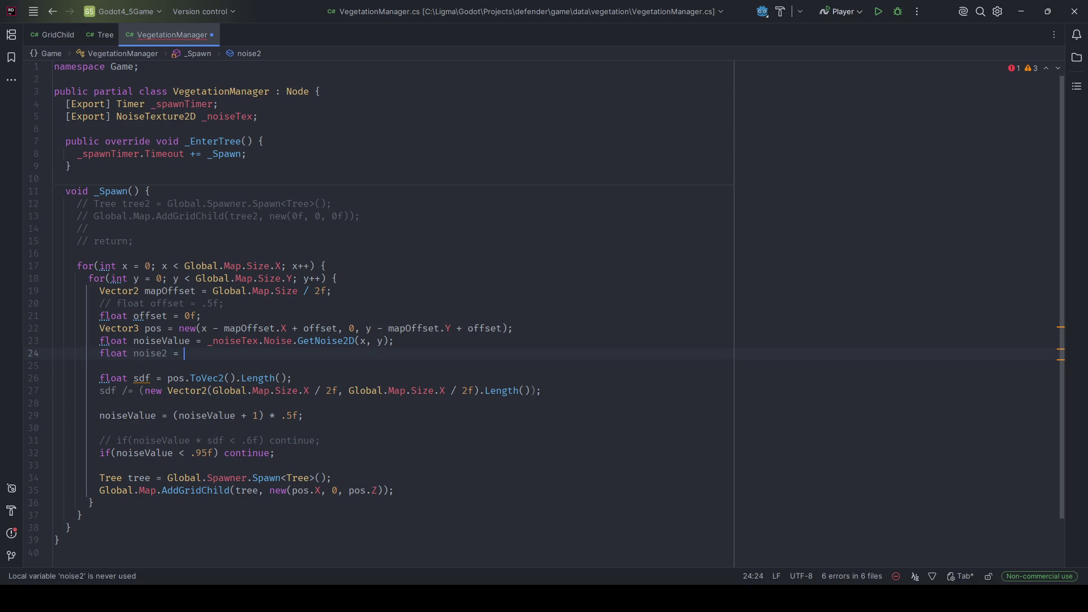
text(_noiseTex.Noise)
key(ctrl+BackSpace)
text(Gt)
key(BackSpace)
text(etNoi)
key(ctrl+BackSpace)
text(Tex.)
key(ctrl+BackSpace)
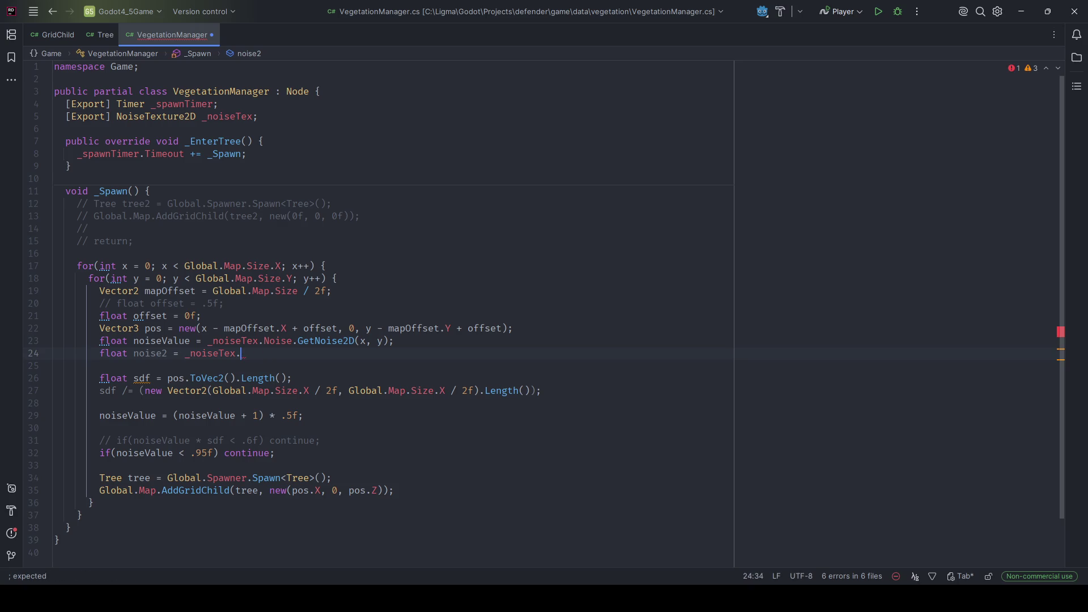
key(alt+Tab)
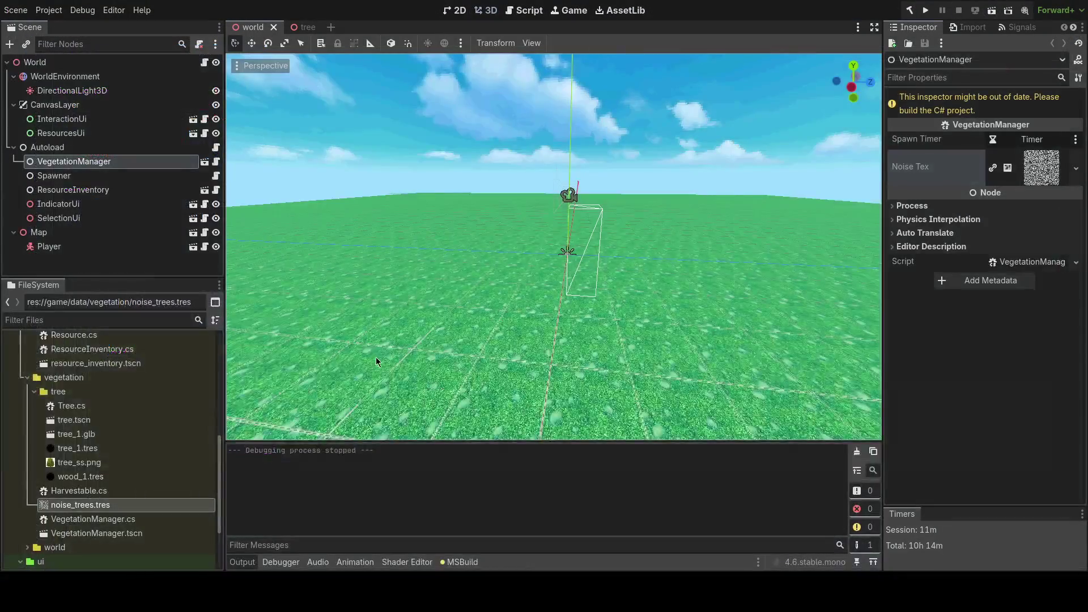
- Open the NoiseTexture2D class reference and scroll to its Properties section
key(F1)
text(noisetexture)
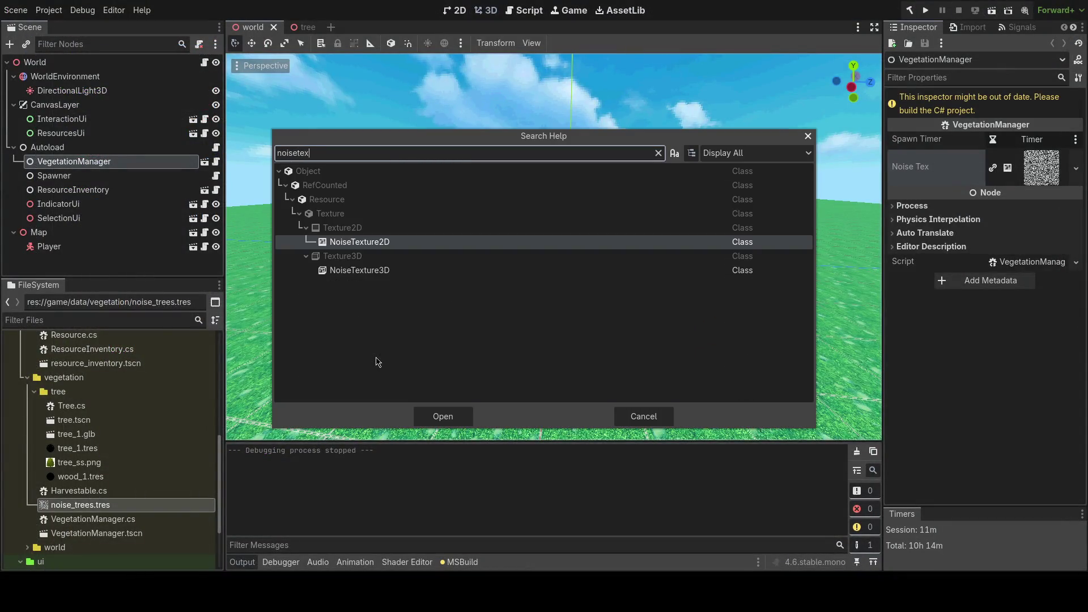
key(Return)
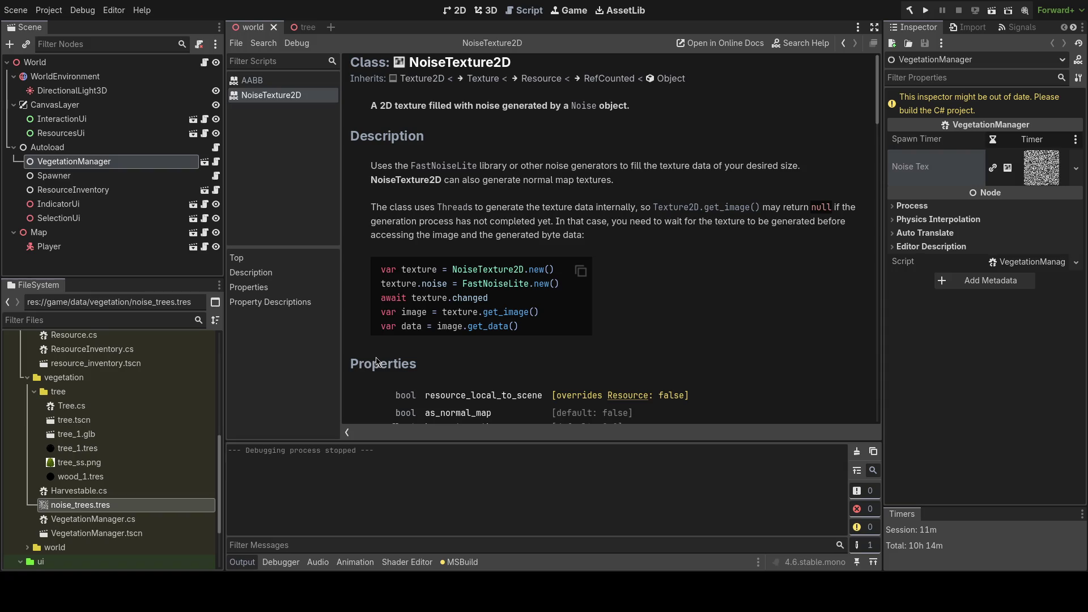
key(F1)
text(shader unifo)
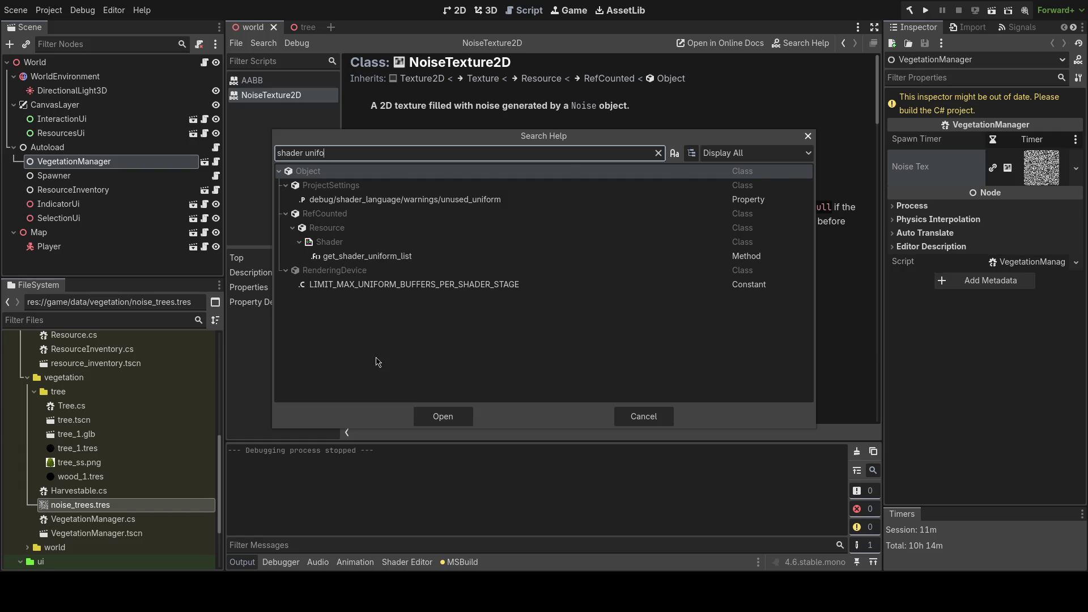
key(Escape)
scroll(479, 312, down, 5)
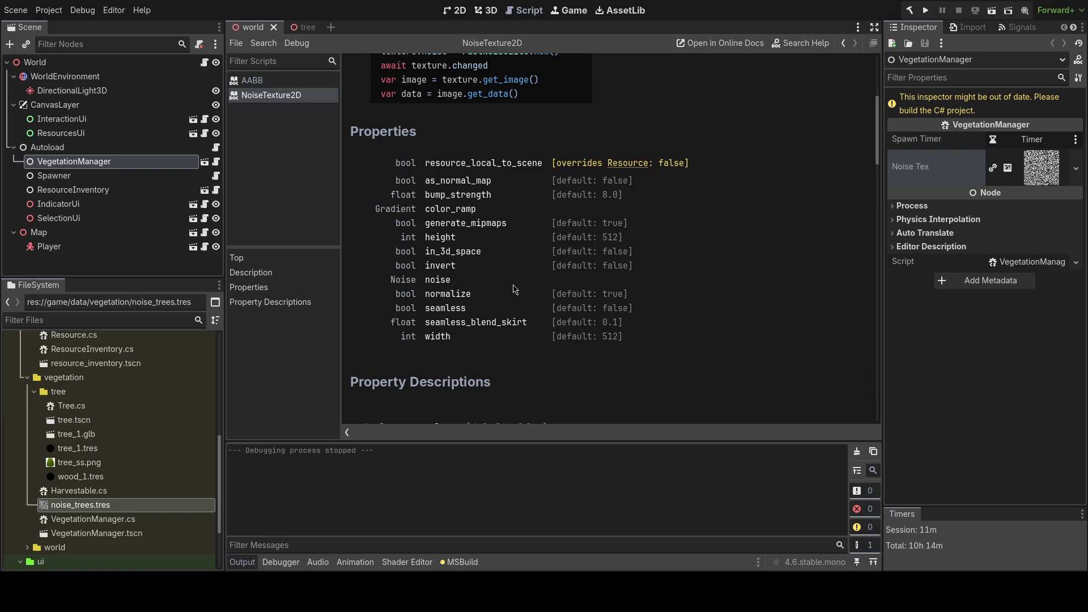
scroll(504, 275, down, 3)
scroll(501, 269, down, 1)
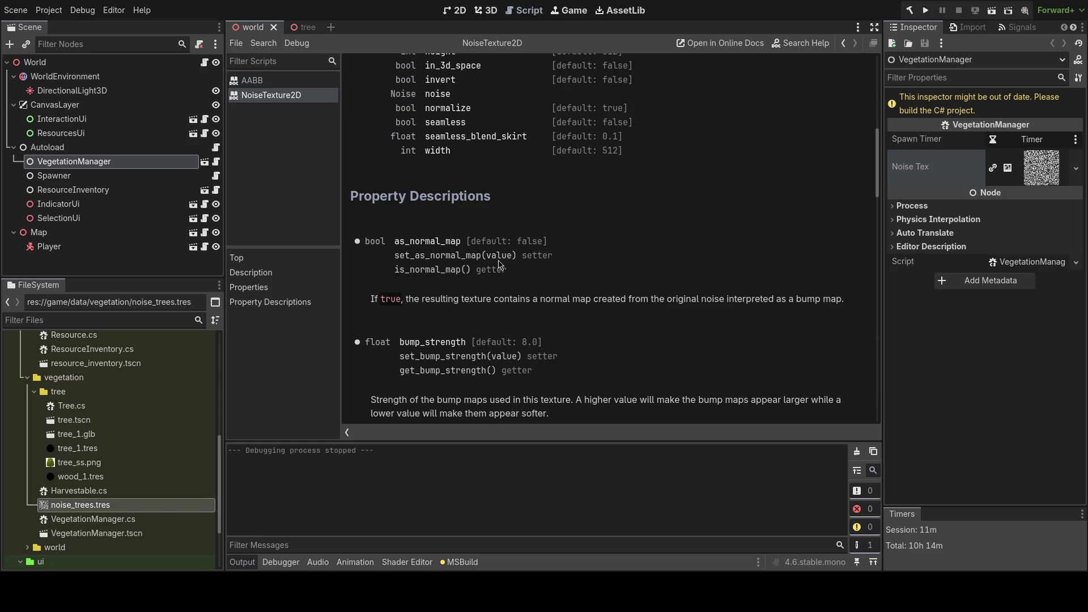
scroll(498, 265, up, 4)
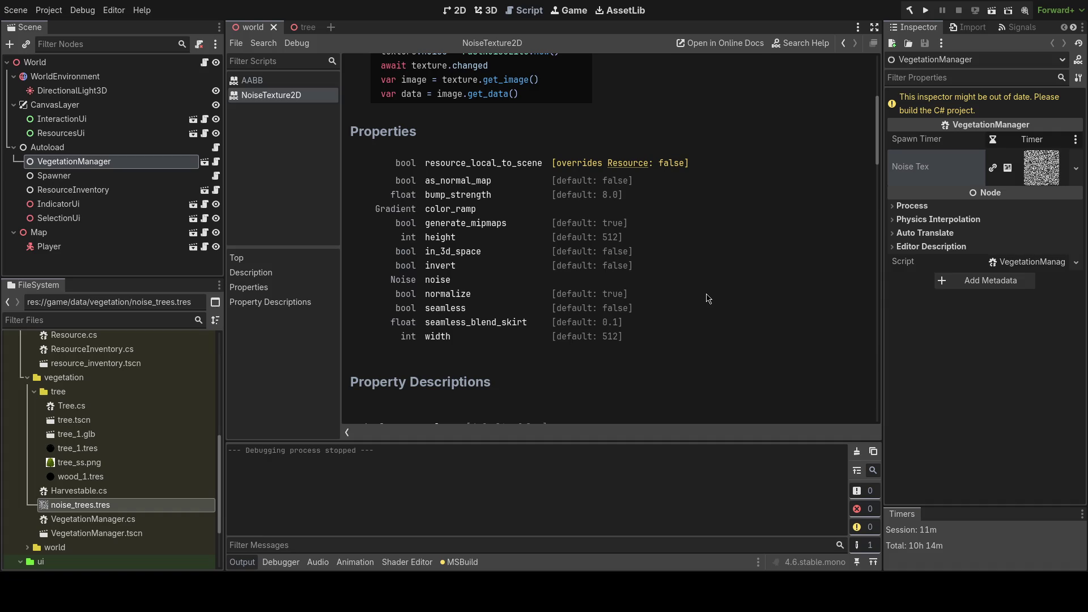
- Type 'kurz kacken' into the output message filter, then trim it
click(323, 545)
text(kurz kacken)
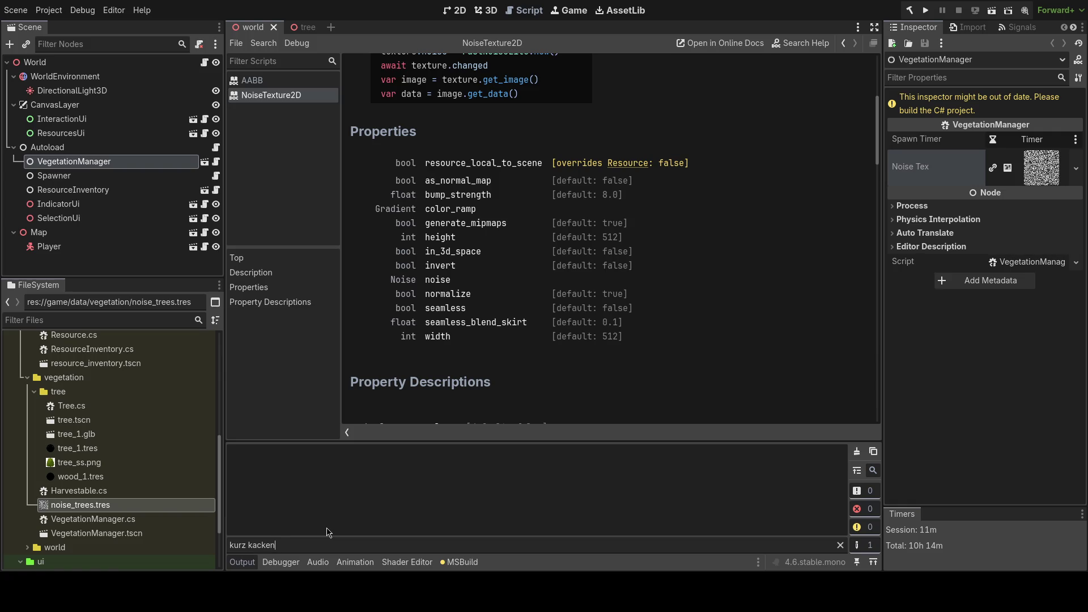
key(BackSpace)
key(BackSpace)
key(BackSpace)
key(ctrl+a)
key(BackSpace)
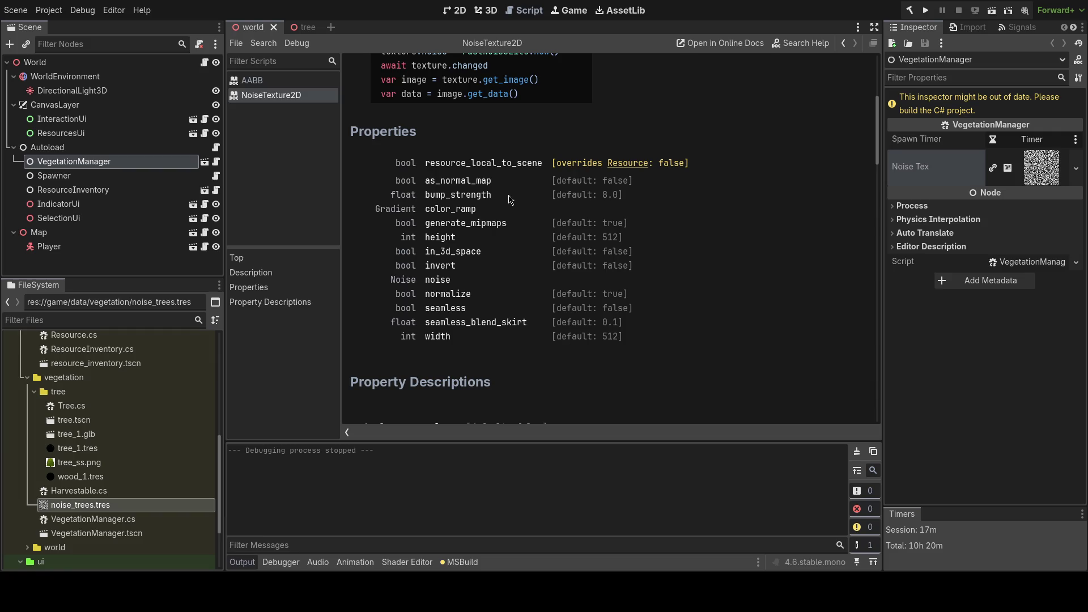
scroll(516, 210, up, 1)
scroll(524, 224, down, 1)
scroll(535, 241, up, 3)
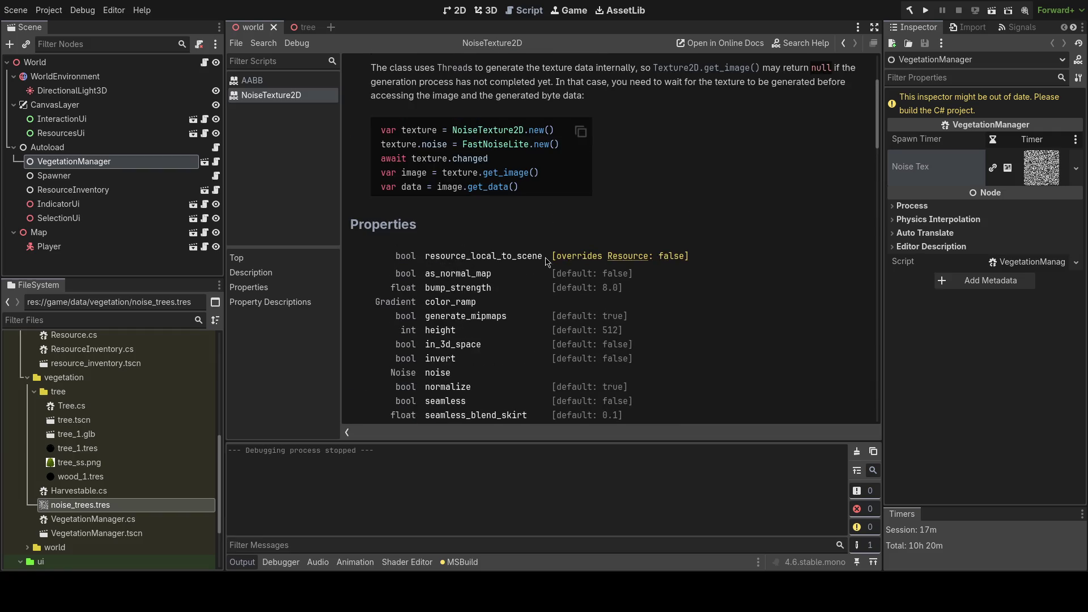
scroll(548, 259, down, 4)
scroll(559, 255, up, 1)
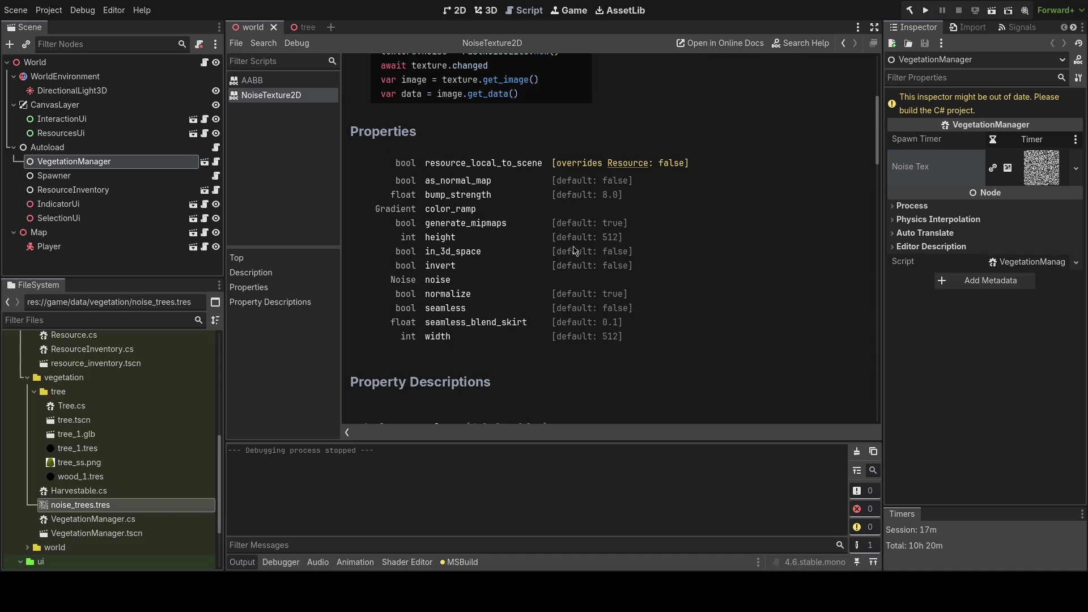
scroll(566, 252, up, 1)
scroll(504, 252, up, 4)
scroll(508, 254, down, 3)
scroll(509, 257, up, 1)
scroll(509, 257, down, 3)
key(alt+Tab)
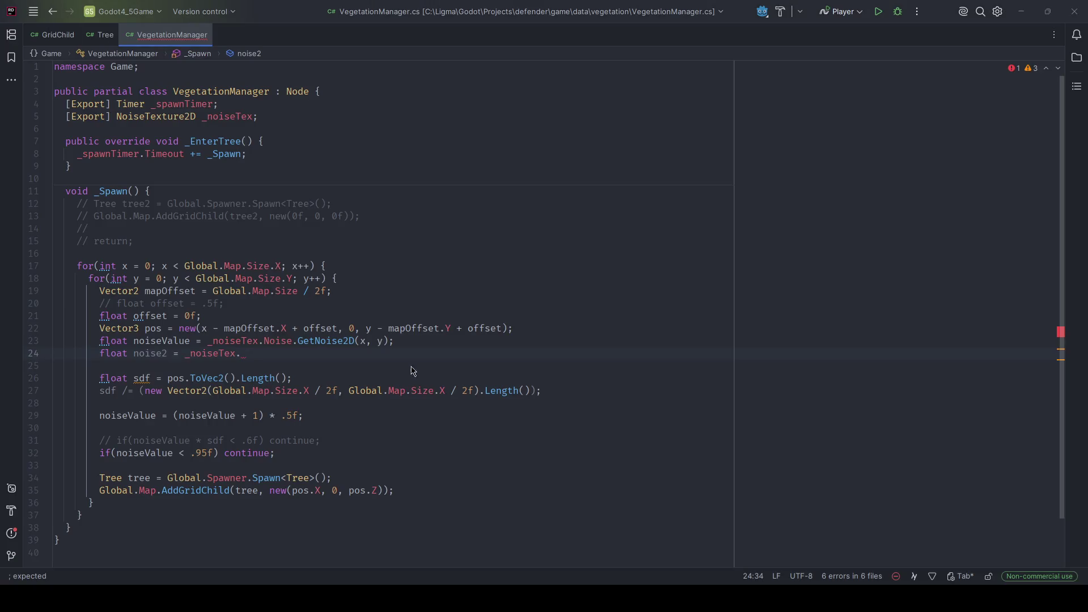
key(alt+Tab)
scroll(491, 251, up, 3)
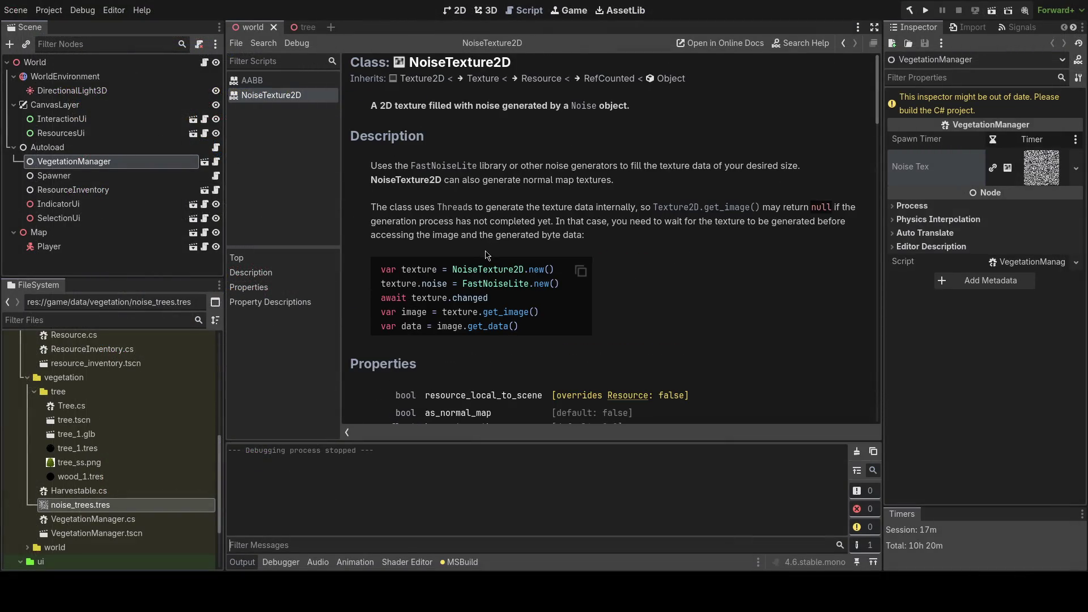
scroll(472, 234, down, 3)
scroll(472, 235, down, 1)
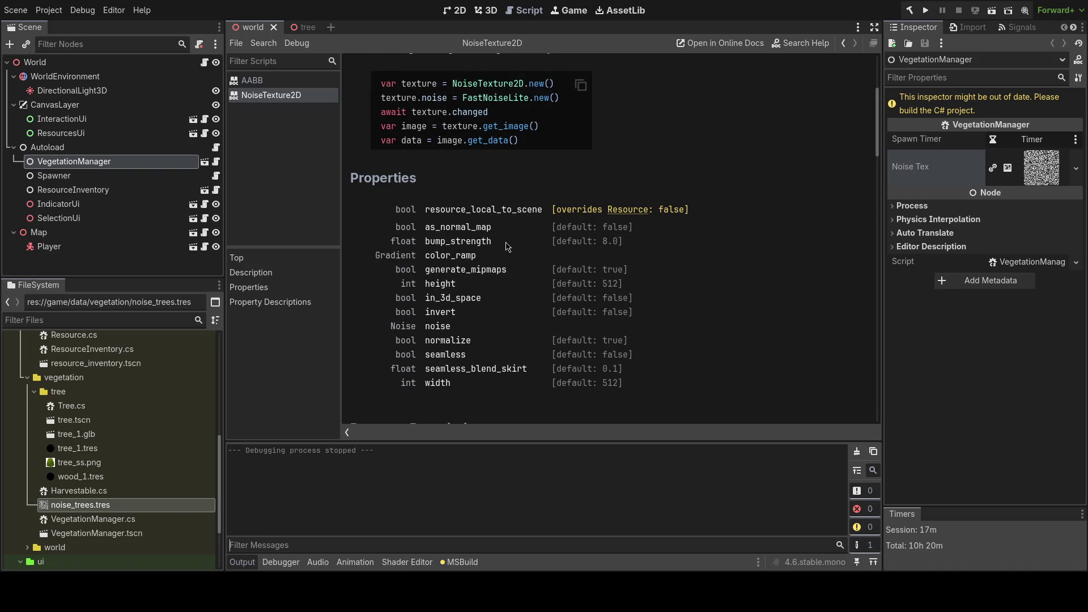
- From the NoiseTexture2D page, browse the parent Texture and Texture2D reference pages
scroll(507, 247, down, 3)
scroll(509, 247, up, 7)
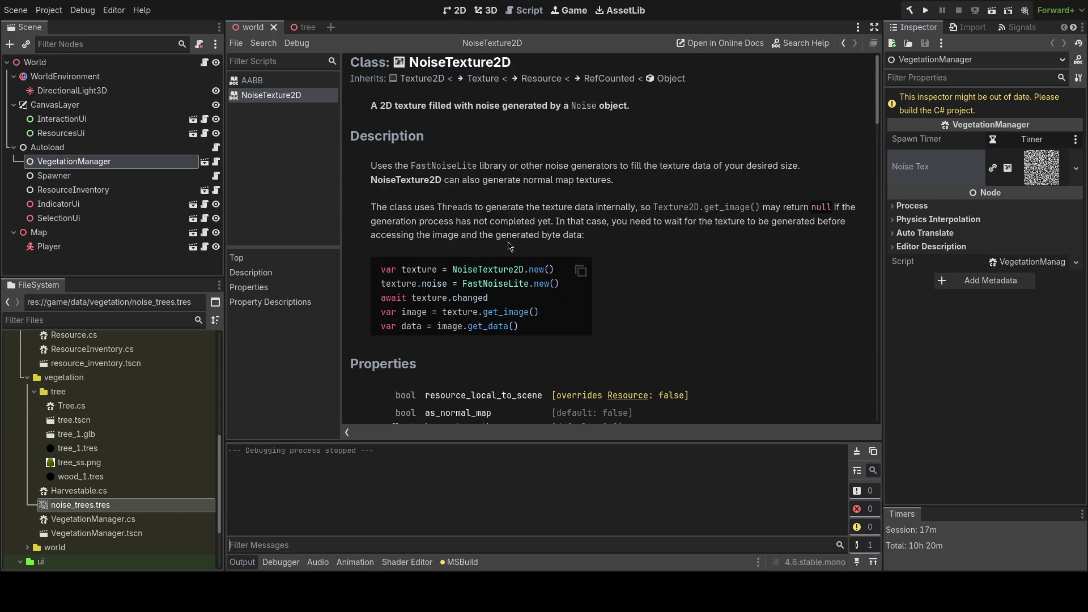
scroll(508, 247, down, 5)
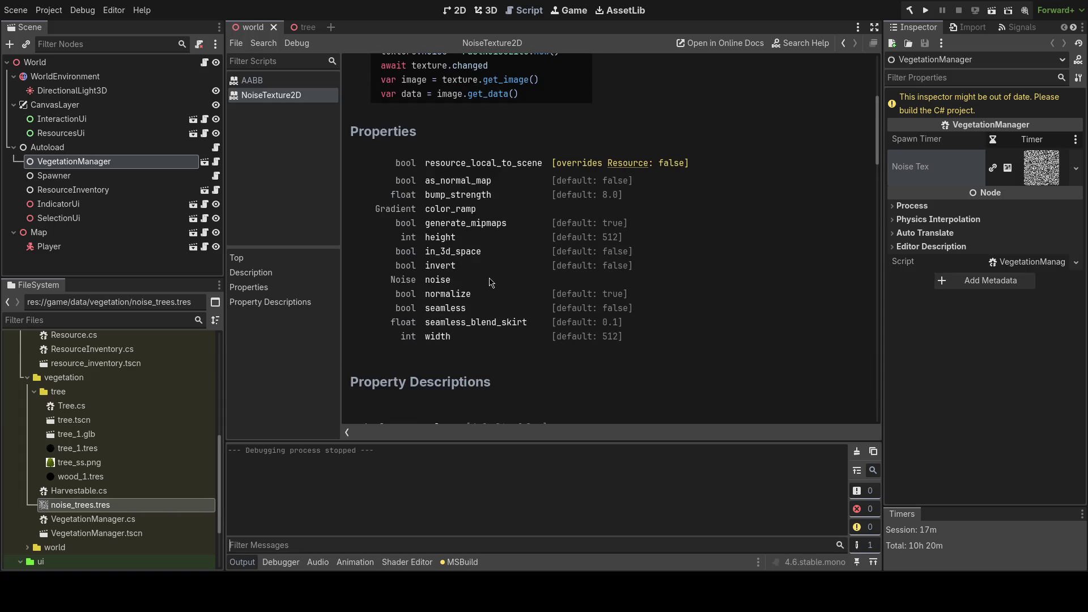
scroll(491, 283, down, 12)
scroll(478, 262, up, 15)
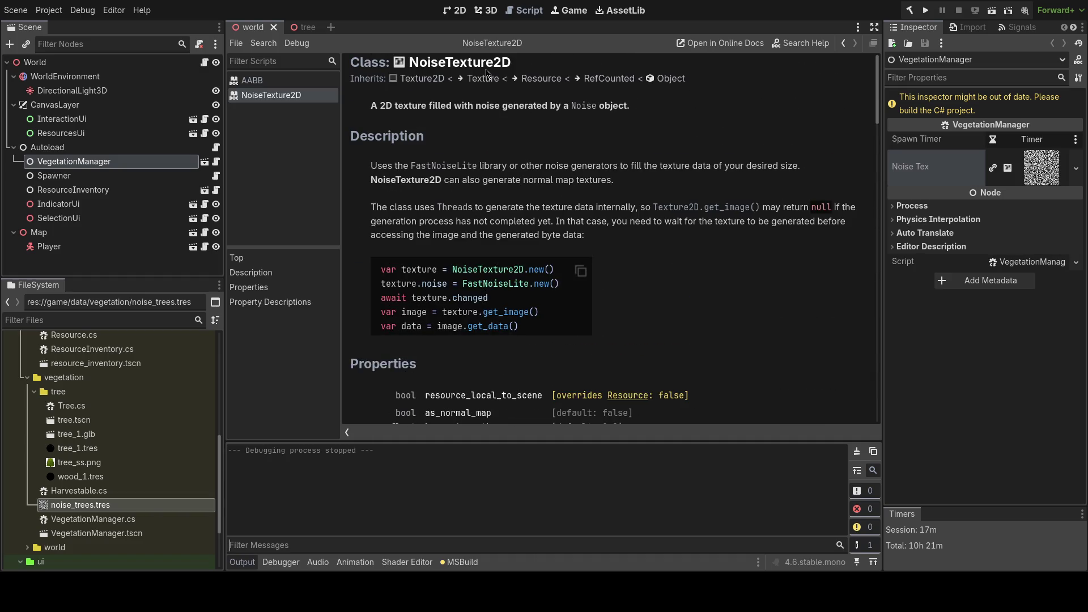
click(485, 76)
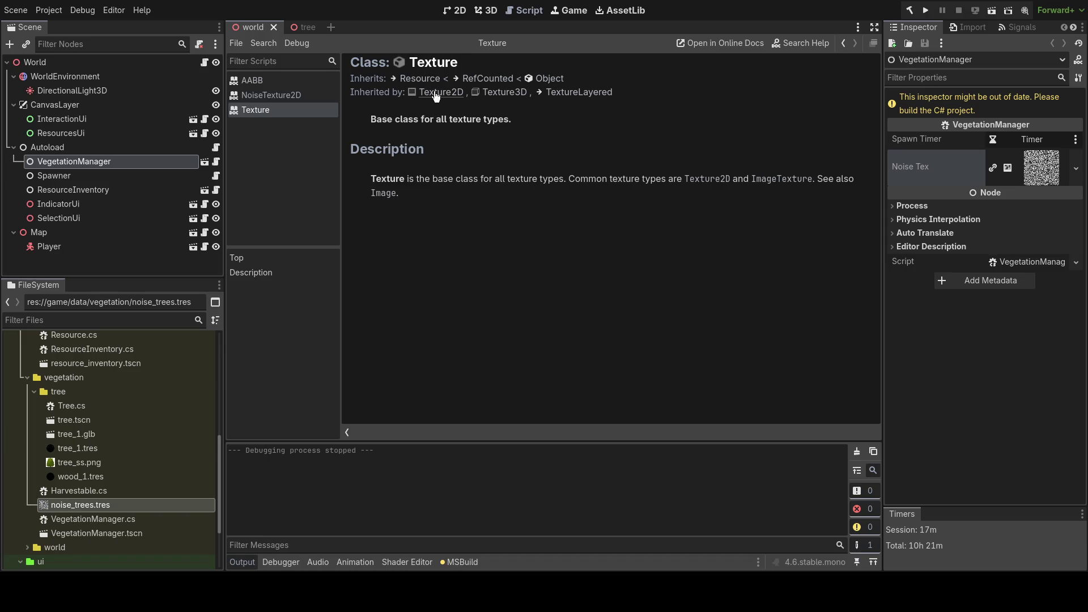
key(alt+Left)
click(420, 79)
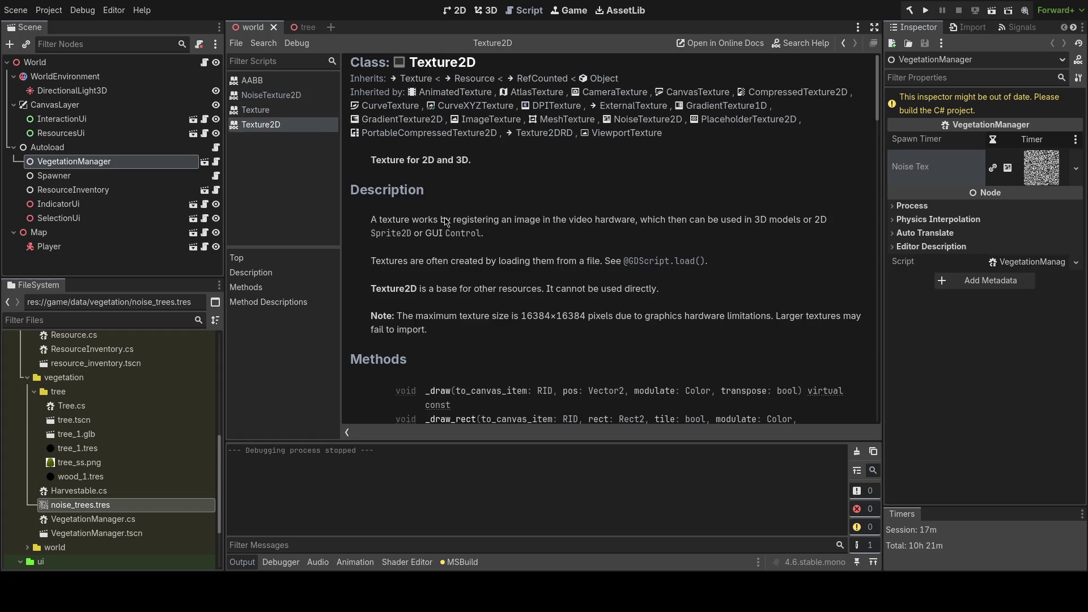
scroll(445, 221, down, 5)
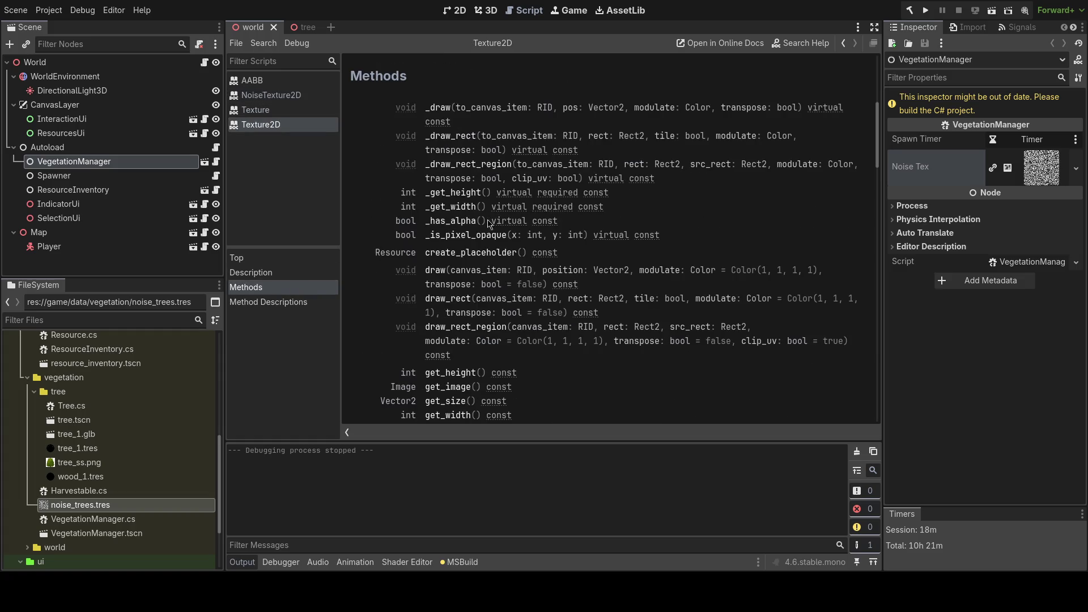
scroll(519, 284, down, 2)
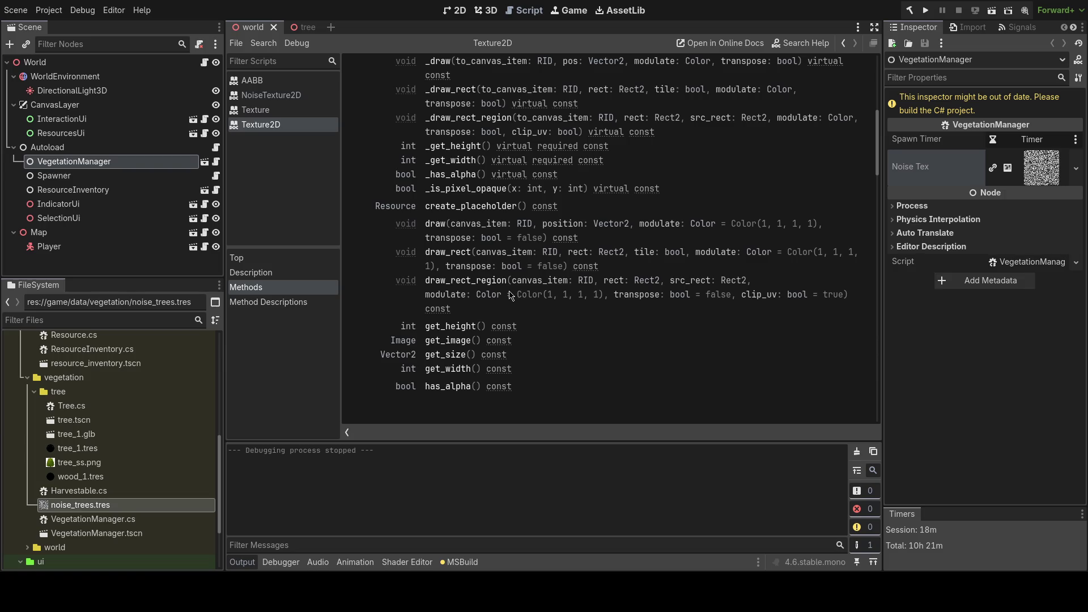
scroll(494, 250, up, 10)
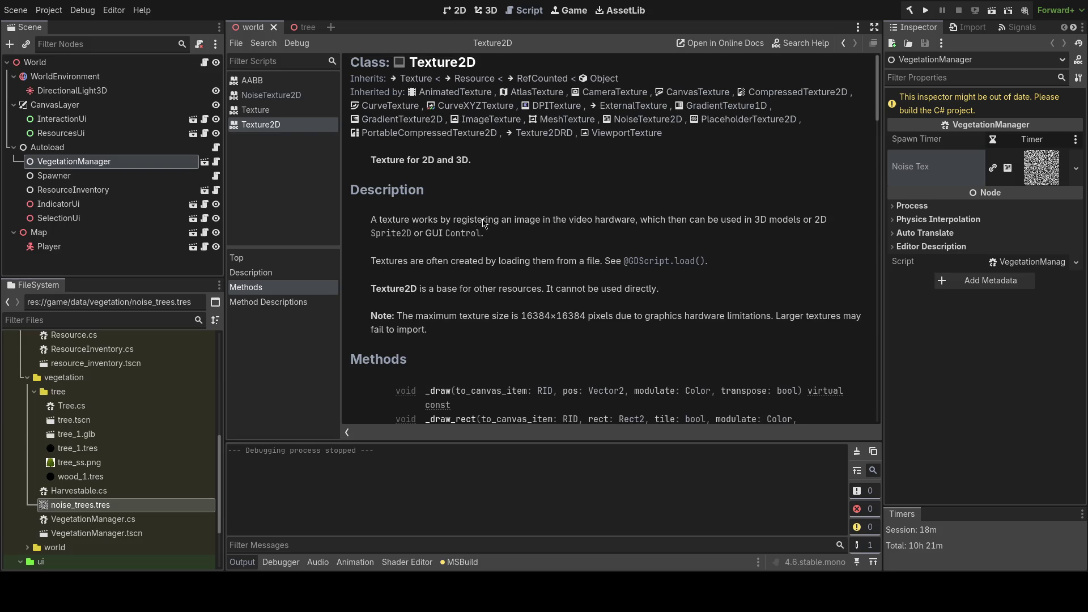
key(alt+Left)
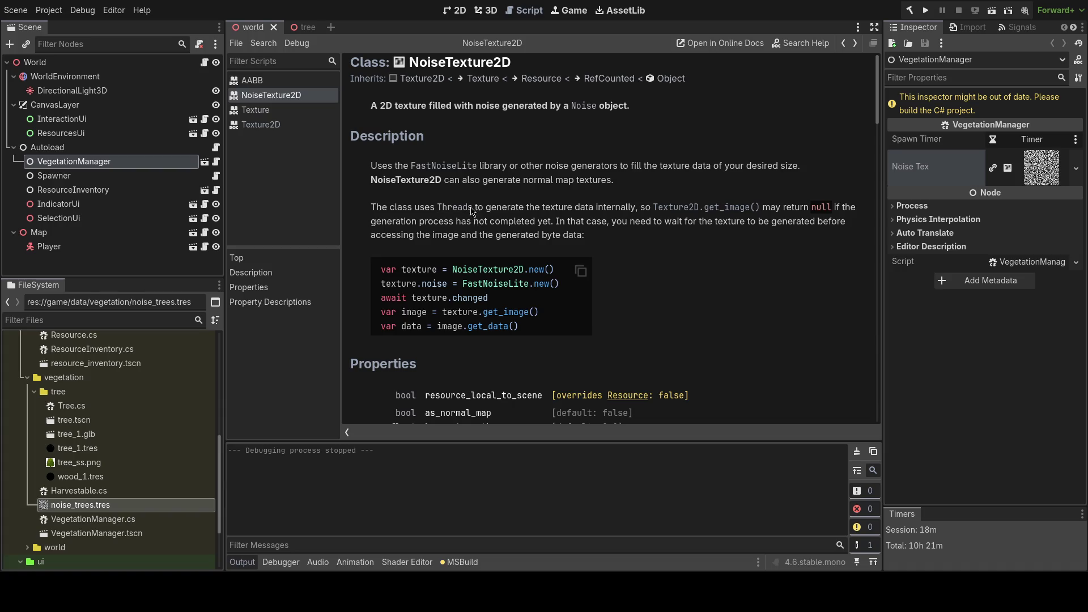
- Revisit Texture and Texture2D via Inherits links and back/forward history, ending on Texture2D methods
click(481, 84)
key(alt+Left)
scroll(475, 226, down, 5)
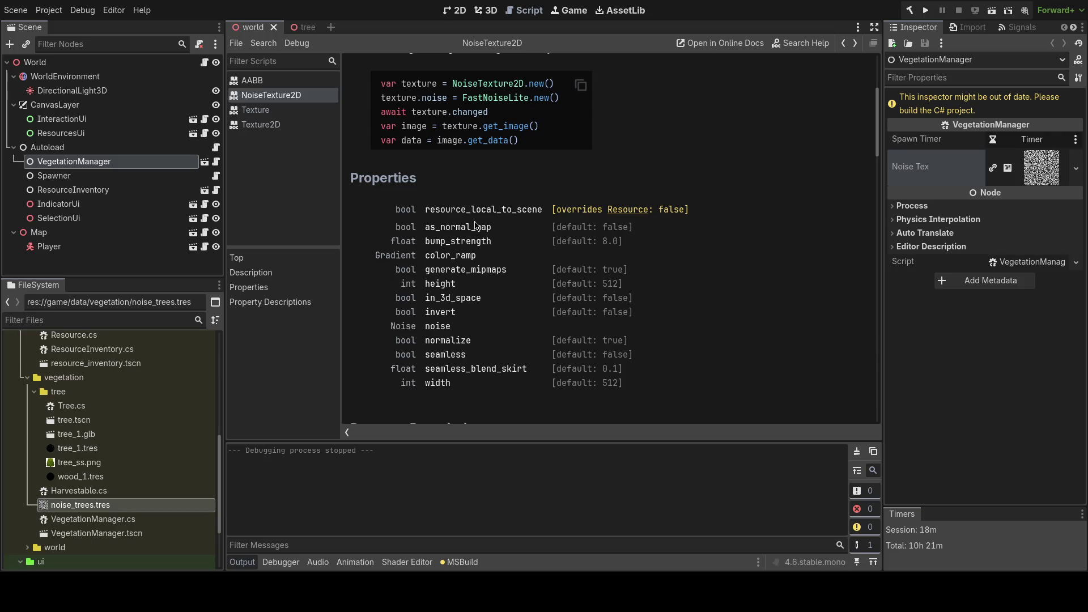
scroll(475, 227, up, 5)
click(434, 85)
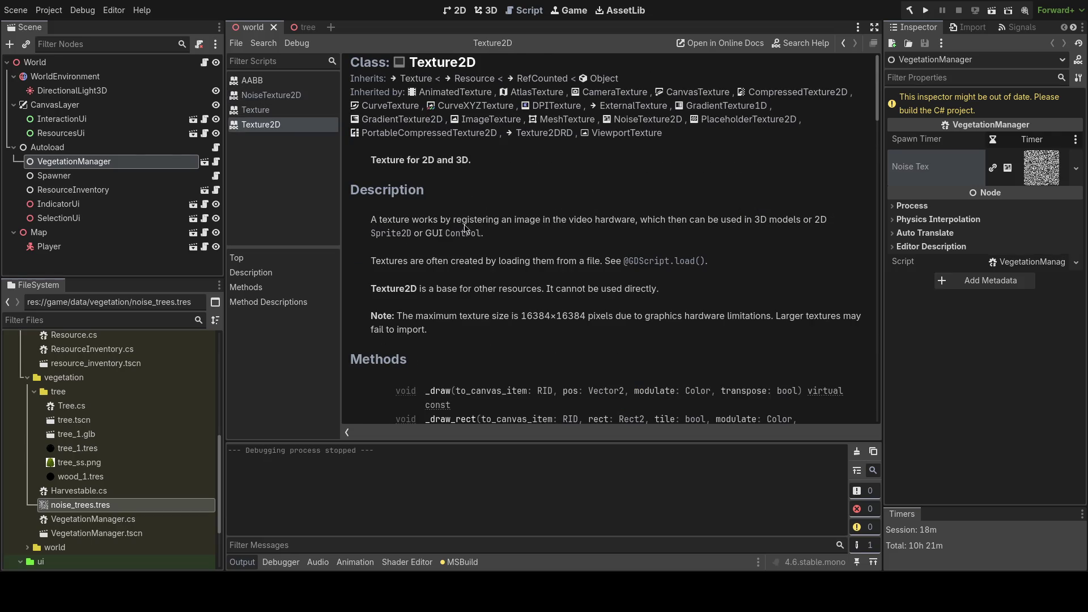
scroll(464, 226, down, 3)
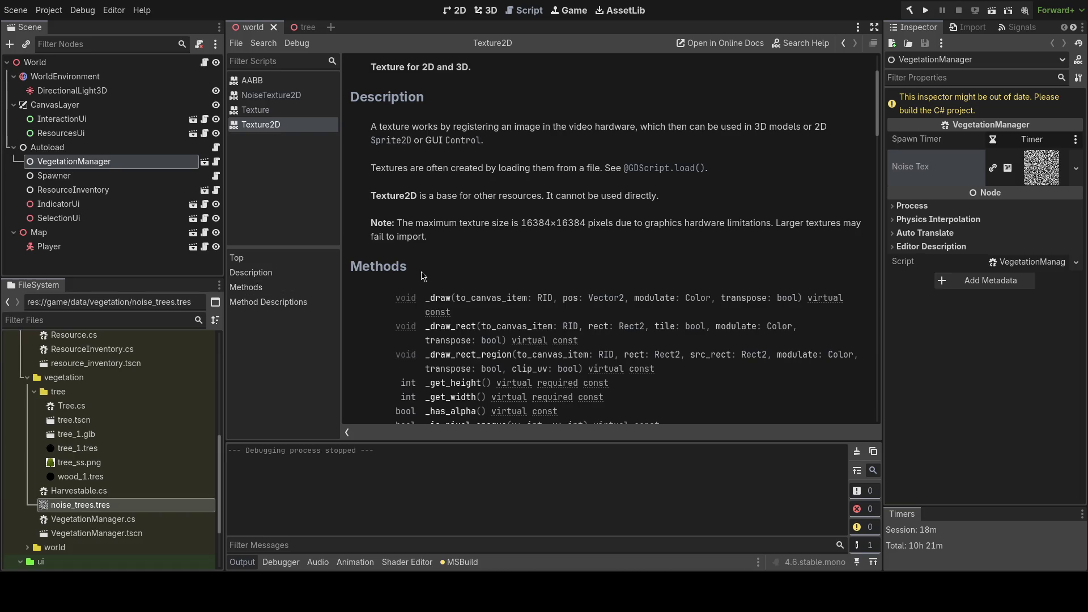
scroll(421, 276, down, 7)
scroll(385, 280, up, 5)
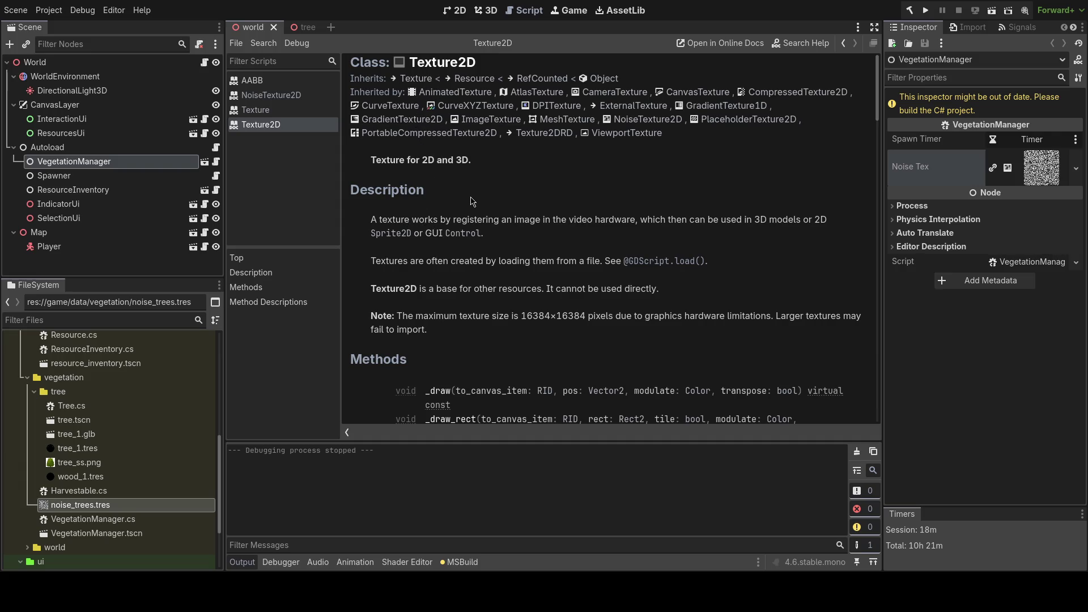
key(alt+Left)
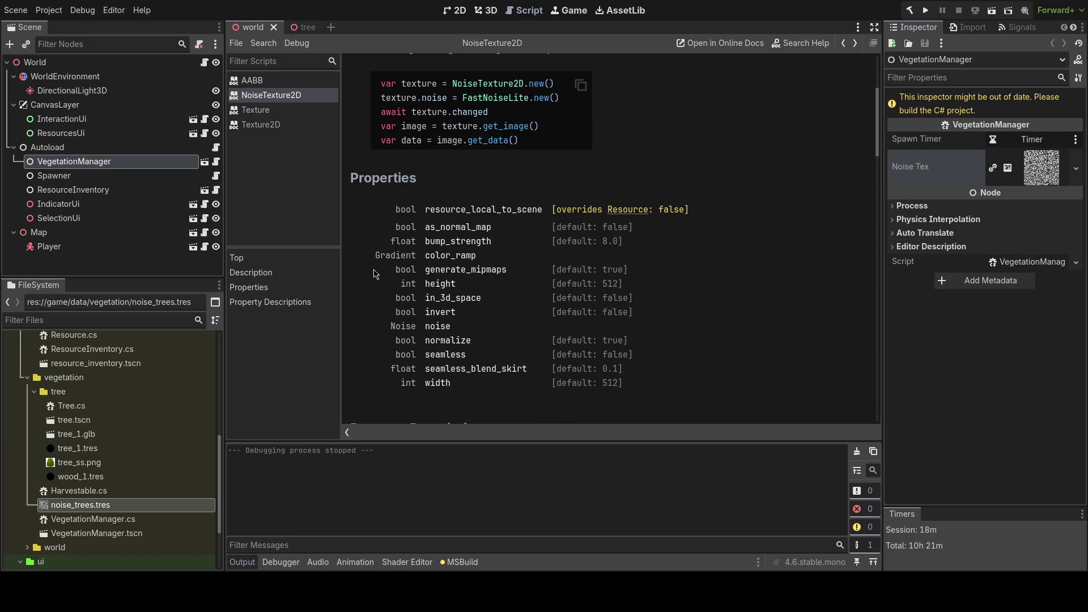
key(alt+Right)
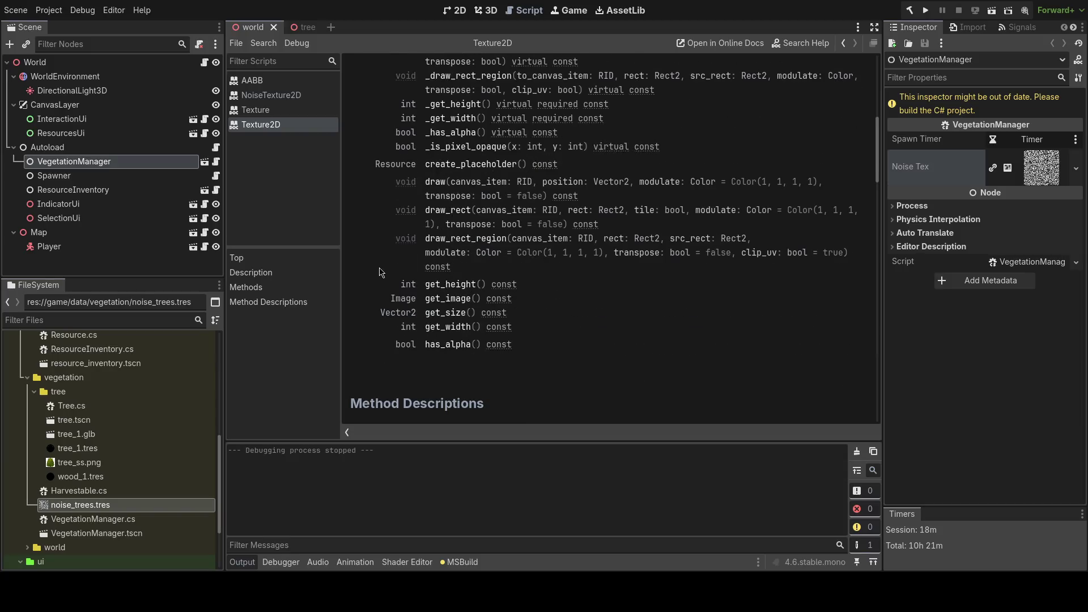
key(alt+Tab)
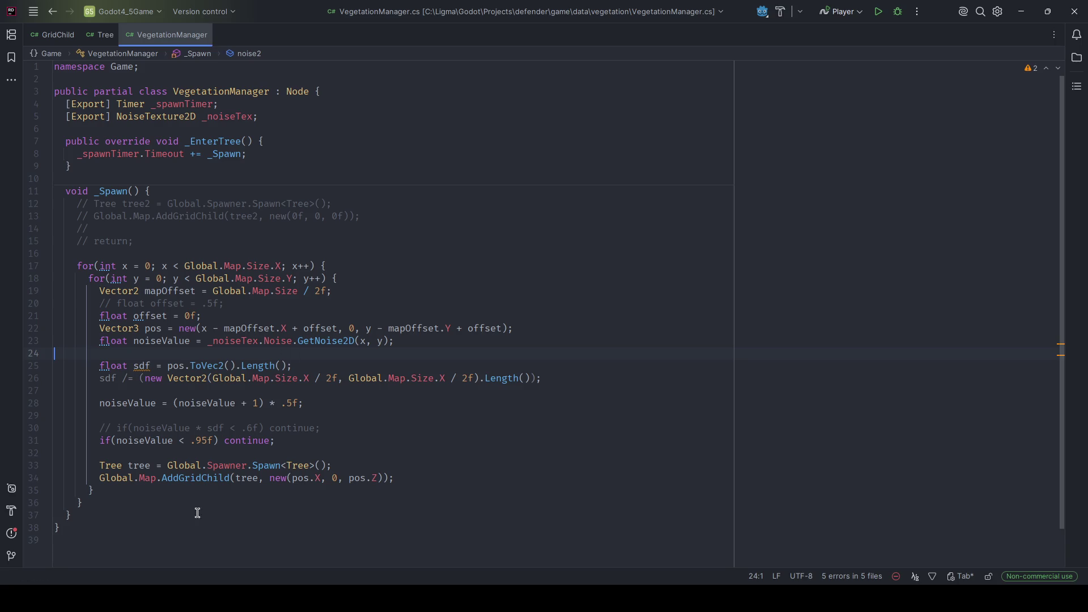
key(alt+Tab)
- Switch Godot to the 3D workspace to trigger the .NET project rebuild
click(487, 10)
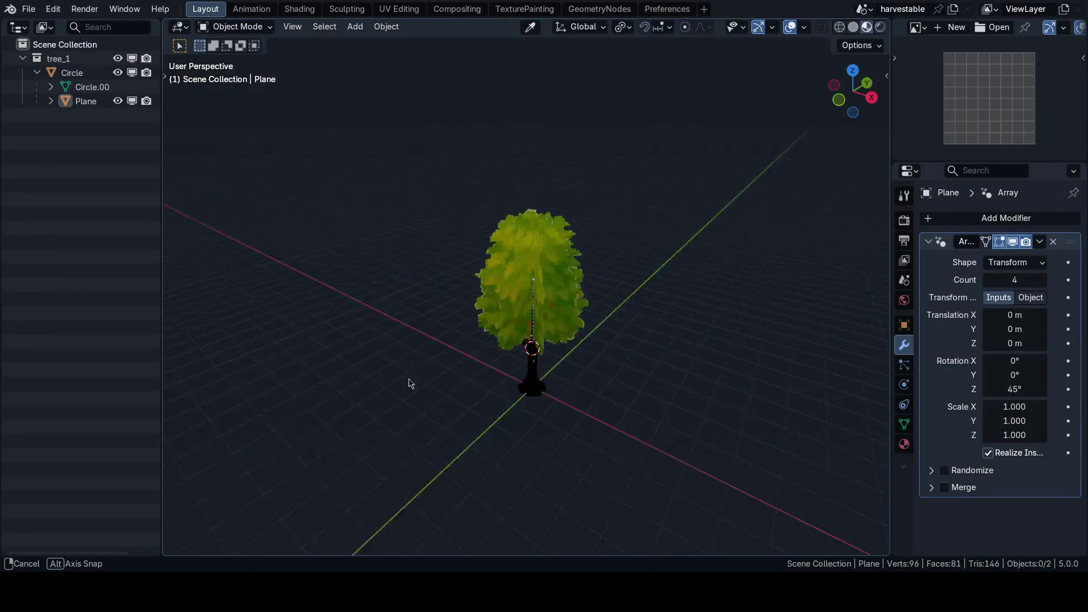
- Zoom in and out on the tree_1 model in the Blender viewport
scroll(305, 402, up, 5)
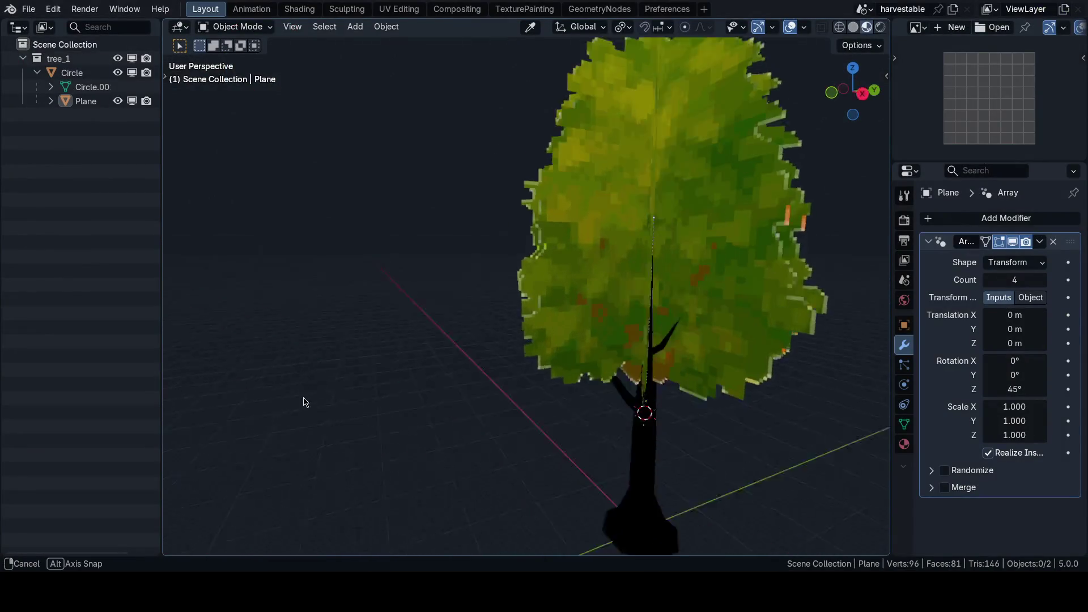
scroll(388, 389, down, 5)
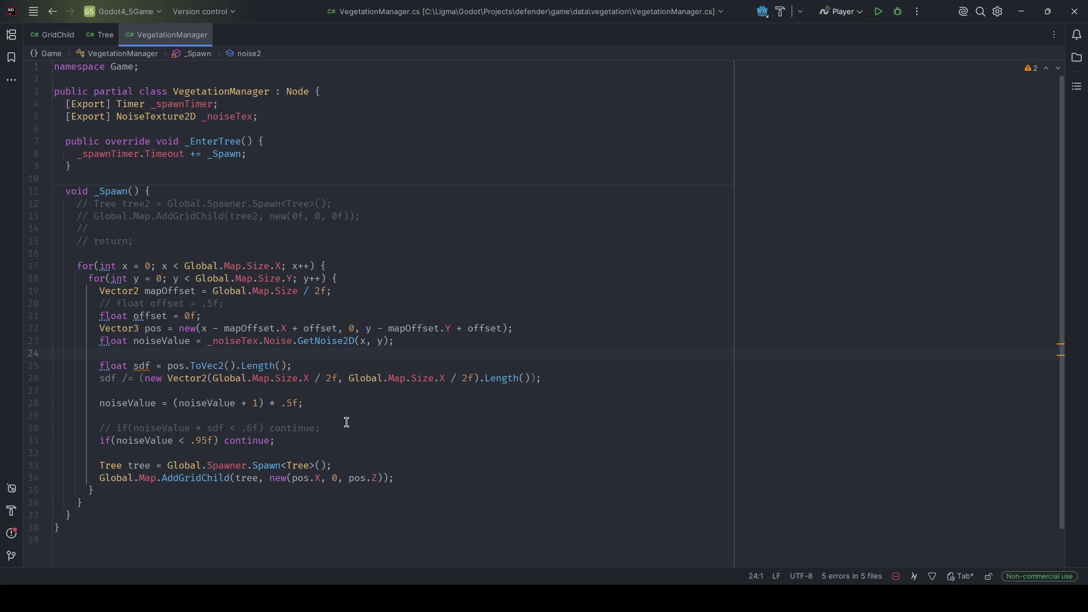
- Delete commented-out line 30 and change the condition to noiseValue * sdf < .95f
drag(344, 426, 58, 433)
key(BackSpace)
key(BackSpace)
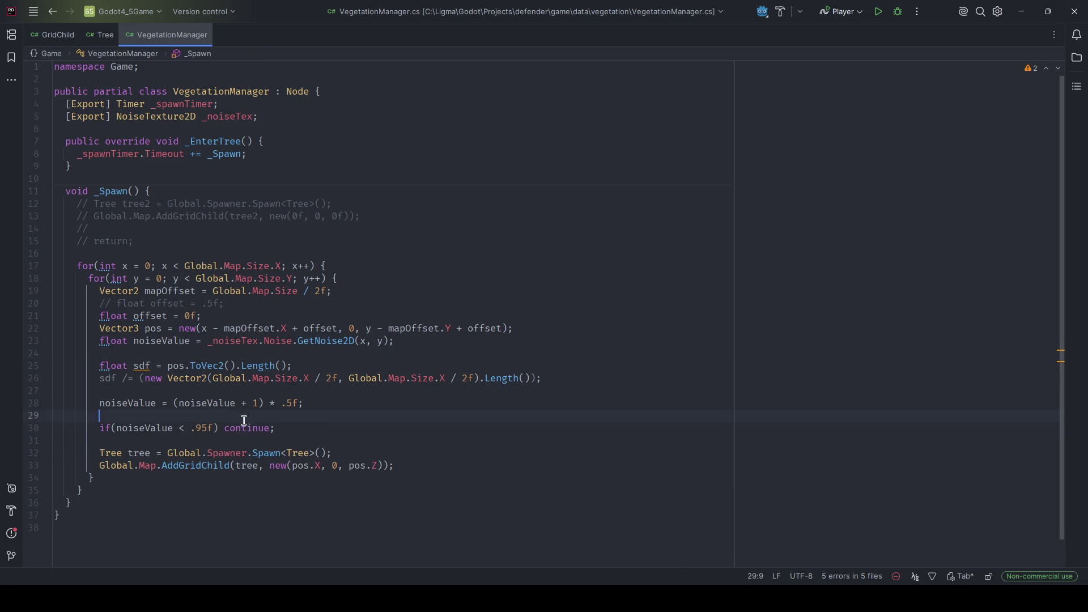
click(294, 432)
click(174, 429)
text(* sdf)
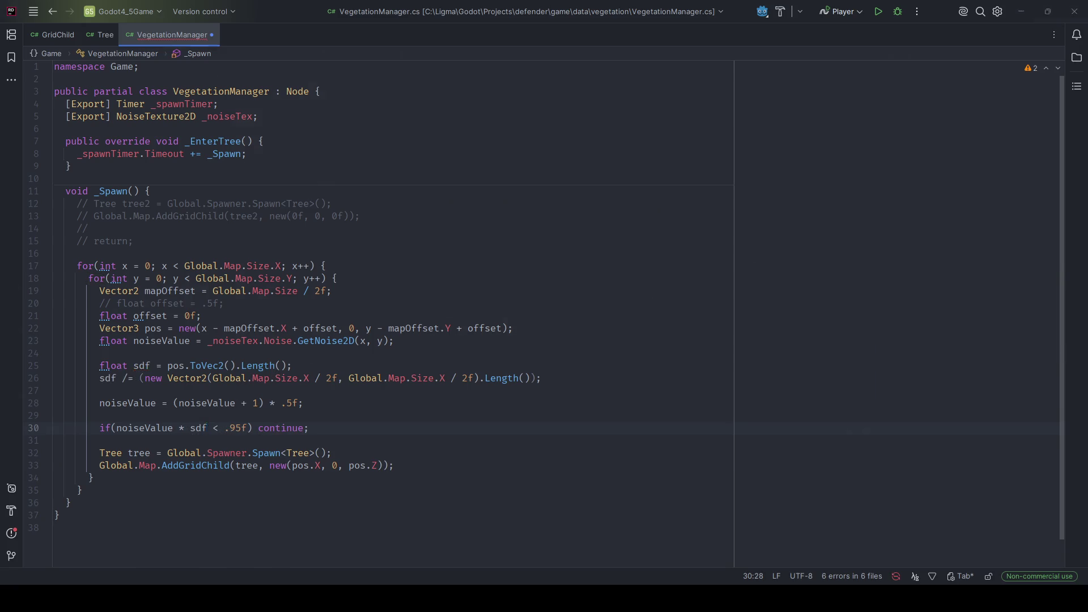
- Test-run the game in Godot, which shows bare terrain, then stop it
key(alt+Tab)
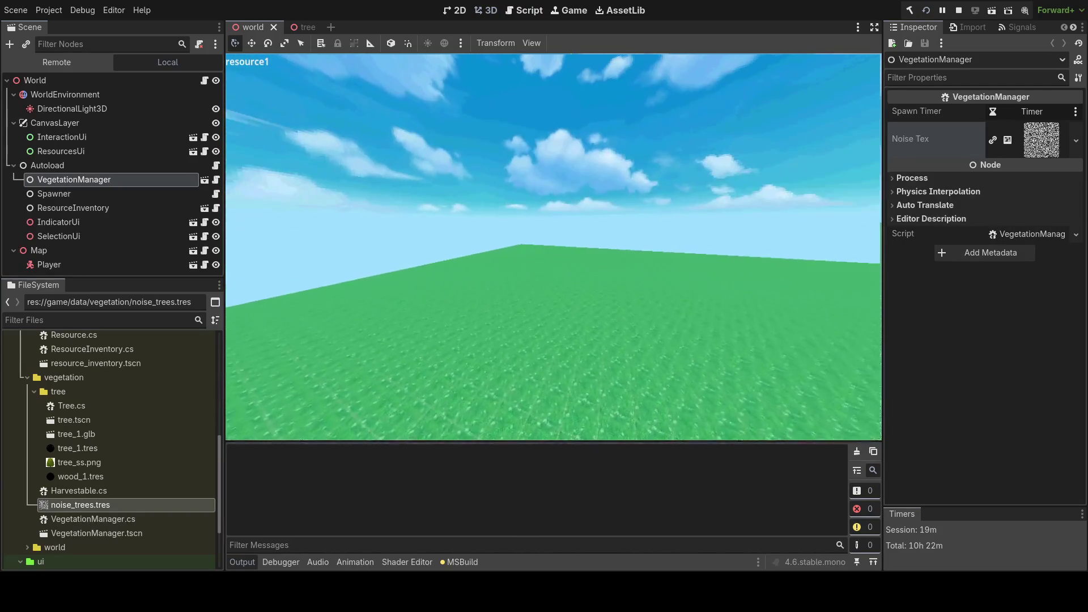
key(F8)
key(alt+Tab)
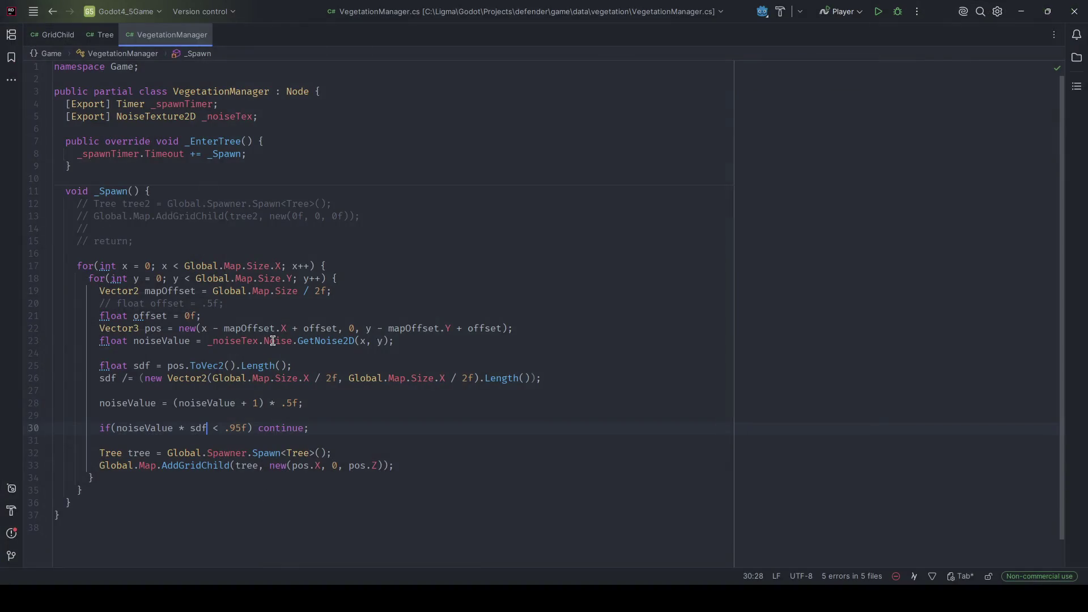
- Remove ' * sdf' from the condition and add GD.Print(sdf); after line 28
key(BackSpace)
key(BackSpace)
key(BackSpace)
click(212, 428)
click(314, 406)
key(Return)
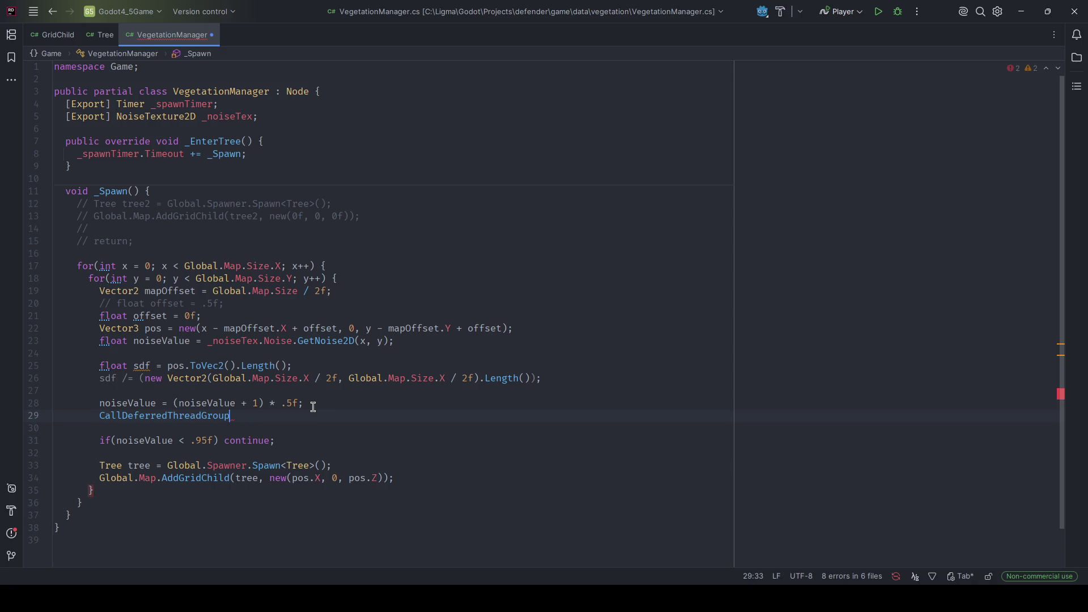
text(GD.Pr)
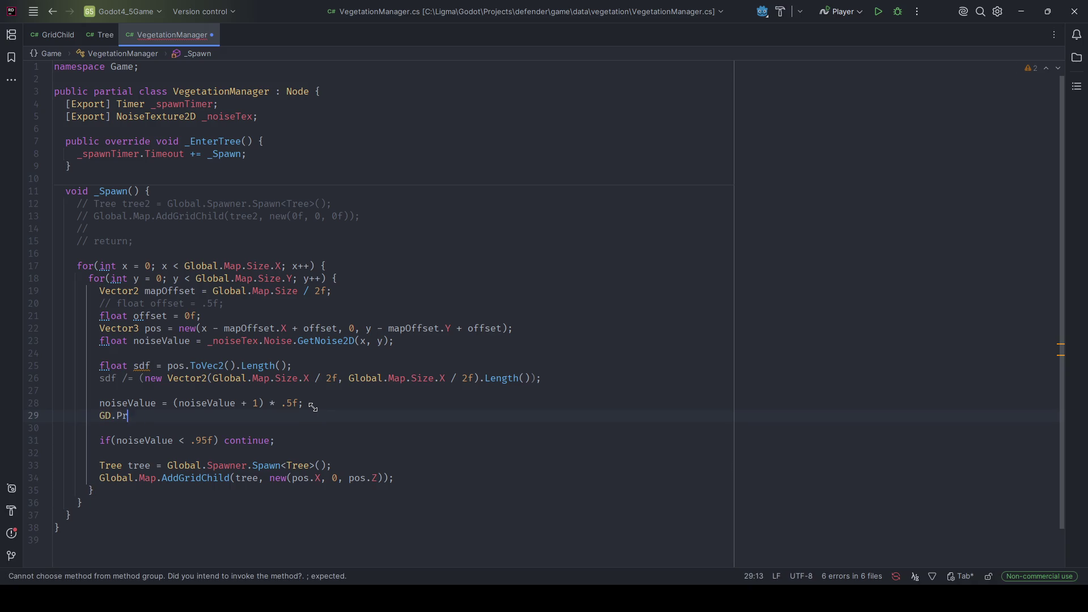
key(Return)
text(sff);)
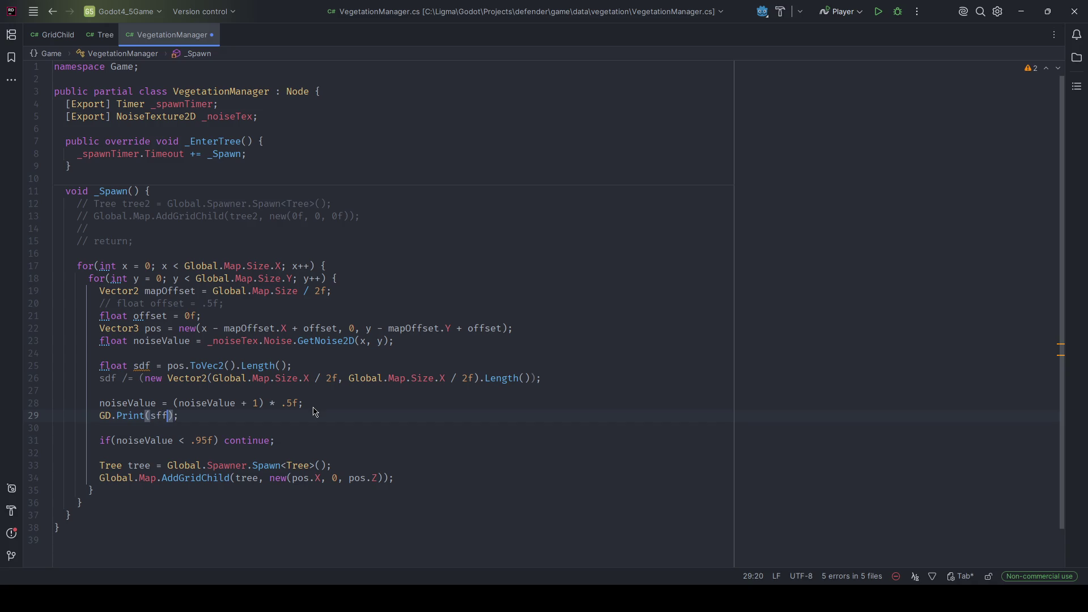
key(BackSpace)
key(BackSpace)
text(df)
key(alt+Tab)
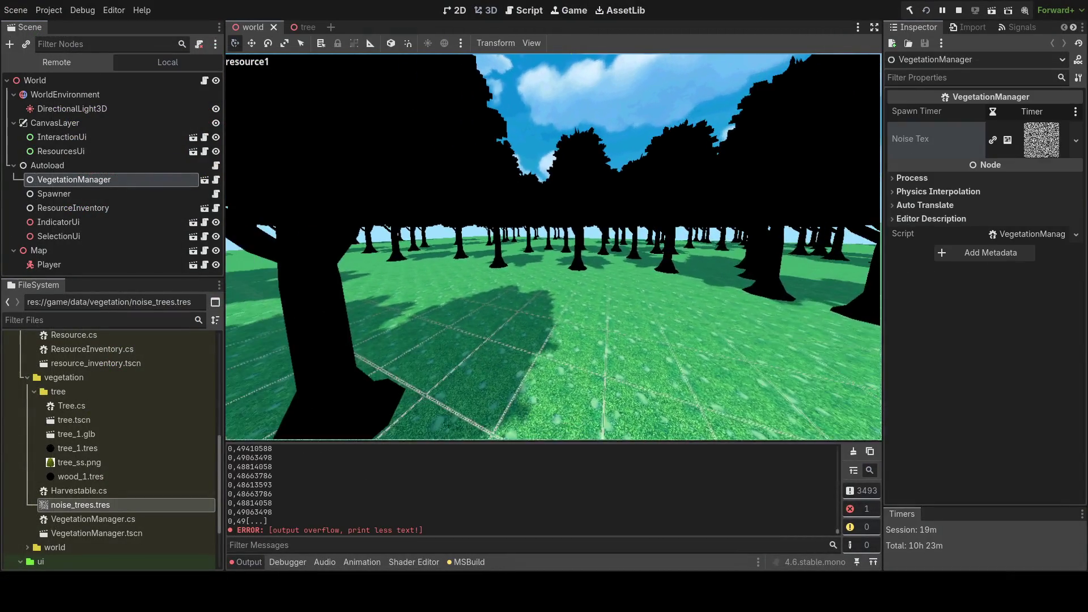
- Stop the game and scroll the Output to inspect the printed sdf values and overflow error
key(F8)
drag(838, 532, 849, 486)
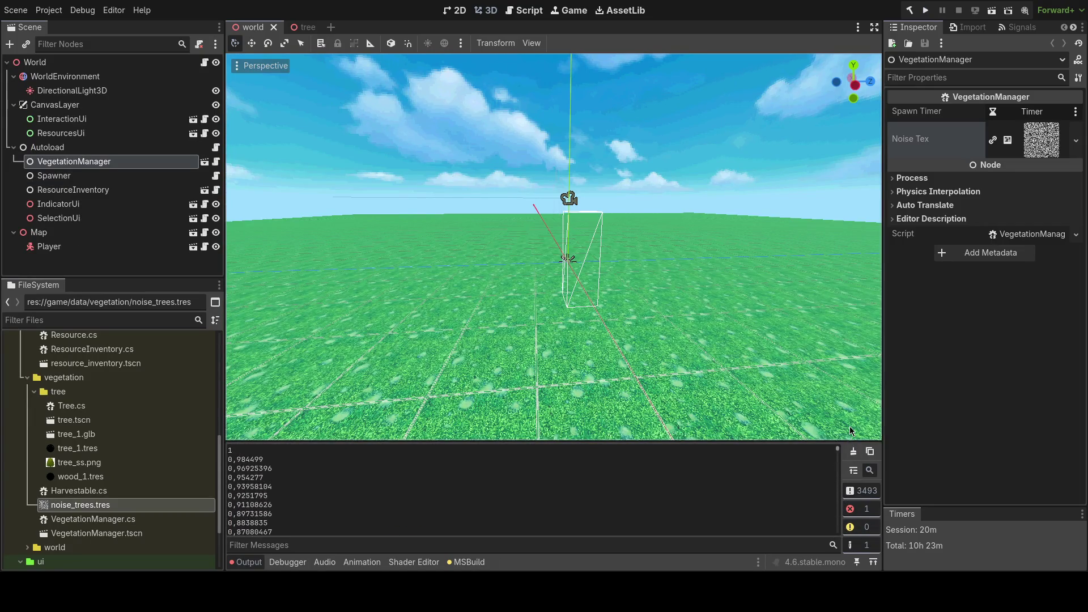
scroll(554, 503, down, 10)
key(alt+Tab)
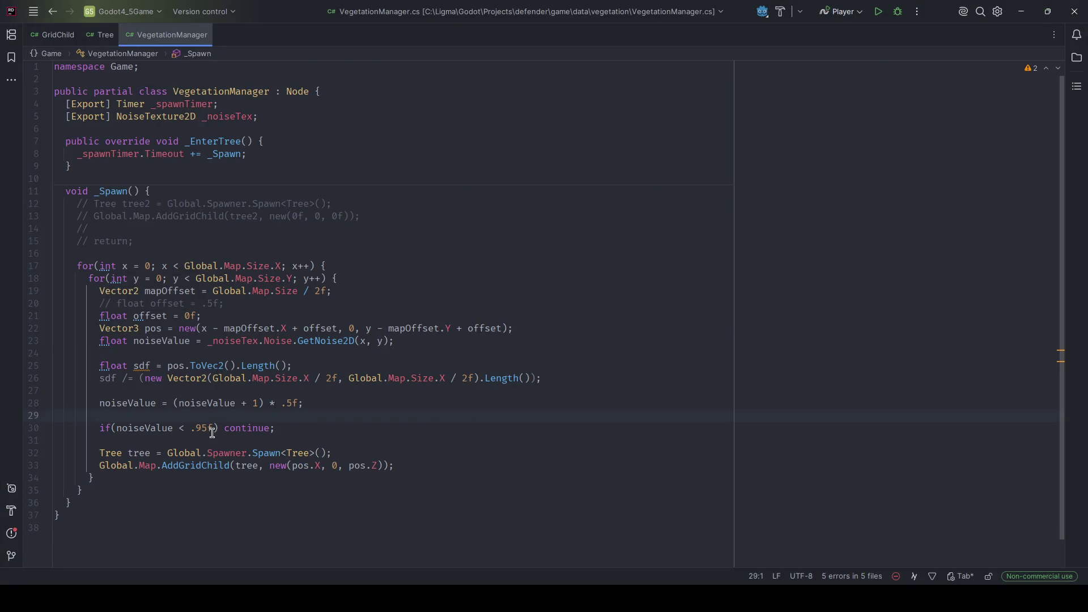
- Change the spawn check in VegetationManager.cs to noiseValue * sdf < .6f and save
click(180, 429)
text(* sdf)
key(Right)
key(Right)
key(Right)
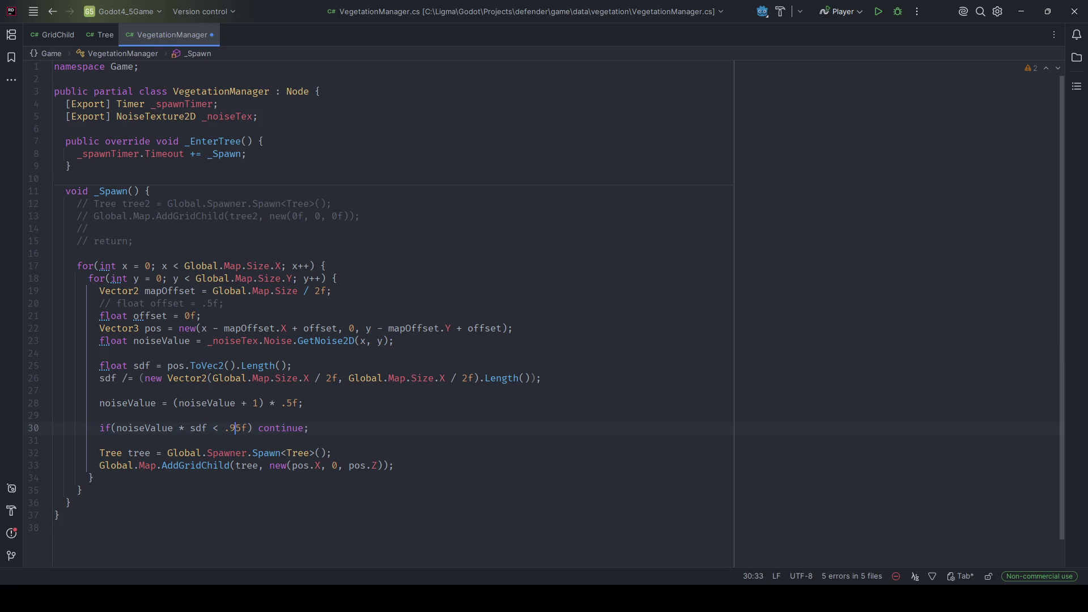
key(BackSpace)
key(BackSpace)
text(6s)
key(shift+Right)
key(shift+Right)
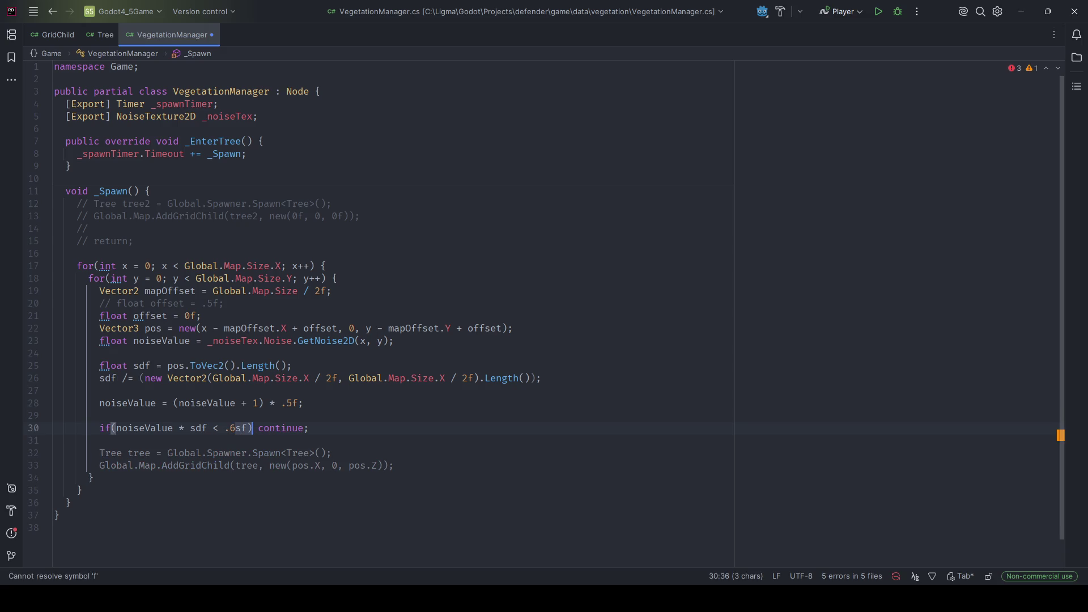
key(ctrl+s)
key(Escape)
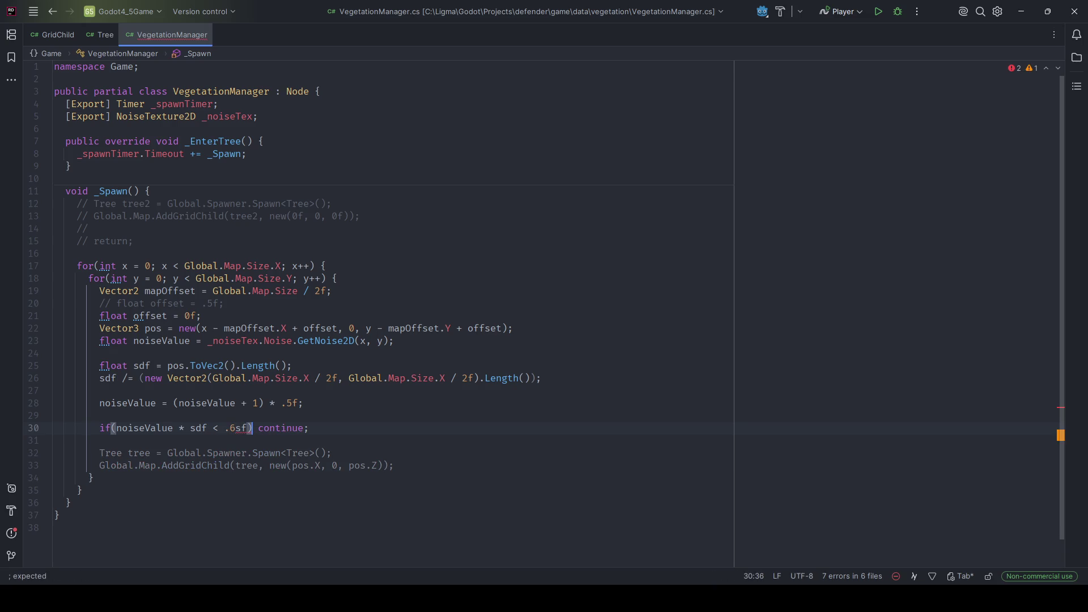
key(Left)
key(BackSpace)
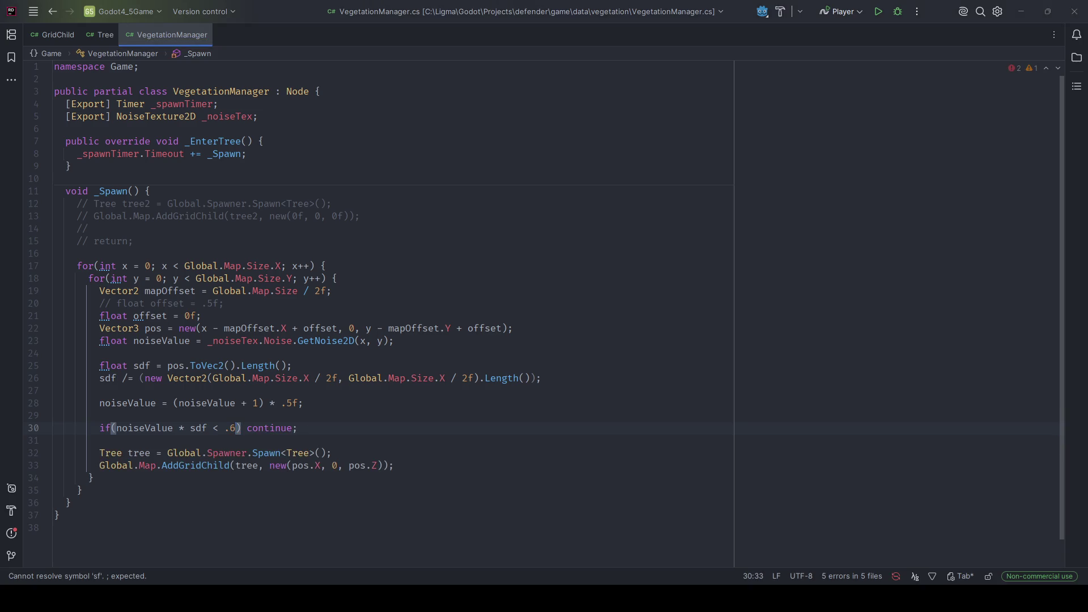
- Build and test-run in Godot, then open tree_1's shader in the Shader Editor
key(alt+Tab)
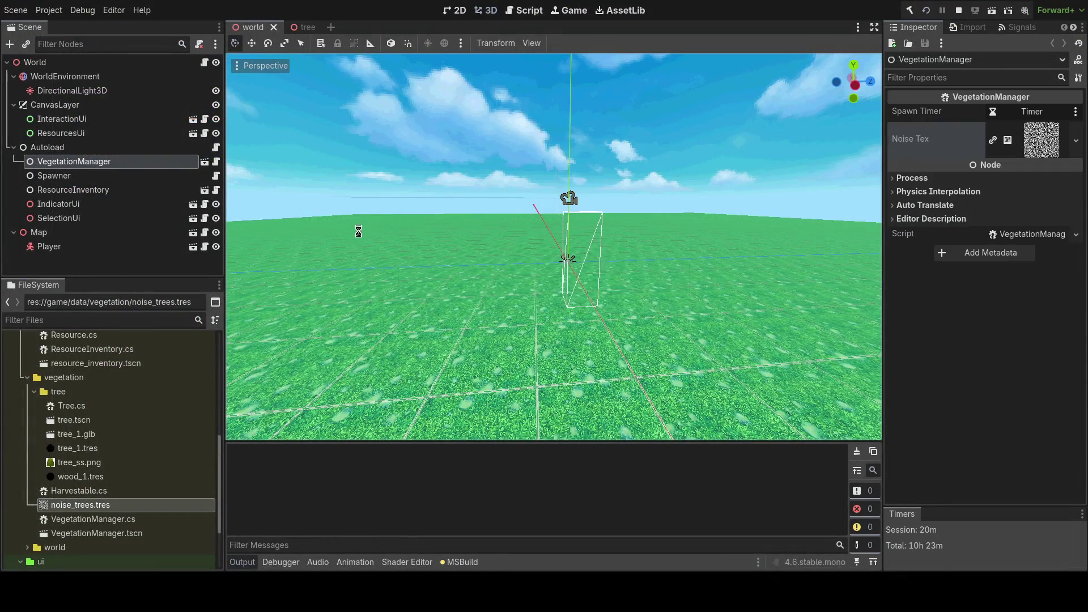
key(alt+Tab)
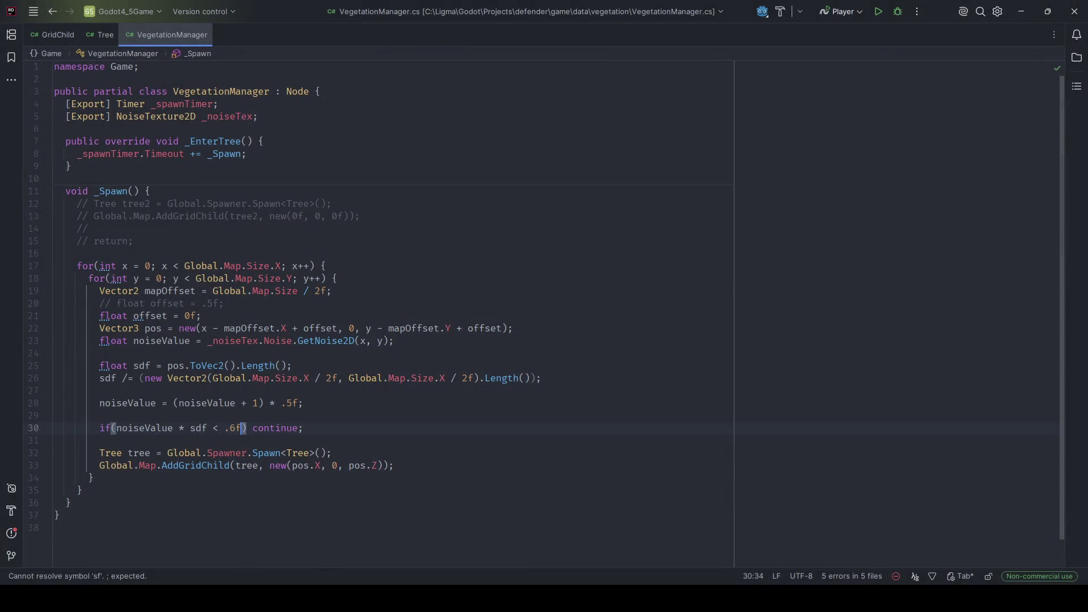
key(alt+Tab)
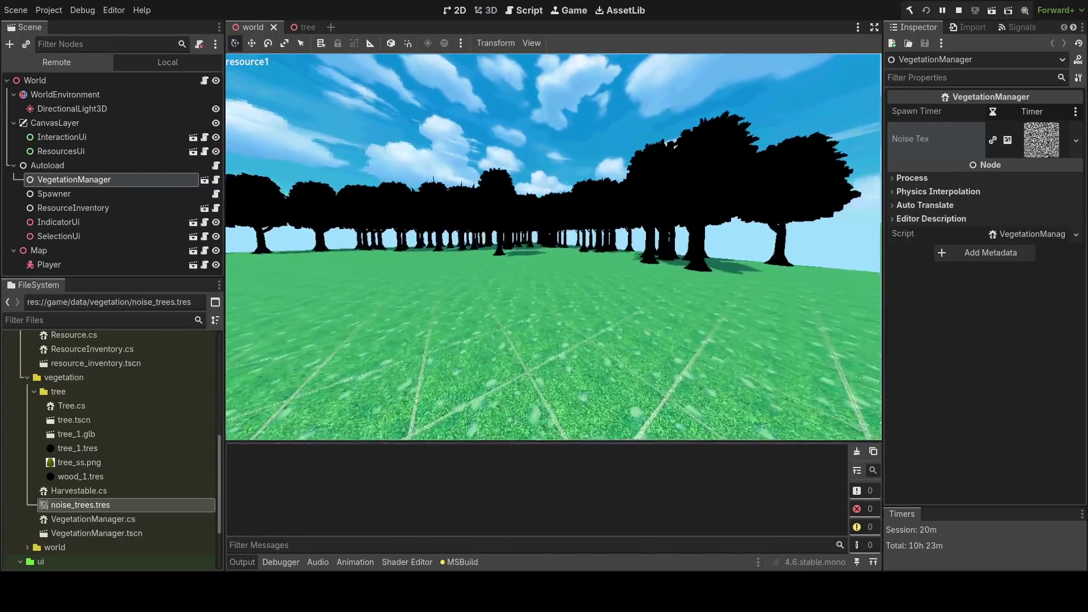
key(F8)
click(397, 561)
scroll(519, 513, down, 1)
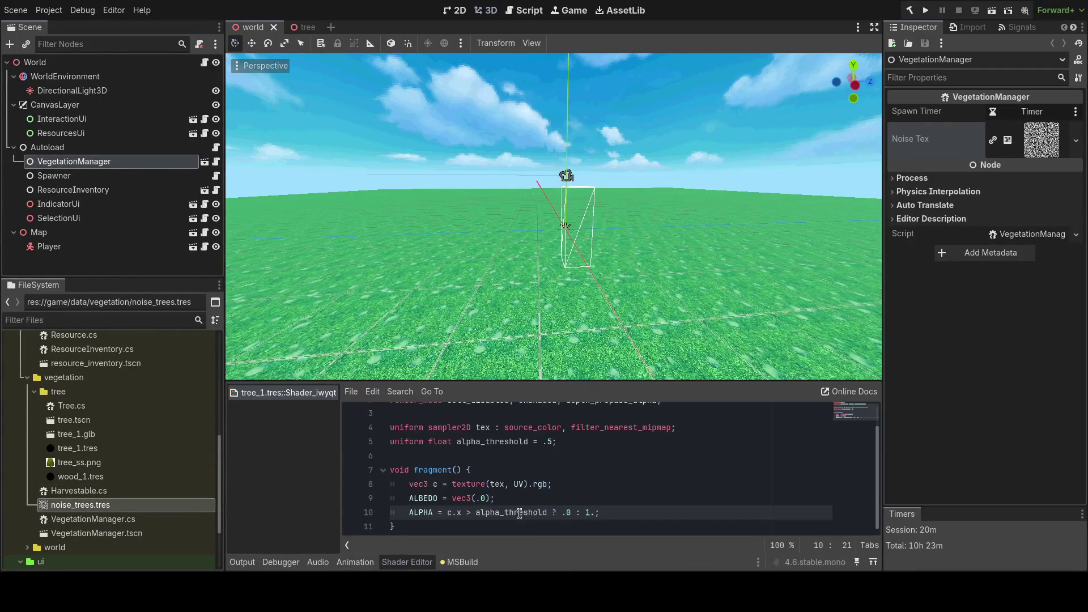
- Replace the black vec3(.0) albedo with the texture colour c, then test-run the game
drag(498, 497, 442, 498)
text(c)
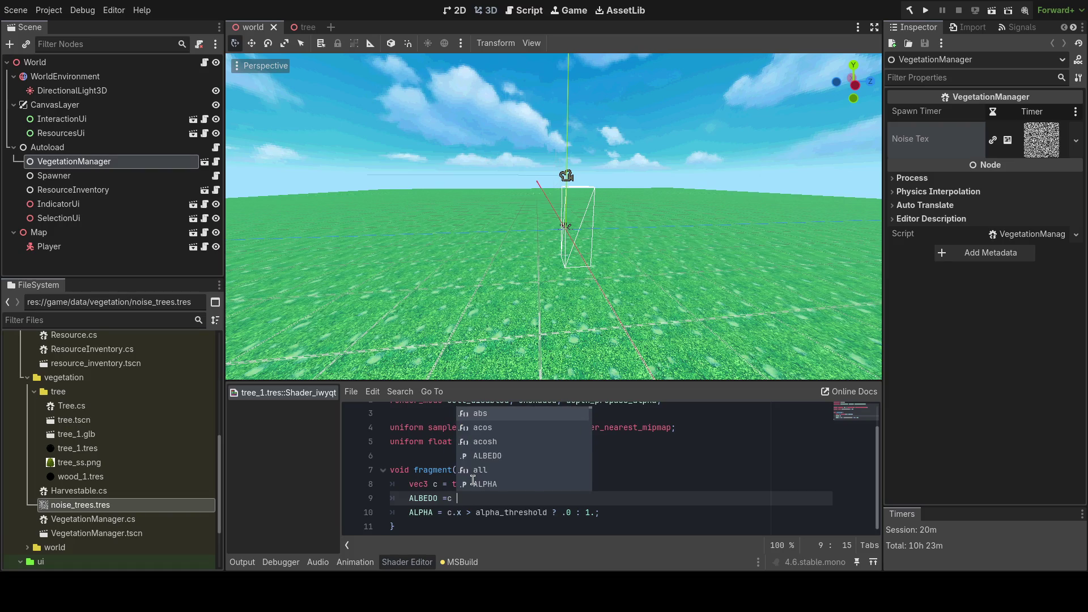
key(BackSpace)
text(;)
key(F5)
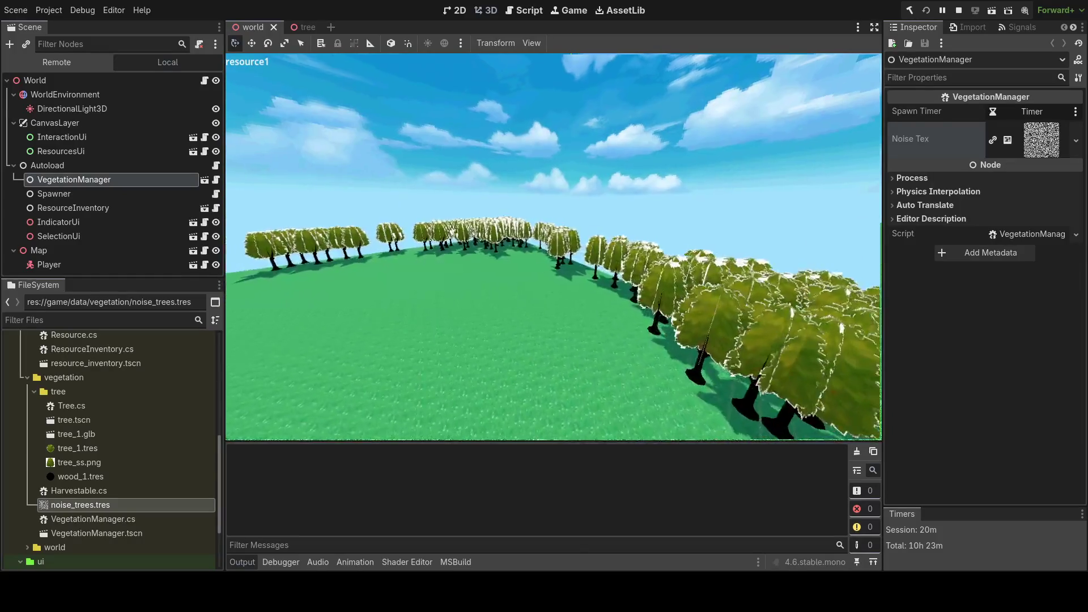
key(F8)
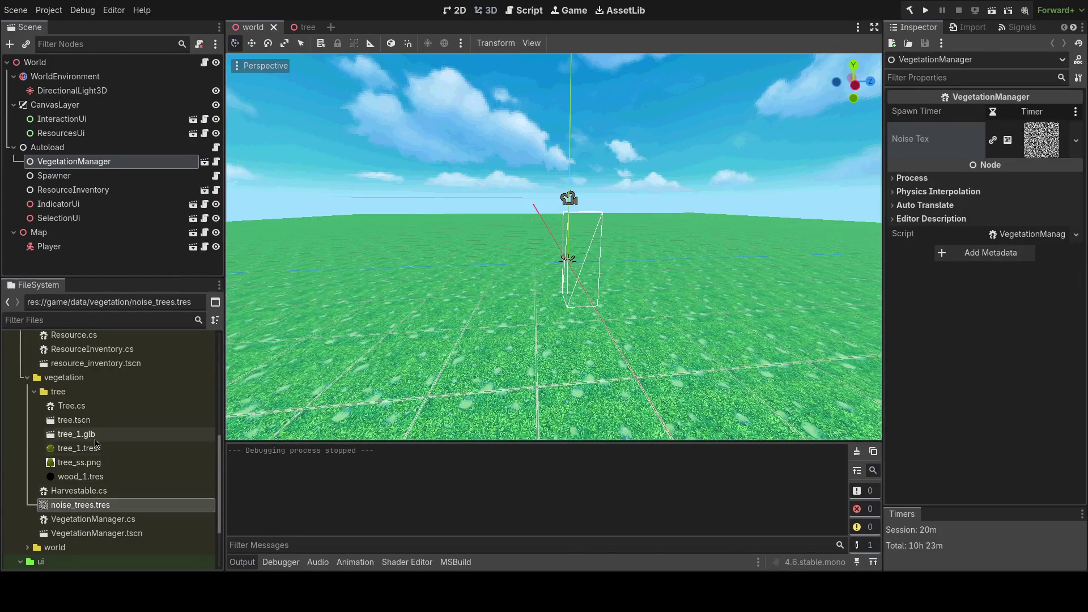
- Open tree.tscn and reimport tree_ss.png as Texture2D with VRAM Uncompressed compression
double_click(99, 420)
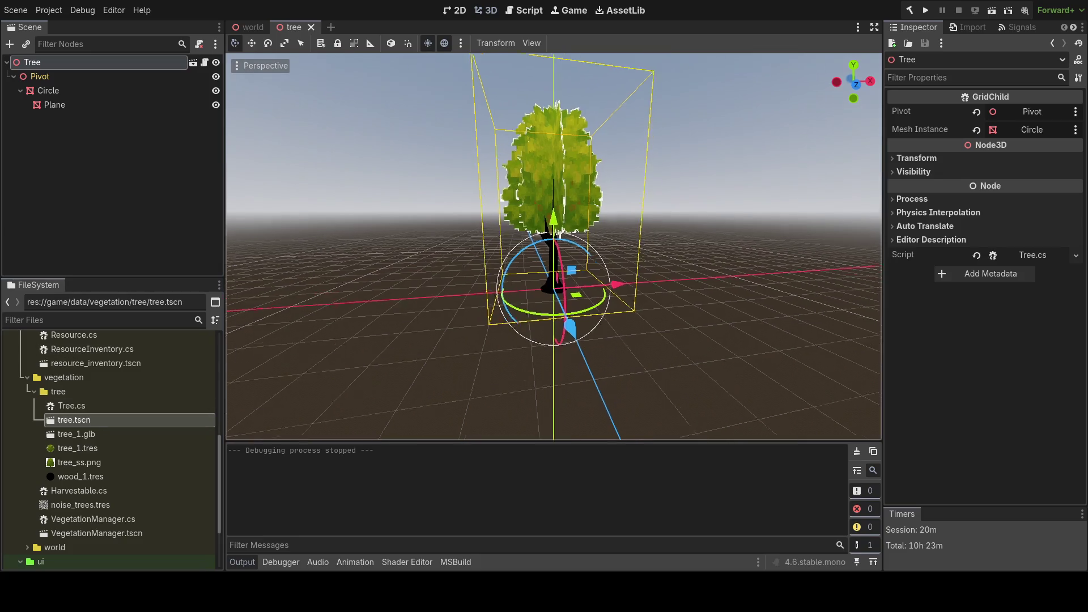
scroll(554, 247, up, 5)
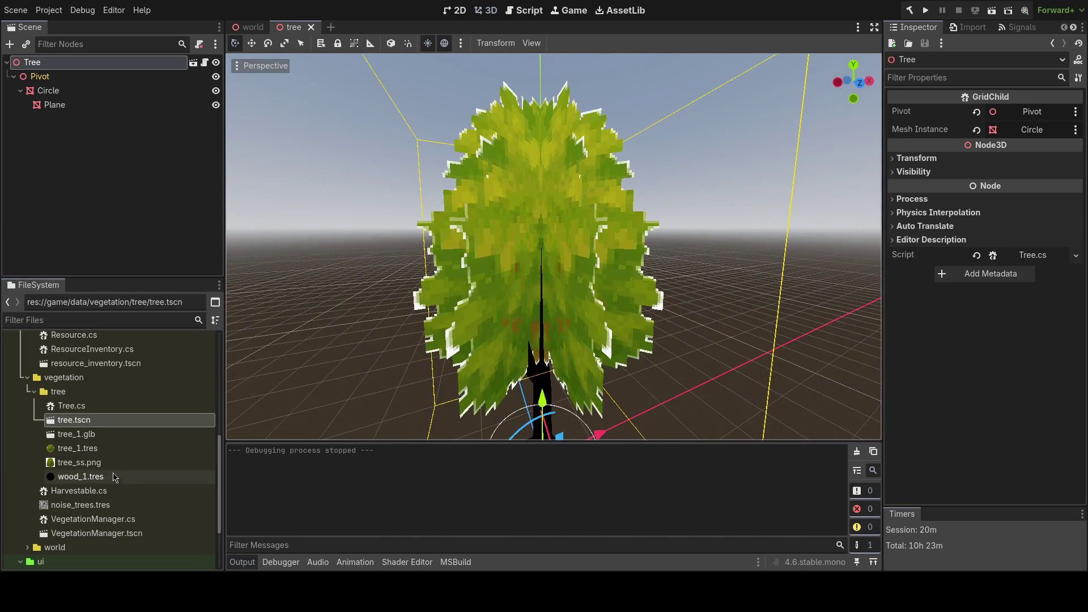
click(111, 462)
click(969, 27)
click(973, 87)
click(974, 85)
click(1023, 113)
click(1017, 166)
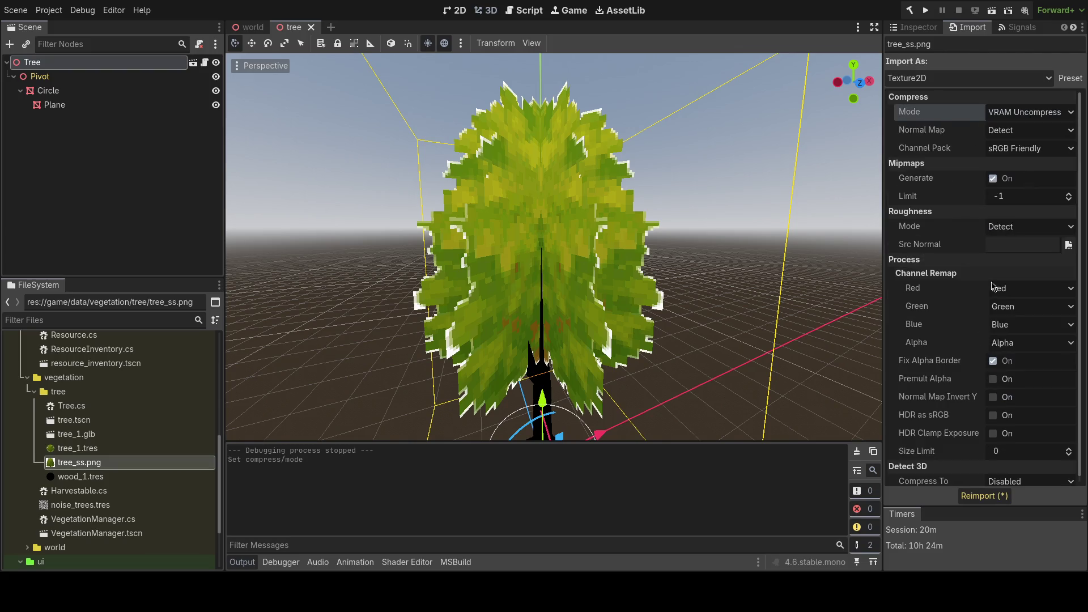
click(993, 498)
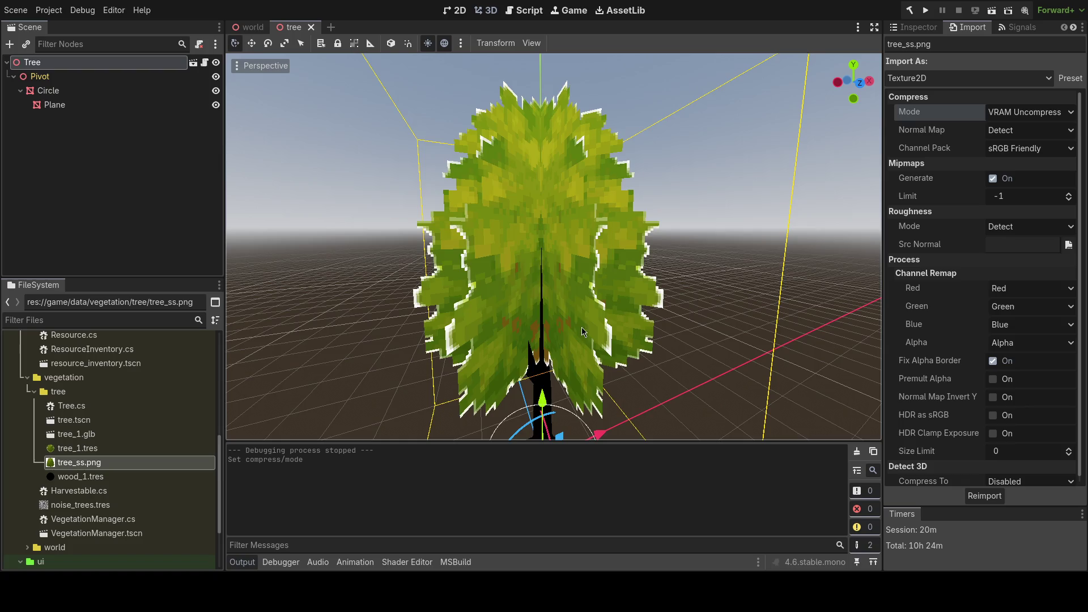
- Lower the tree_1.tres material's Alpha Threshold from 0.98 to 0.33 and run the game
scroll(583, 332, down, 5)
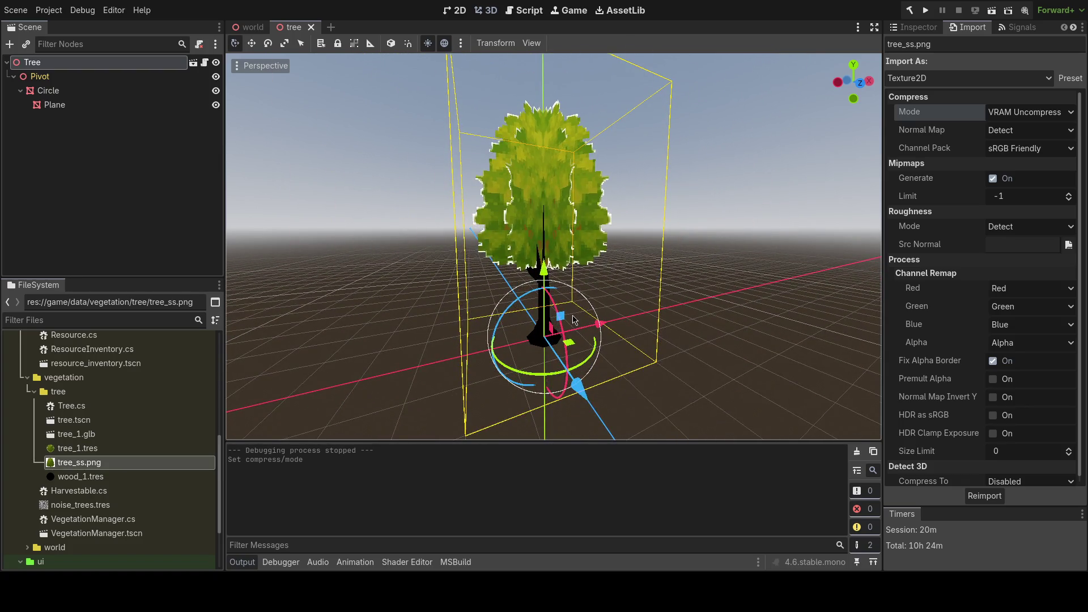
click(105, 448)
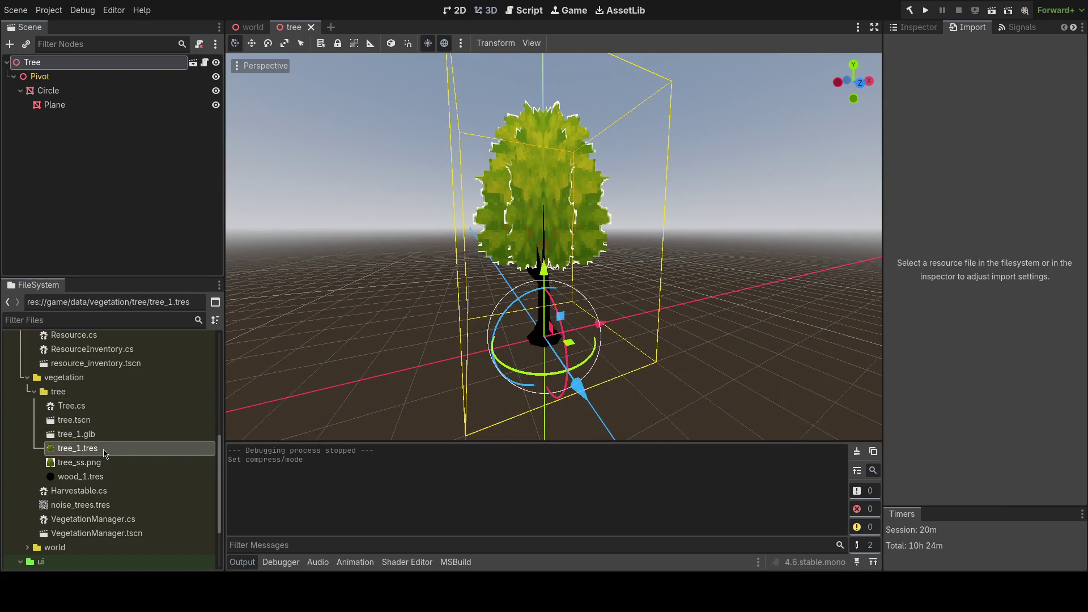
click(917, 27)
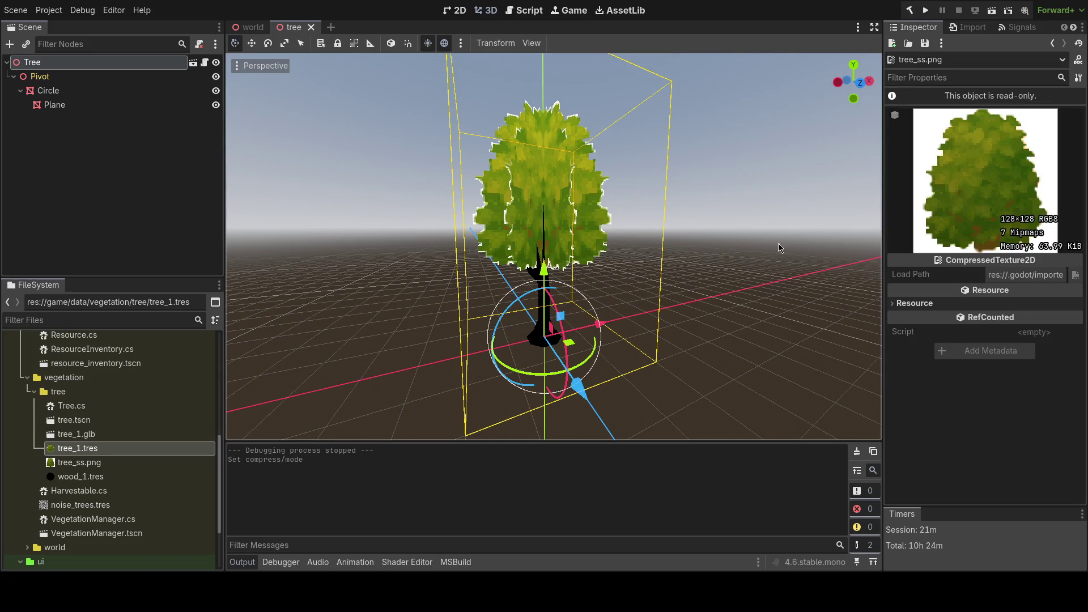
double_click(96, 453)
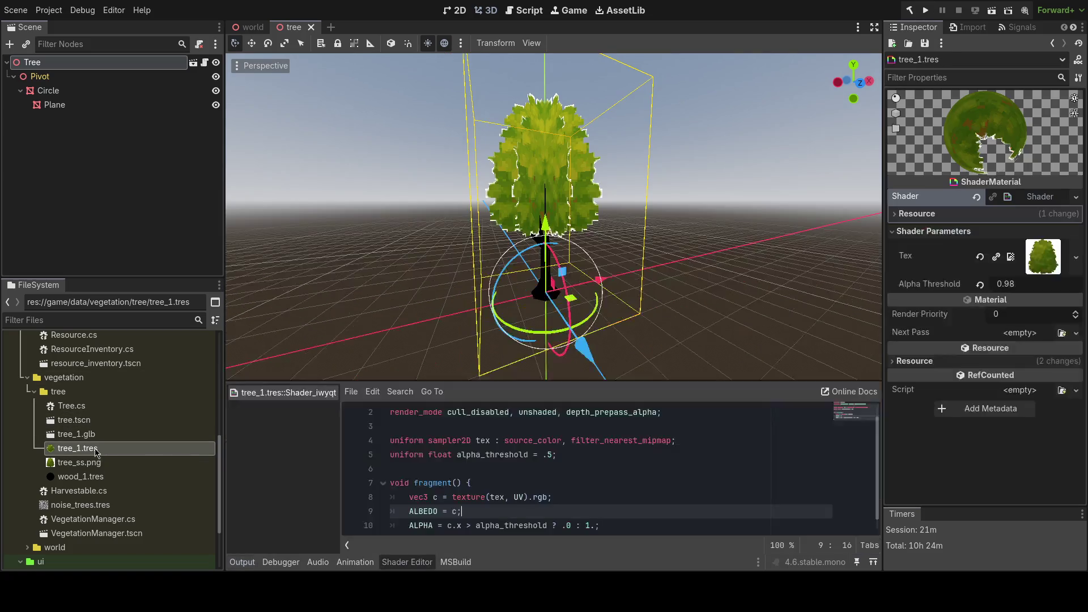
mouse_move(1014, 284)
mouse_down()
mouse_move(963, 284)
mouse_move(998, 284)
mouse_up()
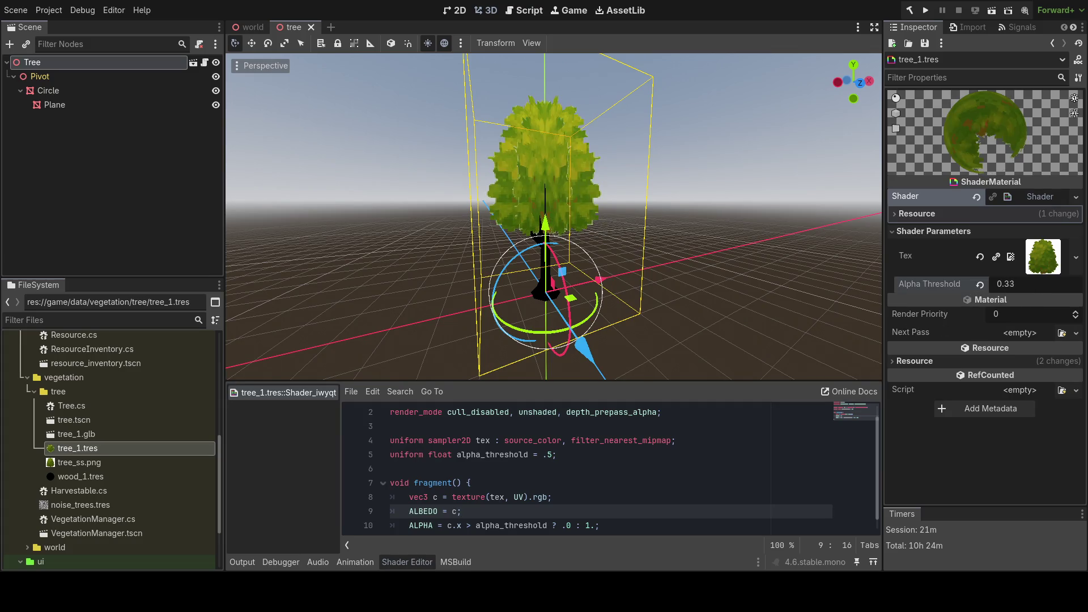
key(F5)
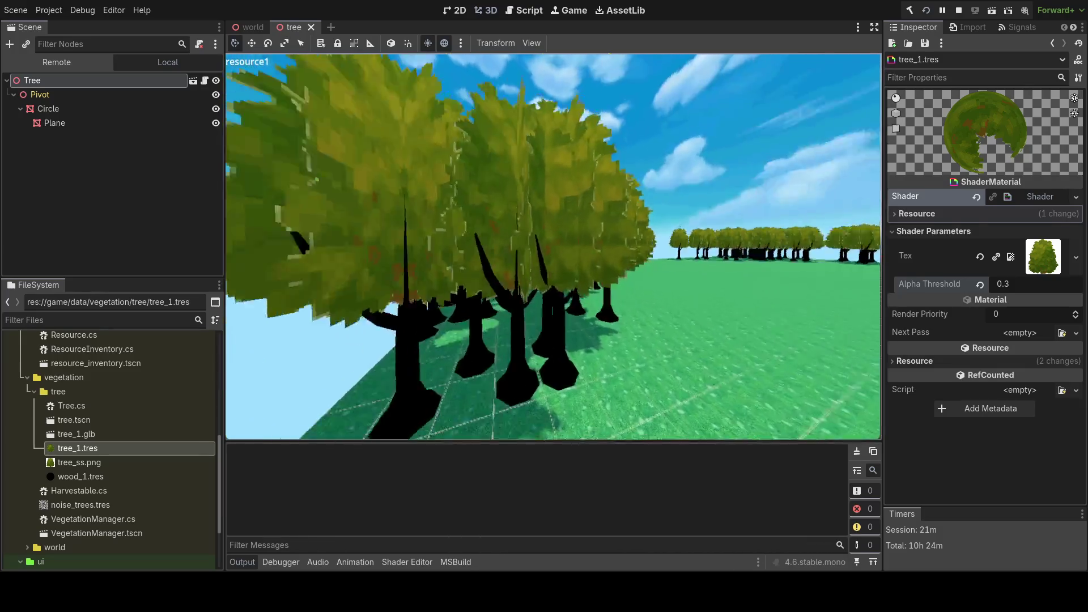
- Stop the test run after checking the textured trees across the field
key(F8)
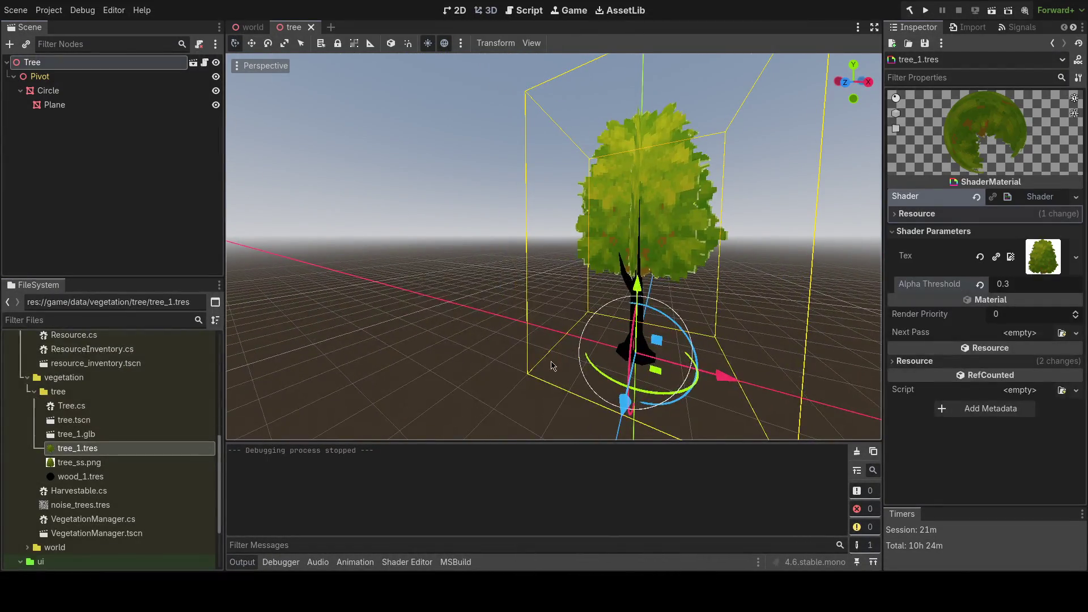
- Close VegetationManager.cs and uncomment the bounding-box GD.Print line in GridChild._Ready
key(alt+Tab)
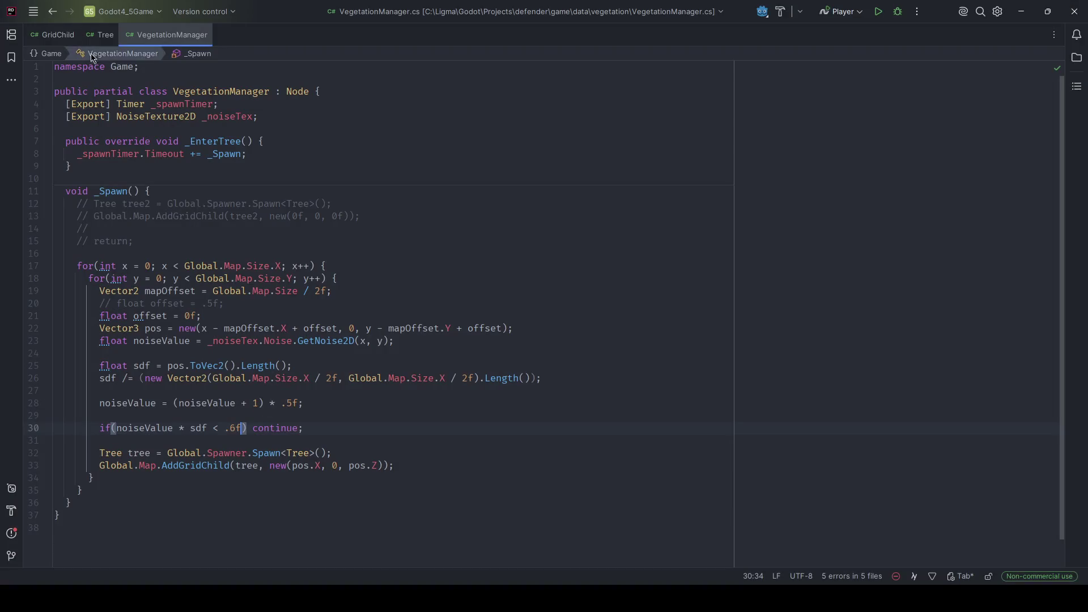
key(ctrl+F4)
key(Down)
key(Down)
key(End)
key(shift+Down)
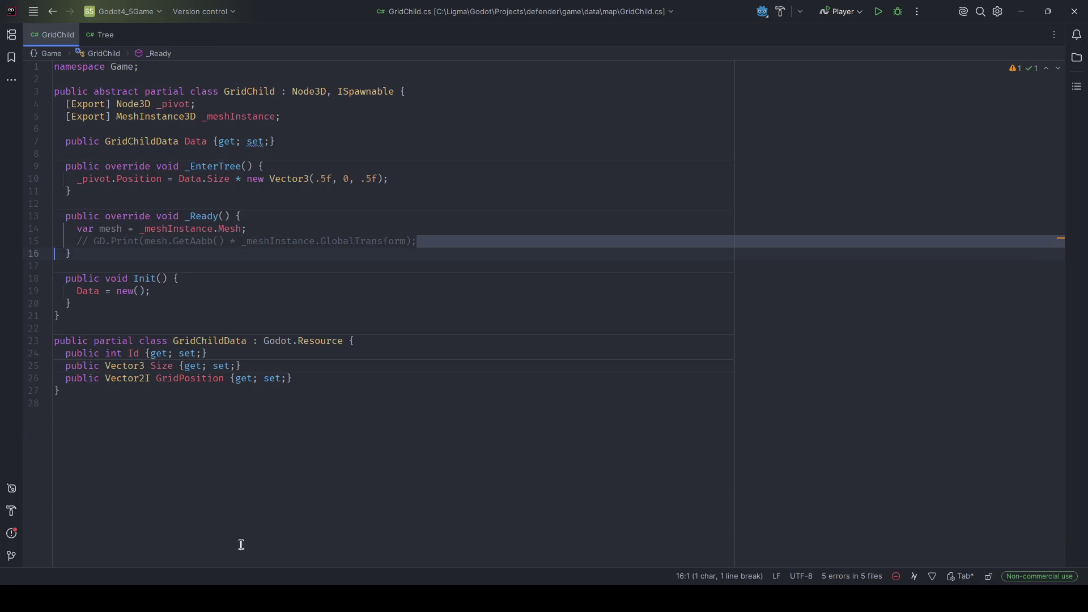
key(alt+Tab)
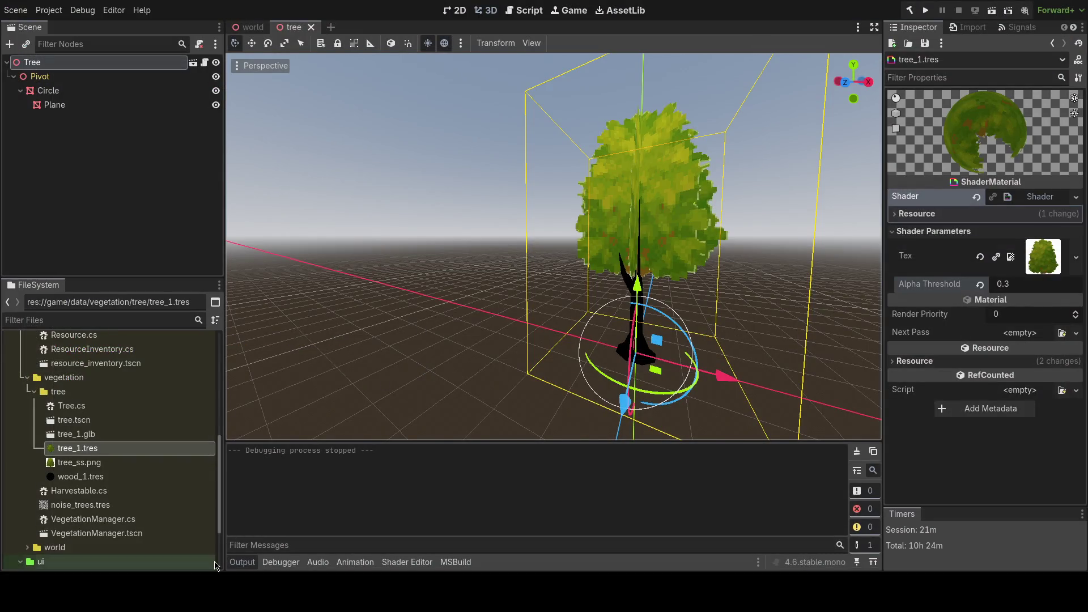
key(alt+Tab)
click(438, 234)
key(Down)
key(ctrl+slash)
- Run the game in Godot to print the tree's bounds, then stop it
key(alt+Tab)
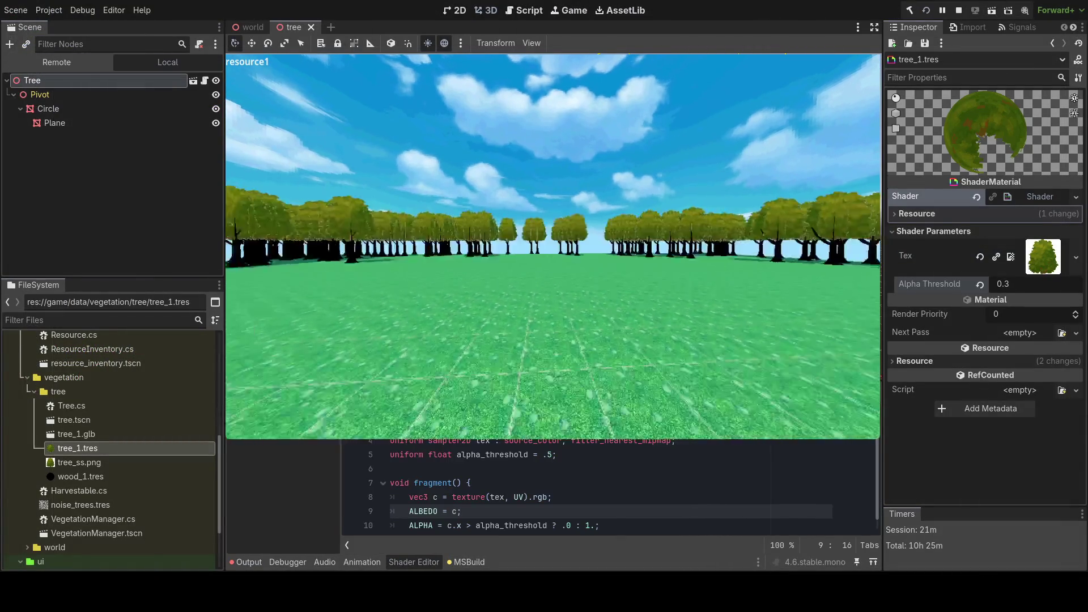
key(F8)
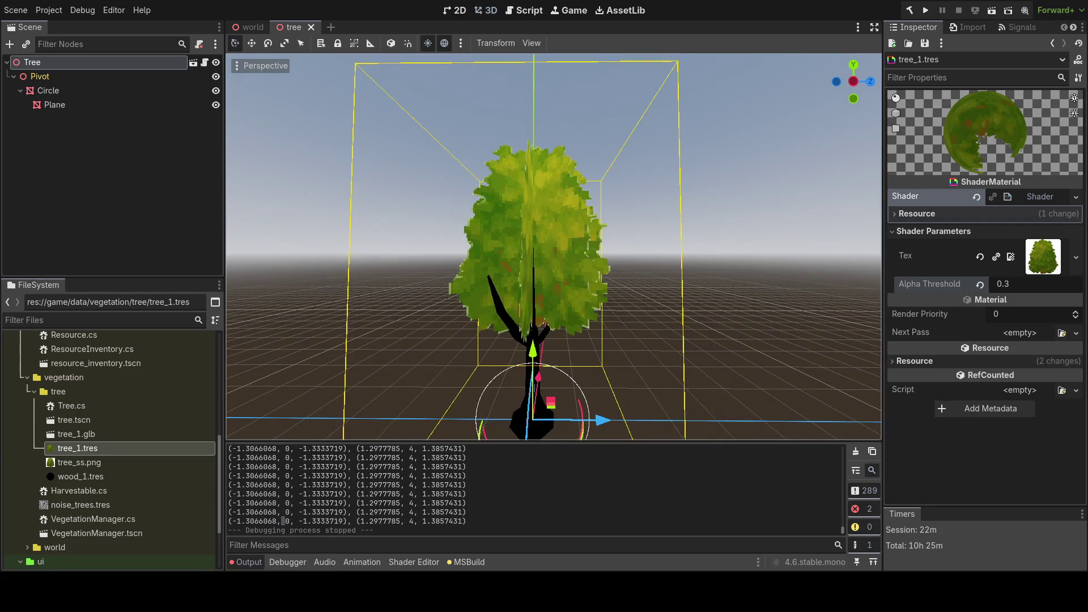
key(alt+Tab)
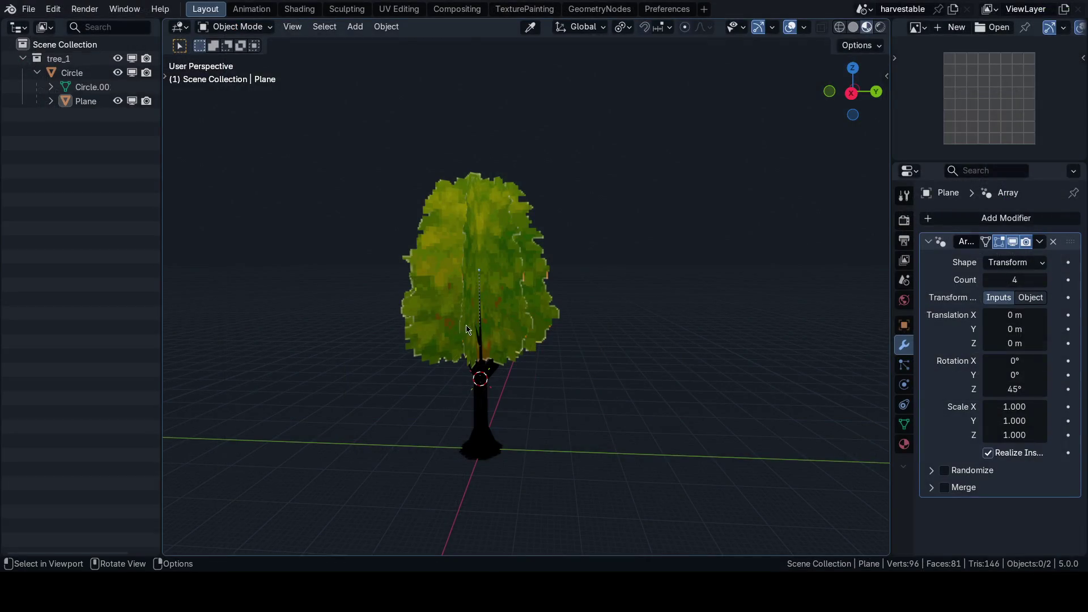
- In Front Orthographic Edit Mode, read the leaf Plane's corner vertex: X -2 m, Z 6 m
click(468, 326)
key(grave)
click(535, 243)
scroll(474, 263, up, 2)
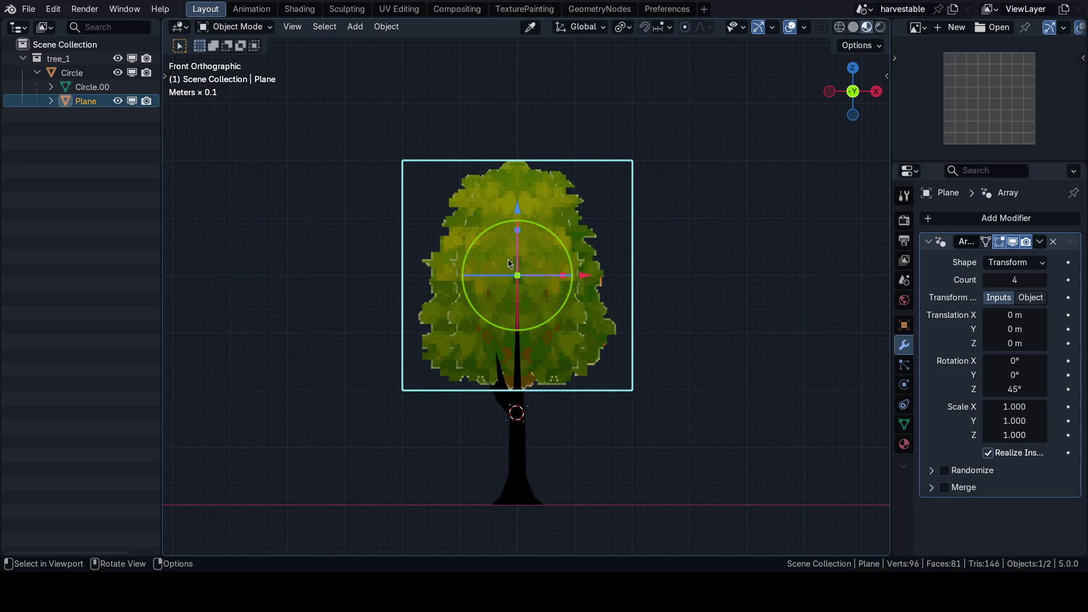
key(Tab)
key(n)
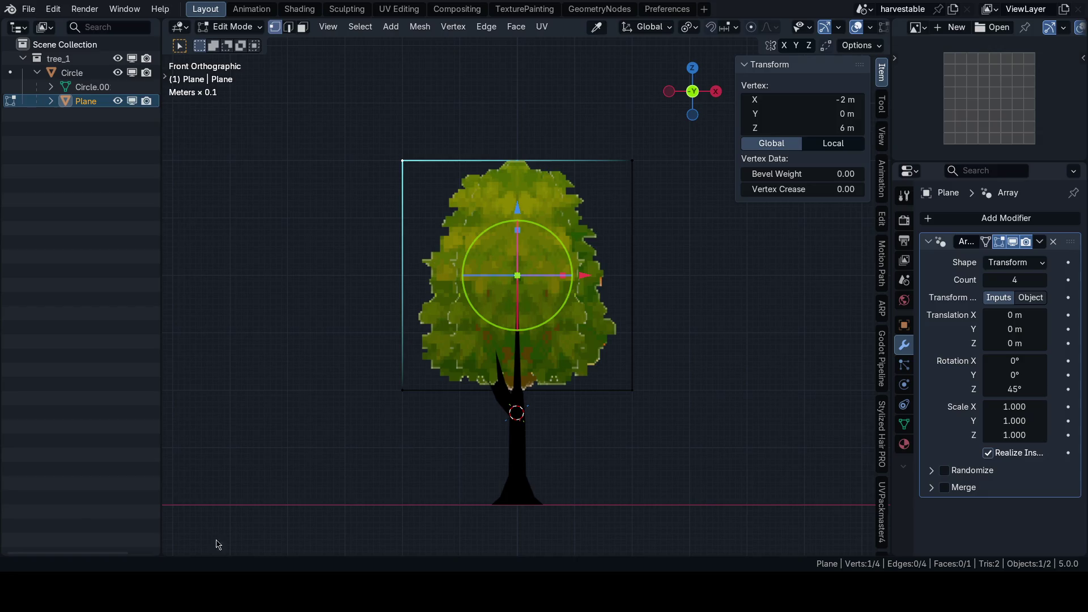
key(alt+Tab)
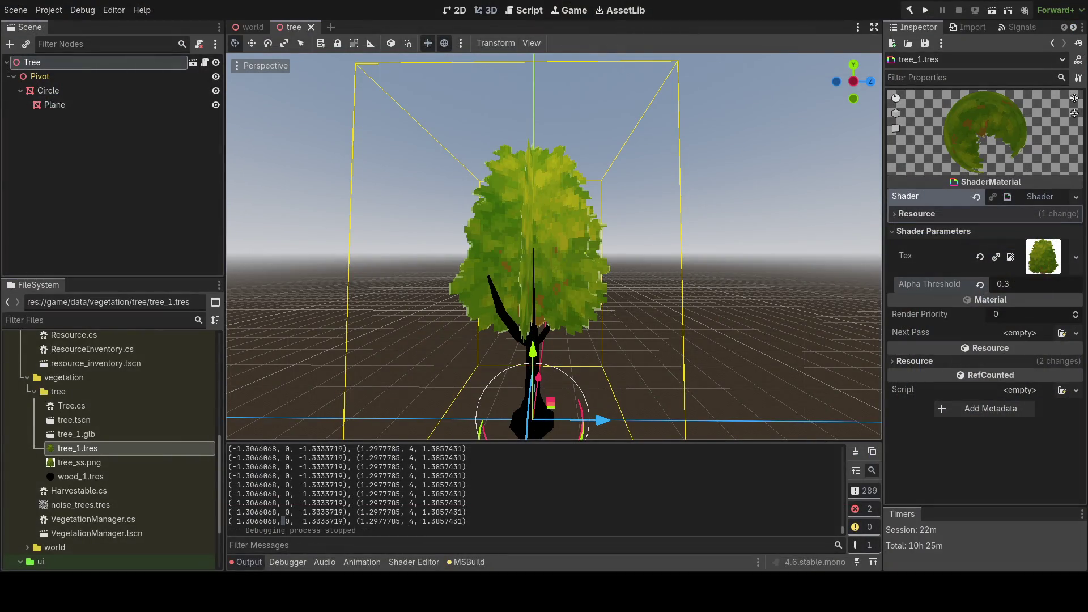
- Delete ' * _meshInstance.GlobalTransform' from the print line and test-run to read the mesh bounds
key(alt+Tab)
click(389, 242)
shift+click(207, 242)
key(BackSpace)
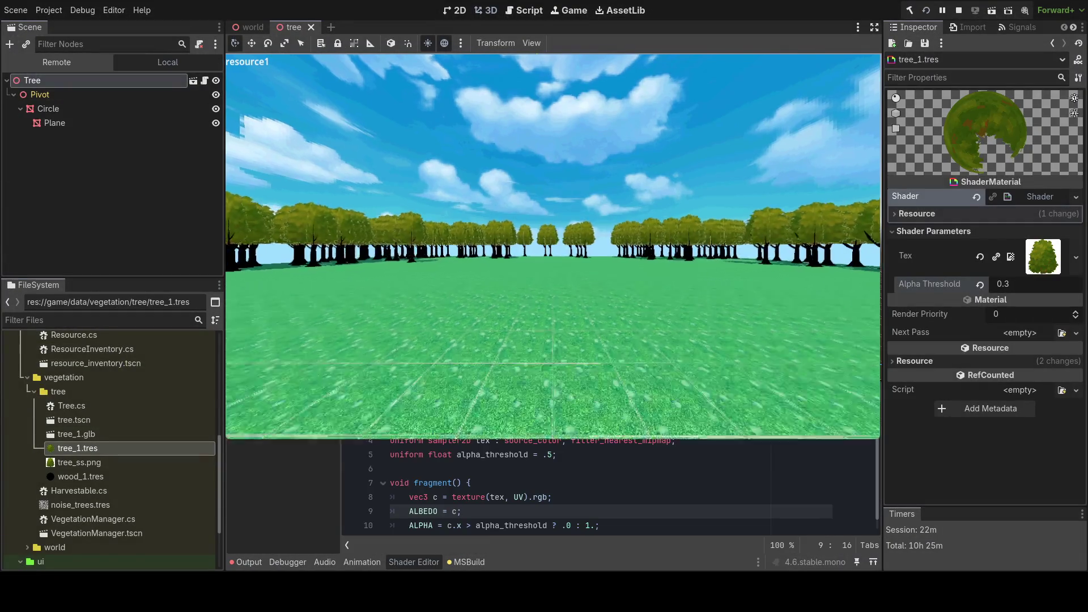
key(F8)
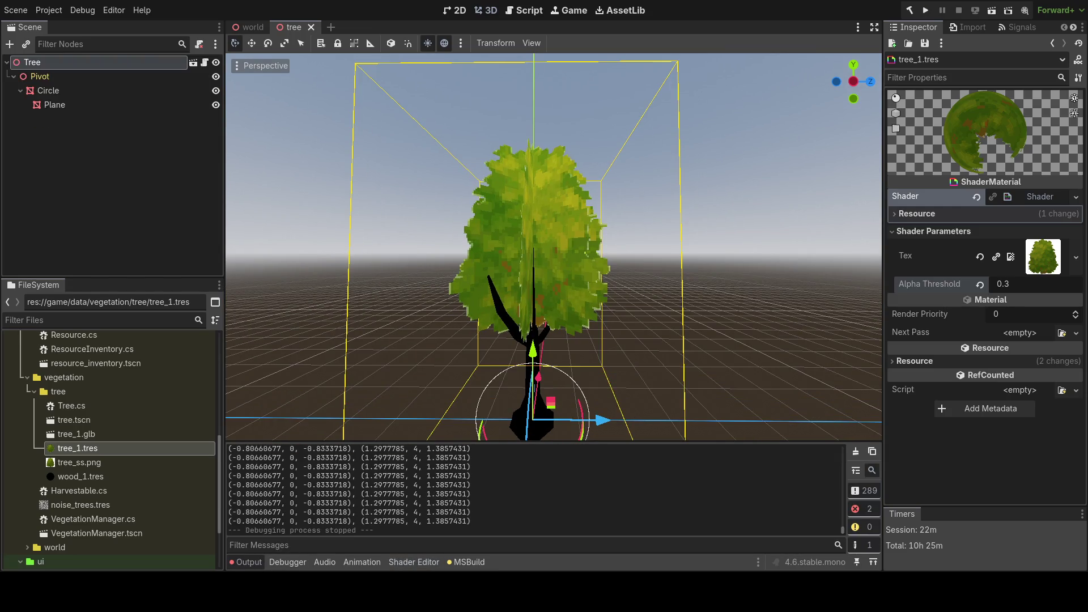
key(alt+Tab)
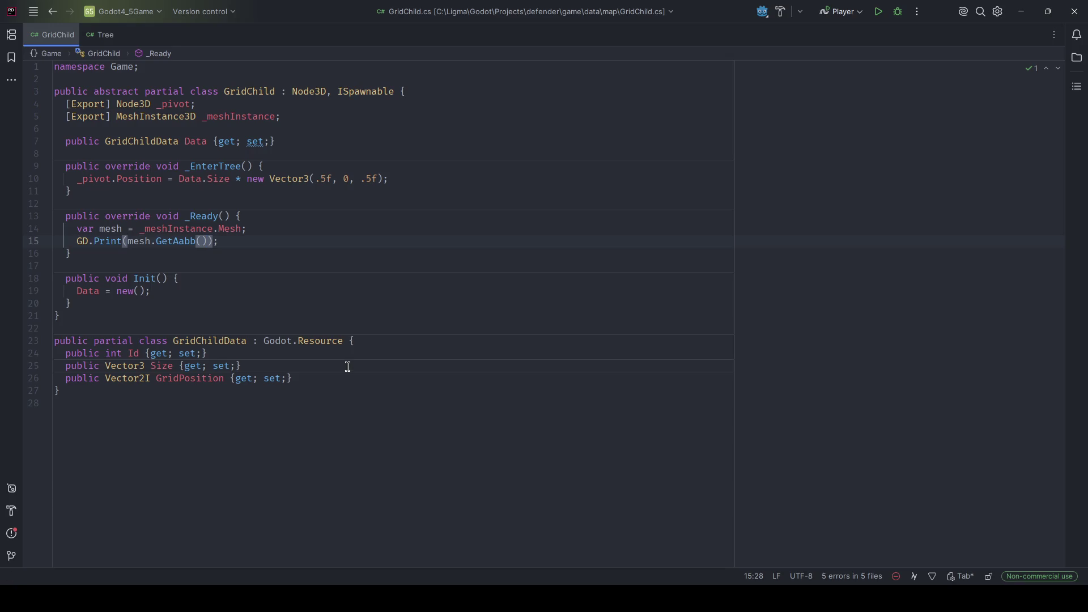
- Remove the bounding-box print line and the empty _Ready method from GridChild.cs, then save
key(ctrl+x)
key(ctrl+w)
key(ctrl+w)
key(ctrl+w)
key(Delete)
key(ctrl+s)
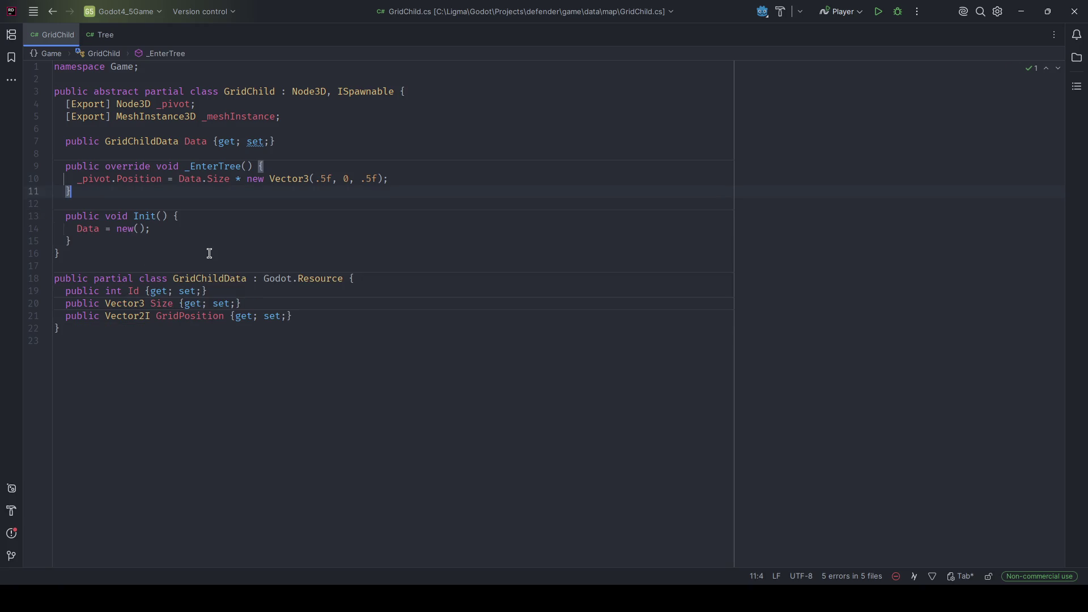
- Add an '[Export] Vector3 _size;' field below the mesh instance export and save
drag(244, 304, 63, 303)
key(alt+Tab)
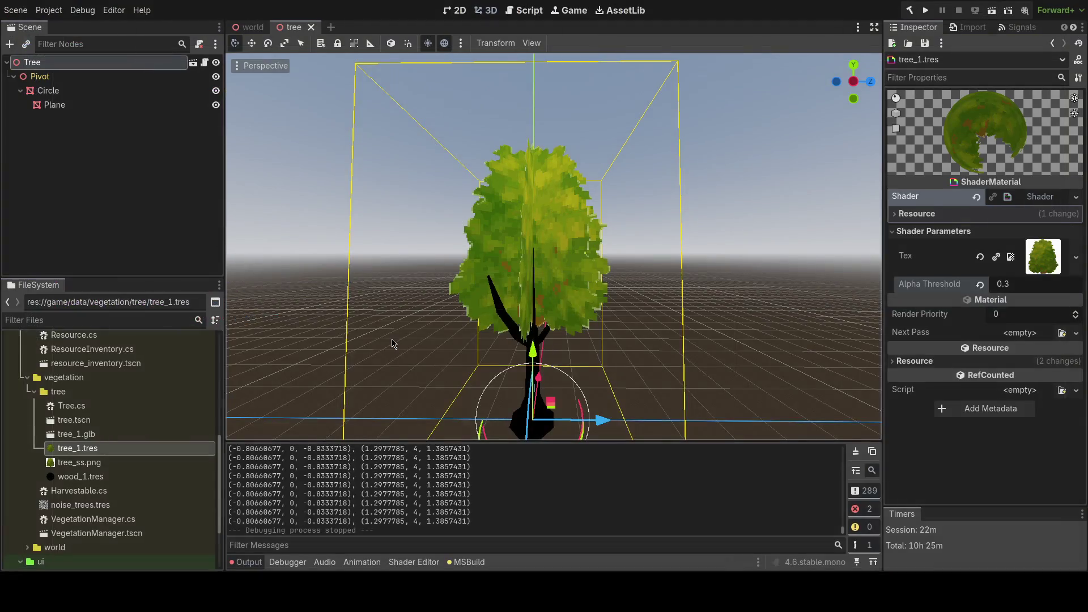
key(alt+Tab)
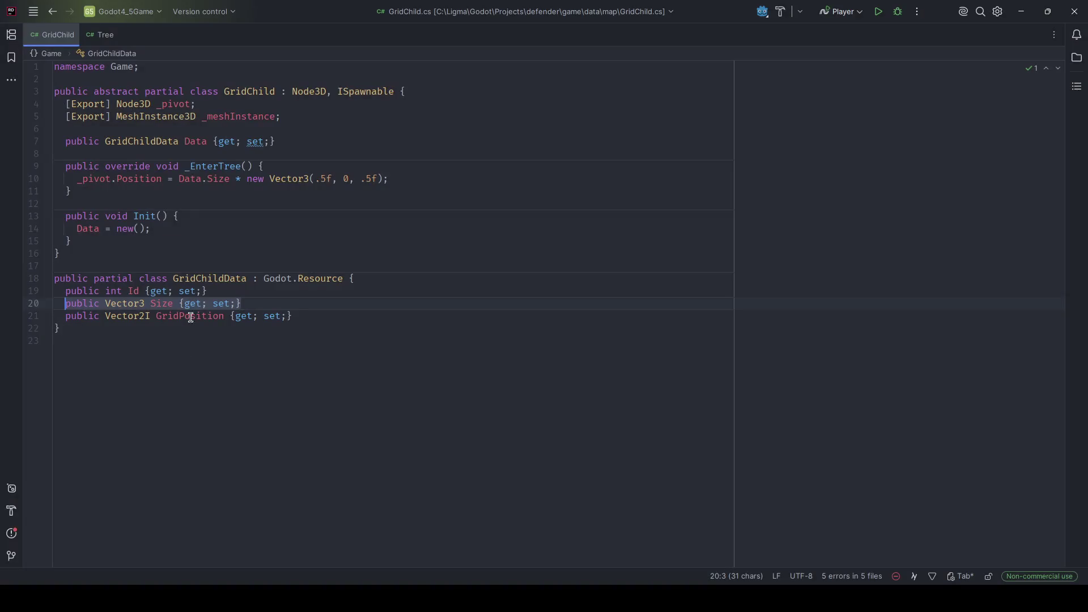
click(294, 117)
key(Return)
text([Export] )
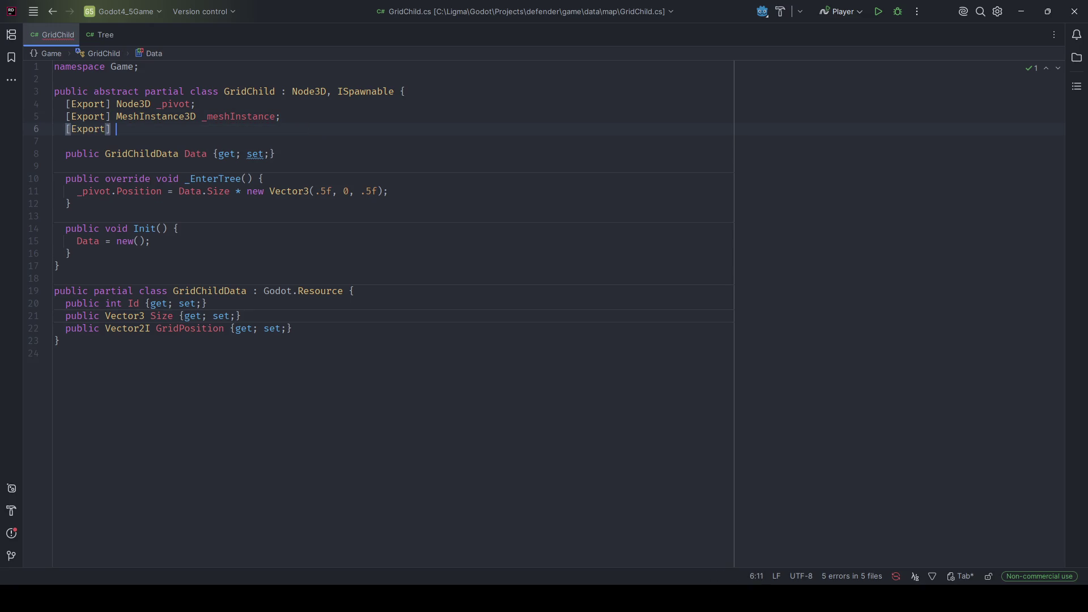
text(Vector3 S)
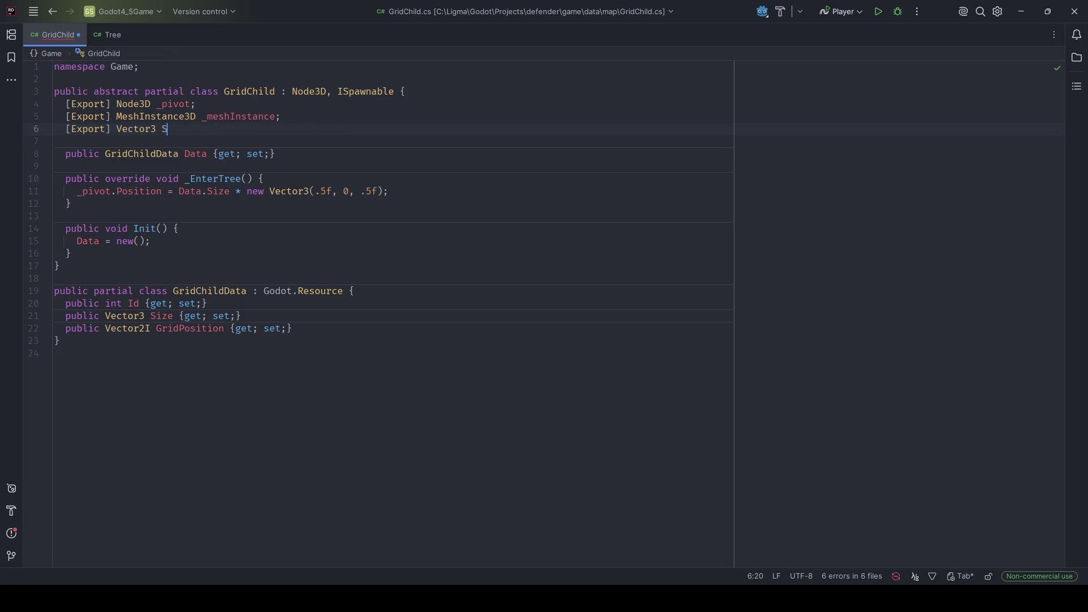
text(ize {)
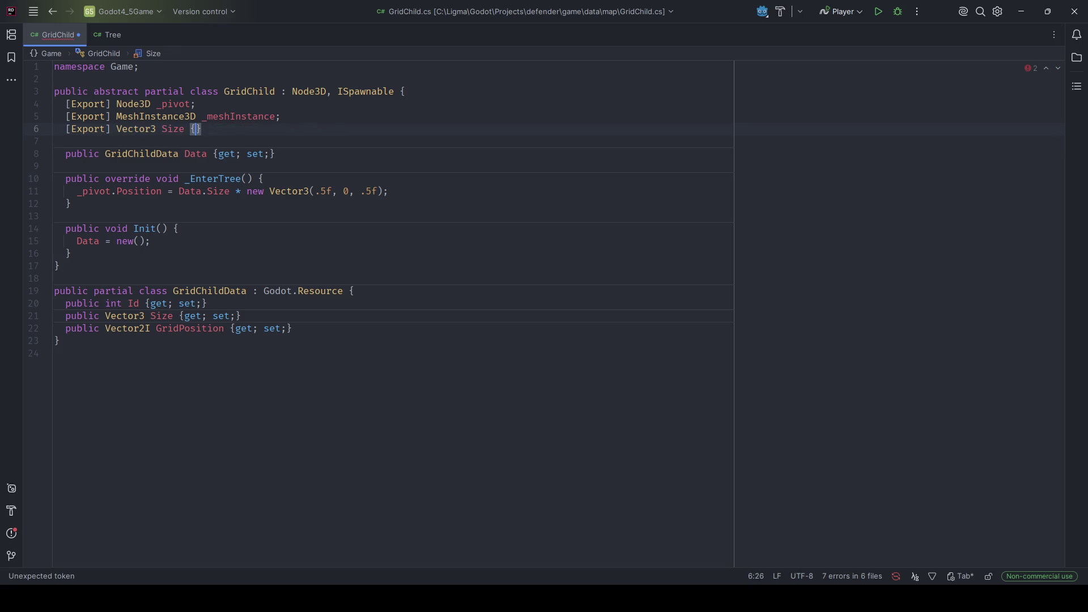
key(BackSpace)
key(BackSpace)
key(BackSpace)
text(_size;)
key(ctrl+s)
- Add 'Data.Size = _size;' after the Data initialisation in Init and save
key(Down)
key(Down)
key(Down)
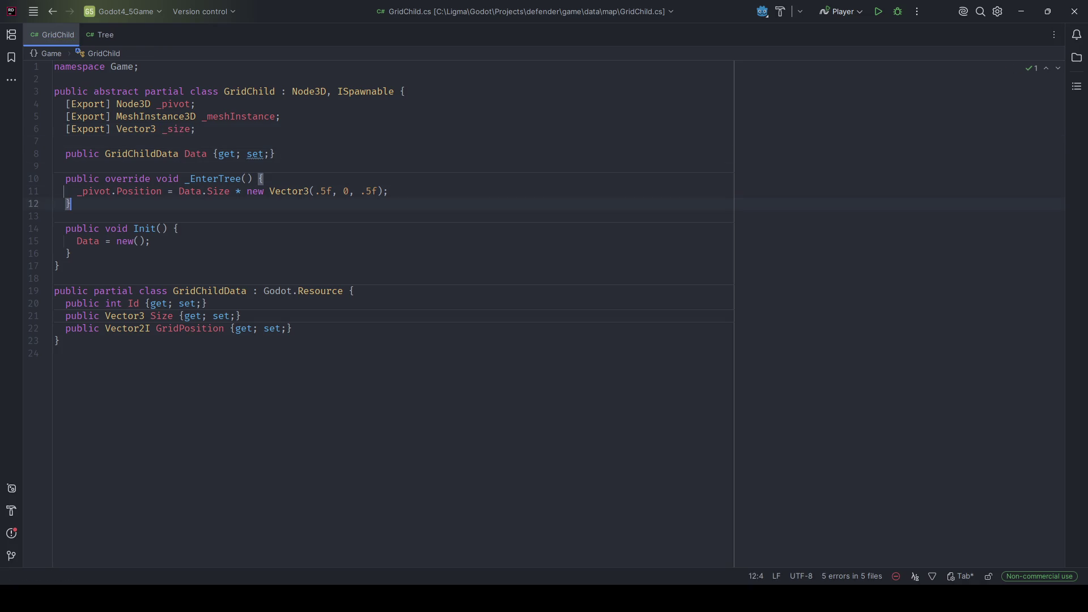
key(Down)
key(Return)
text(Data.Size = _size;)
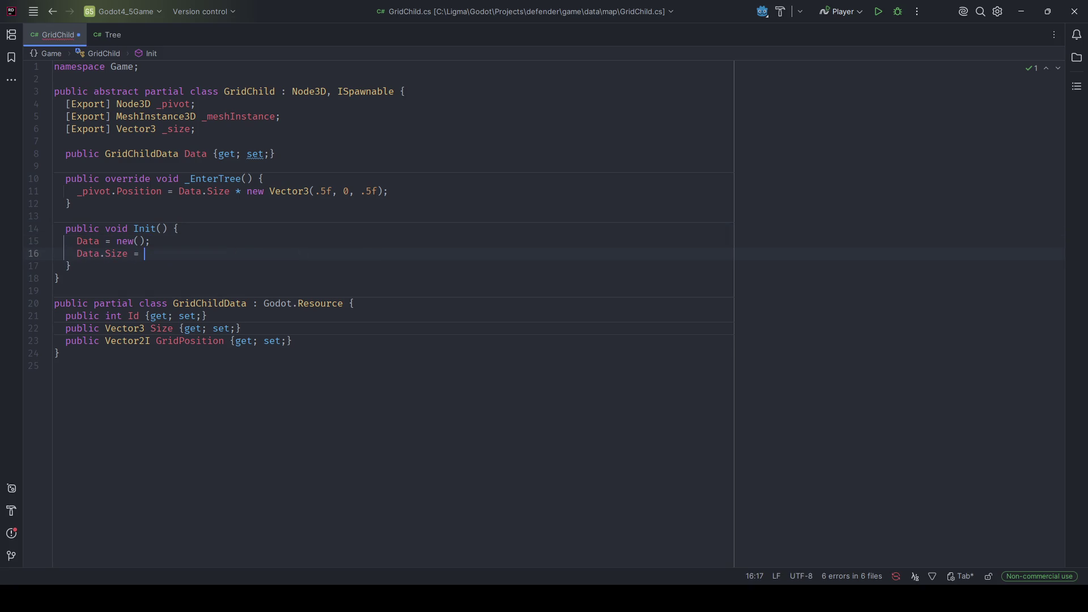
key(ctrl+s)
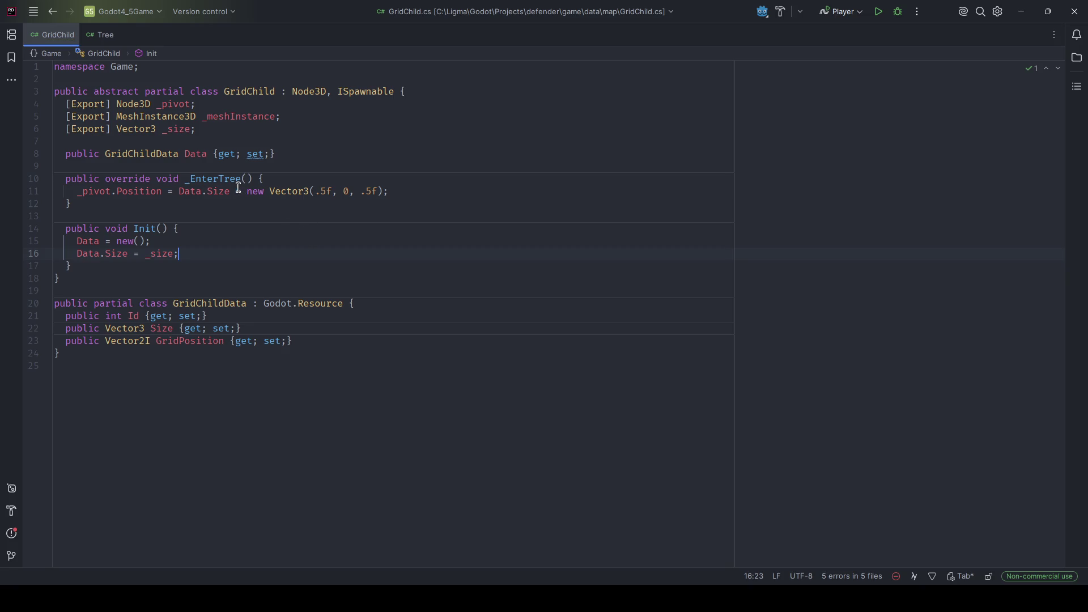
click(99, 37)
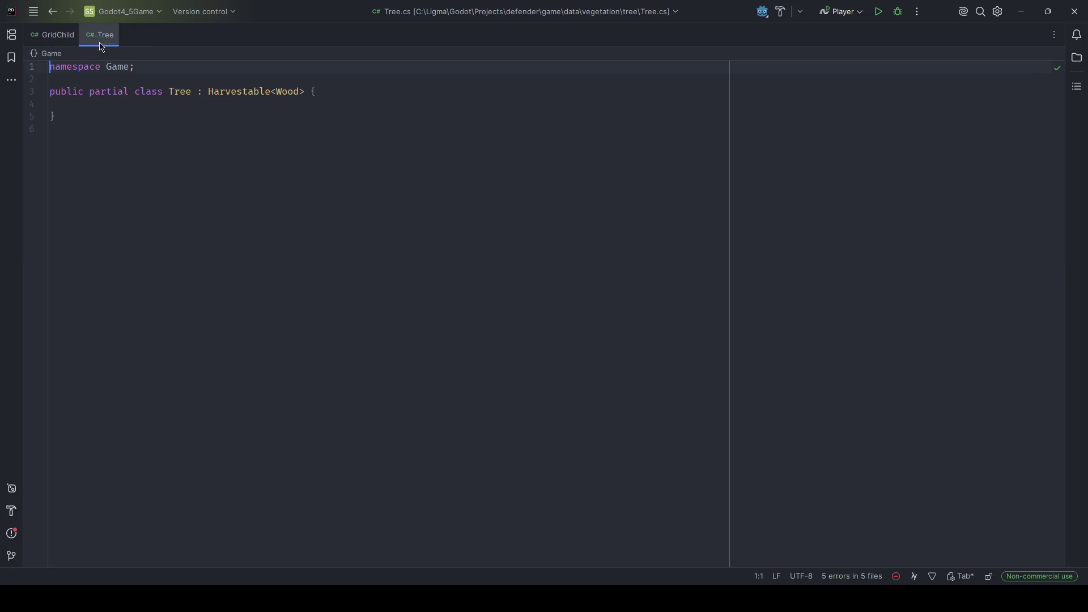
key(ctrl+Tab)
- Clear the Output, rebuild the .NET project, and select the Tree node to view Pivot and Mesh Instance
key(alt+Tab)
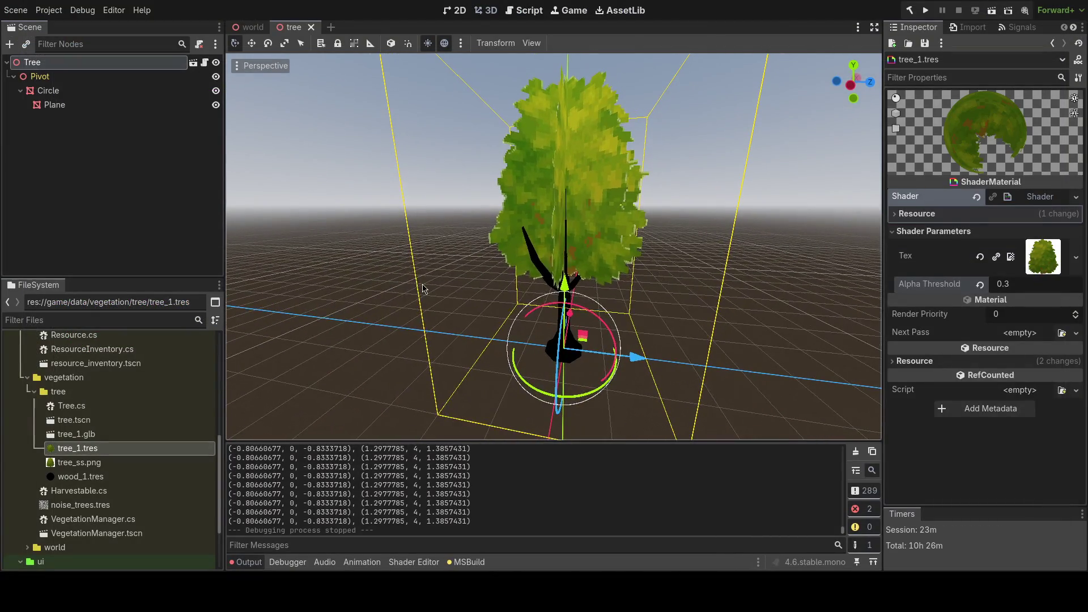
click(856, 452)
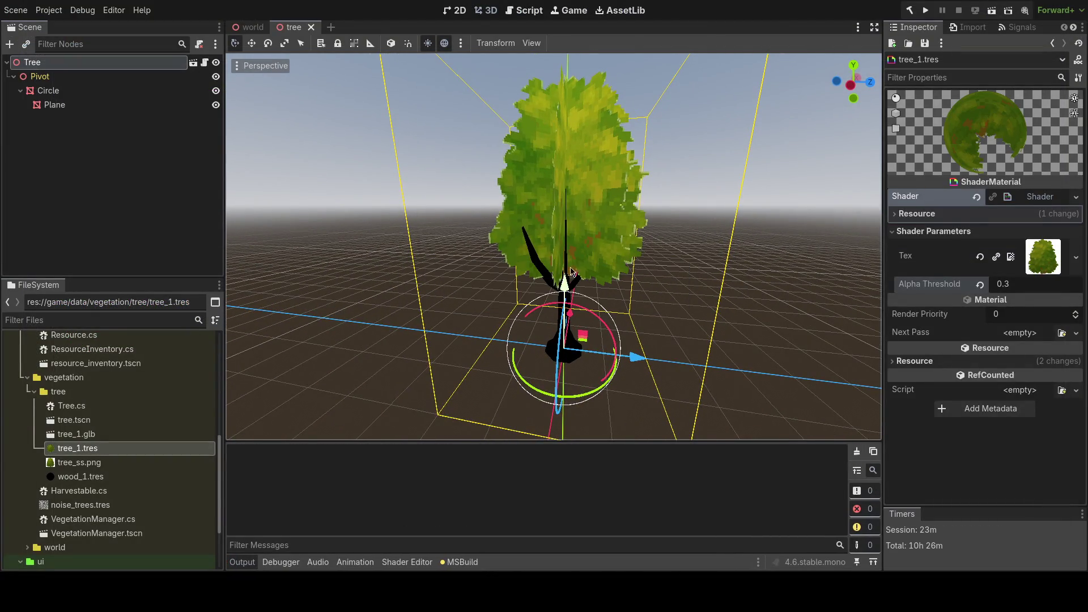
key(F5)
click(89, 65)
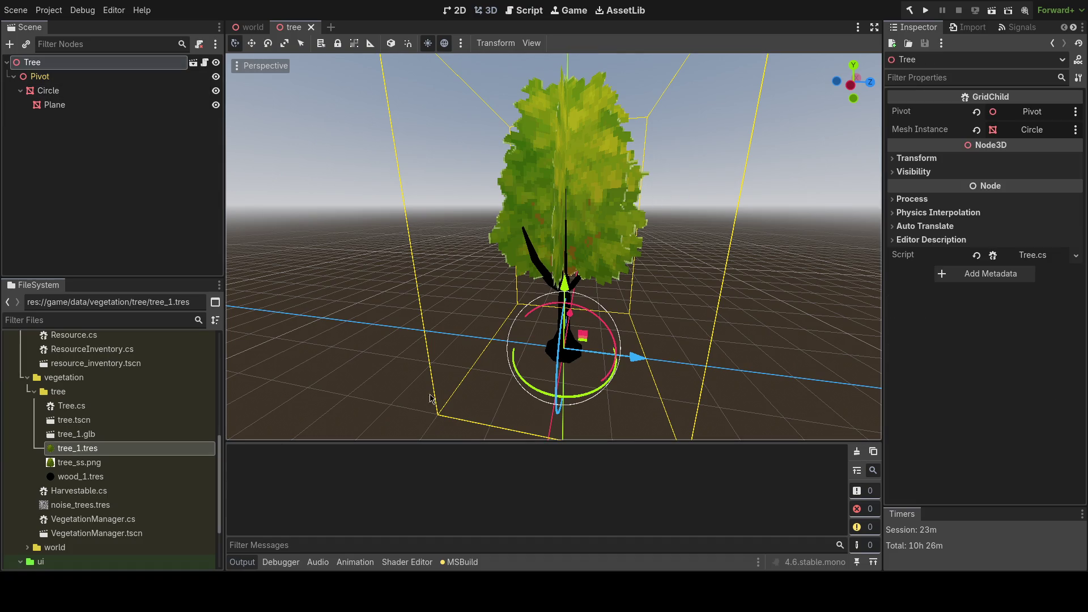
scroll(561, 340, up, 3)
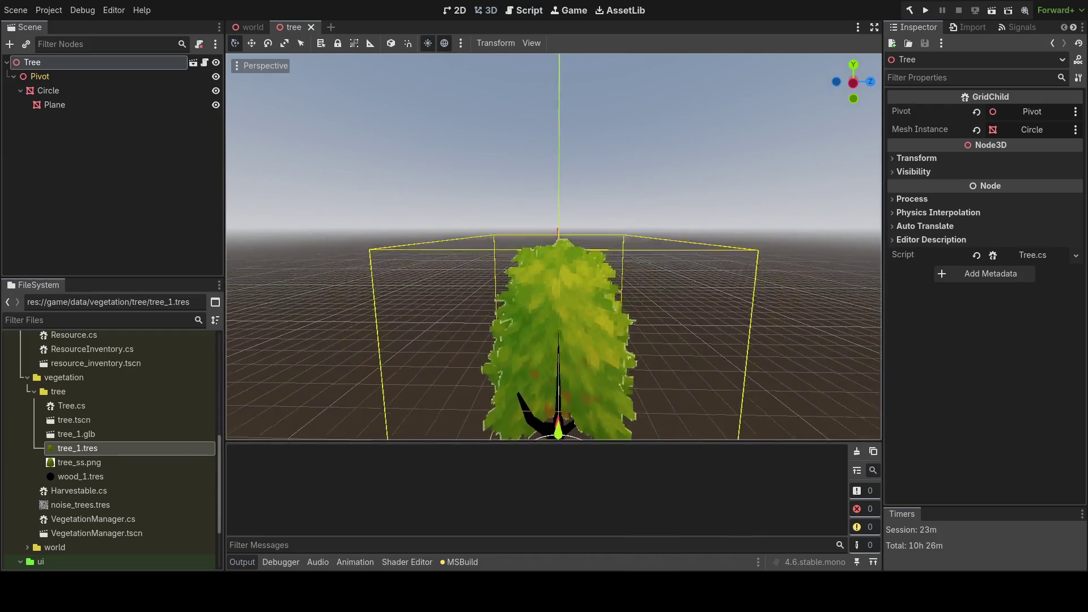
scroll(527, 377, down, 2)
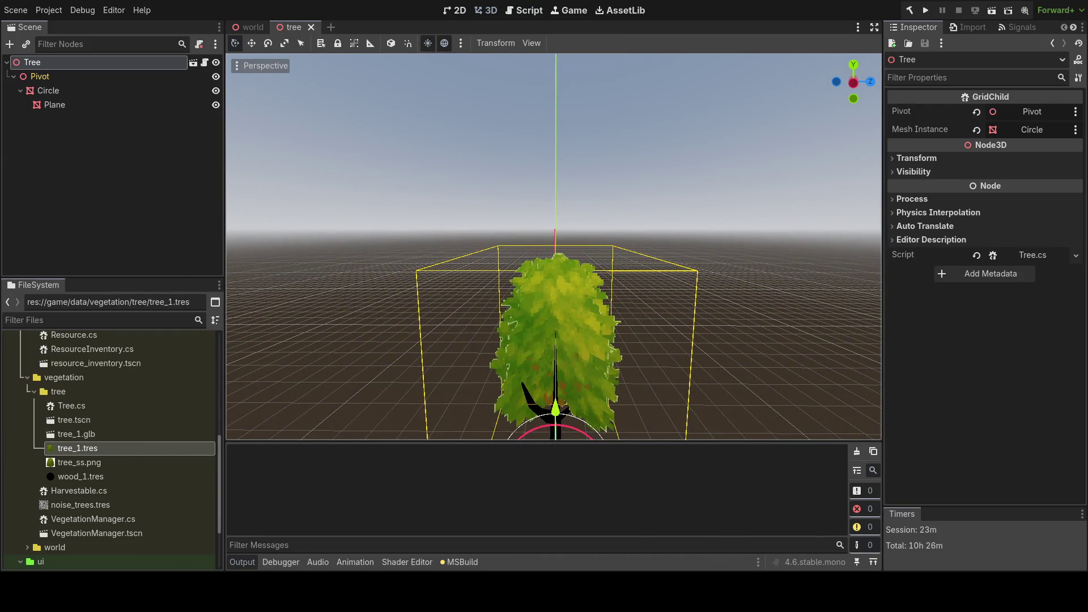
- Check the exported _size field in Rider, then reopen tree.tscn in Godot to load the new Size property
key(alt+Tab)
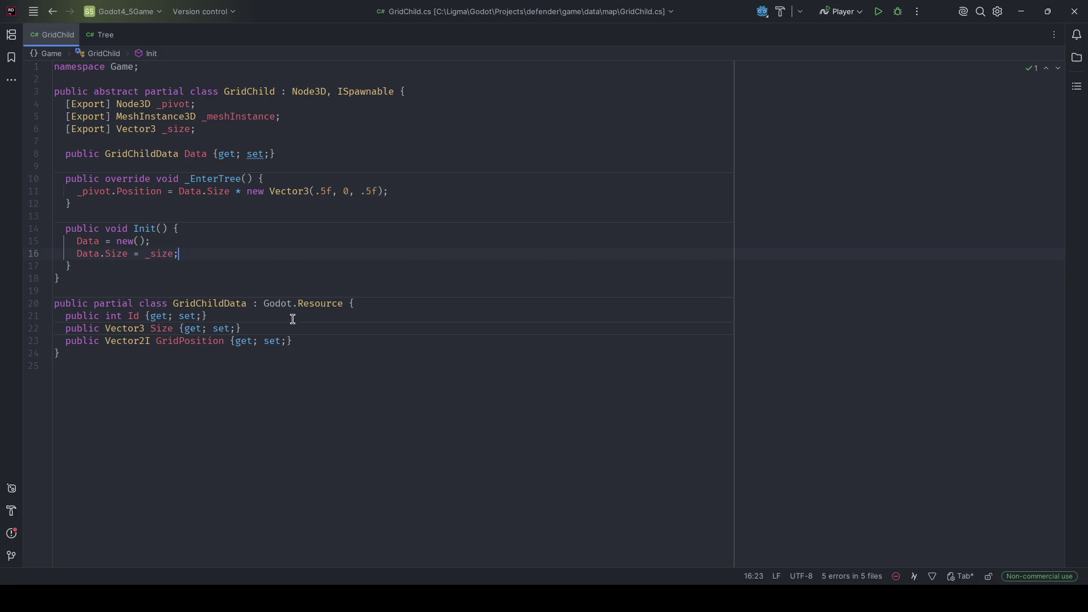
drag(210, 129, 55, 129)
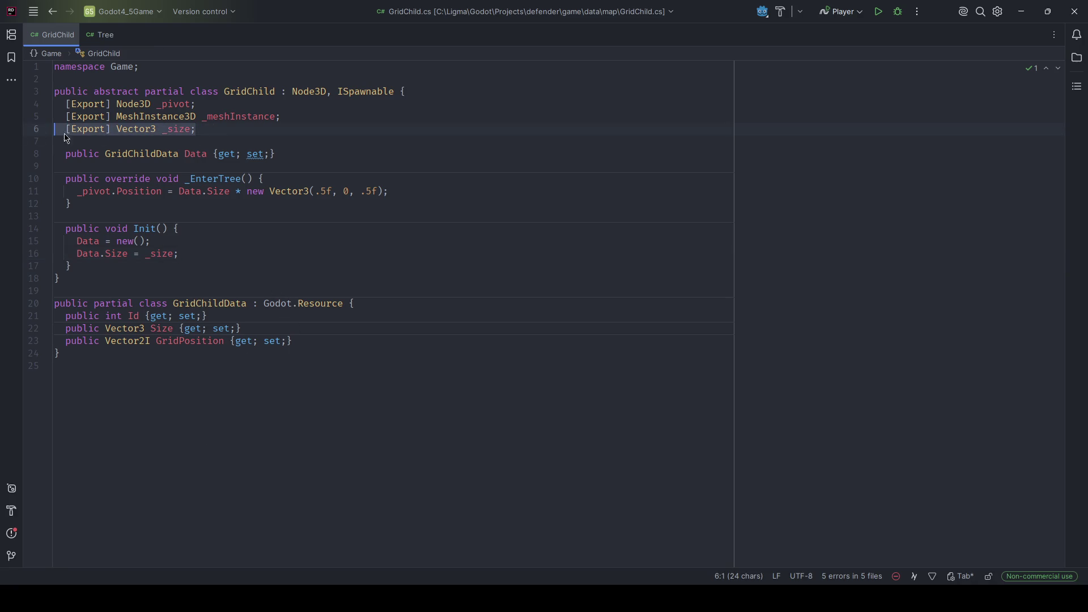
key(alt+Tab)
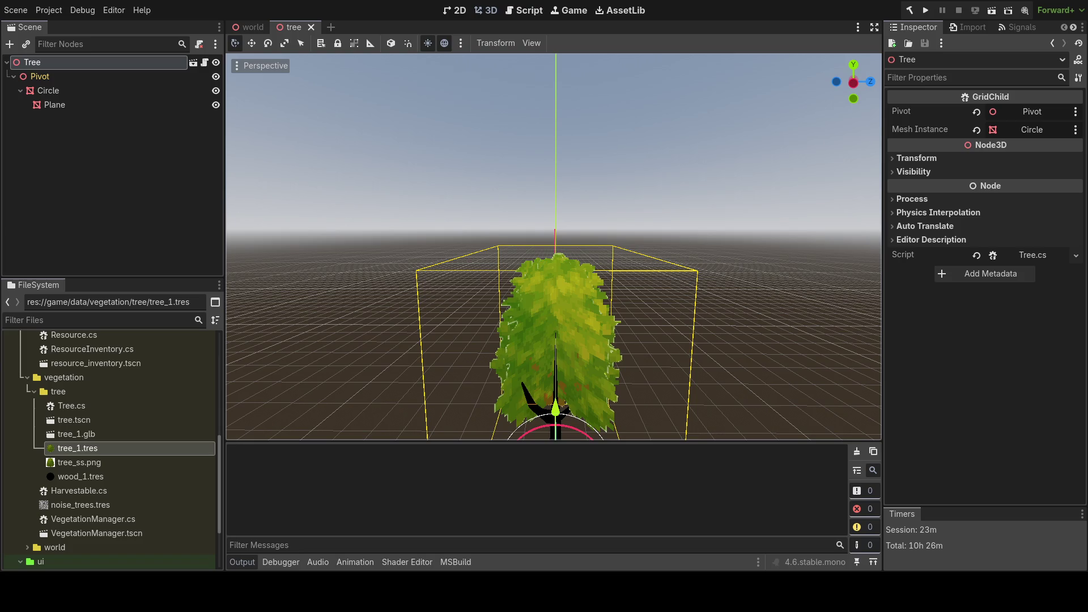
key(alt+Tab)
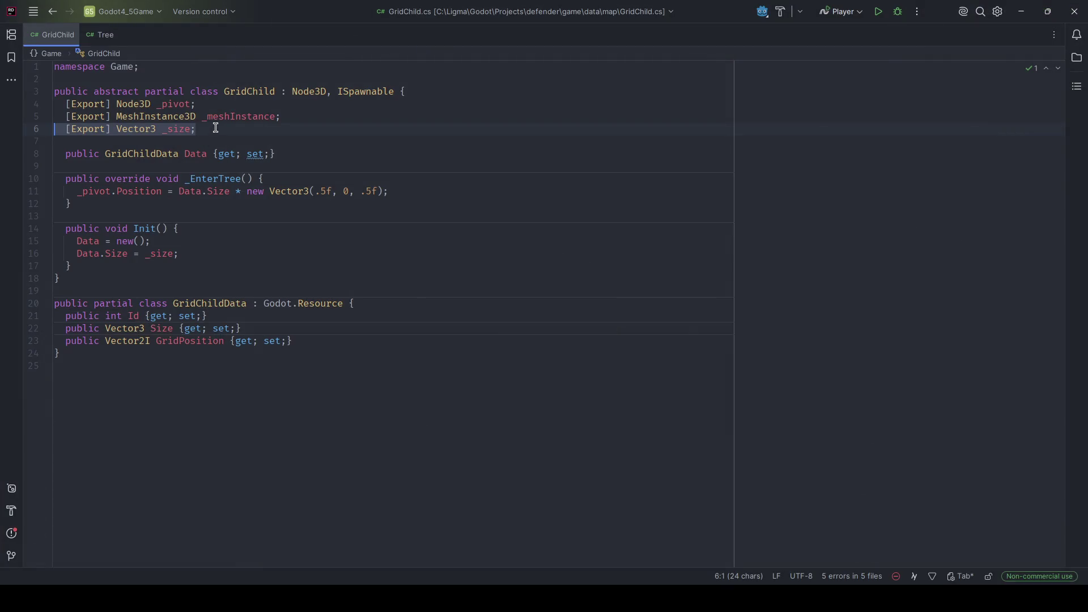
key(alt+Tab)
click(311, 27)
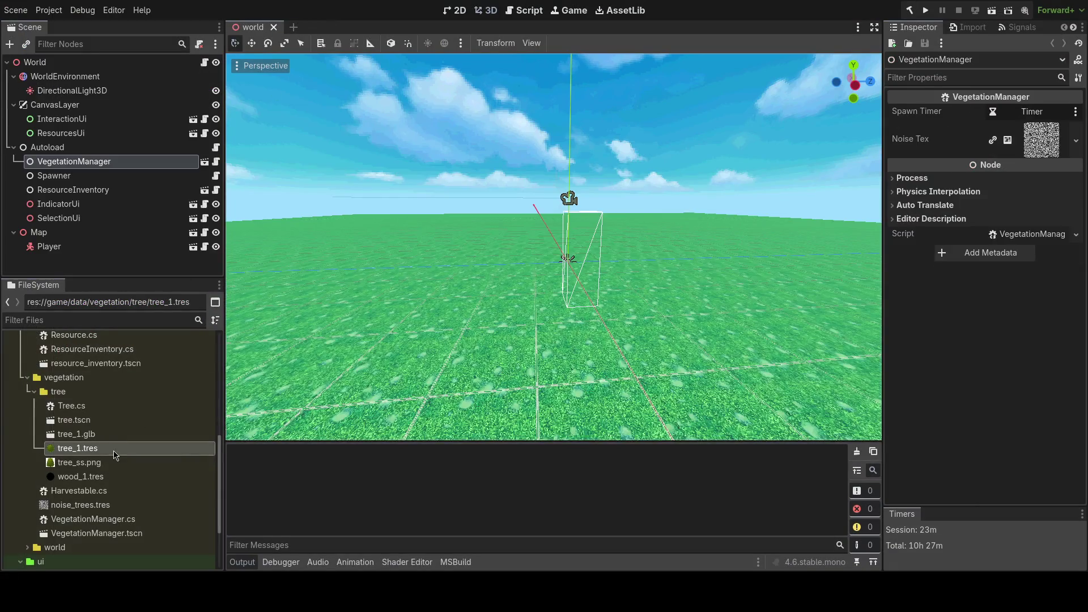
double_click(94, 423)
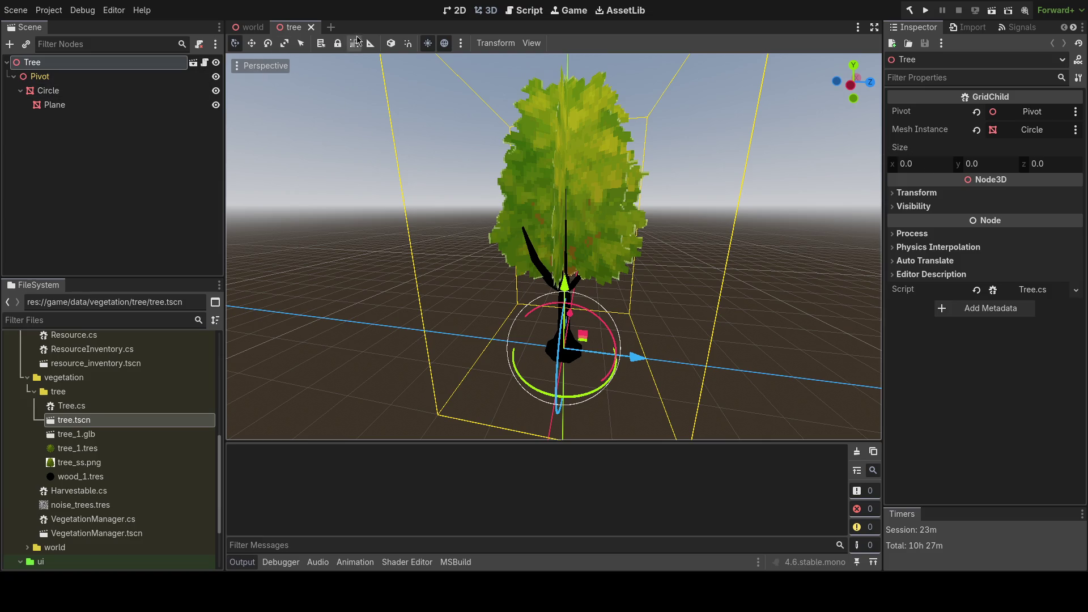
- Set the Tree node's Size to 4, 6, 4 in the Inspector
click(931, 170)
text(4)
click(977, 164)
text(6)
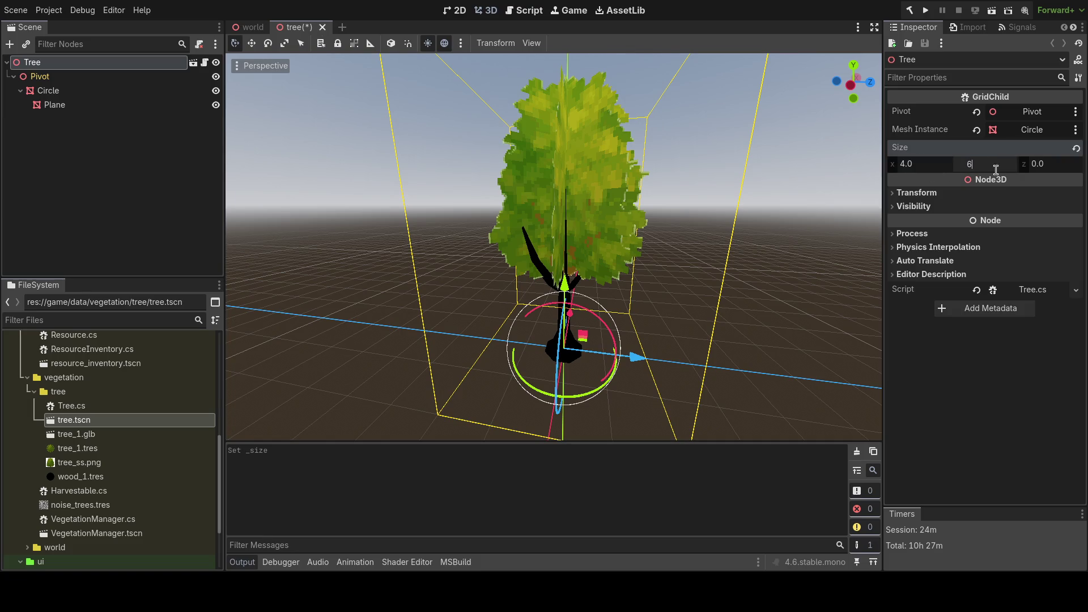
key(Tab)
text(4)
key(Return)
- Save the tree scene, then run the game and stop it
key(ctrl+s)
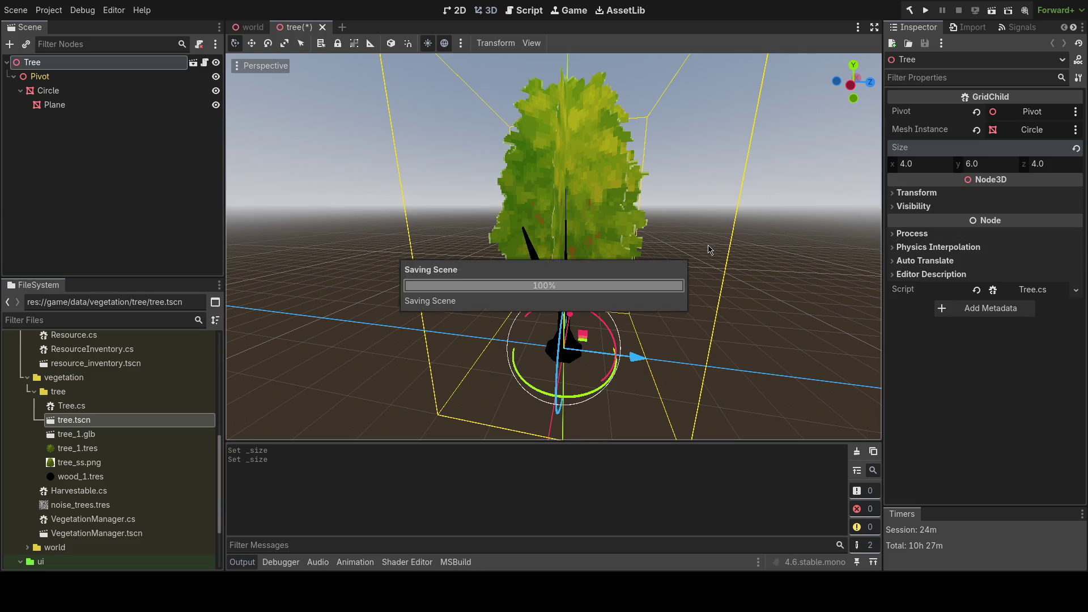
key(F5)
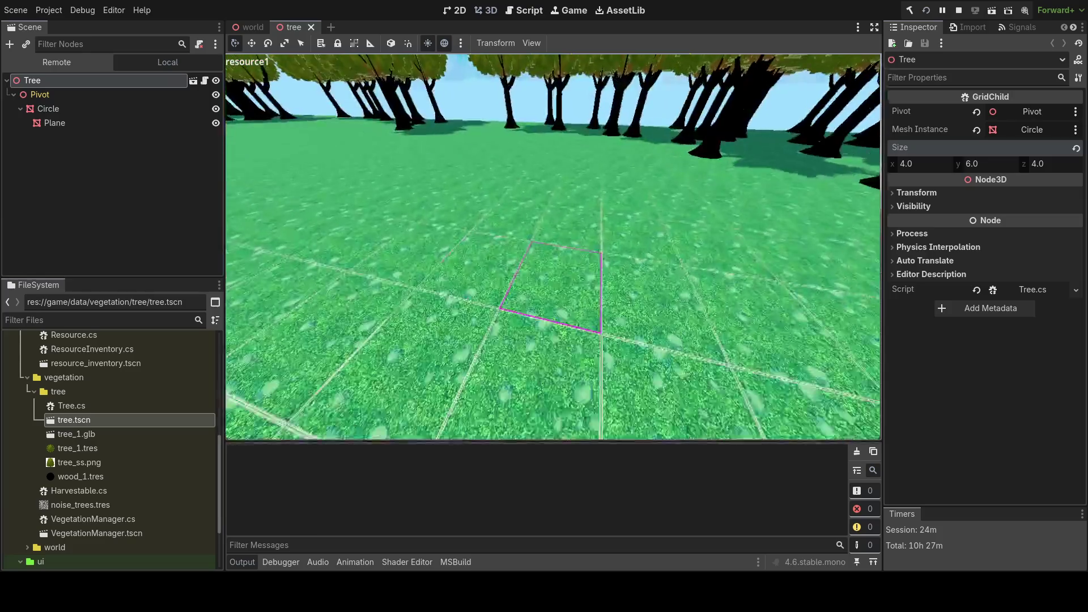
key(F8)
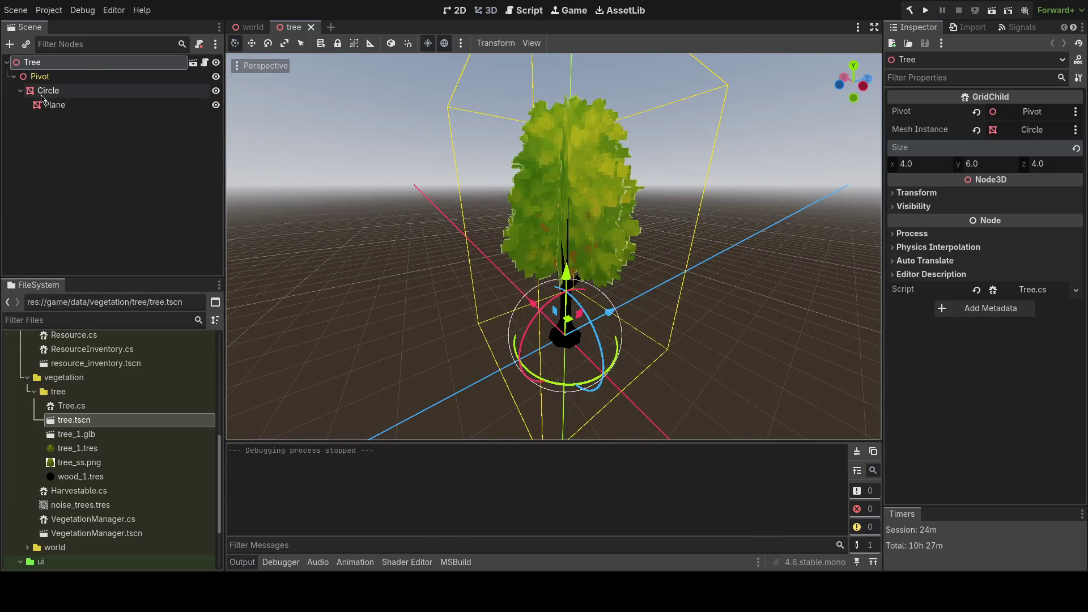
- Add a StaticBody3D under the Pivot node and save the scene
click(45, 81)
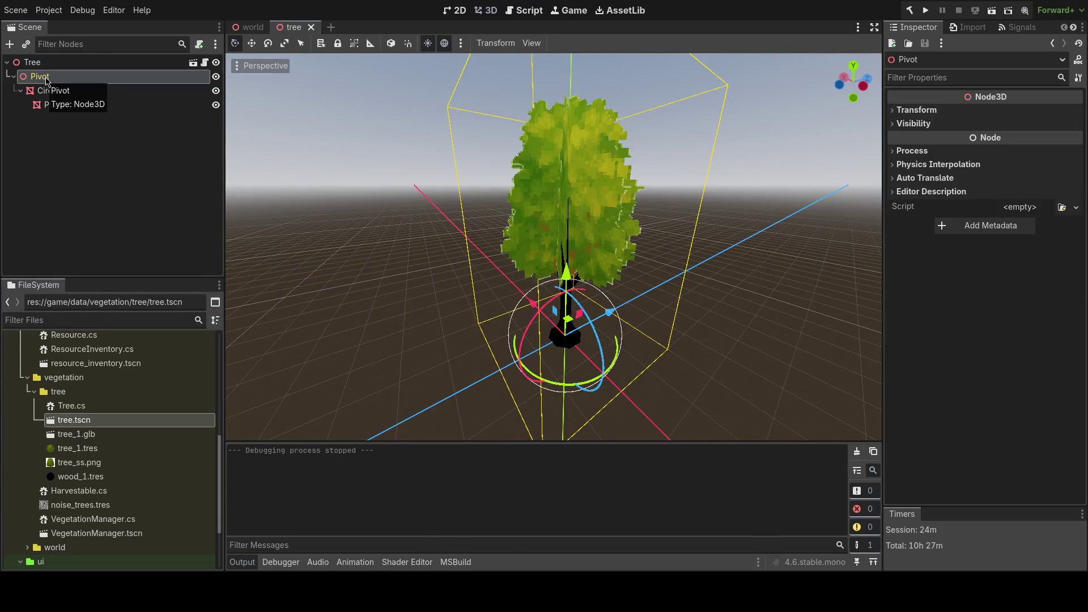
key(ctrl+shift+o)
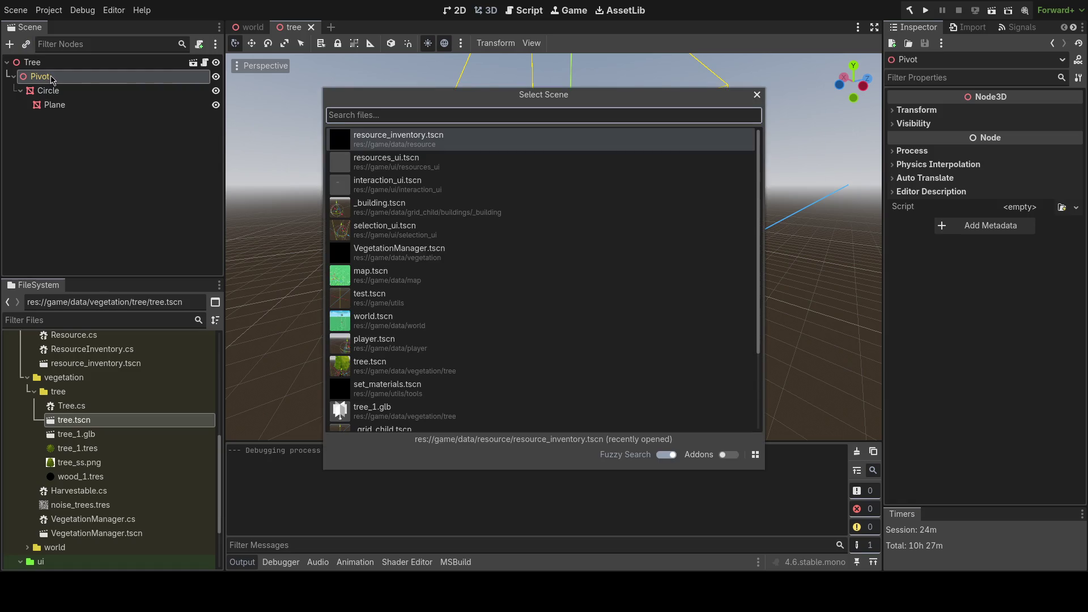
key(Escape)
key(ctrl+a)
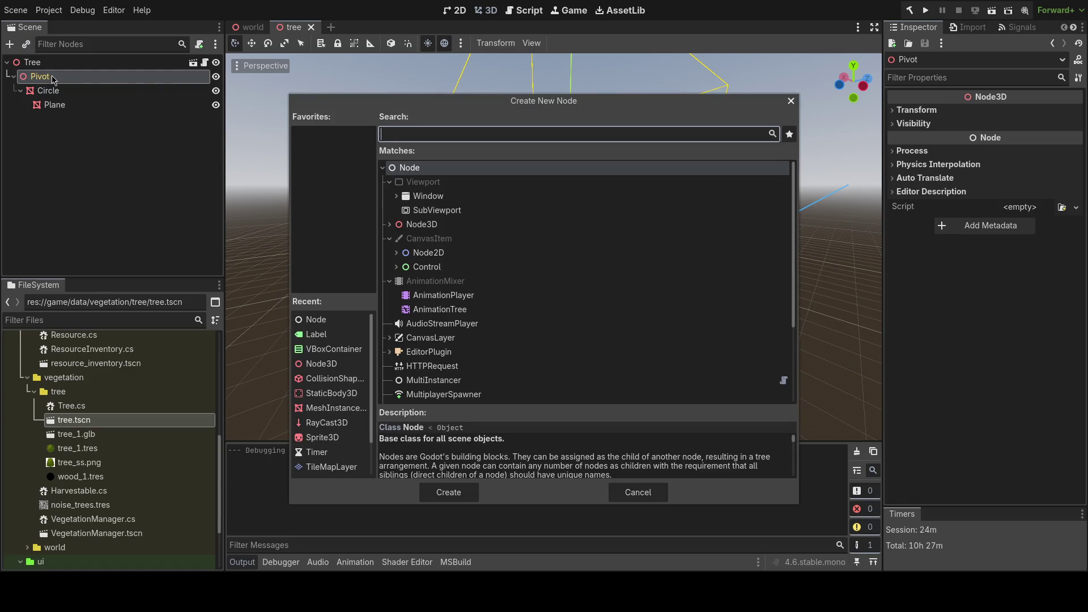
text(staticbo)
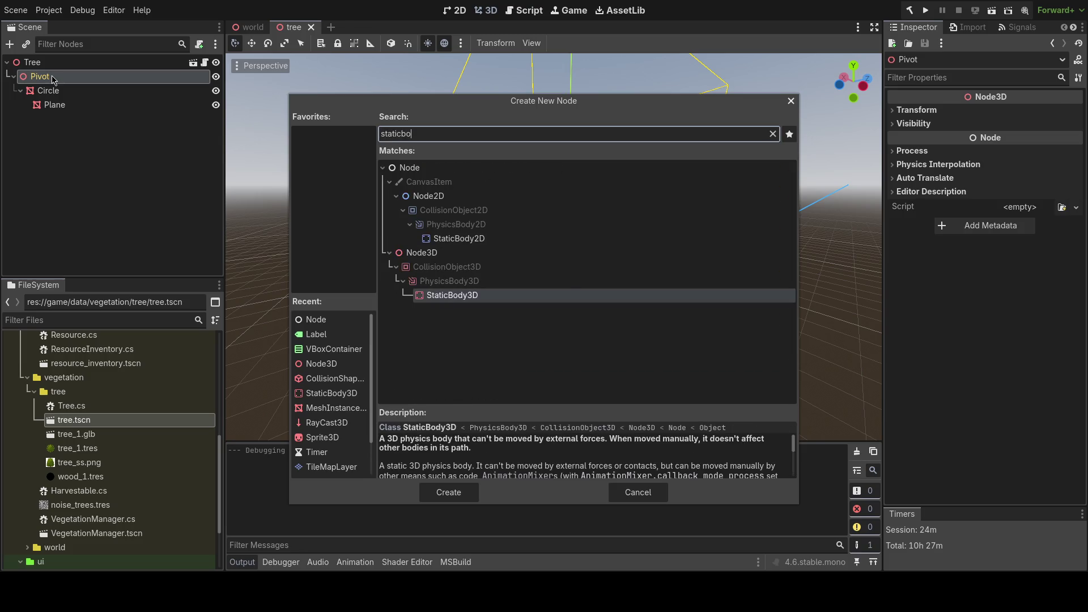
key(Return)
key(ctrl+s)
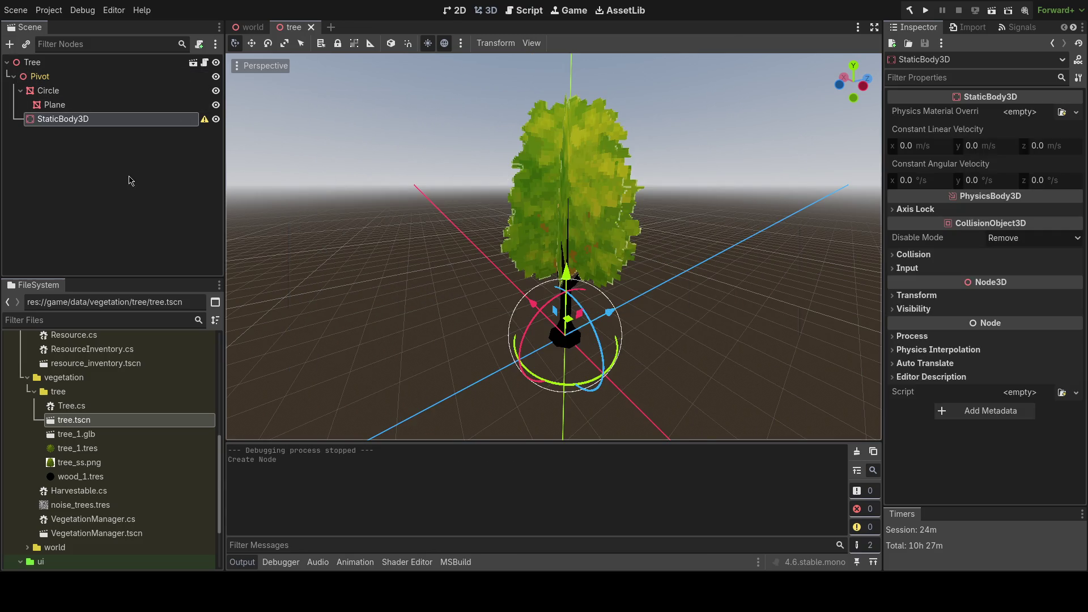
- Add a CollisionShape3D with a new BoxShape3D of height 6.0
key(ctrl+a)
text(collision)
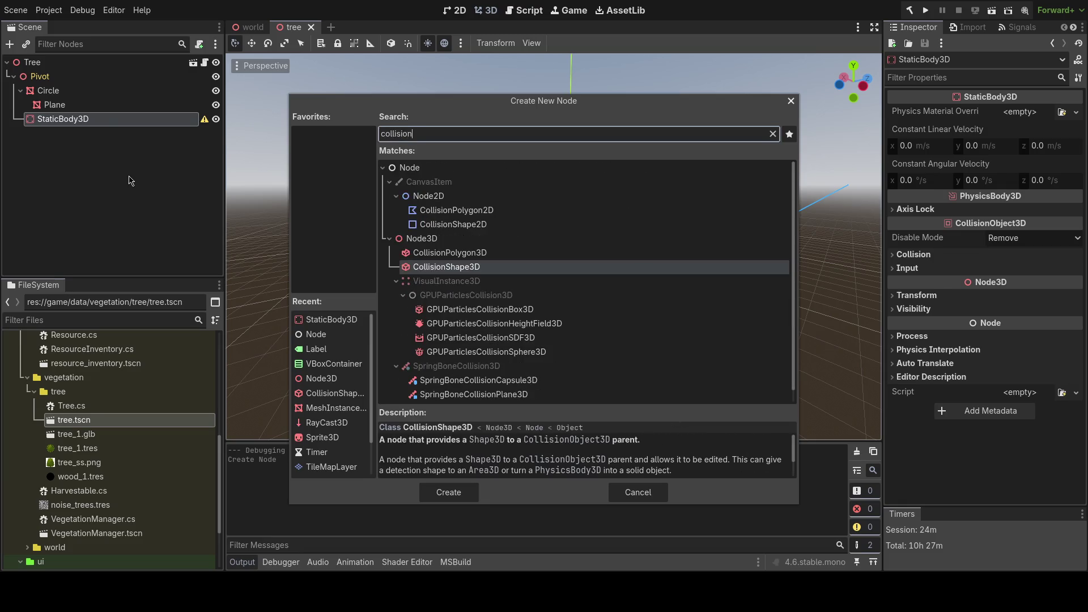
key(Return)
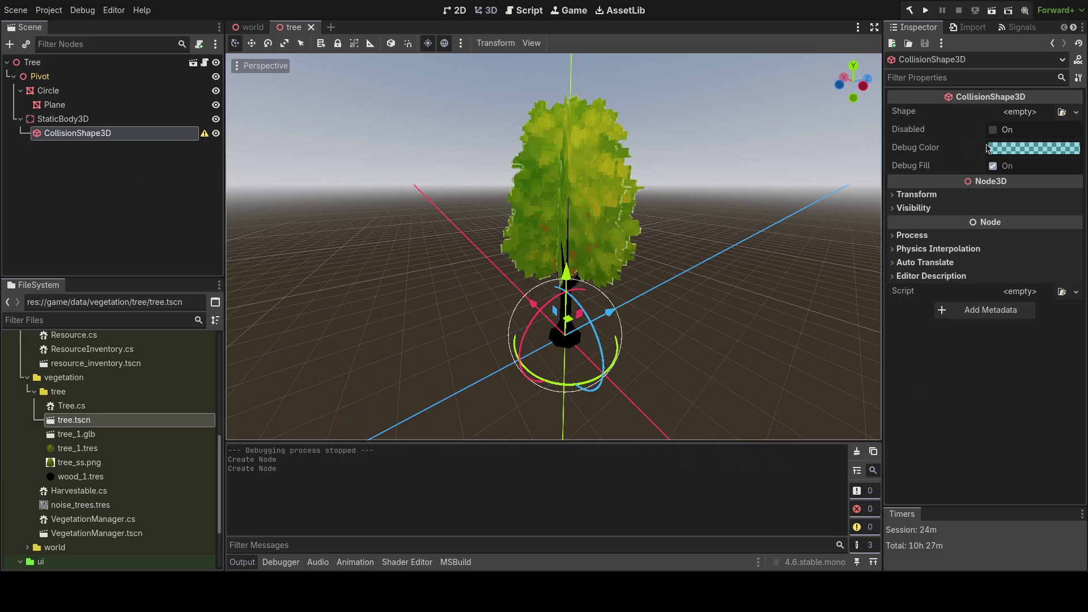
click(1017, 112)
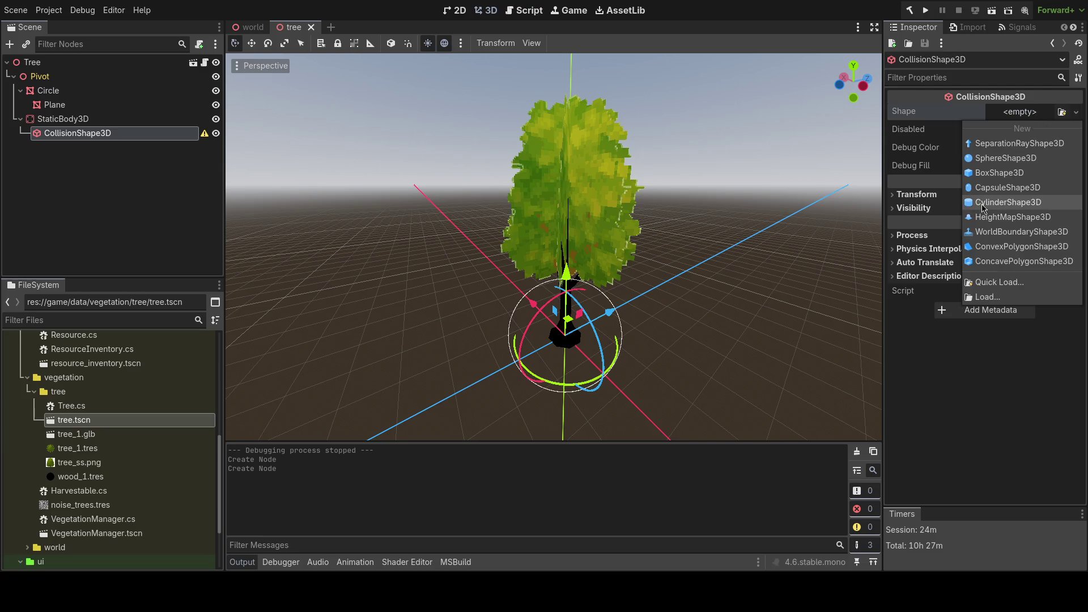
click(1007, 175)
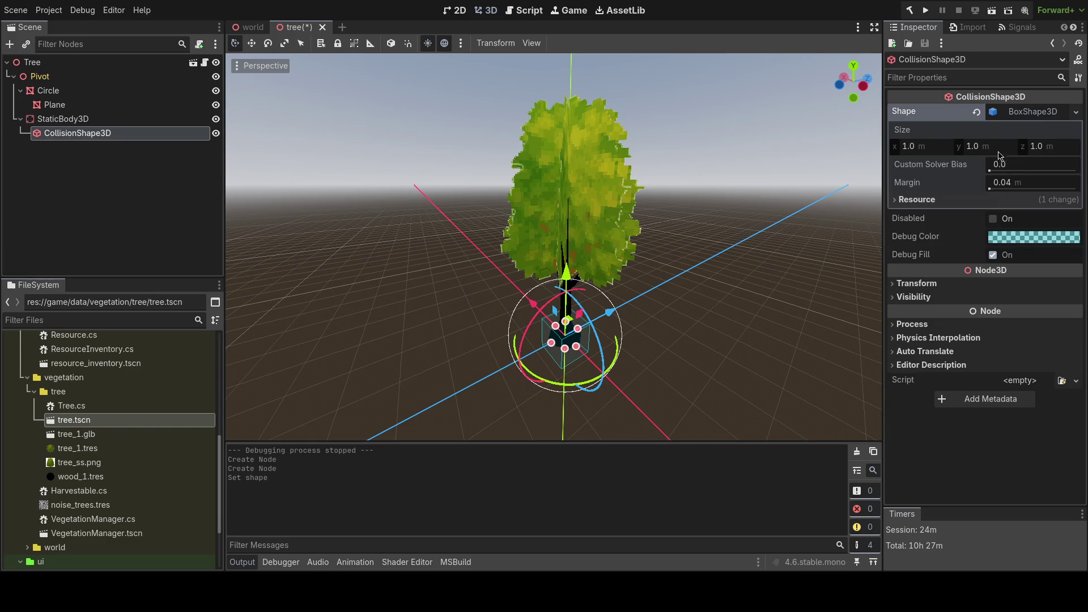
click(995, 148)
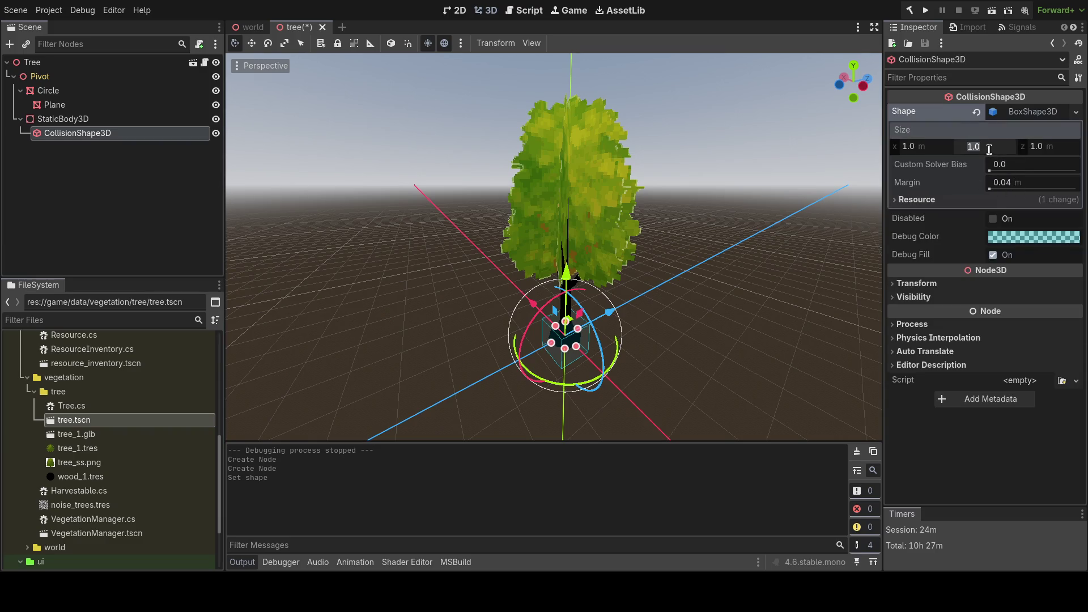
text(6)
key(Return)
- Raise the collision shape's Transform Position y to 3.0 and save
scroll(709, 250, up, 5)
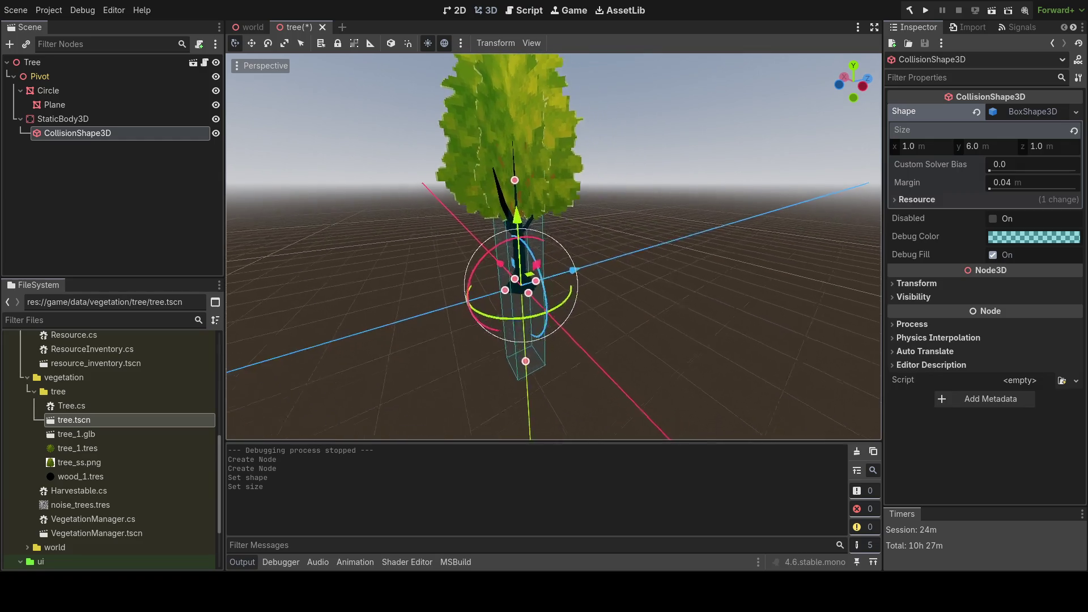
click(933, 286)
click(978, 316)
text(4)
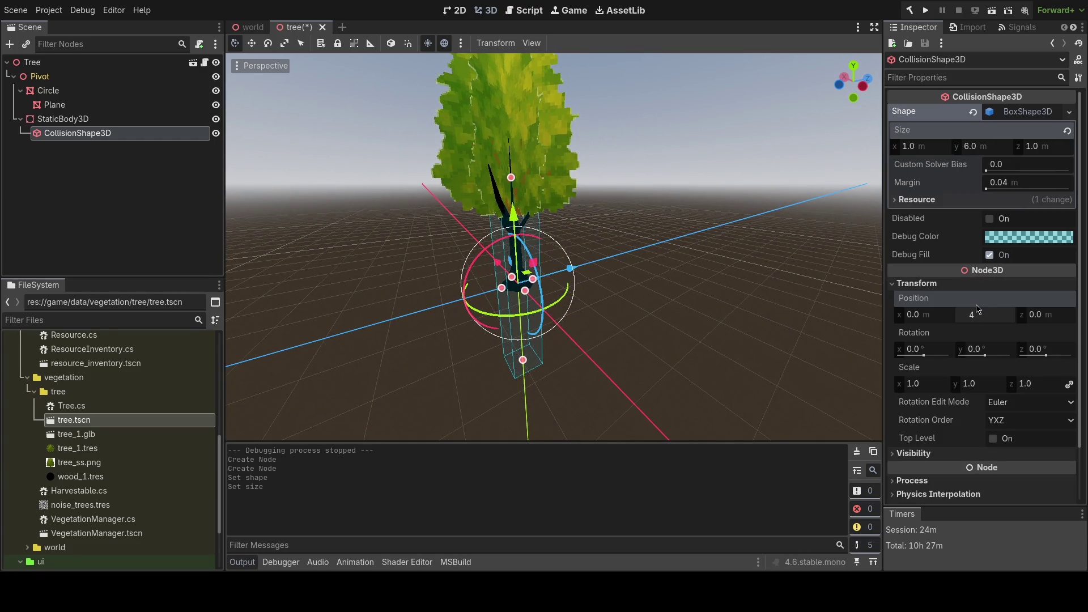
key(BackSpace)
text(3)
key(Return)
key(ctrl+s)
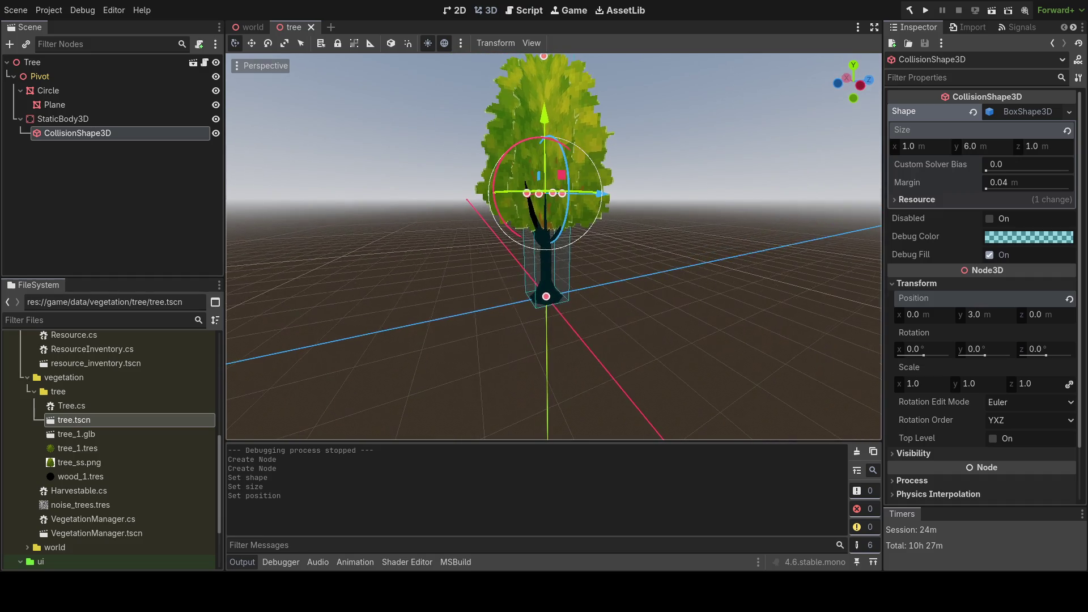
- Test-run the game, then bring up the StaticBody3D's collision layer settings
key(F5)
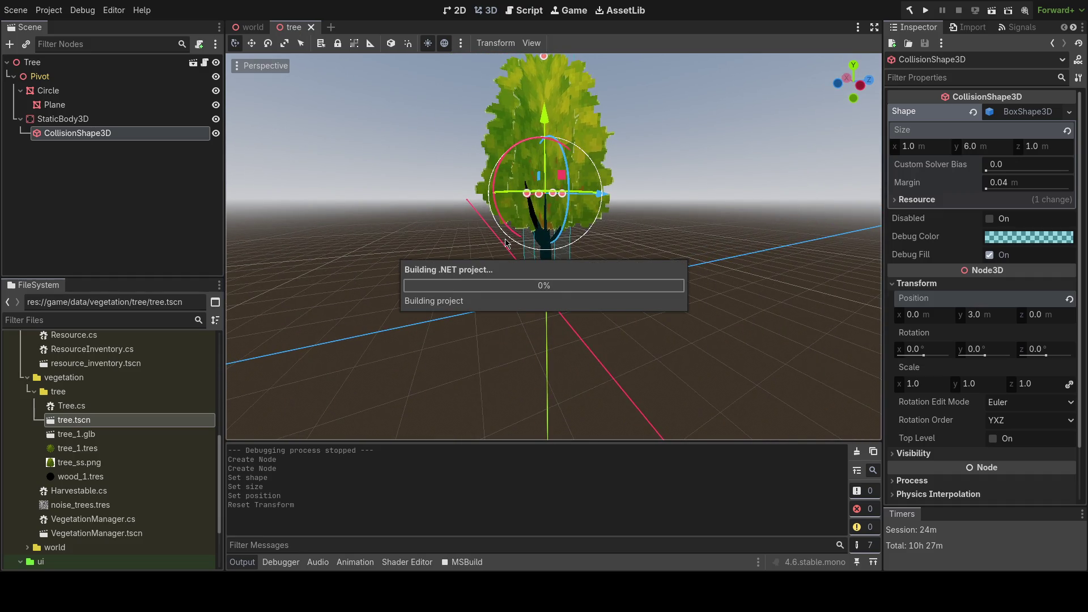
key(F8)
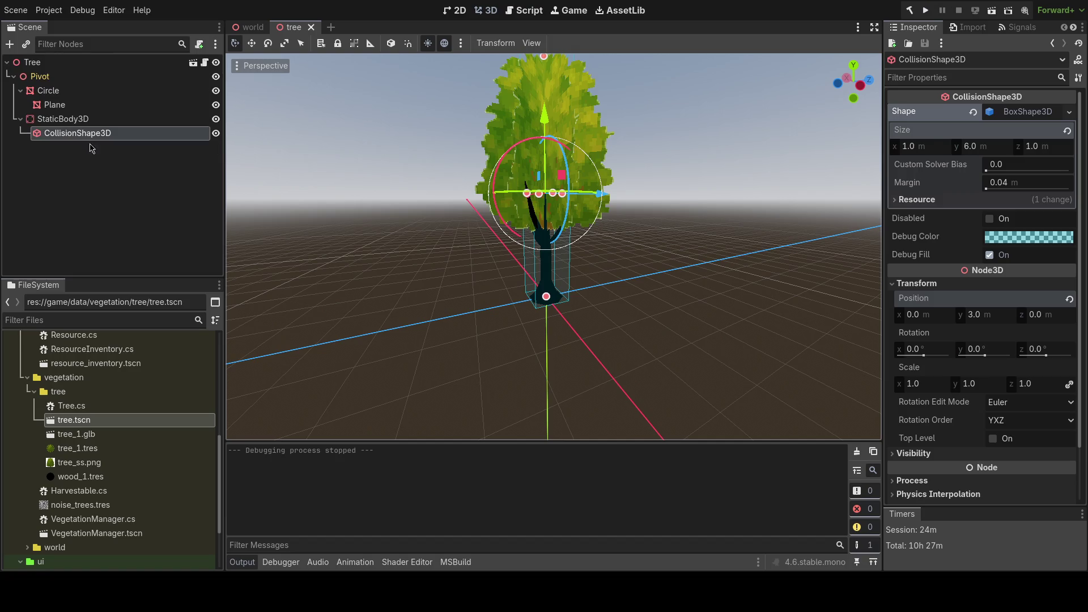
click(74, 119)
click(964, 254)
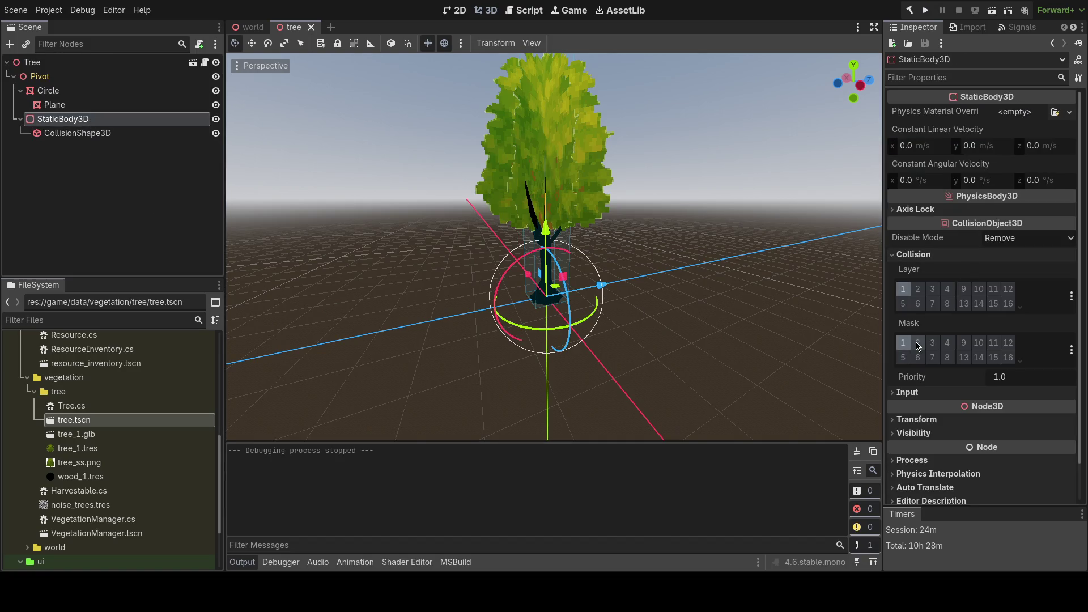
- Put the tree's StaticBody3D on collision layer 4, save, and walk up to a tree in-game
click(948, 292)
key(ctrl+s)
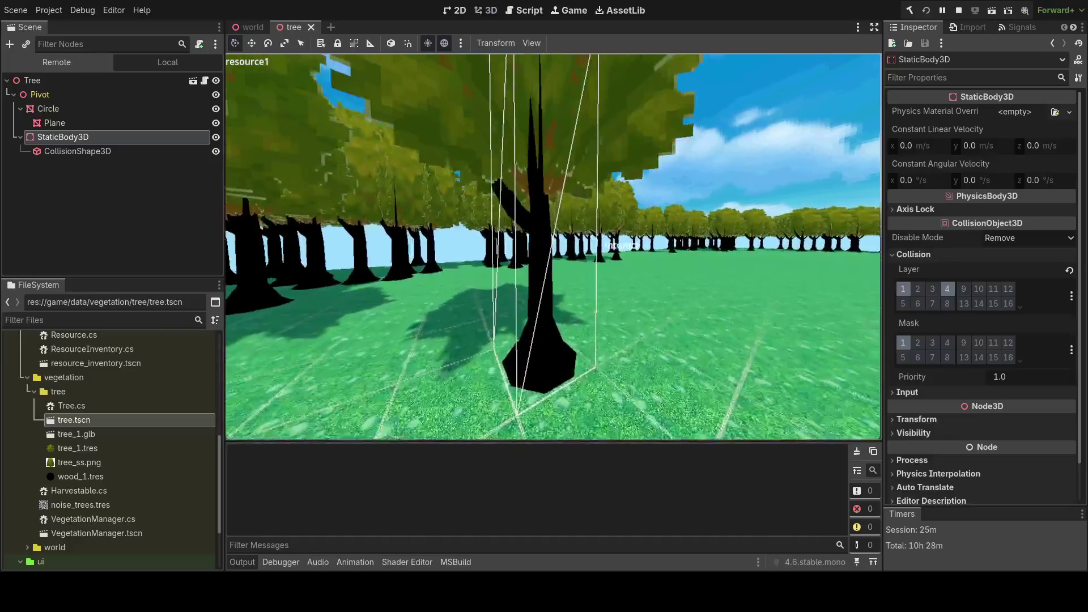
key(s)
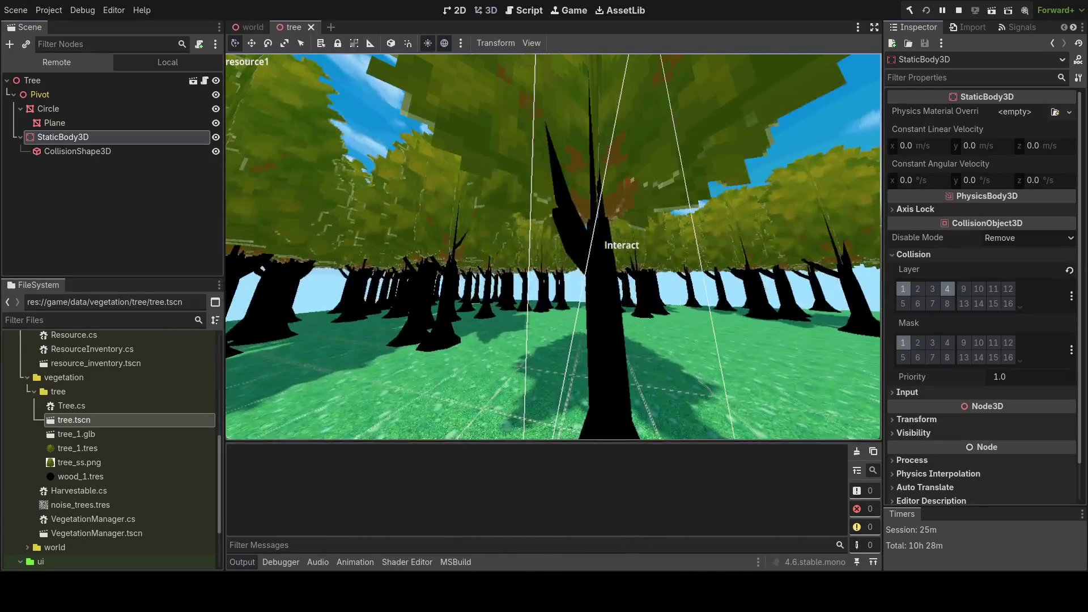
key(w)
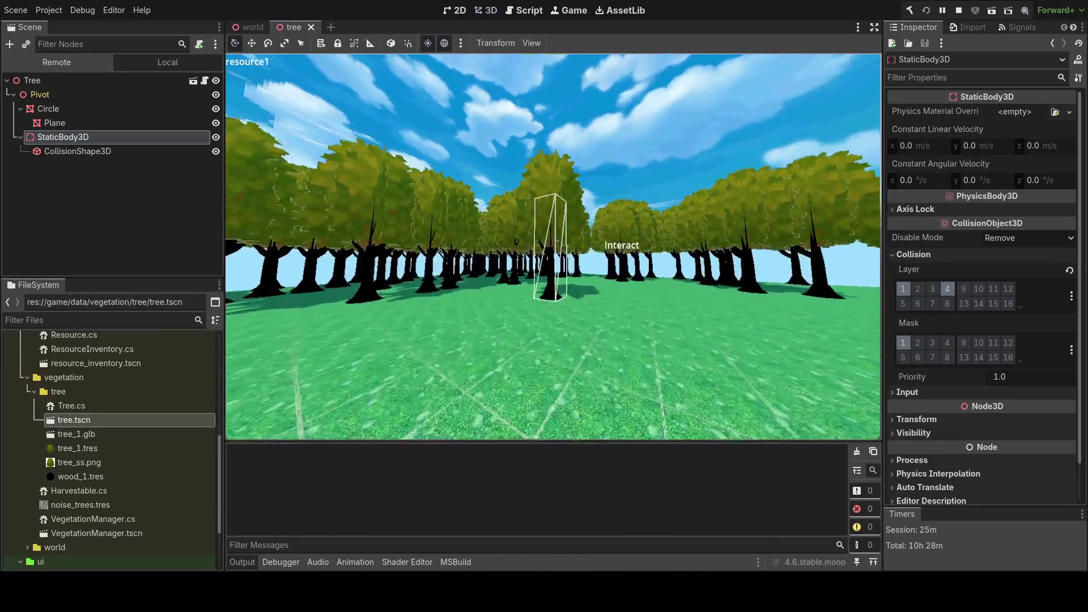
key(s)
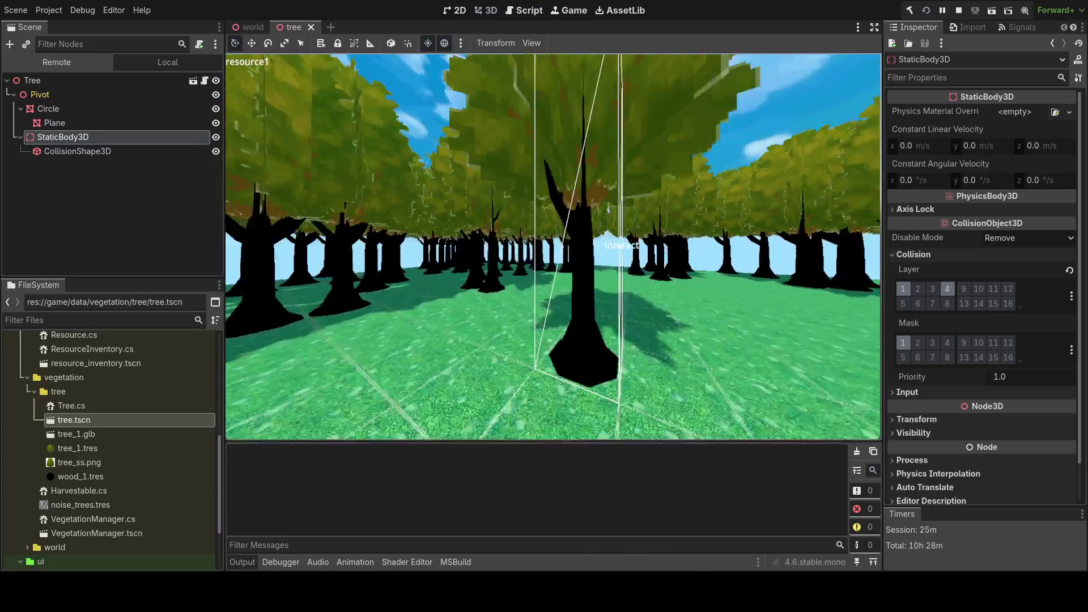
key(F8)
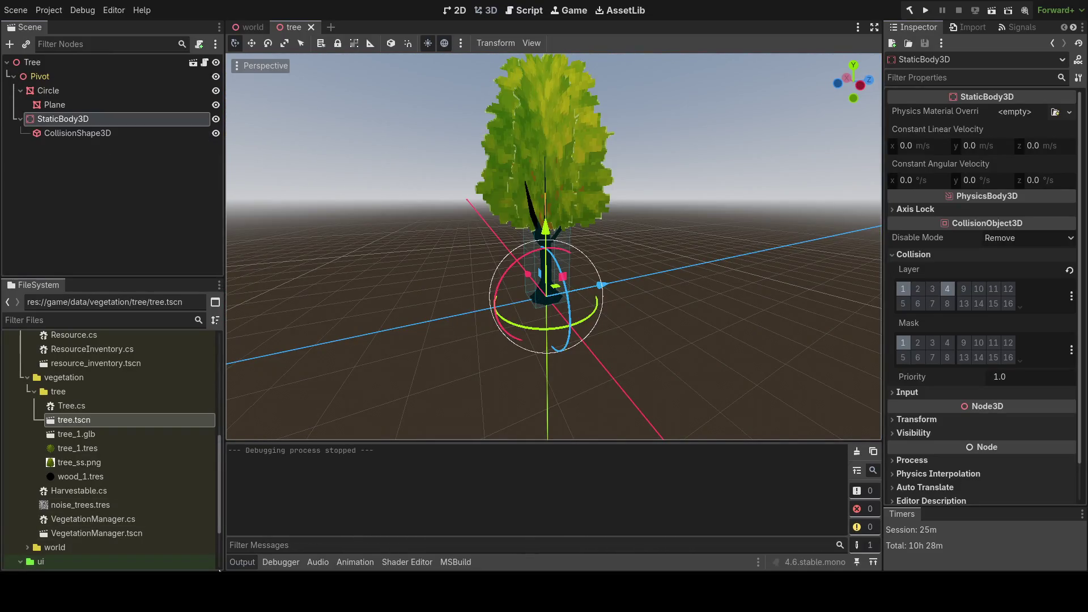
key(alt+Tab)
key(alt+Tab)
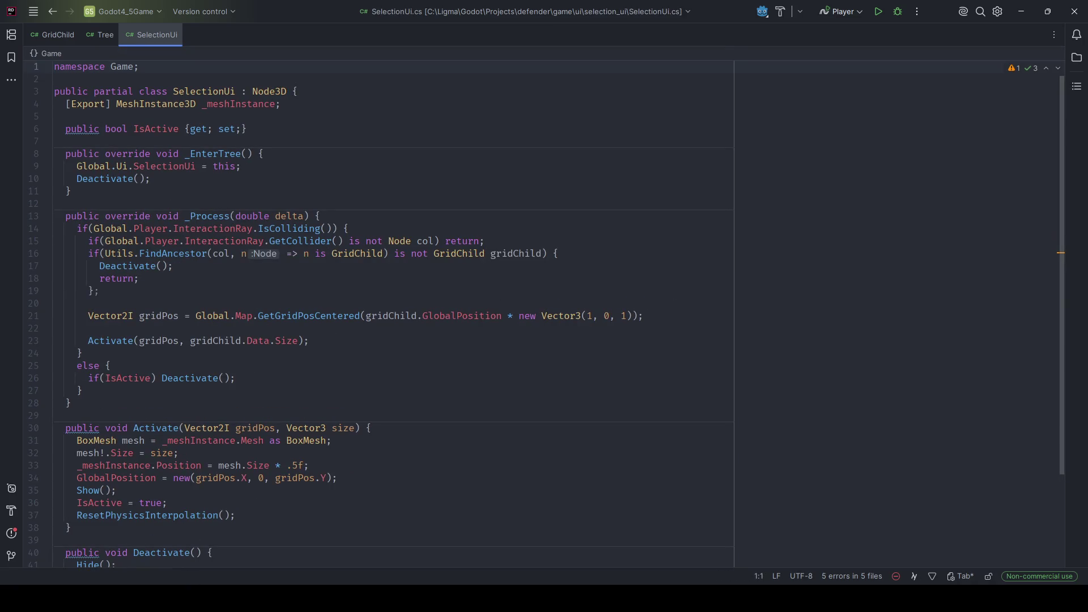
key(alt+Tab)
scroll(92, 391, up, 5)
scroll(92, 391, up, 5)
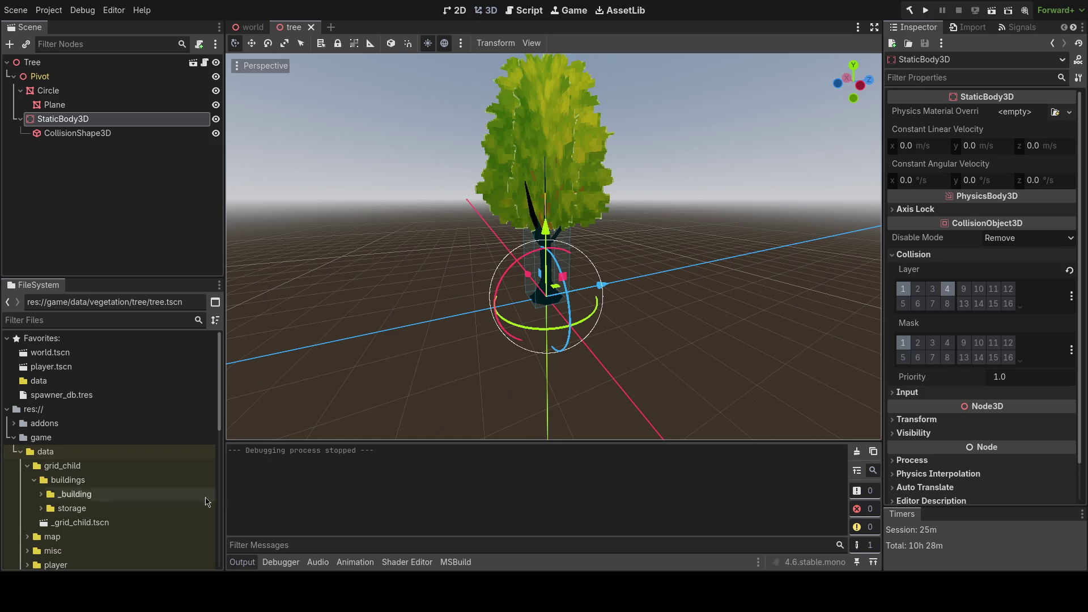
key(alt+Tab)
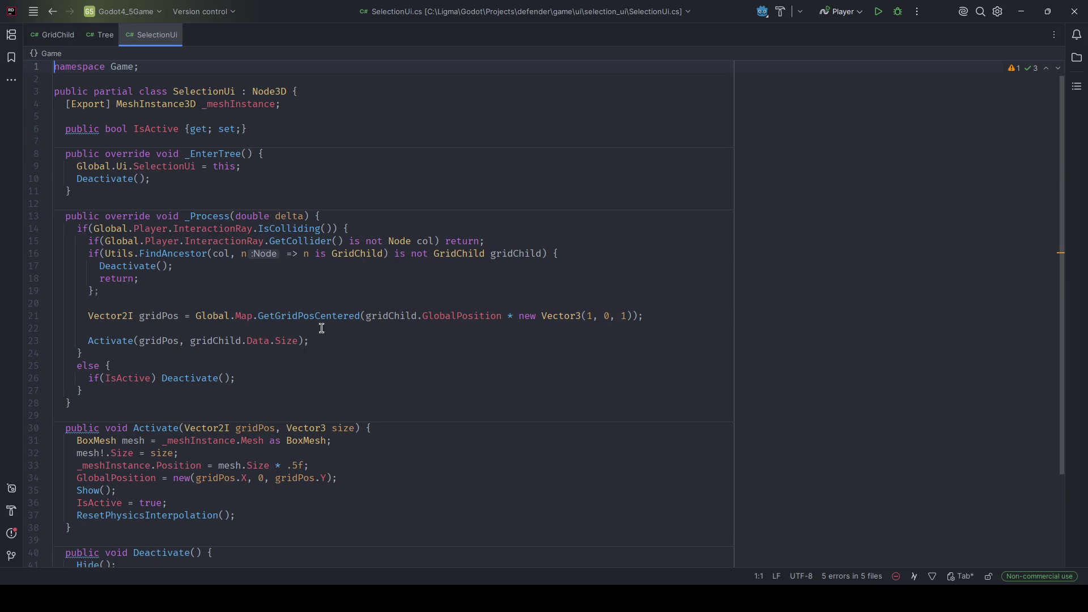
drag(248, 378, 54, 378)
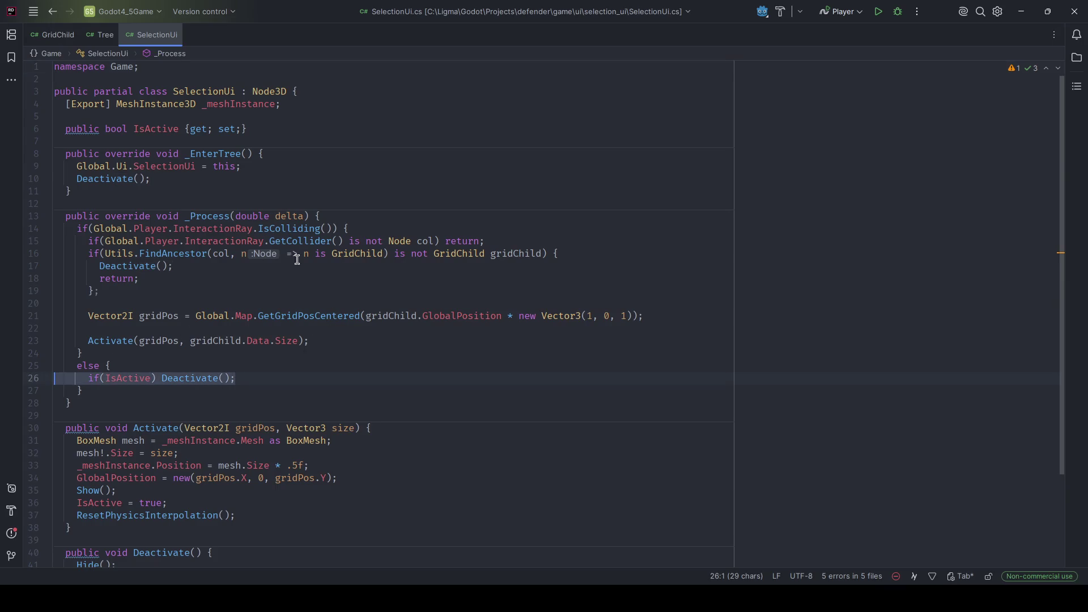
drag(573, 254, 74, 258)
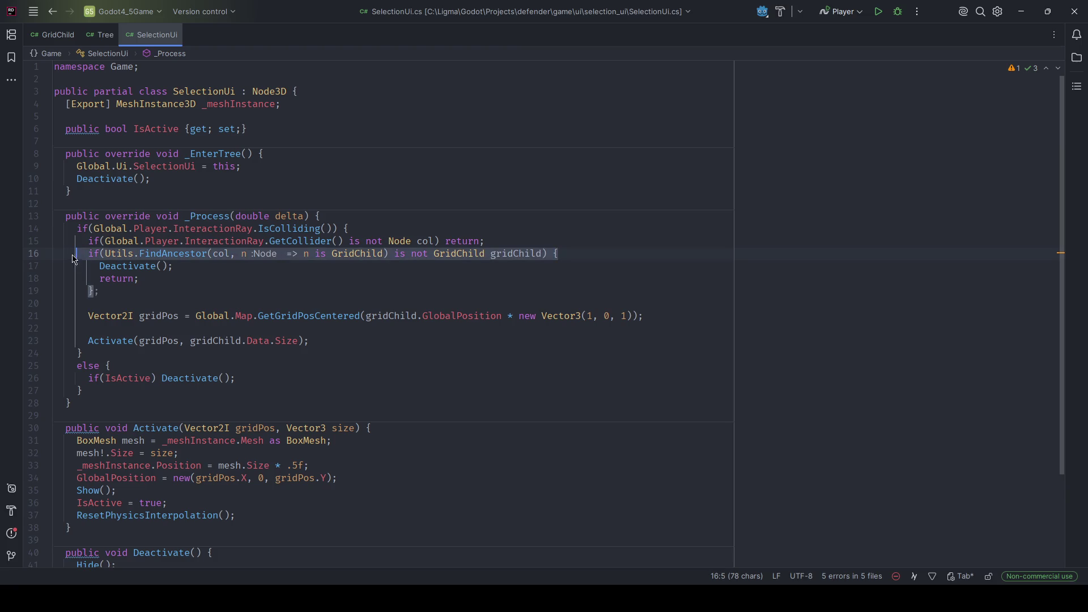
drag(374, 428, 54, 428)
drag(192, 455, 82, 459)
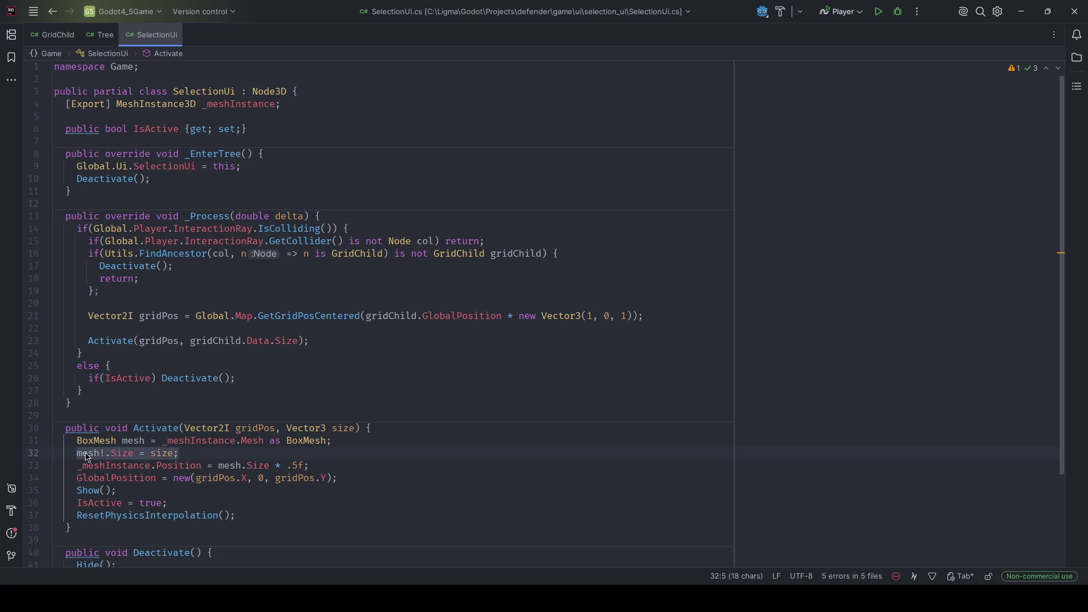
double_click(85, 454)
drag(193, 454, 79, 454)
scroll(151, 383, down, 3)
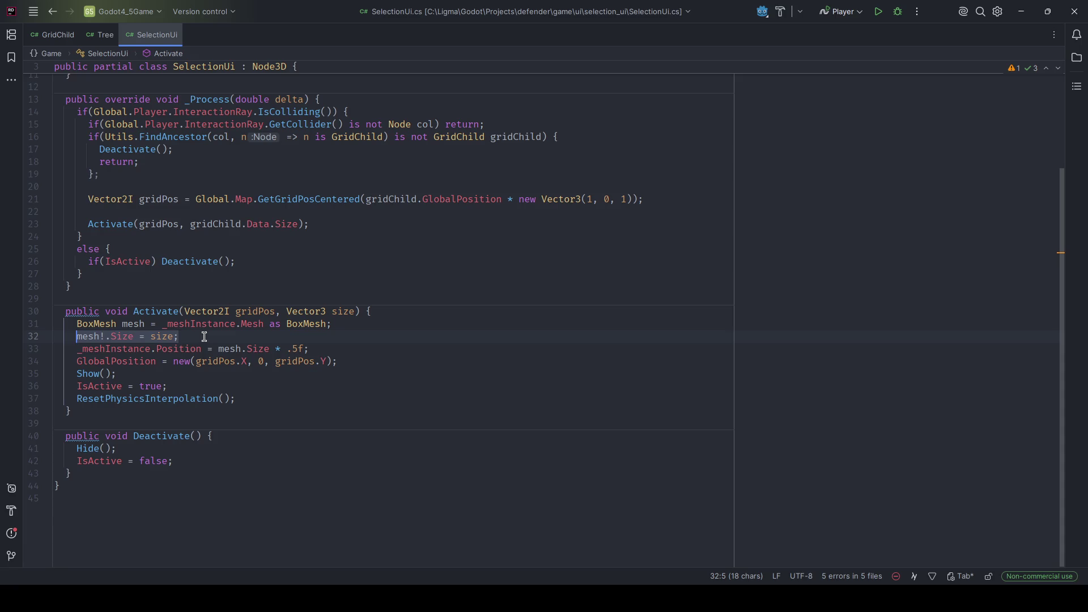
scroll(204, 337, up, 3)
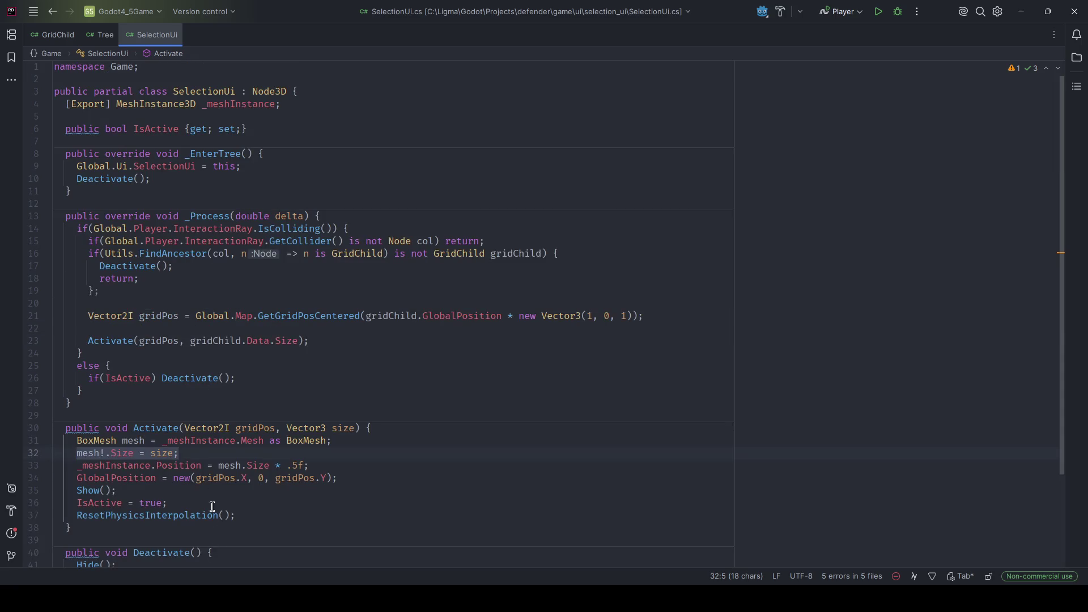
key(alt+Tab)
double_click(69, 368)
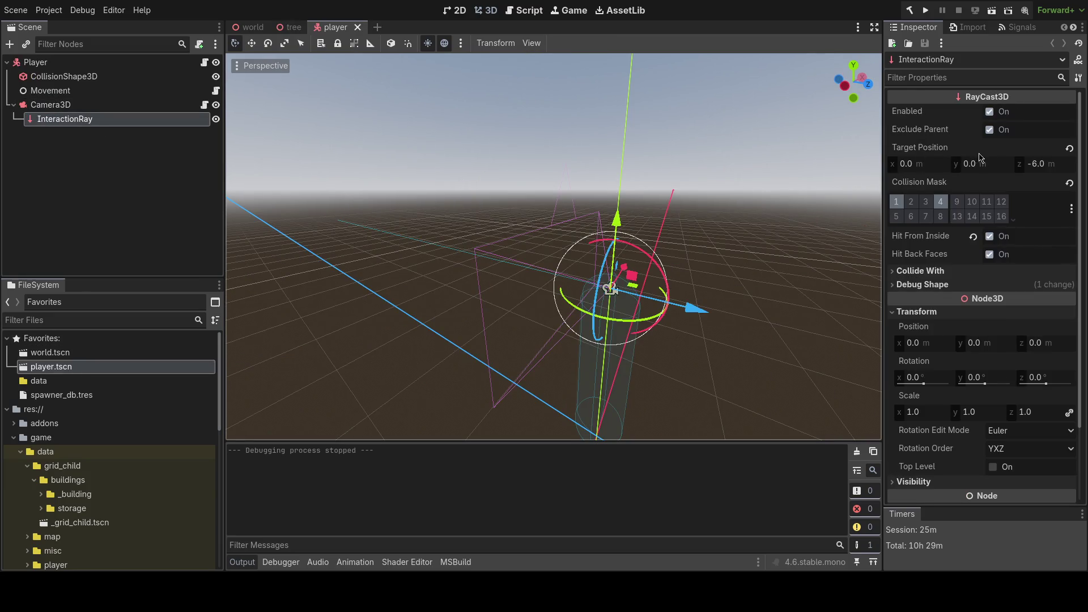
- Enable collision mask layer 4 on the player's InteractionRay, then return to the tree scene
click(939, 205)
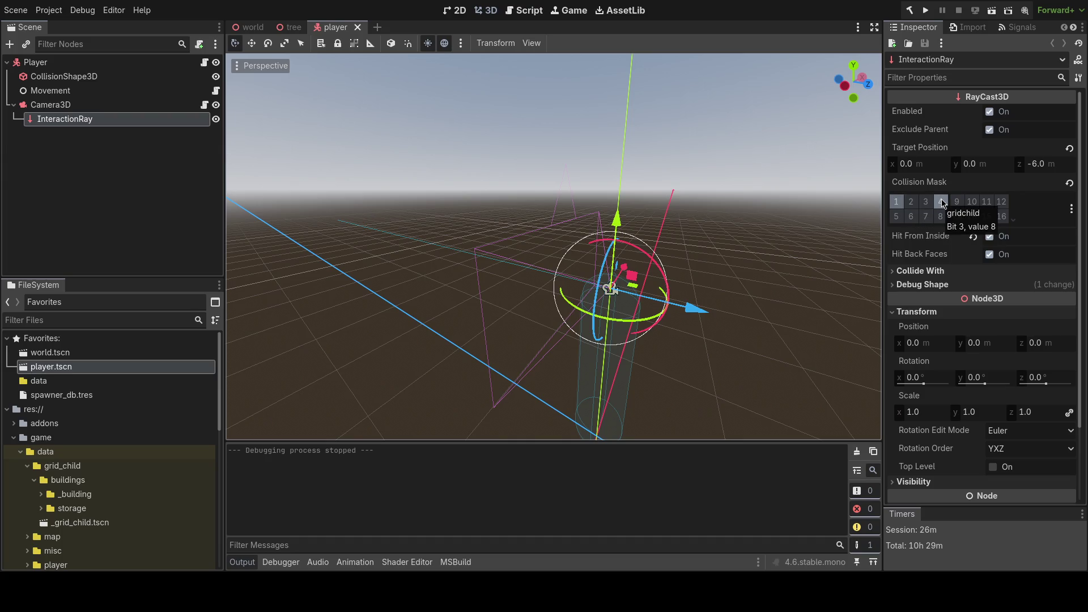
click(291, 27)
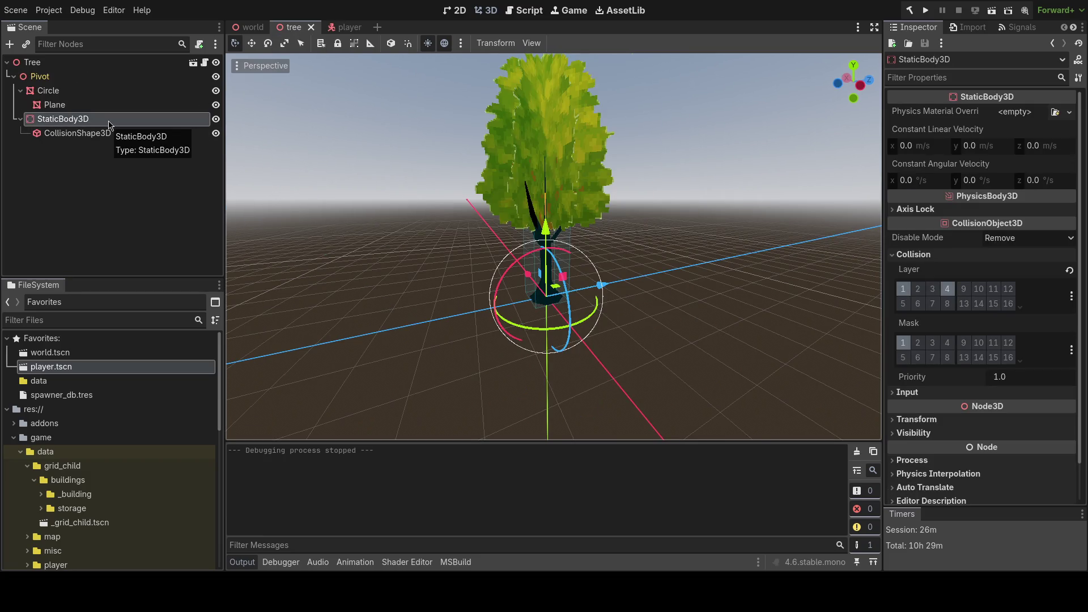
key(alt+Tab)
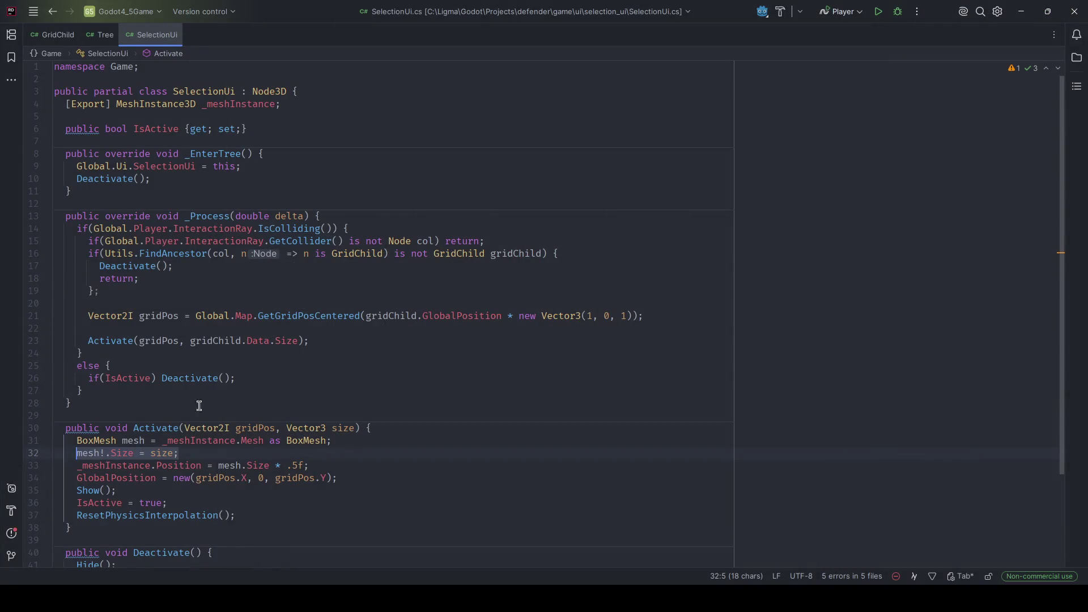
- Review the BoxMesh cast, the _meshInstance field and Activate's size argument in SelectionUi.cs
drag(332, 442, 160, 439)
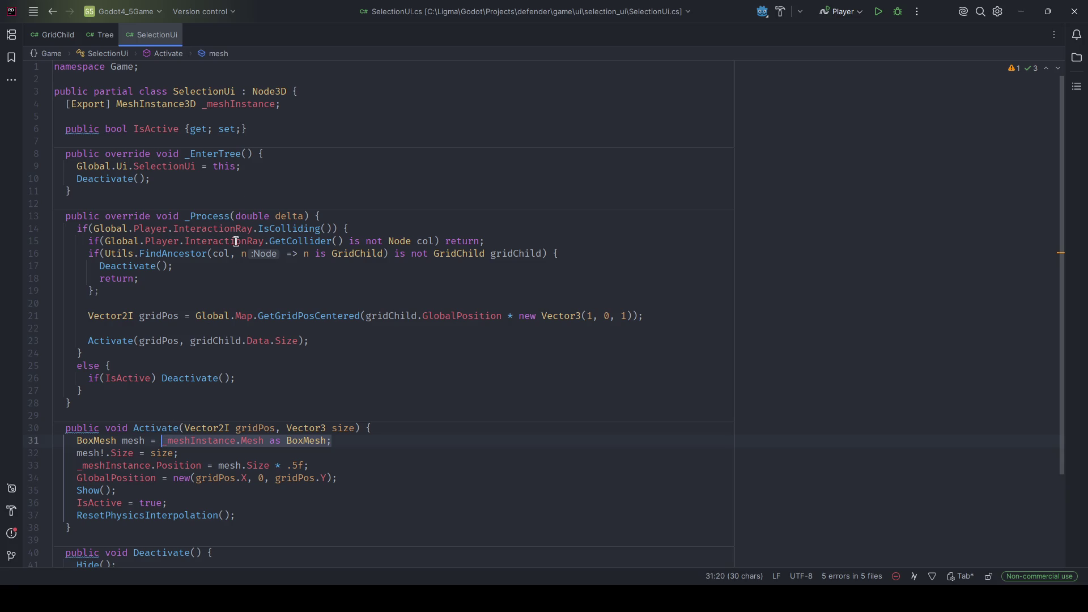
drag(289, 103, 68, 104)
drag(332, 442, 99, 444)
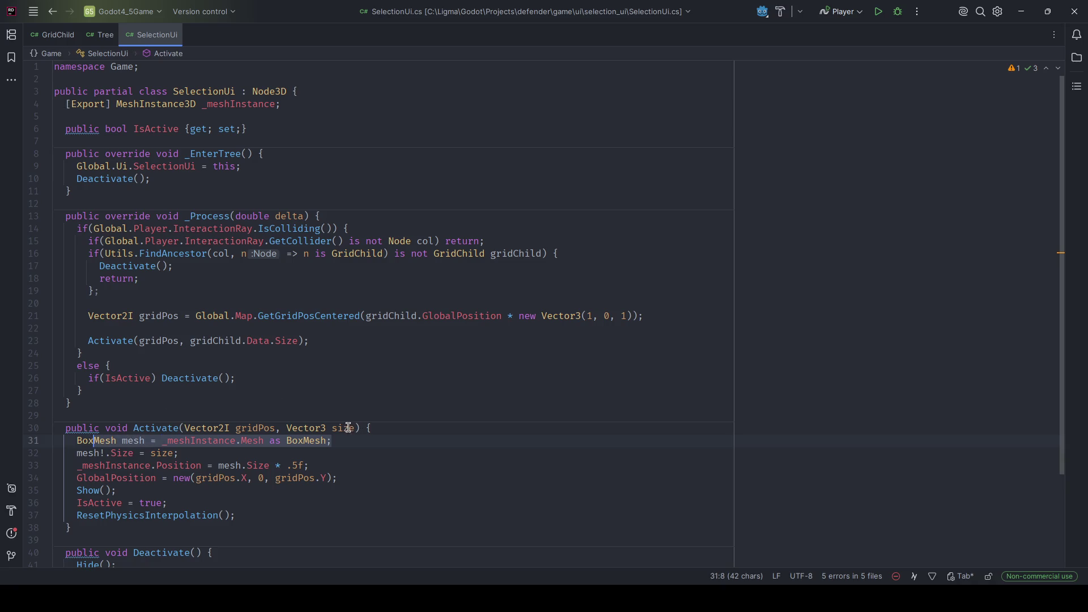
key(Right)
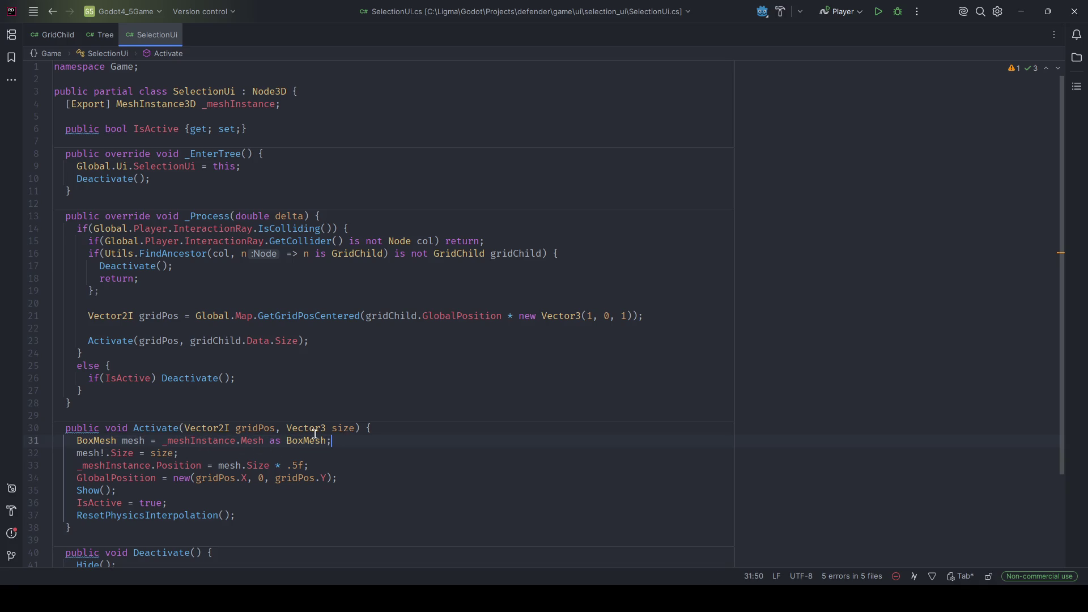
drag(357, 429, 285, 430)
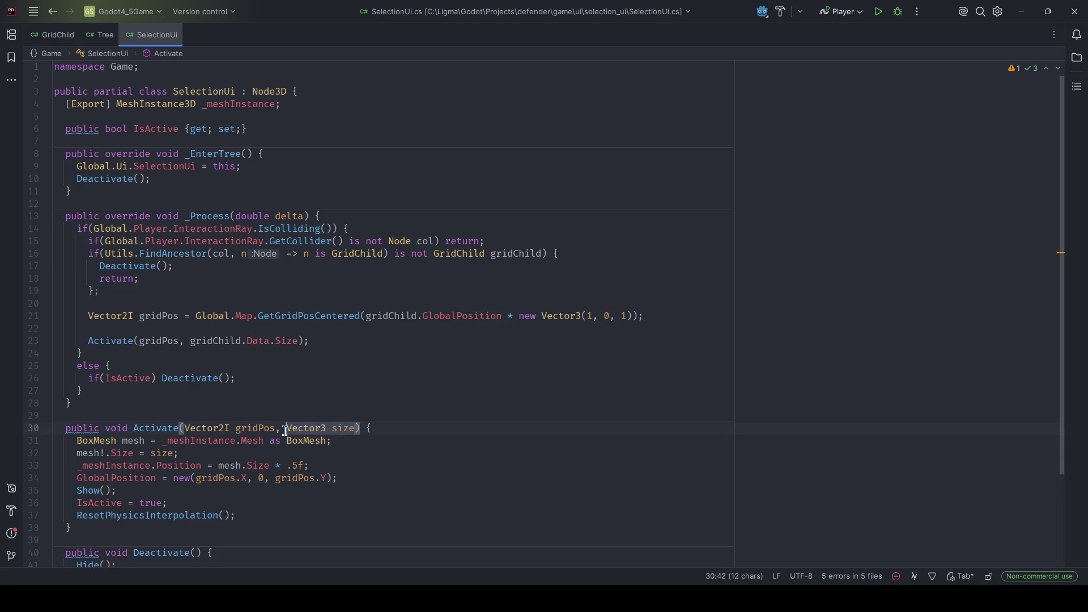
drag(301, 340, 190, 340)
- Add GD.Print(gridChild.Data.Size); below the Activate call and launch the game
click(217, 346)
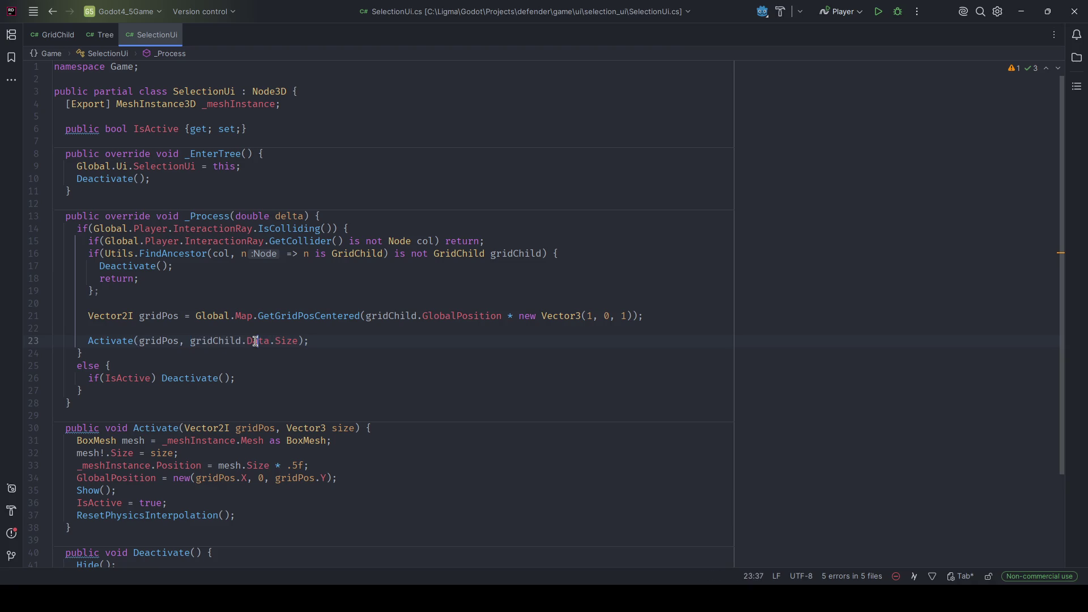
click(320, 342)
key(Return)
text(GD.Print(gridChild)
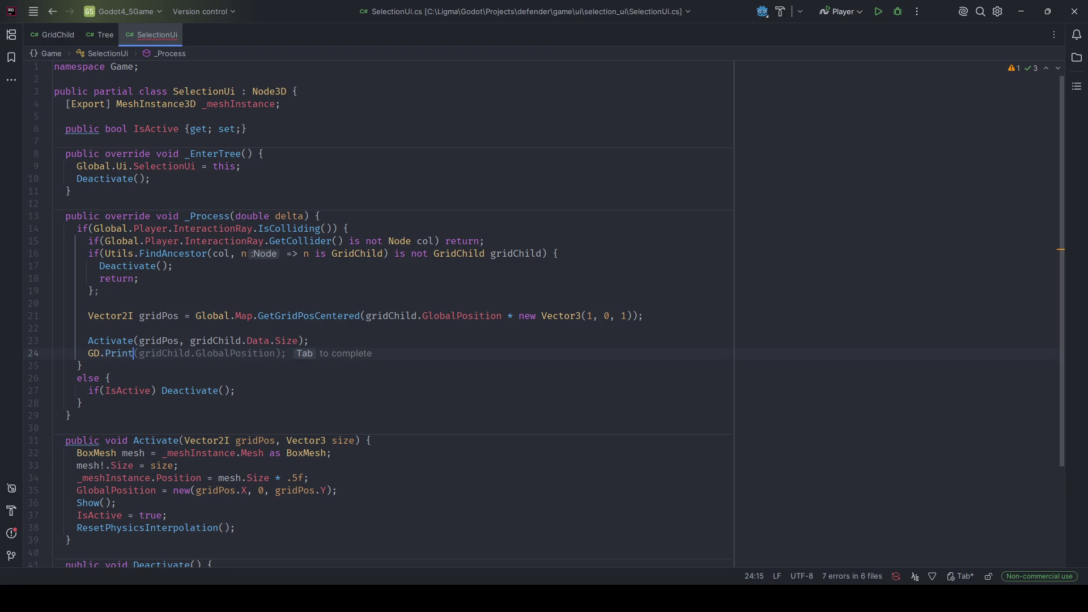
text(.Data.Size);)
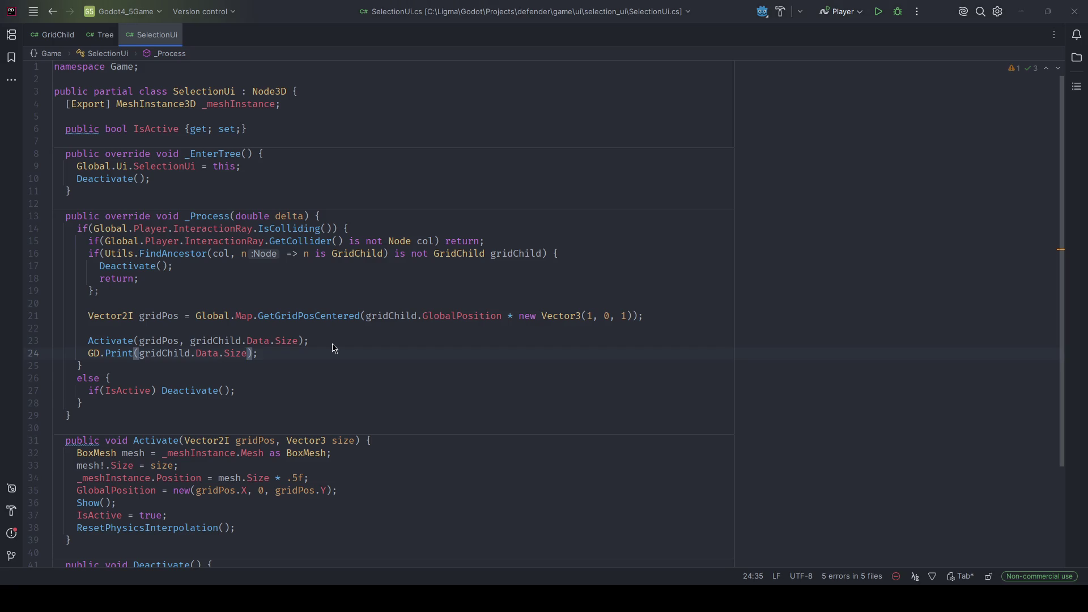
key(alt+Tab)
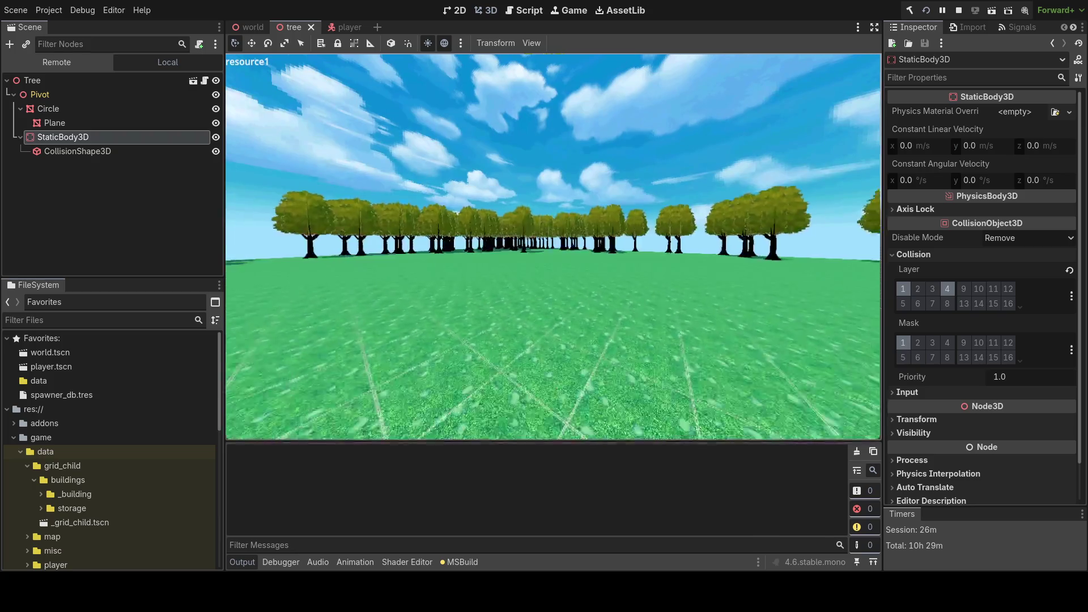
- Walk up to the trees in the test run, seeing (1, 4, 1) printed, then stop
key(w)
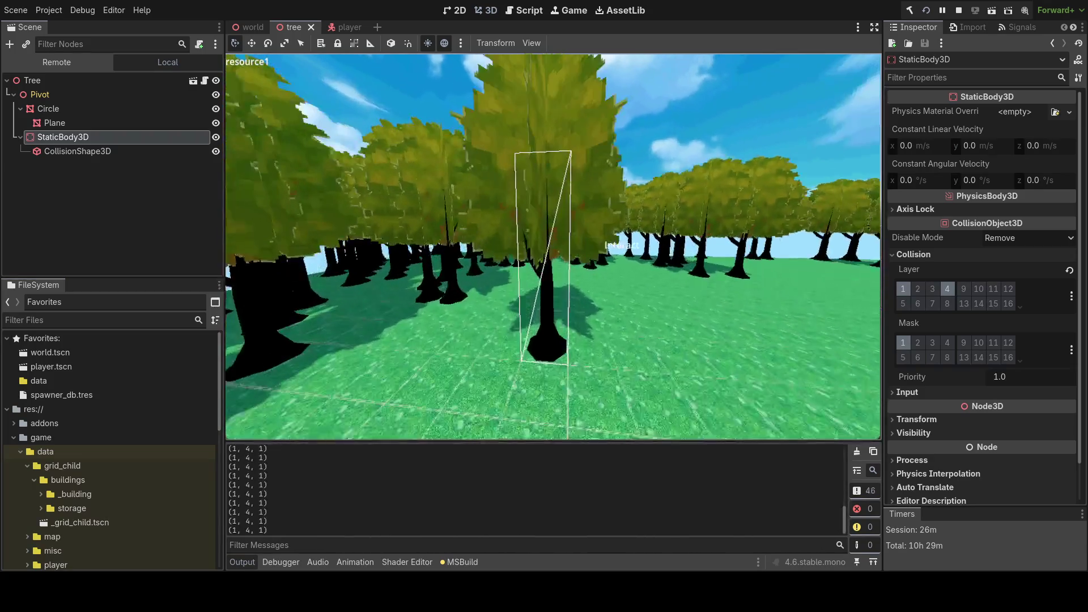
key(w)
key(F8)
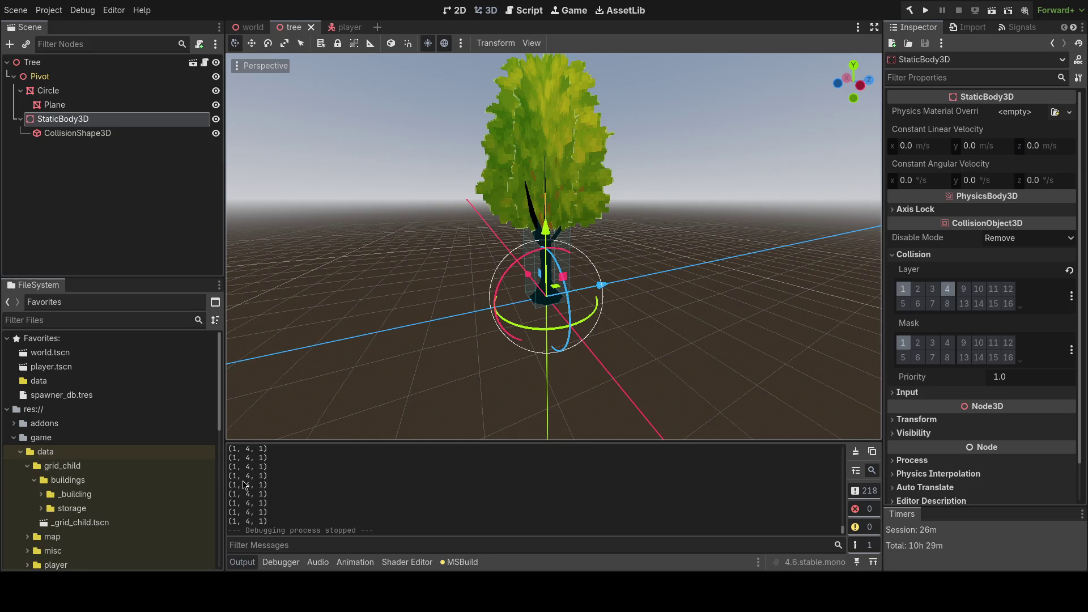
- Compare the Tree node's 4, 6, 4 Size and the Circle mesh against the code in Rider
click(88, 62)
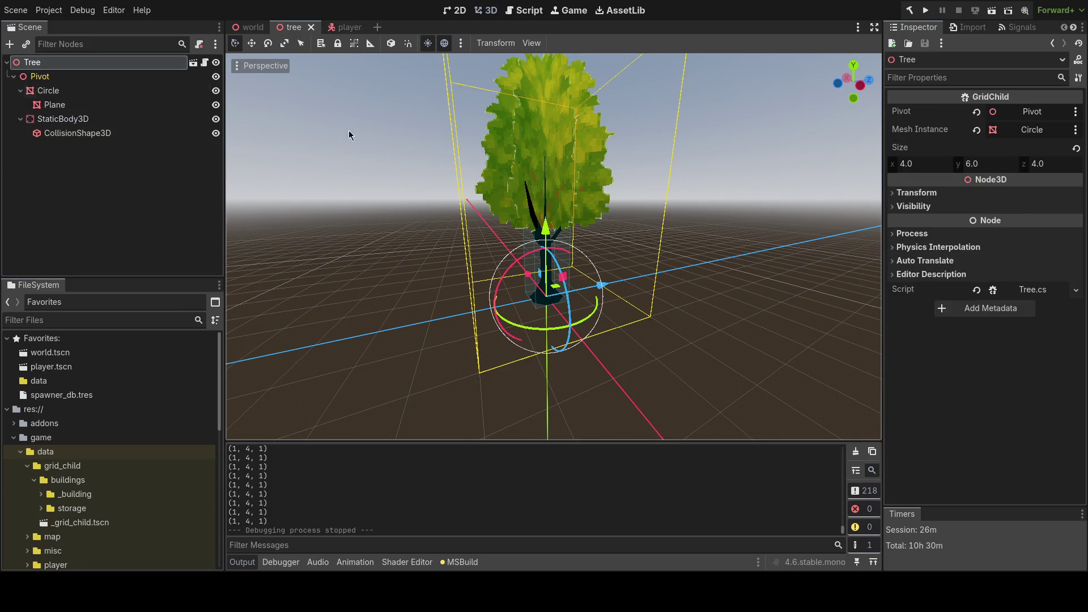
key(alt+Tab)
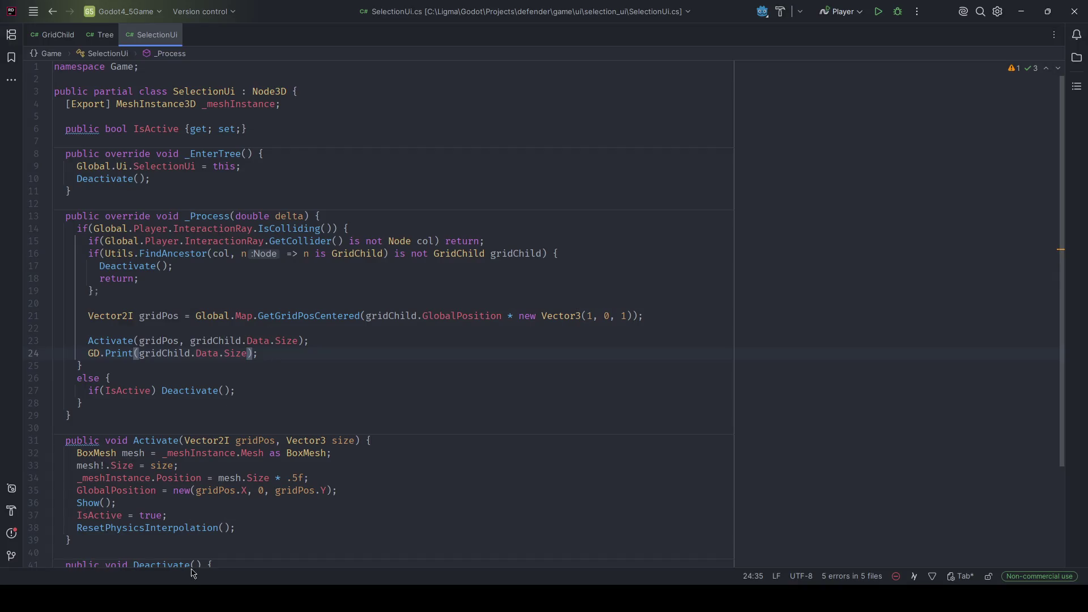
key(alt+Tab)
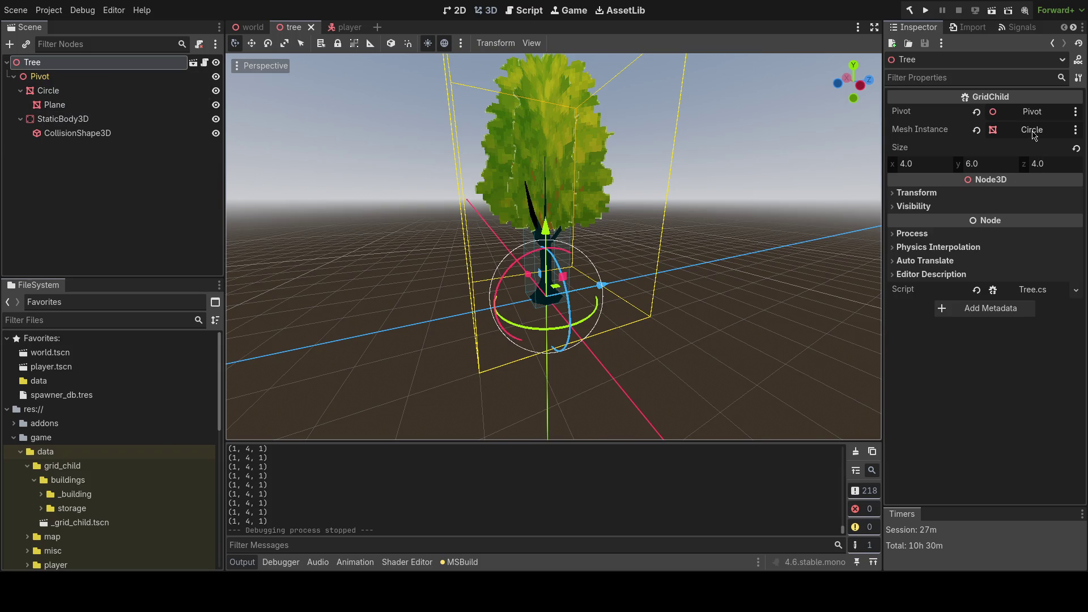
click(110, 90)
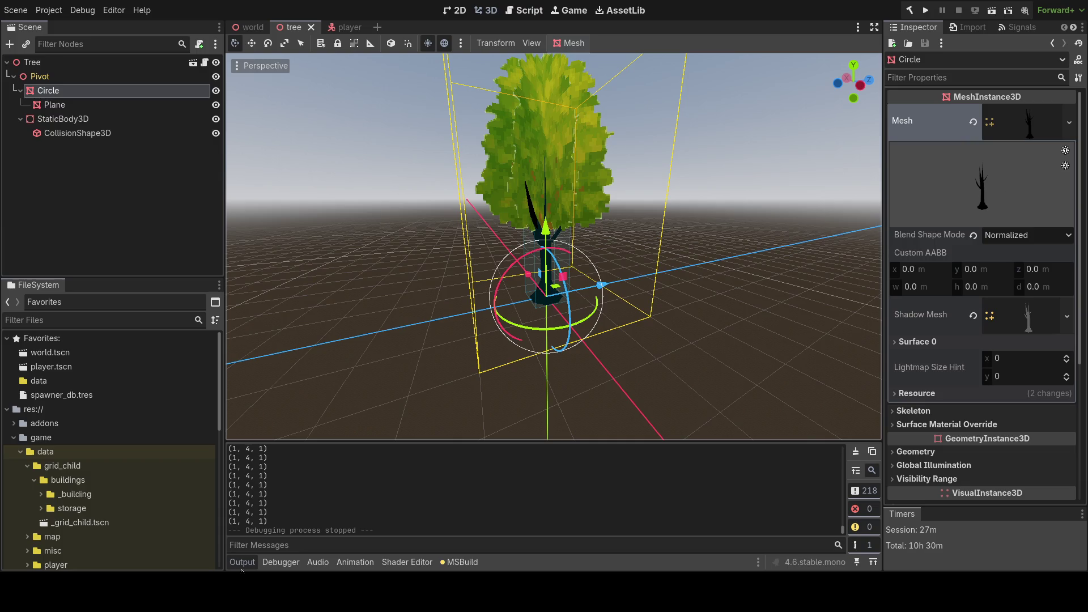
key(alt+Tab)
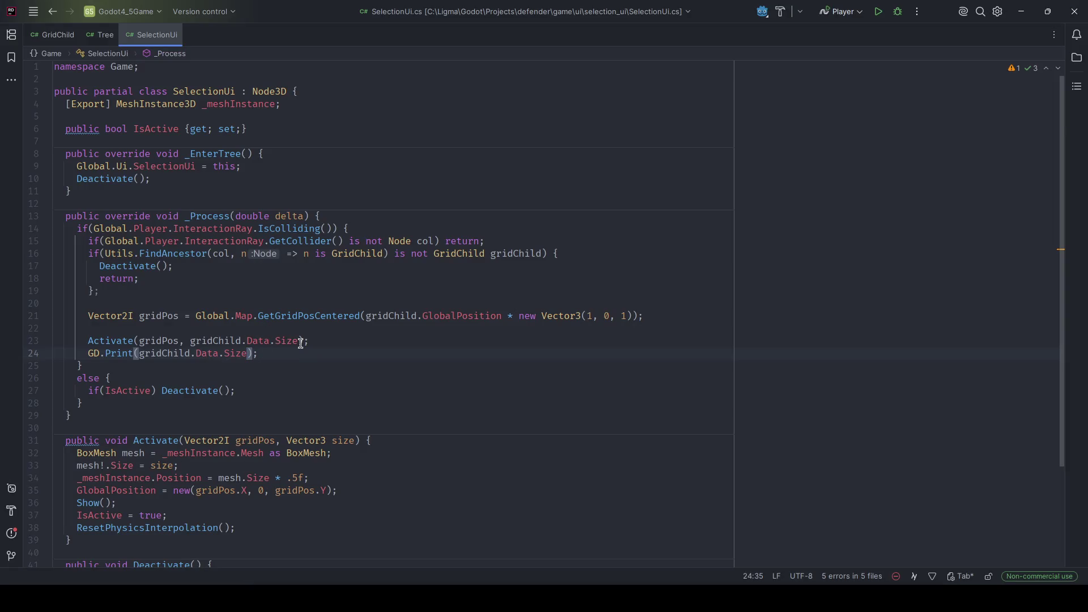
- Delete the hard-coded child.Data.Size line 44 from Map.cs
drag(317, 340, 190, 337)
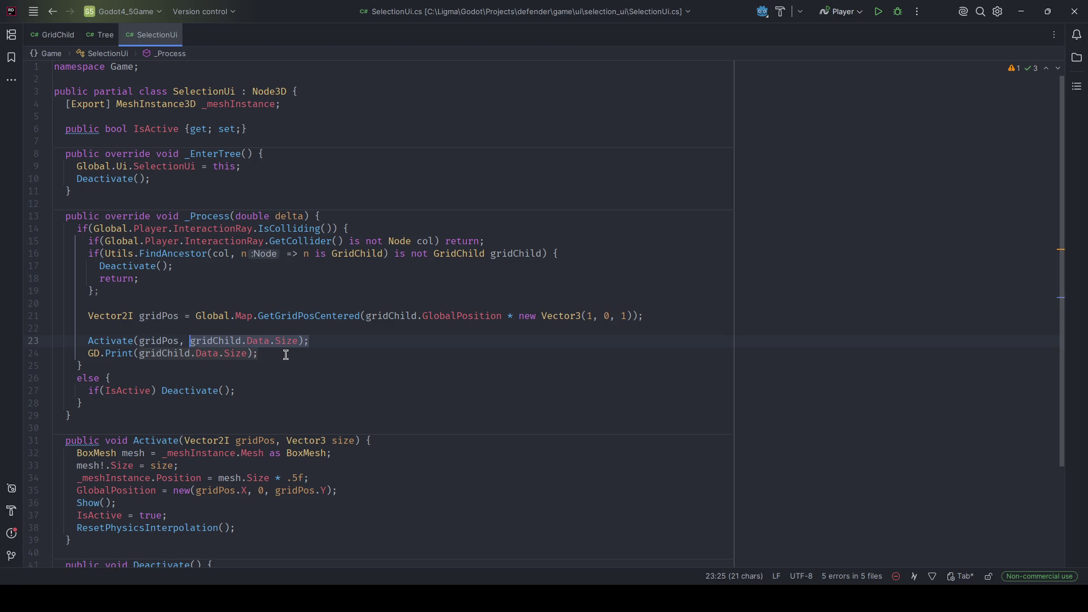
click(51, 35)
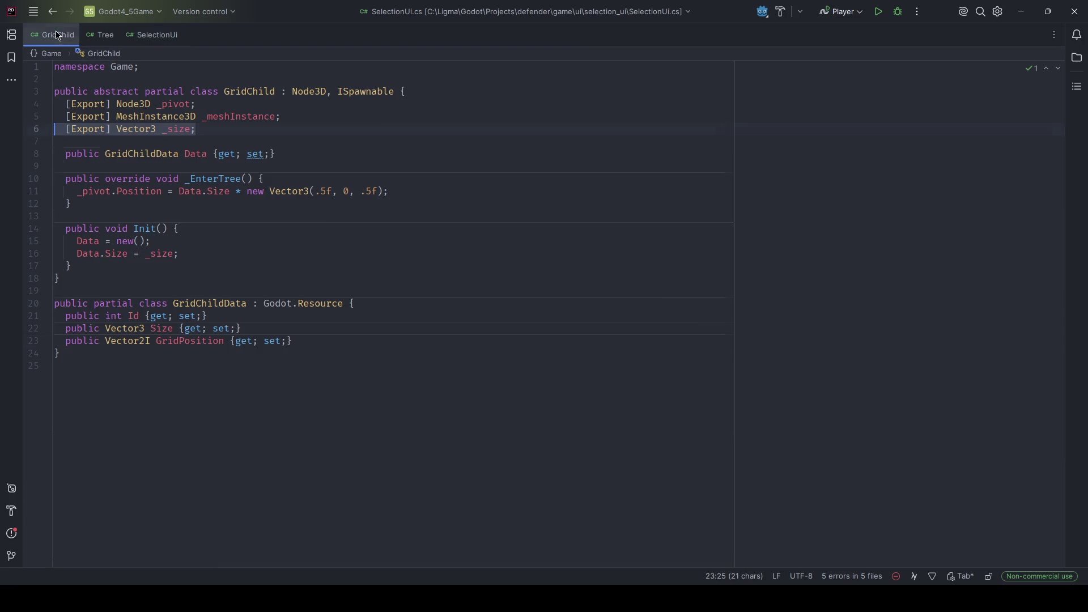
click(179, 253)
key(shift+Home)
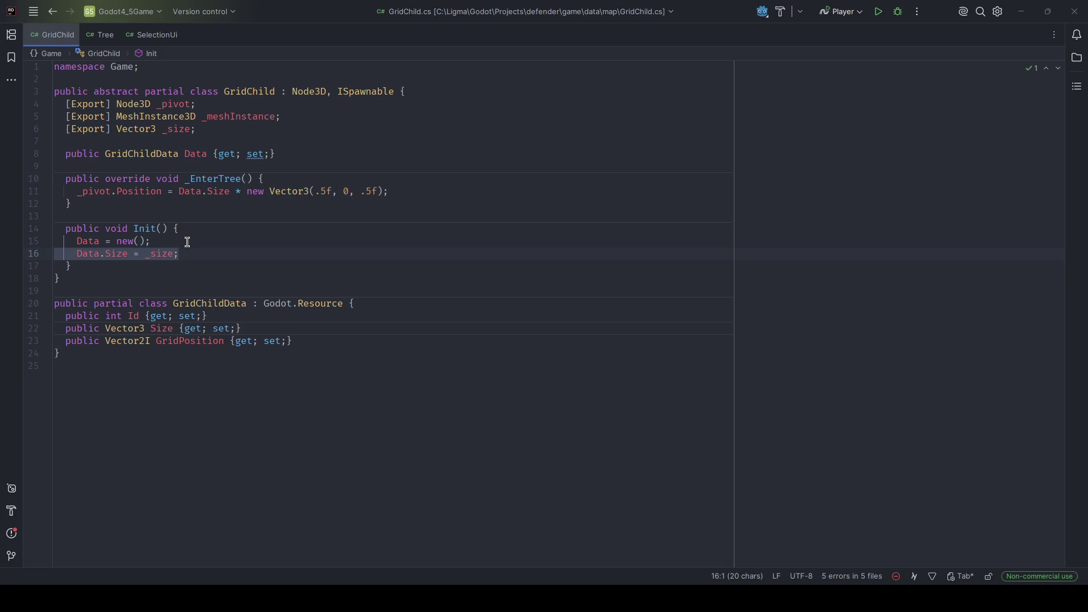
key(ctrl+alt+Left)
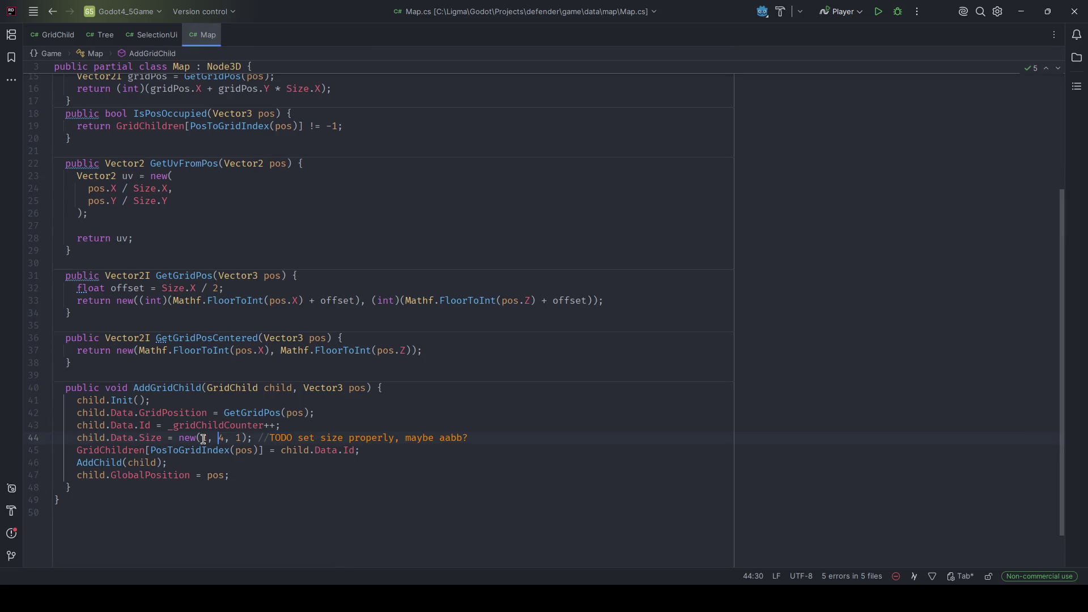
drag(485, 438, 73, 442)
click(240, 444)
drag(506, 438, 51, 441)
key(ctrl+x)
- Add a '//TODO set size better' comment in GridChild.Init, save, and rebuild in Godot
key(ctrl+Tab)
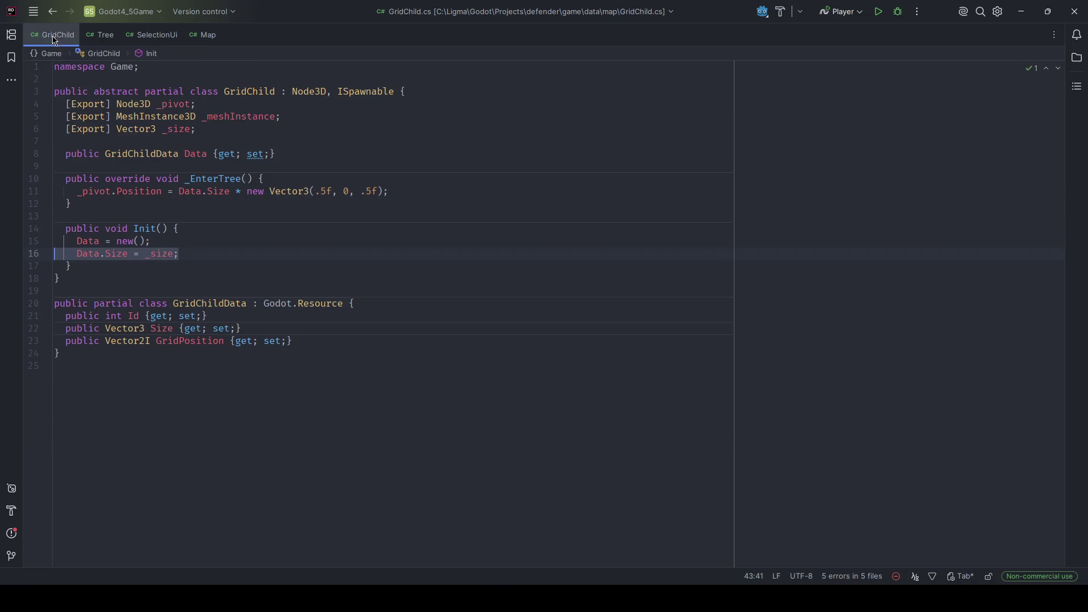
click(223, 254)
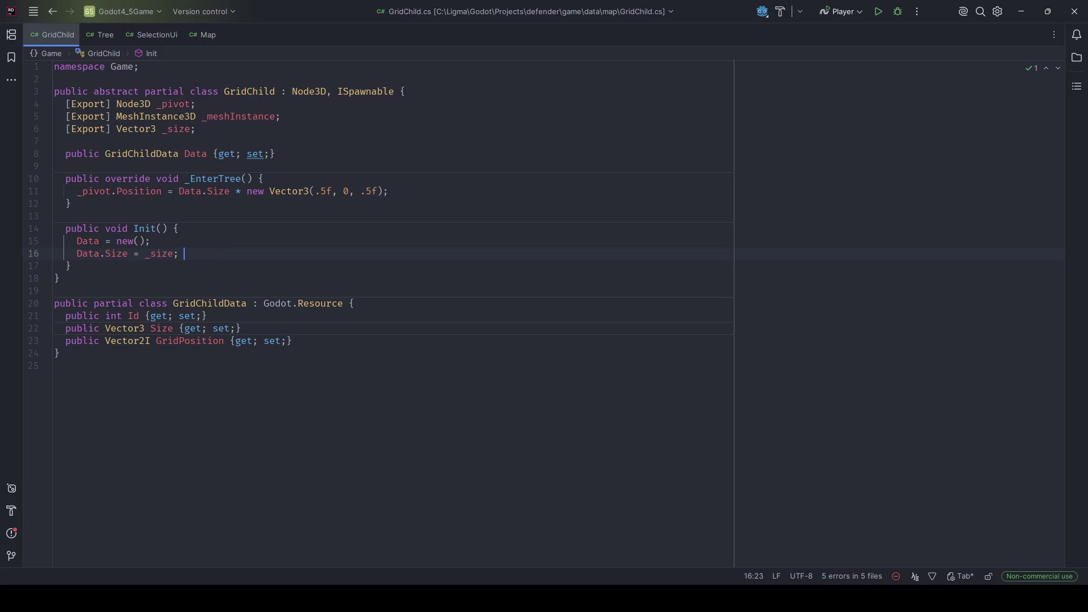
text(//TODO set siz)
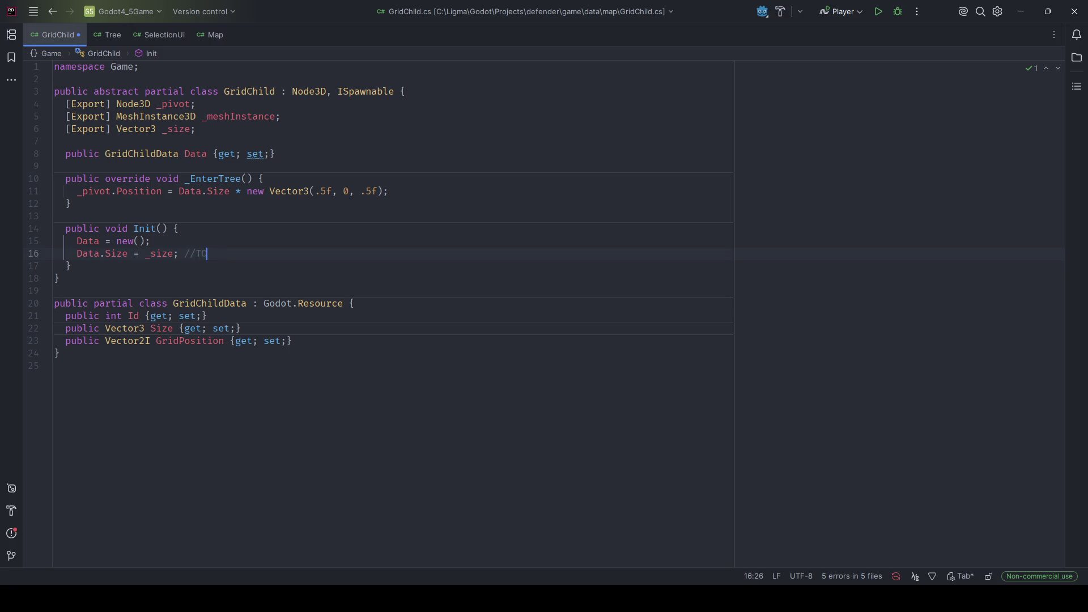
text(e ber)
key(ctrl+s)
key(alt+Tab)
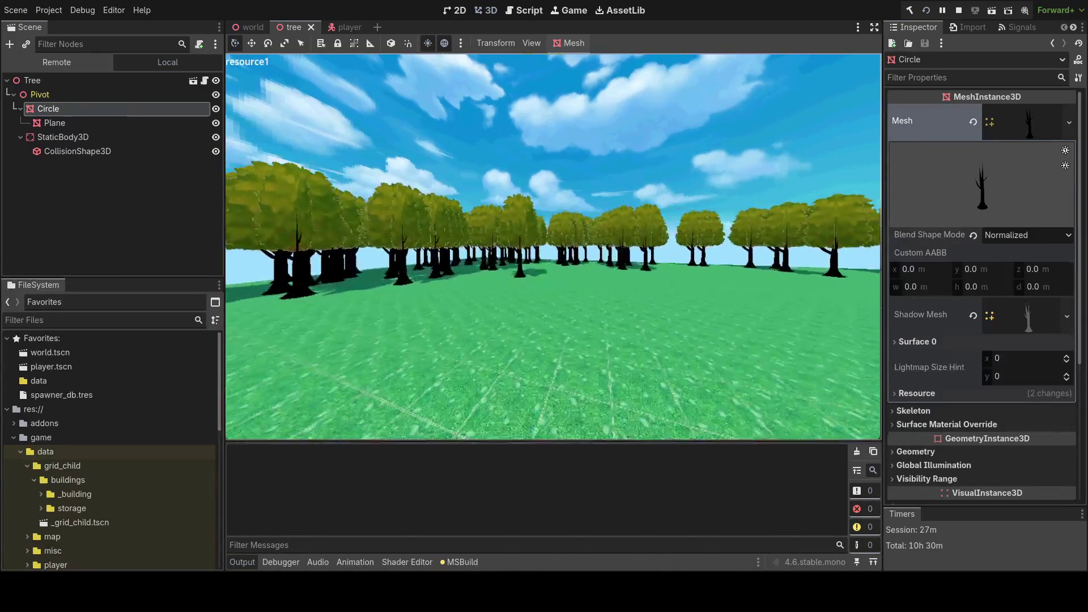
- Approach a tree in-game to confirm the full-size selection box and (4, 6, 4) output, then stop
key(w)
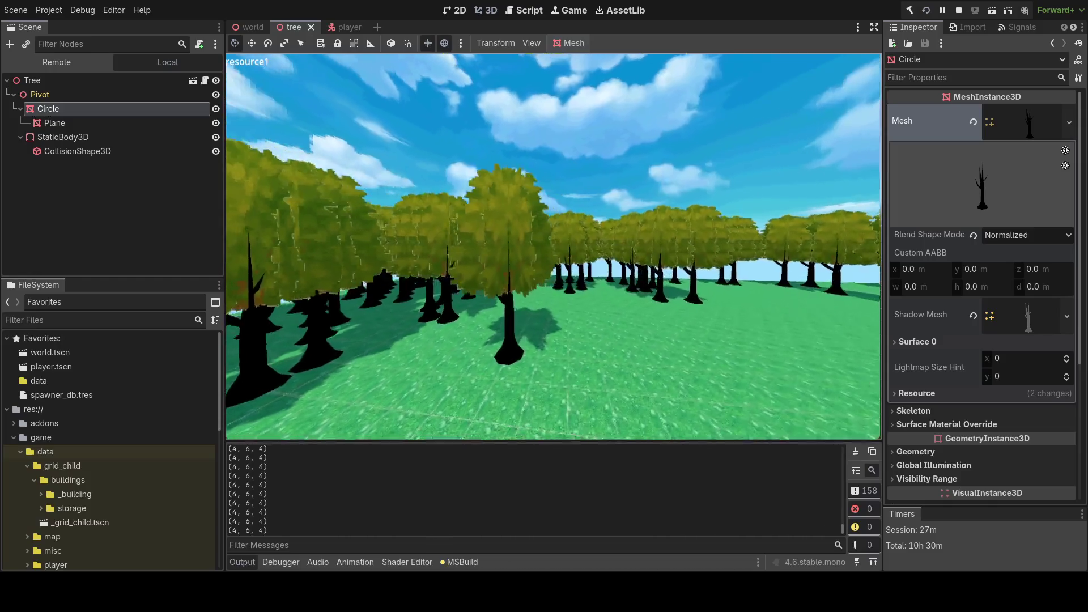
key(w)
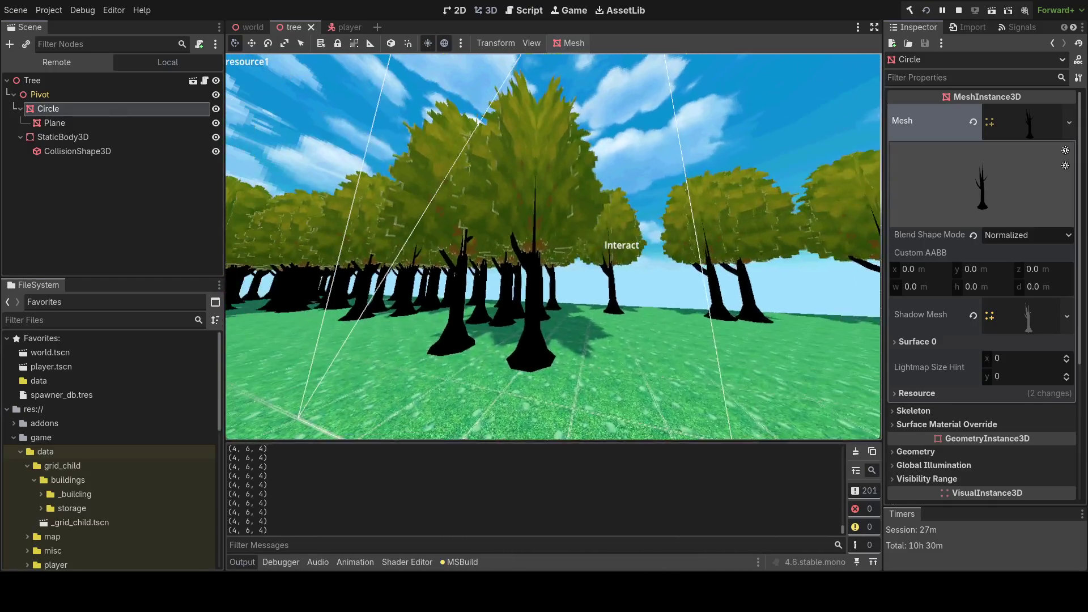
key(s)
key(F8)
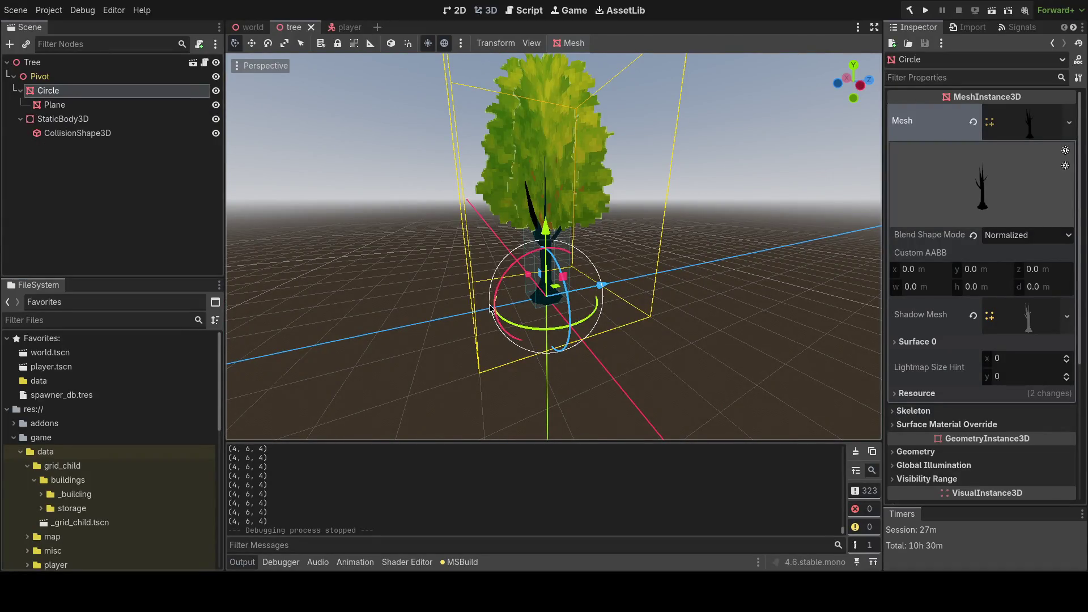
mouse_move(510, 299)
mouse_down()
mouse_move(566, 306)
mouse_move(493, 311)
mouse_move(459, 267)
mouse_move(454, 232)
mouse_move(541, 218)
mouse_move(493, 250)
mouse_up()
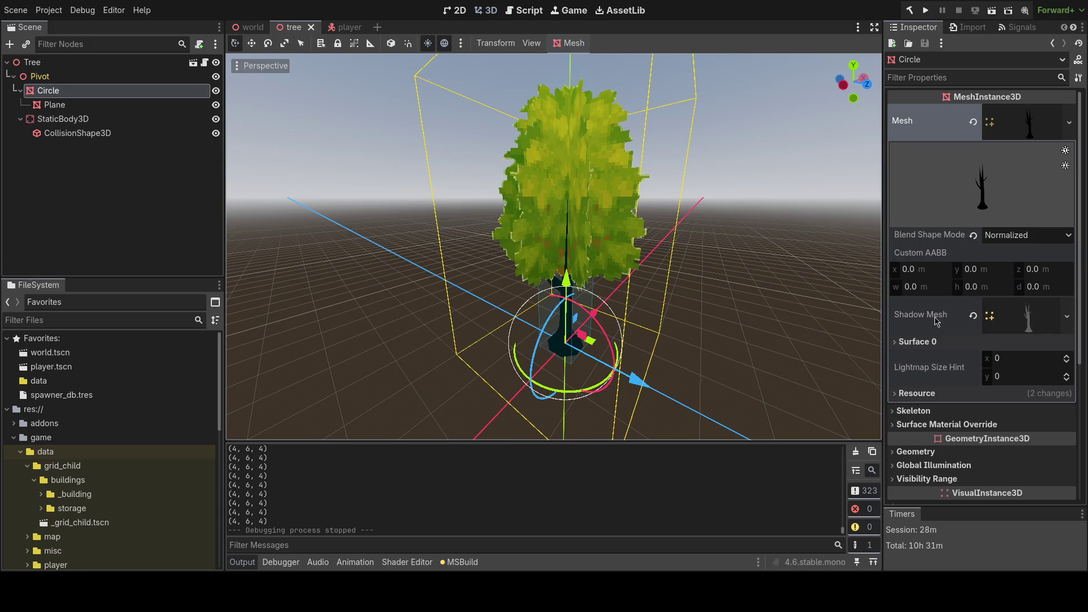
- Orbit around the tree, save the scene, select the Tree root and run the game again
mouse_move(495, 237)
mouse_down()
mouse_move(485, 189)
mouse_move(675, 191)
mouse_up()
key(ctrl+s)
click(74, 66)
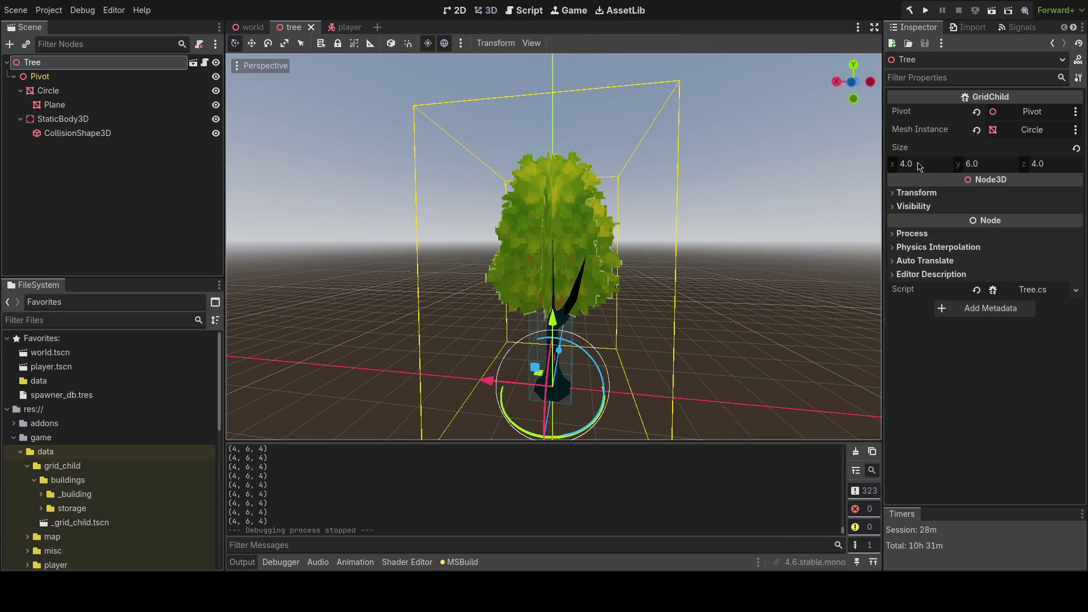
key(F5)
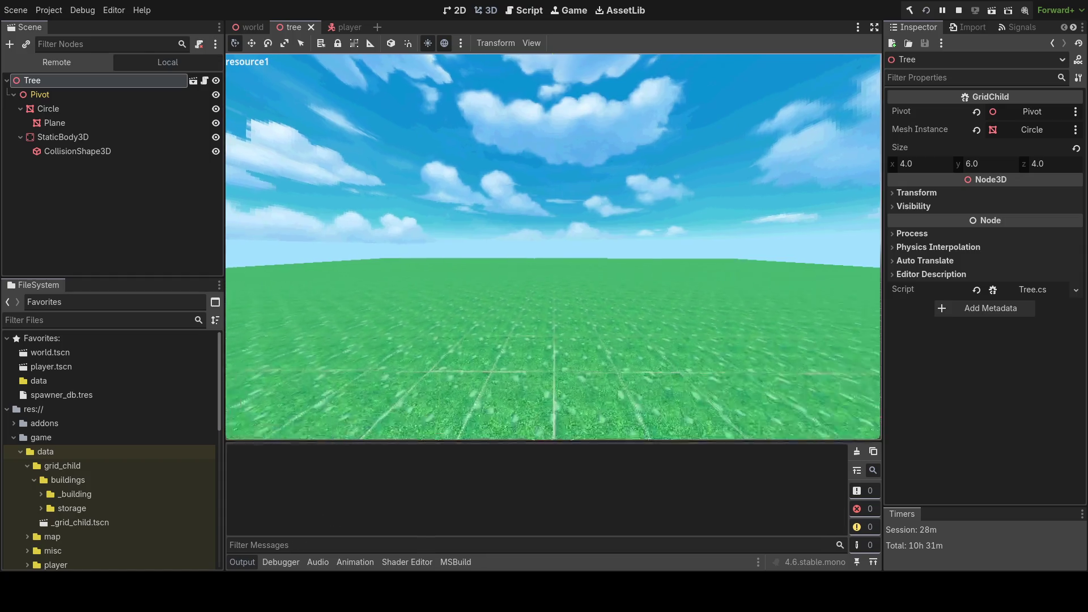
- Walk into the trees and confirm the selection box outlines the tree at (4, 6, 4)
key(w)
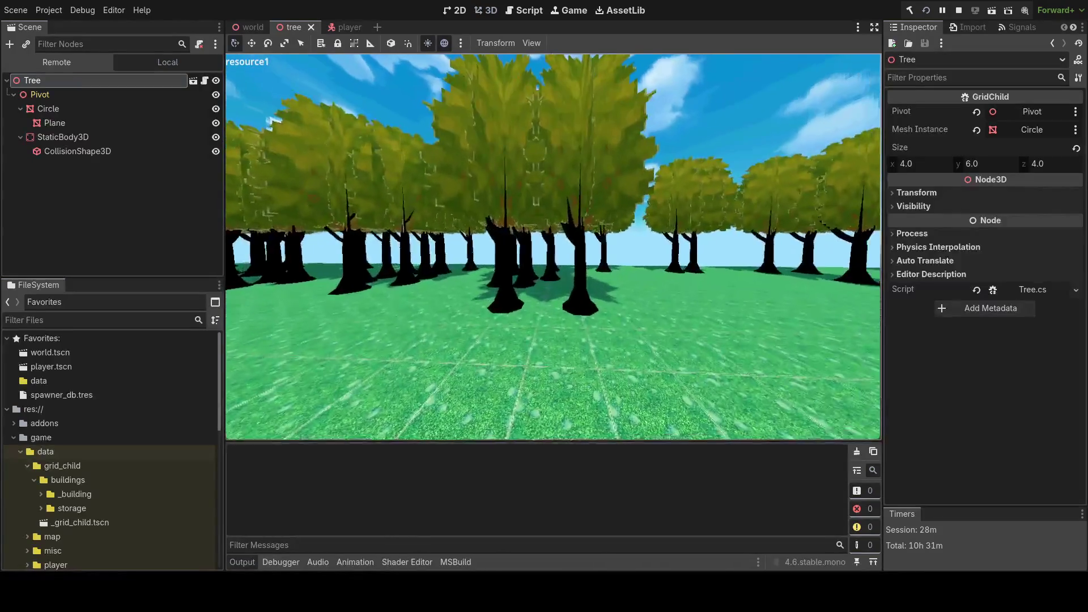
key(w)
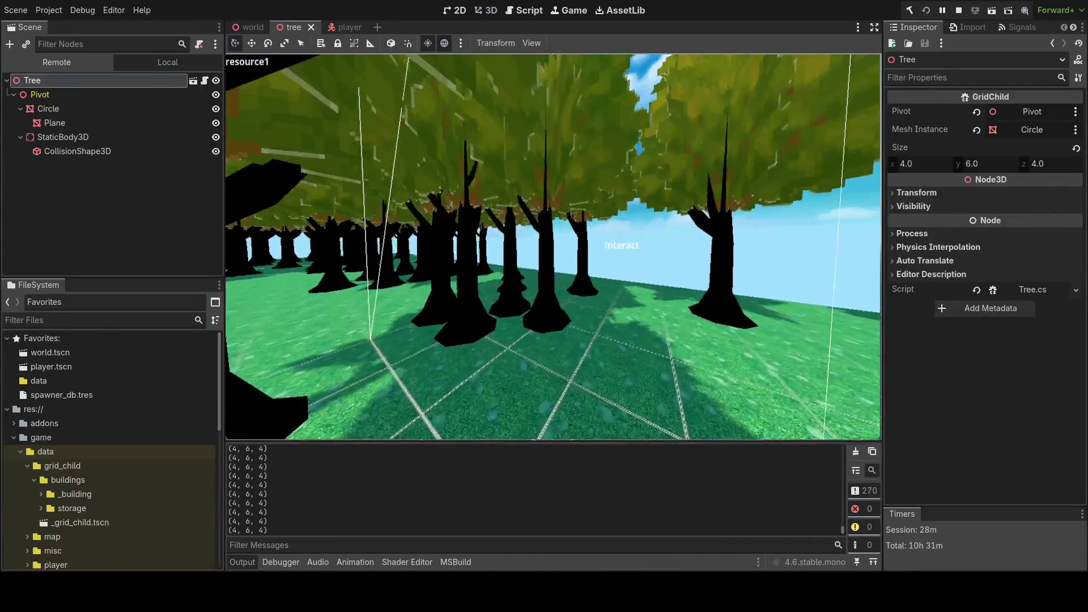
key(s)
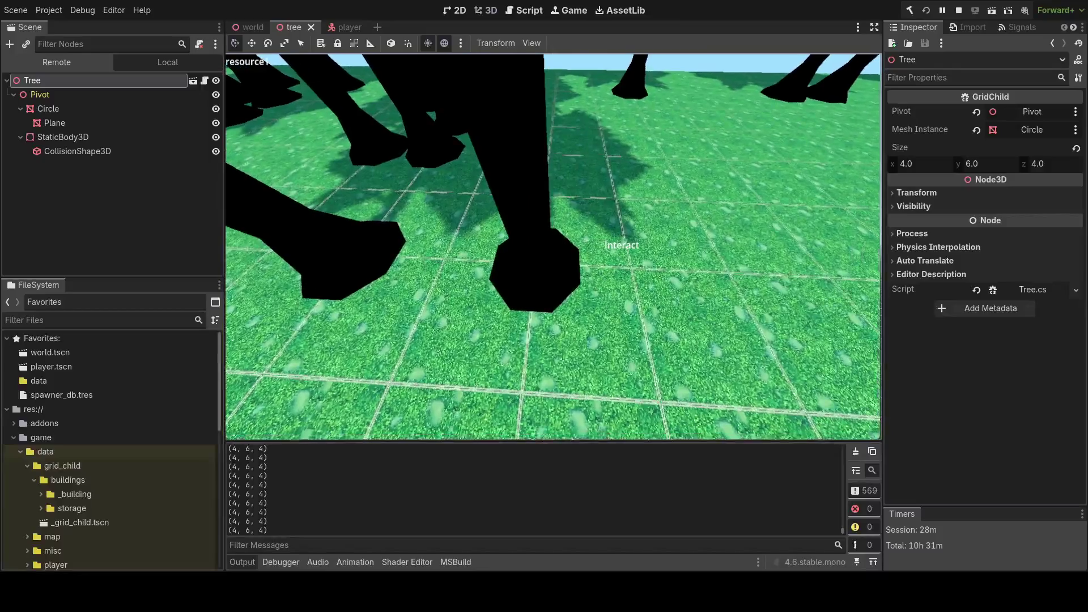
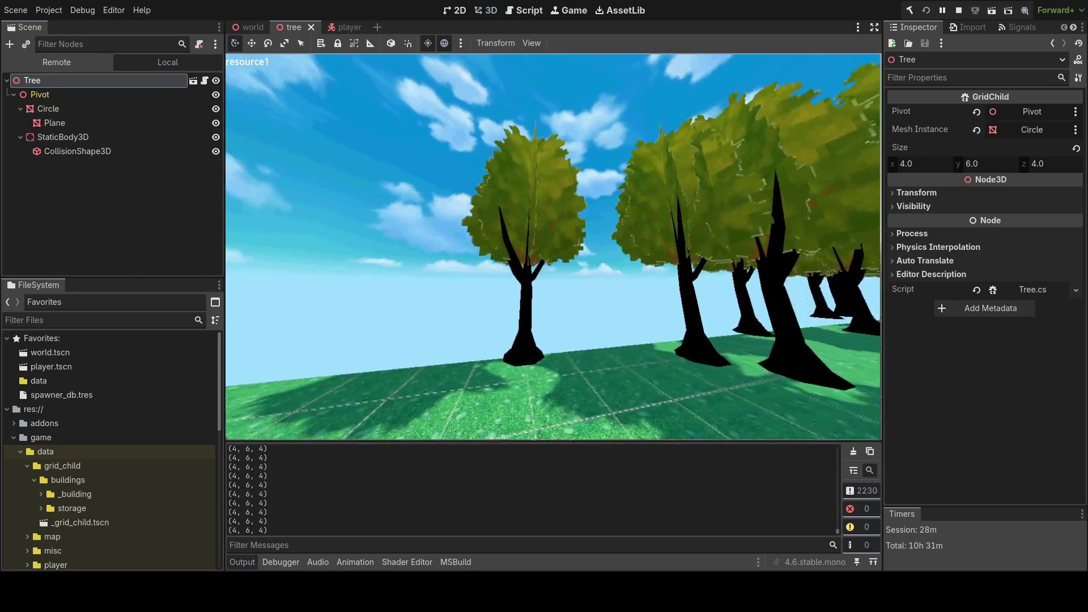
- Stop the game and delete the GD.Print debug line from SelectionUi.cs in Rider
key(F8)
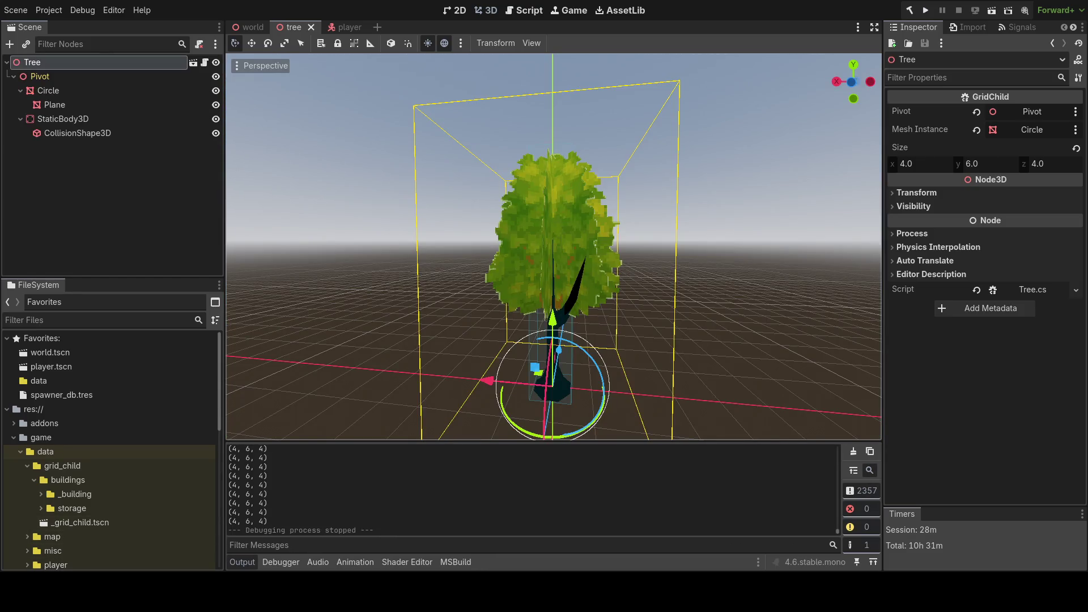
key(alt+Tab)
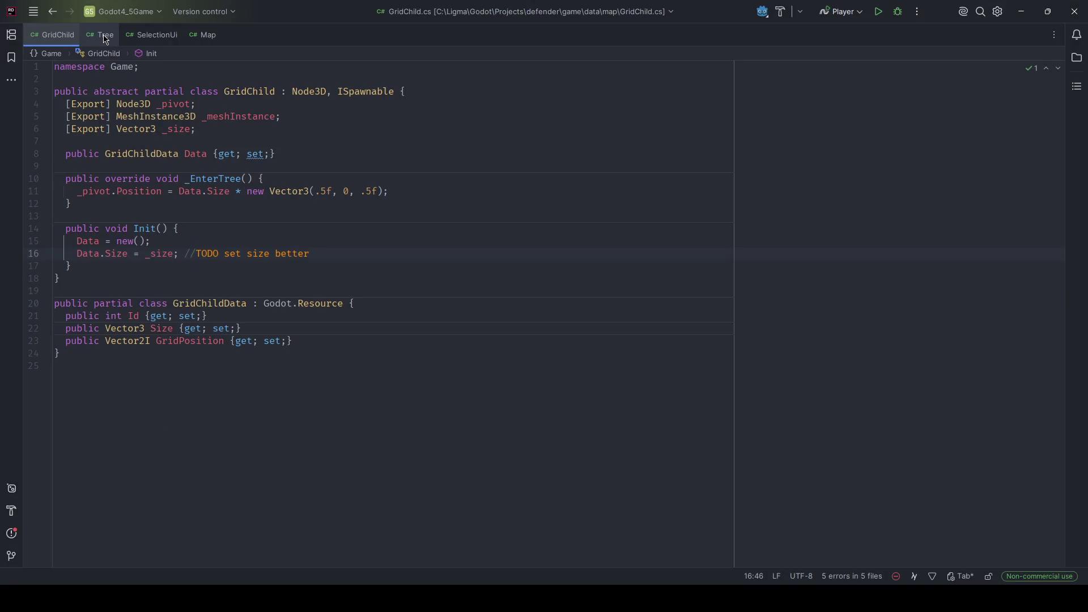
click(104, 35)
click(160, 36)
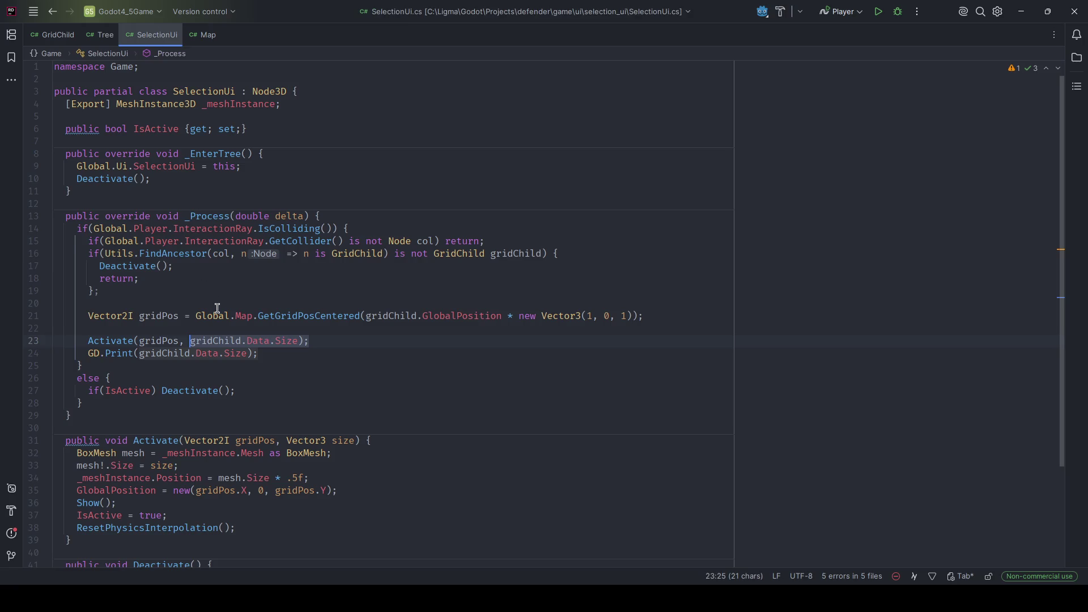
key(ctrl+y)
key(alt+Tab)
scroll(72, 460, down, 10)
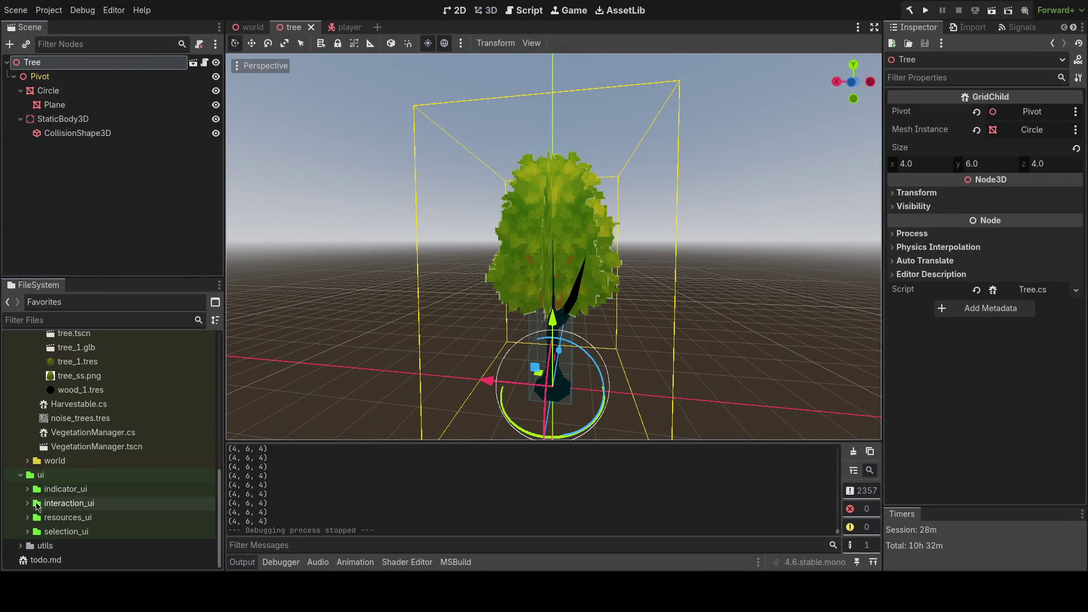
- Add cull_disabled to selection_ui.gdshader's render_mode line and run the game with F5
click(26, 533)
scroll(68, 525, down, 1)
double_click(90, 517)
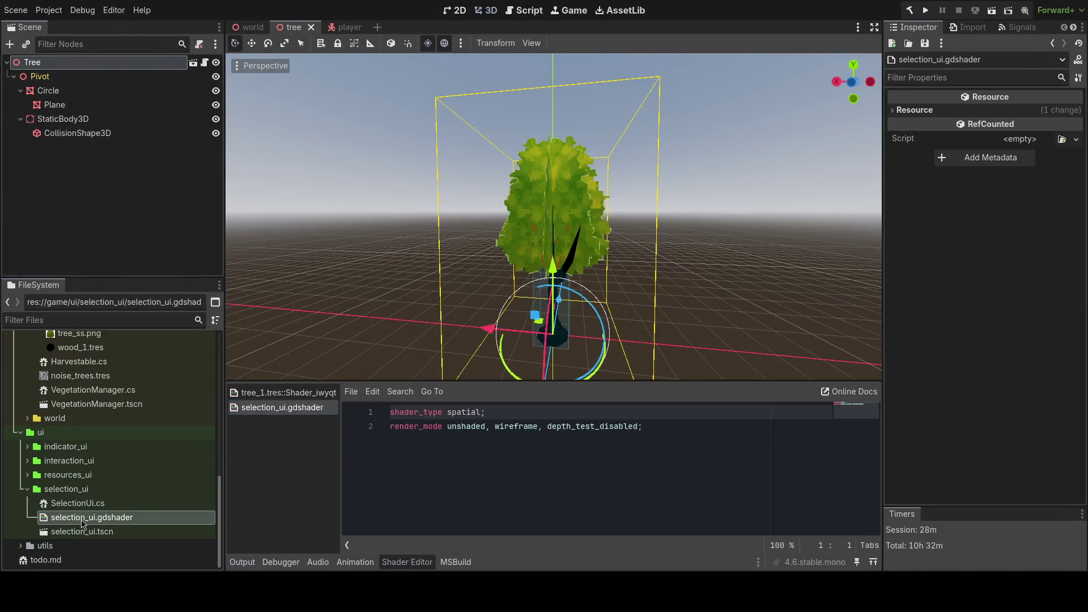
click(638, 429)
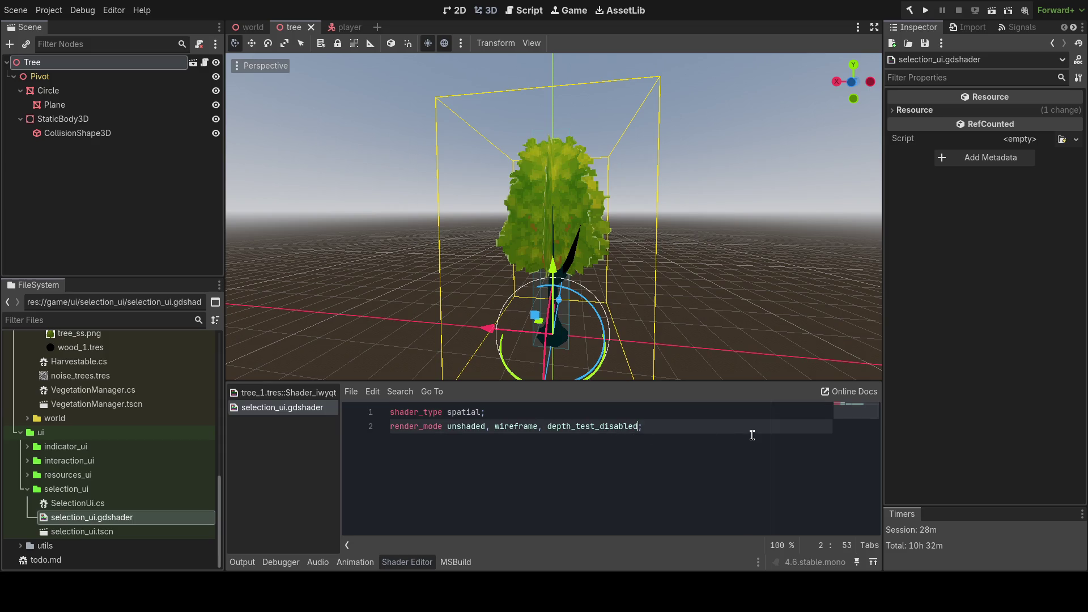
text(,cull_disabled)
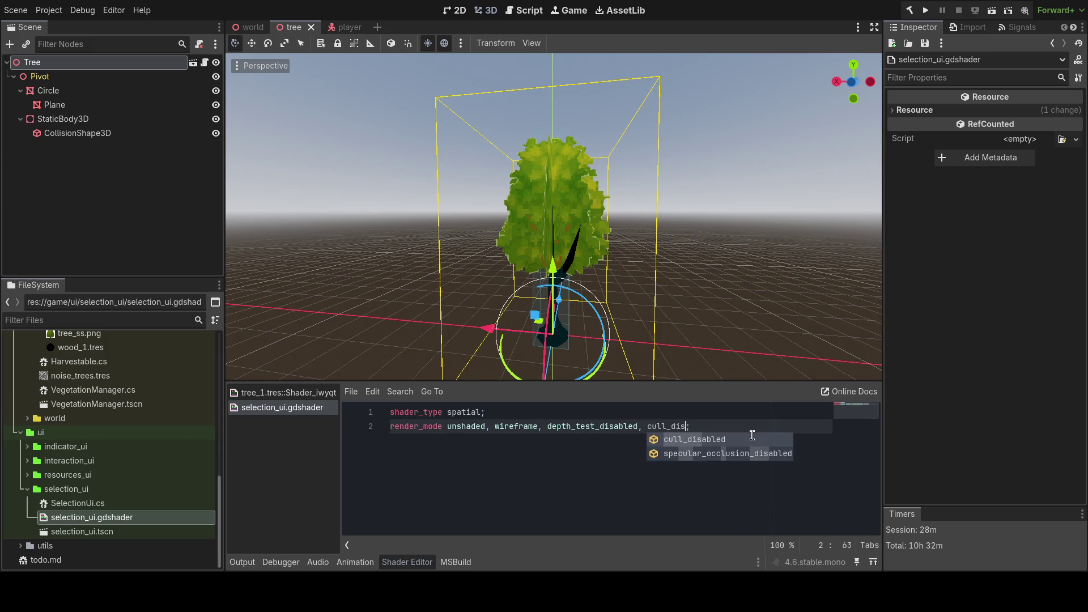
key(F5)
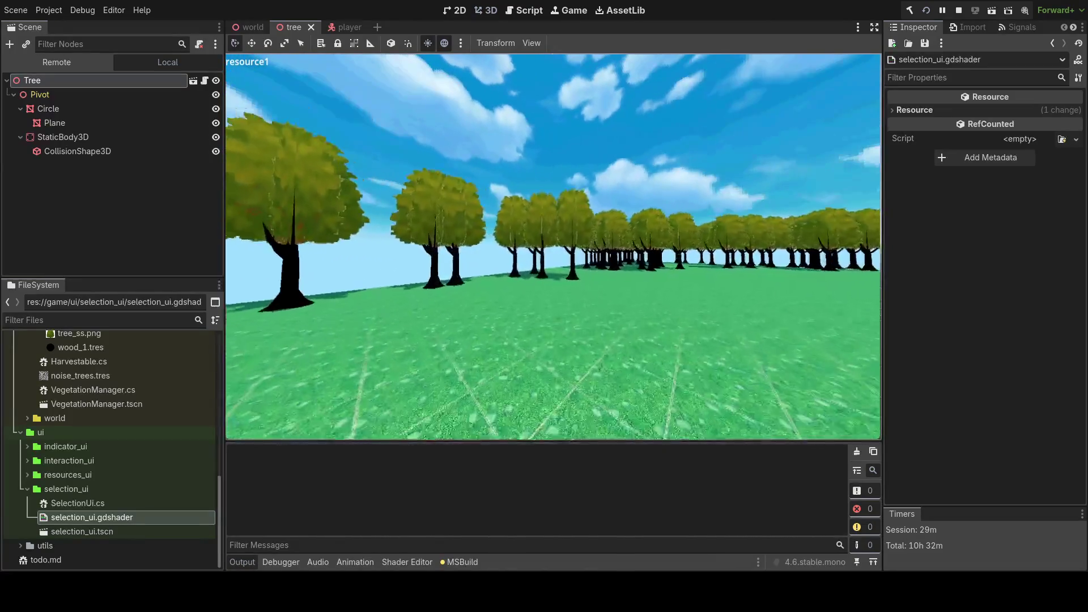
- Walk up to a tree to check its wireframe selection box, then stop the game
key(w)
key(w)
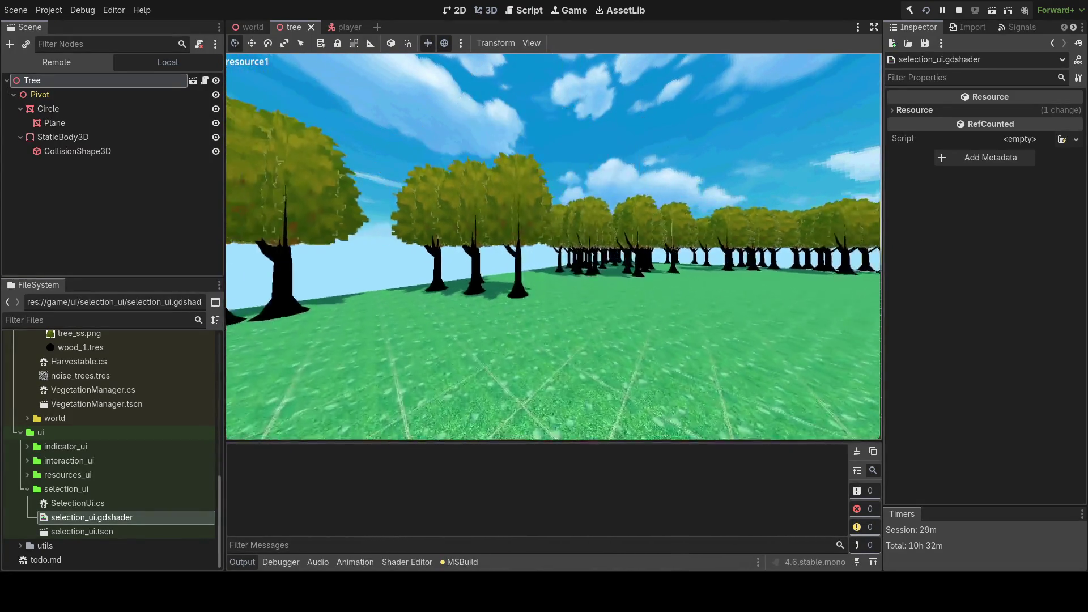
key(w)
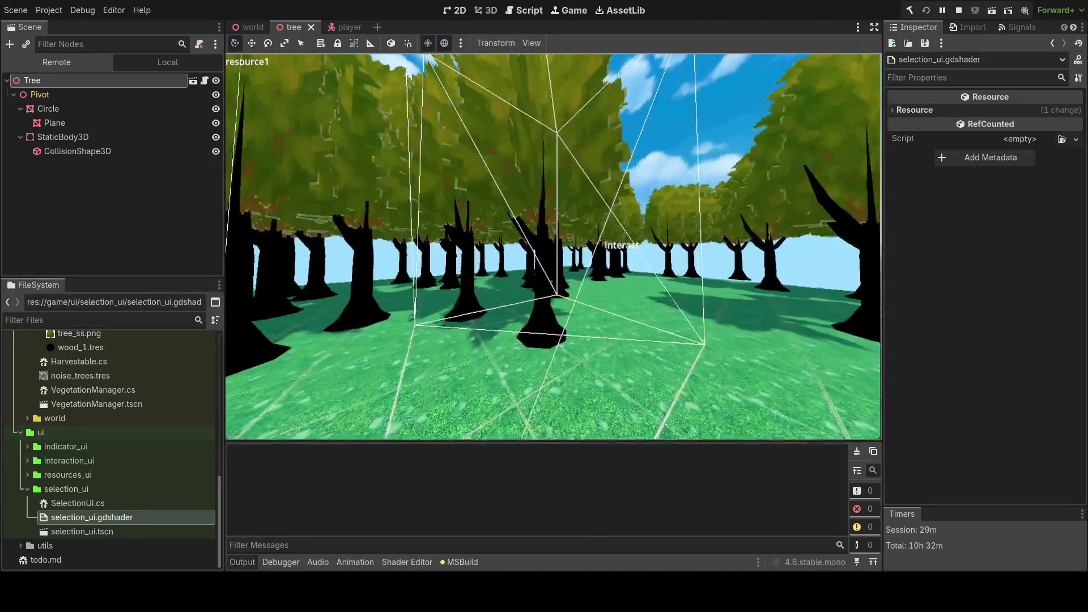
key(w)
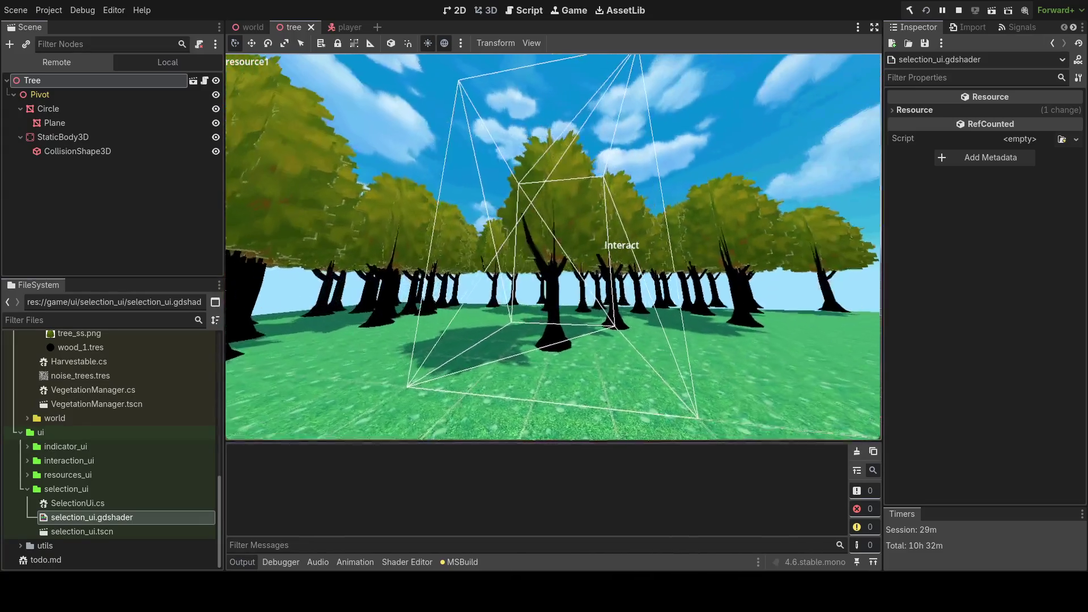
key(F8)
click(407, 561)
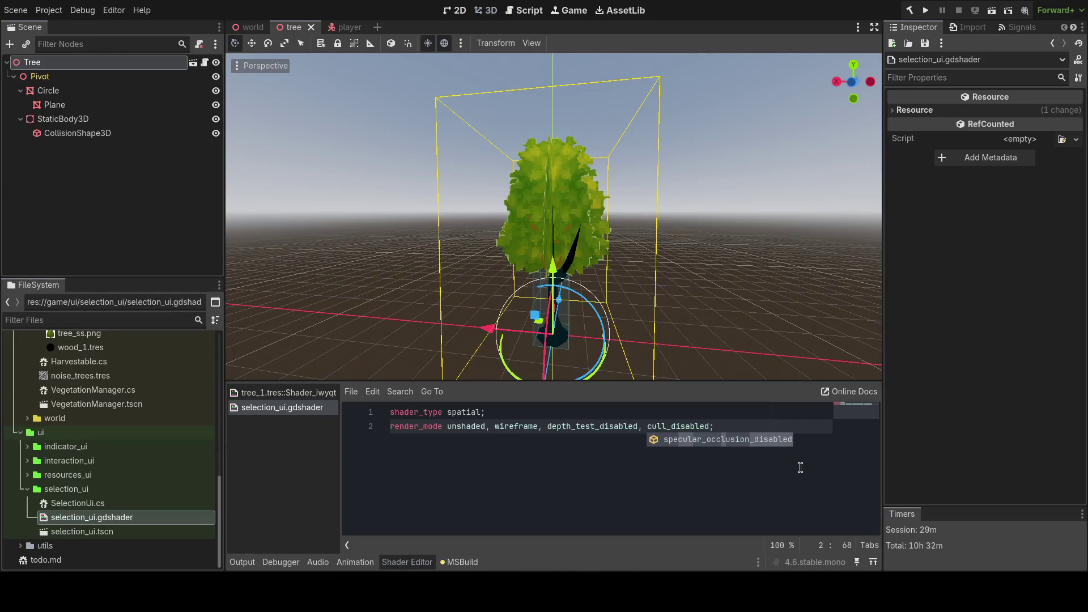
- Select the wireframe flag in the shader's render_mode line and save the shader
key(ctrl+a)
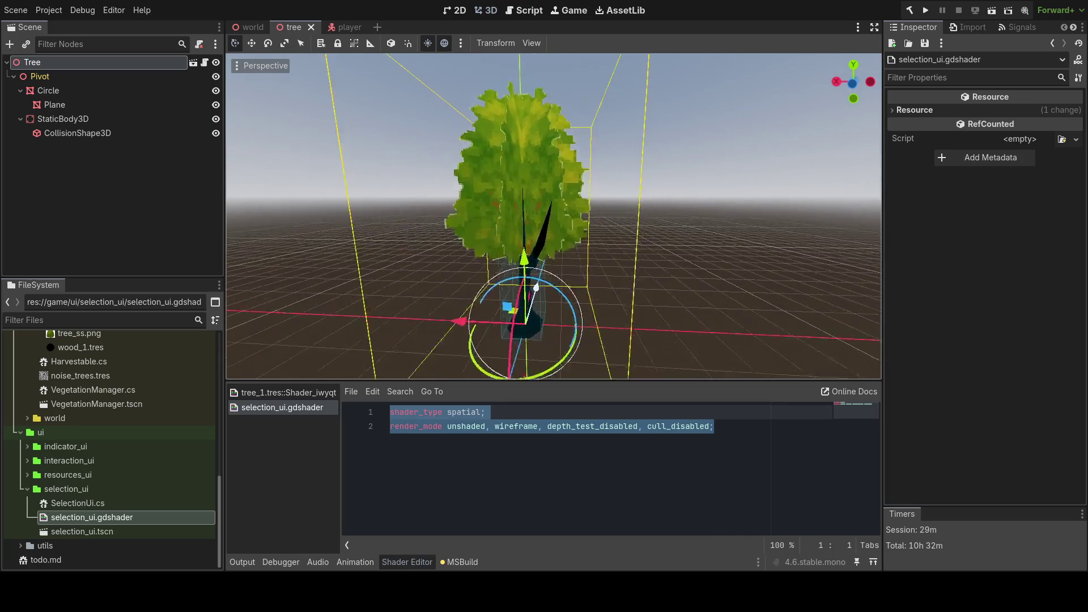
key(Right)
key(ctrl+a)
key(Right)
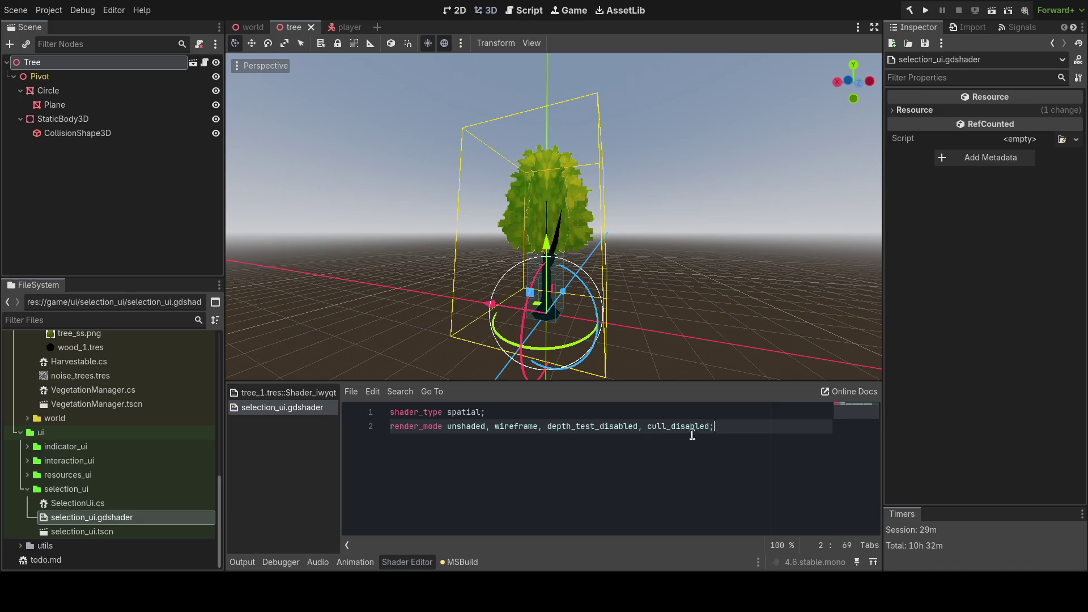
triple_click(692, 431)
click(515, 428)
double_click(516, 428)
key(ctrl+s)
click(713, 428)
- Add a fragment() function beginning with 'float factor = UV.y;'
key(Return)
key(Return)
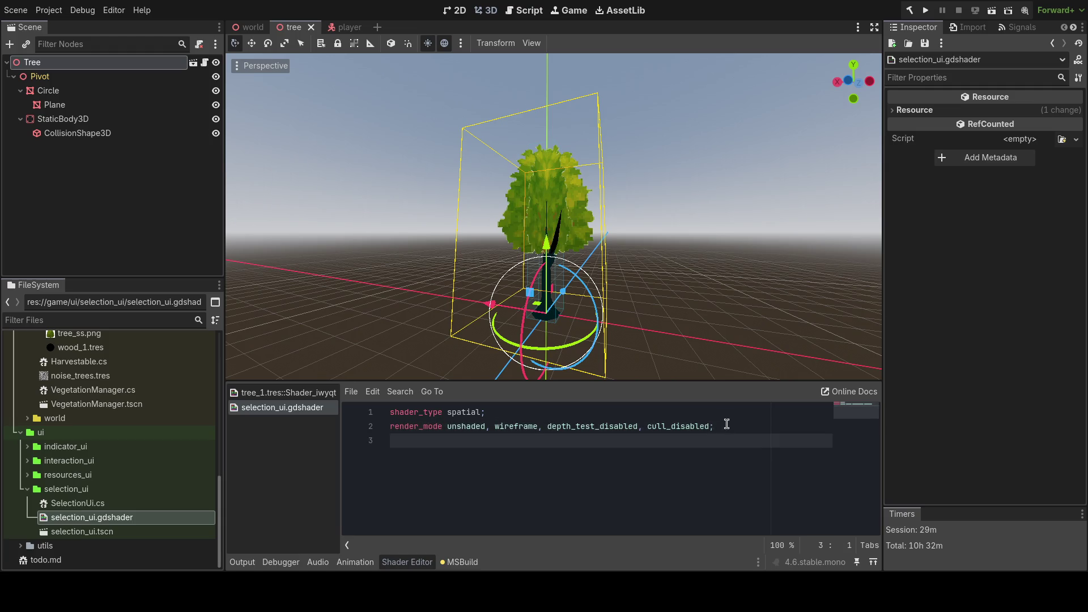
text(void fragment() )
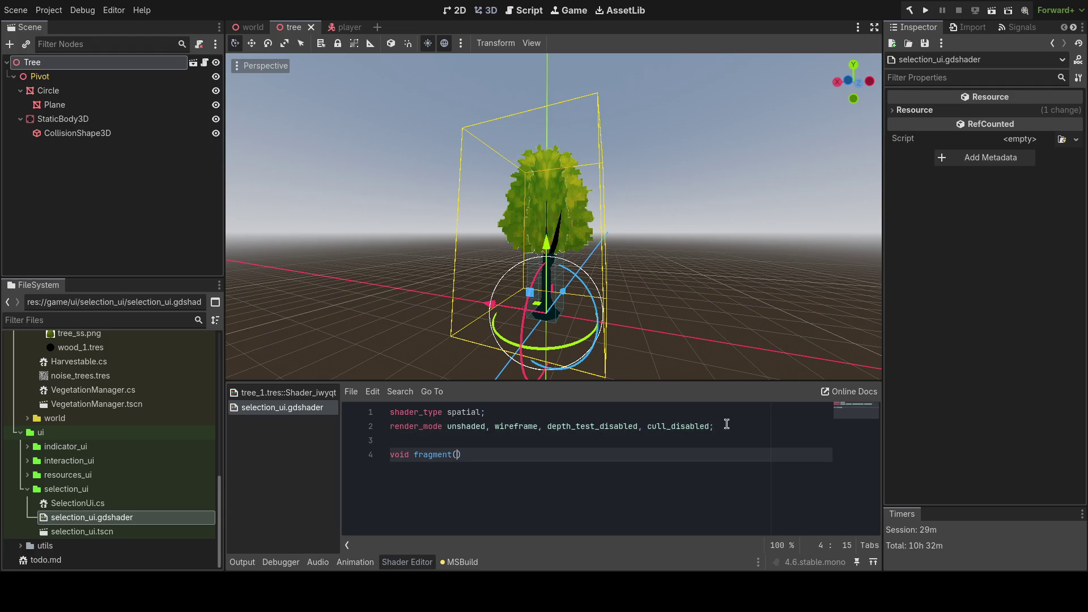
text({)
key(Return)
key(Up)
key(Tab)
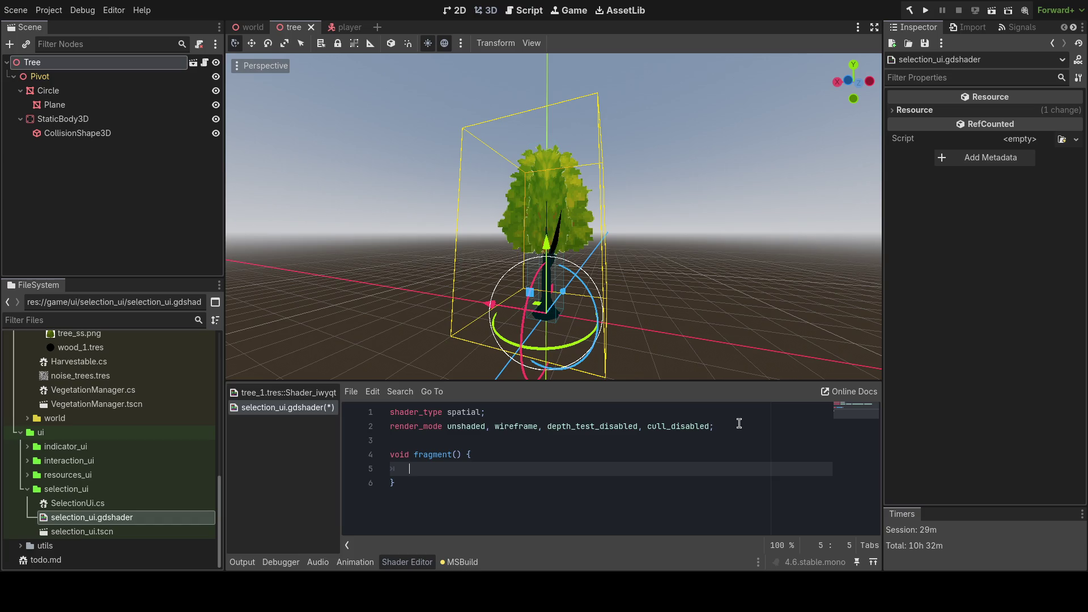
text(float factor = )
text(UV.y)
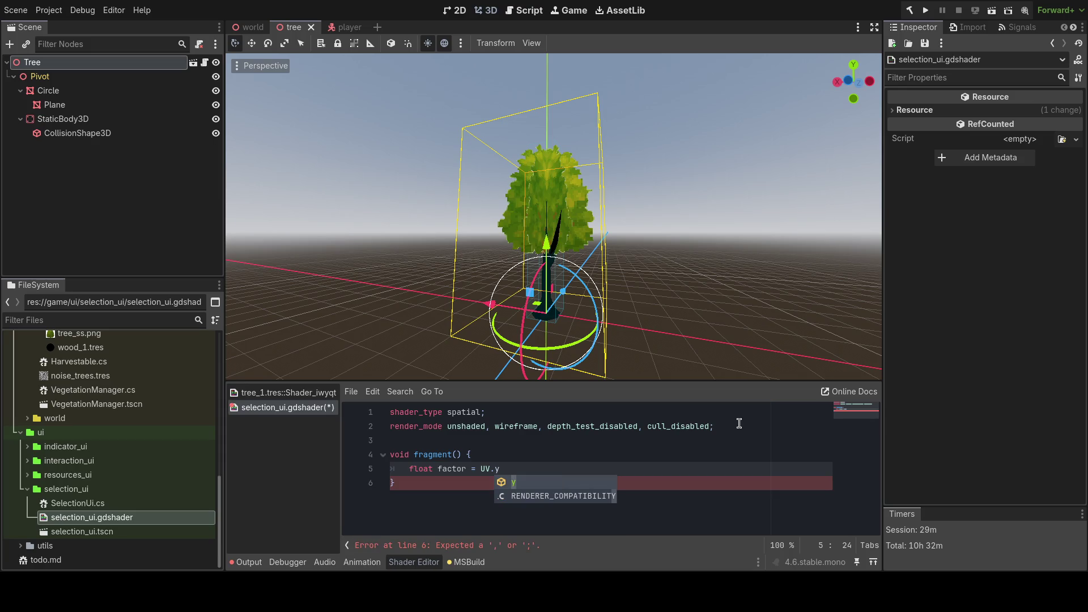
key(ctrl+s)
text(;)
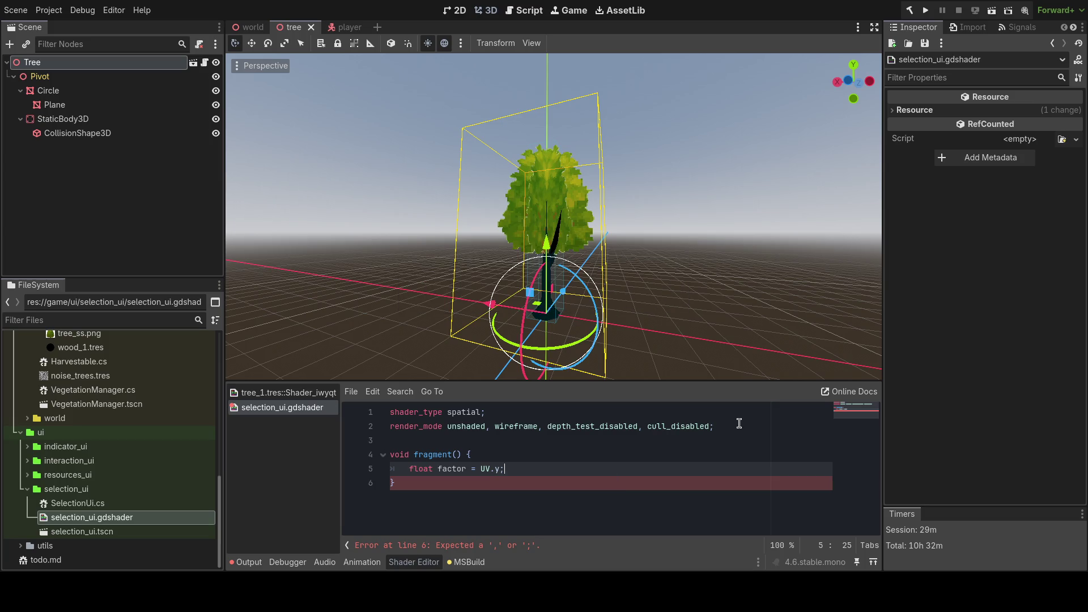
- Set ALBEDO = vec3(factor) and ALPHA = factor, remove wireframe from render_mode, and save
key(Return)
text(ALBEDO = vec3(factor);)
key(ctrl+s)
key(Return)
text(ALP)
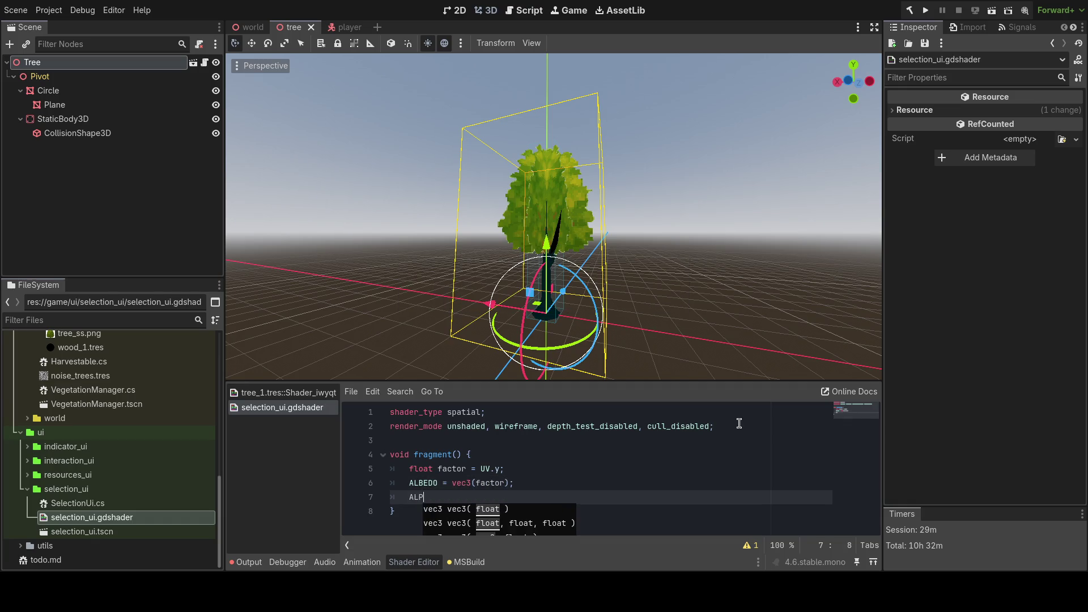
text(HA = factor;)
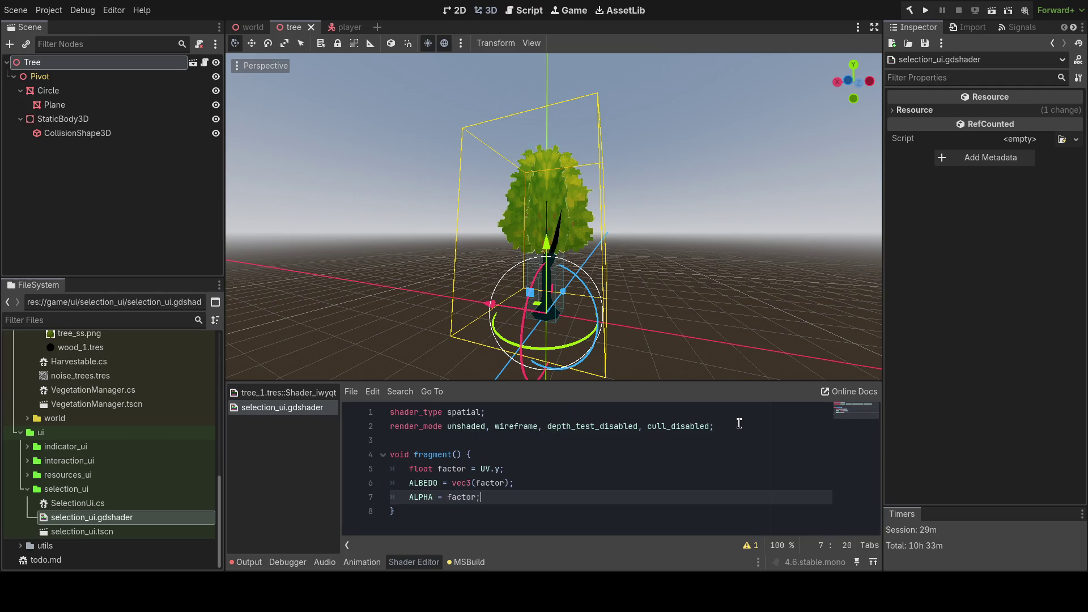
double_click(521, 427)
key(BackSpace)
key(BackSpace)
key(BackSpace)
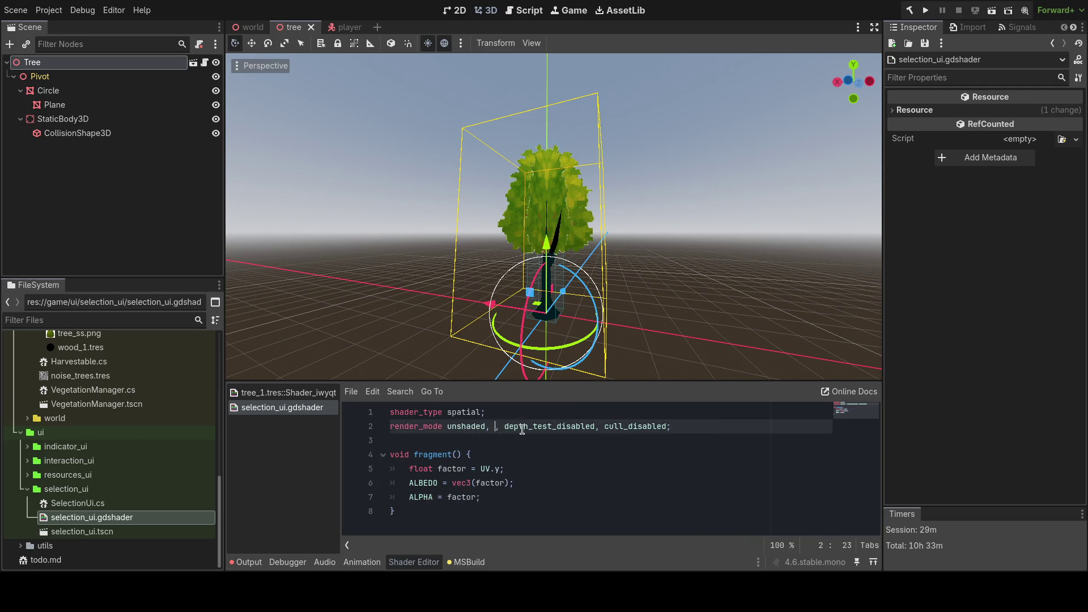
key(ctrl+s)
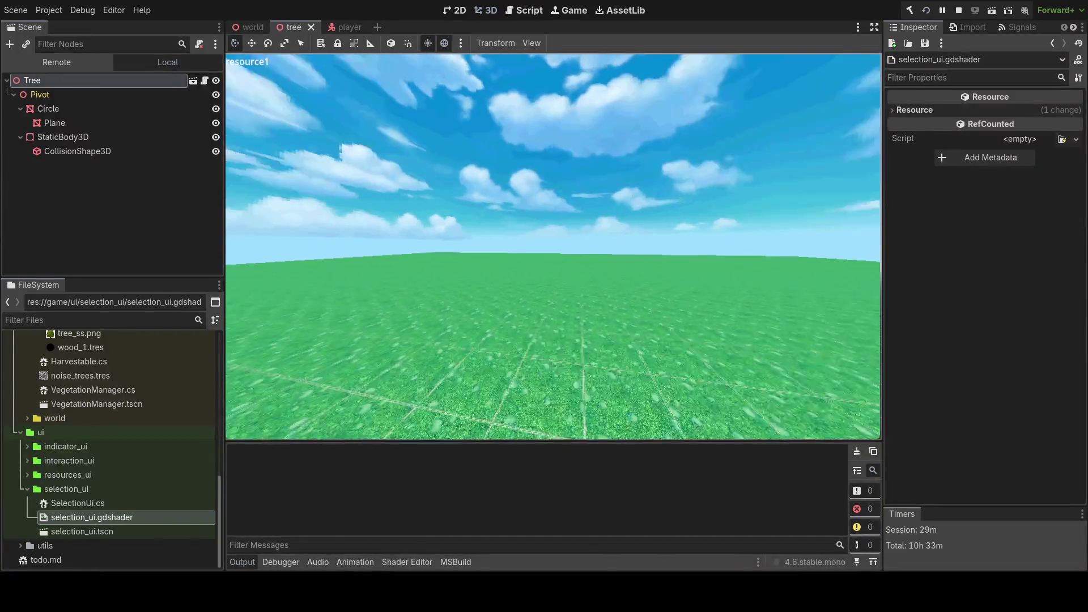
- Walk up to a tree to view the translucent gradient selection cube, then stop the game
key(w)
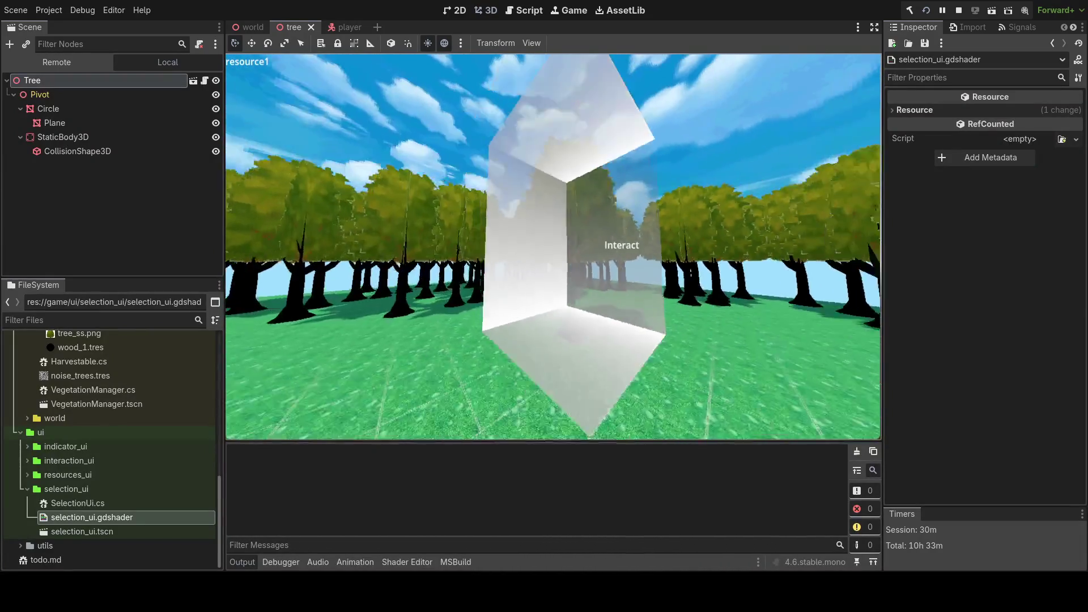
key(w)
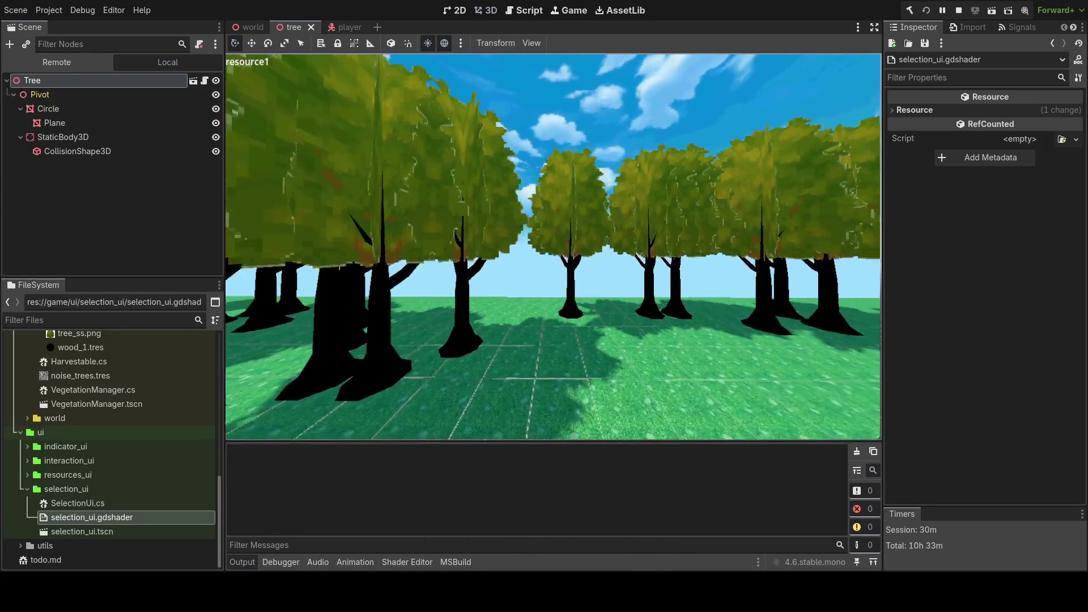
key(F8)
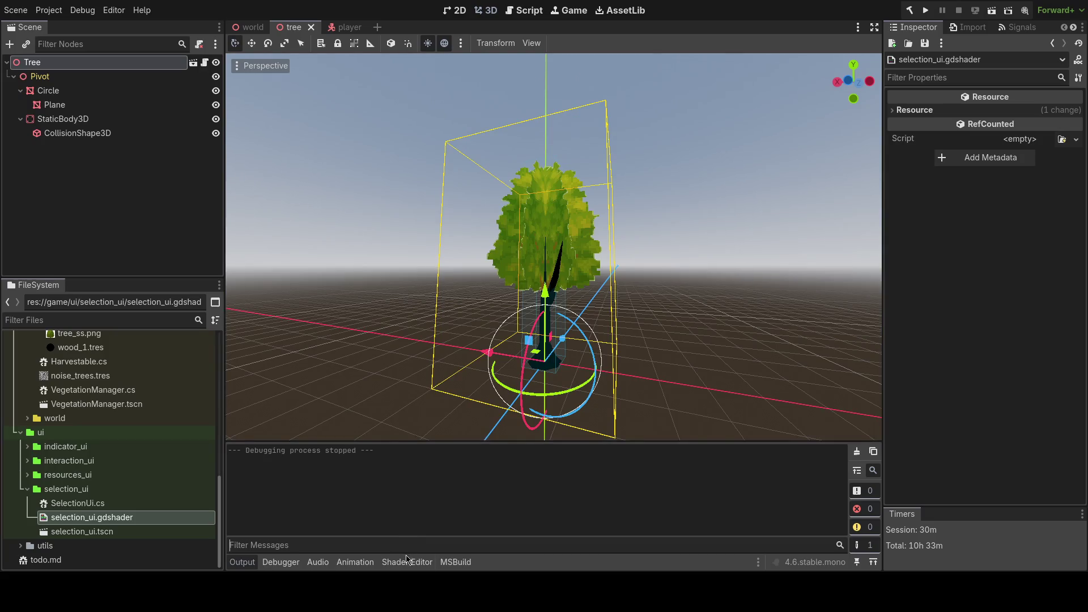
- Start rewriting line 5's factor as a vec4 expression combining UV.y with a matrix term
click(407, 562)
click(502, 469)
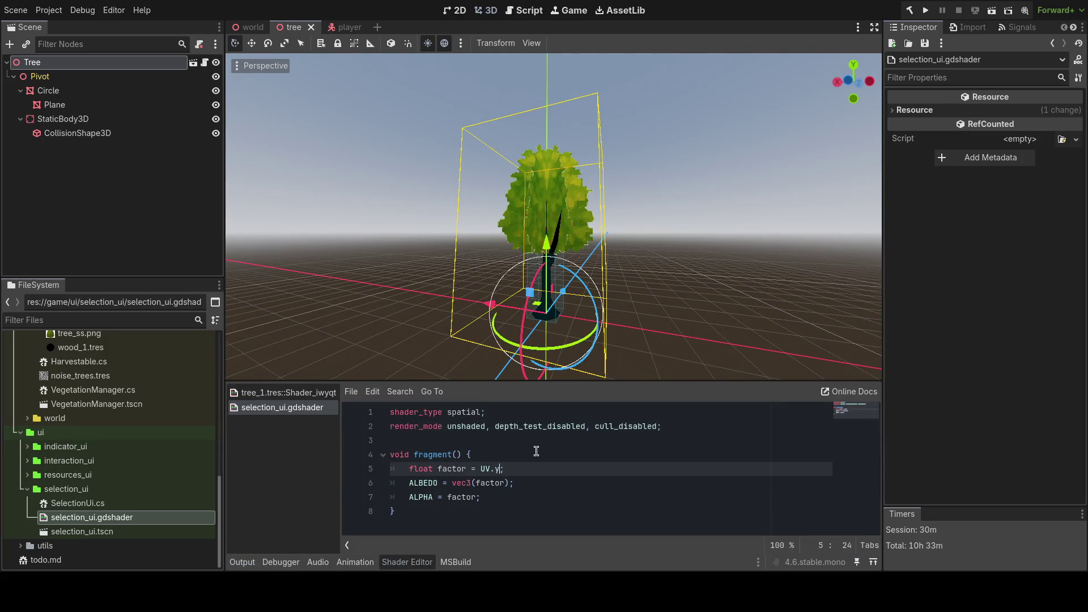
text(*)
key(BackSpace)
key(BackSpace)
key(BackSpace)
key(ctrl+z)
key(BackSpace)
key(BackSpace)
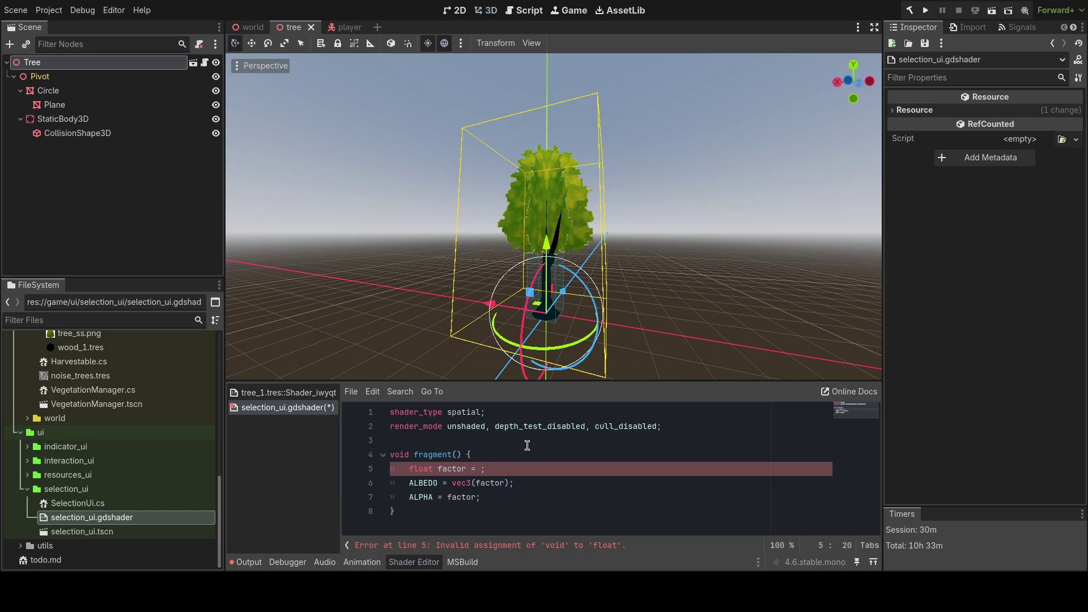
text(vec4())
text(.-)
key(Left)
text(UV.y * )
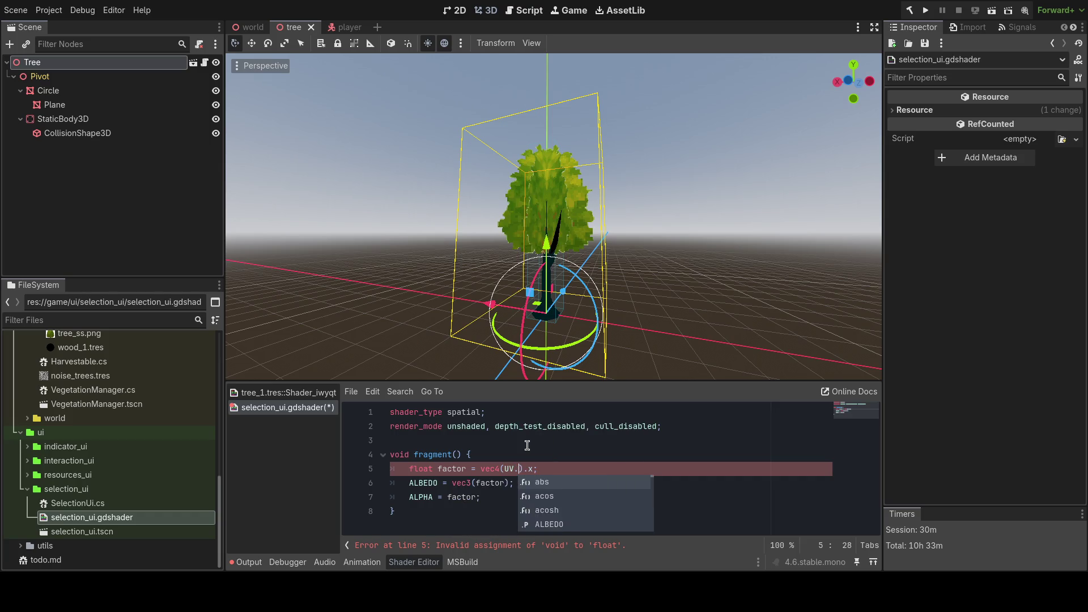
text(INV_)
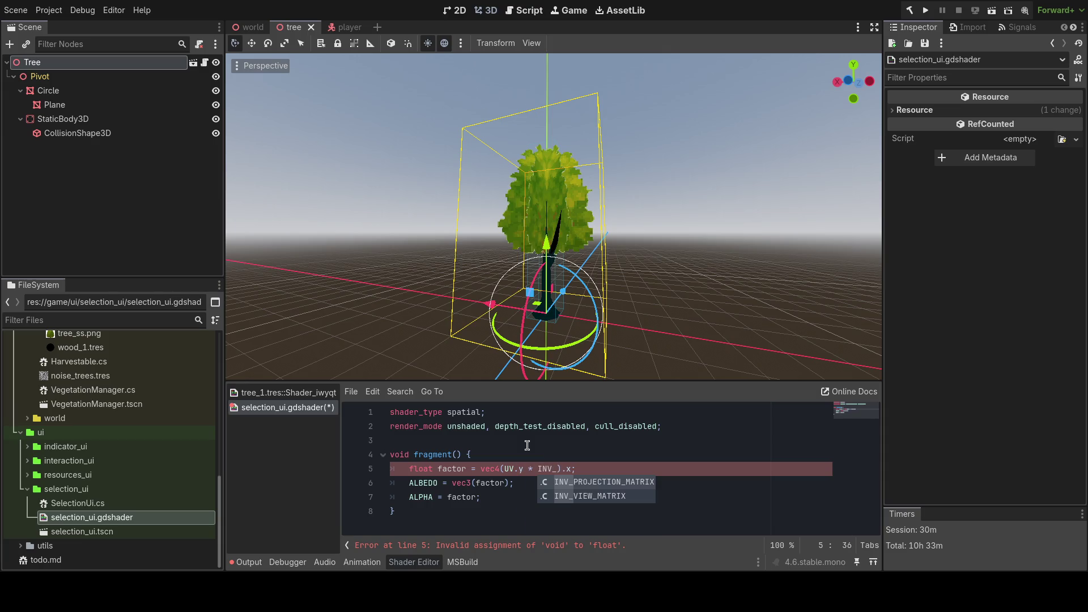
key(BackSpace)
key(BackSpace)
key(BackSpace)
text(WORLD)
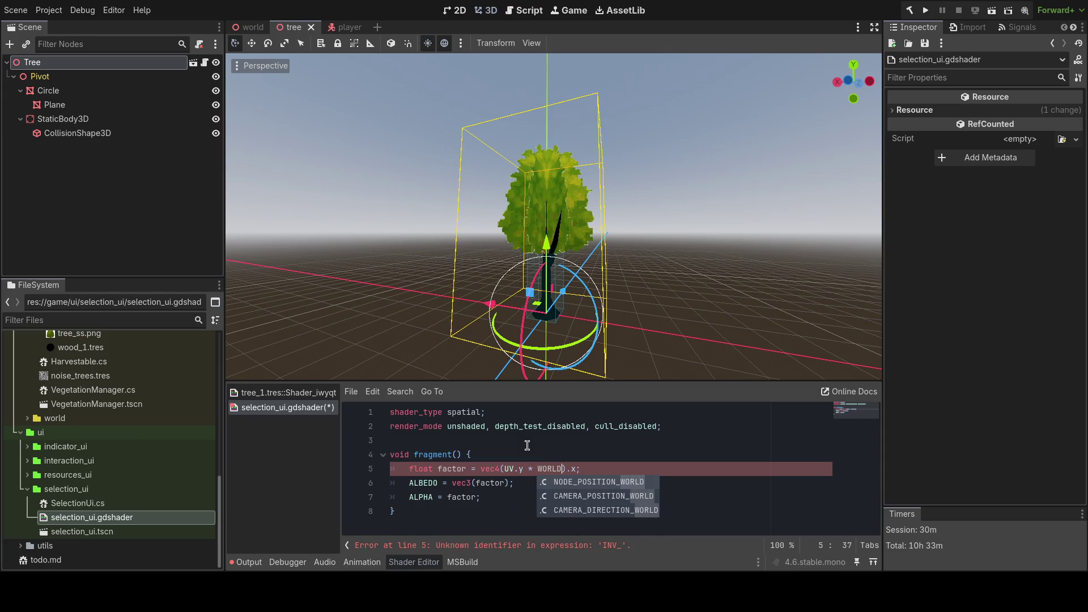
key(BackSpace)
key(BackSpace)
key(BackSpace)
text(MA)
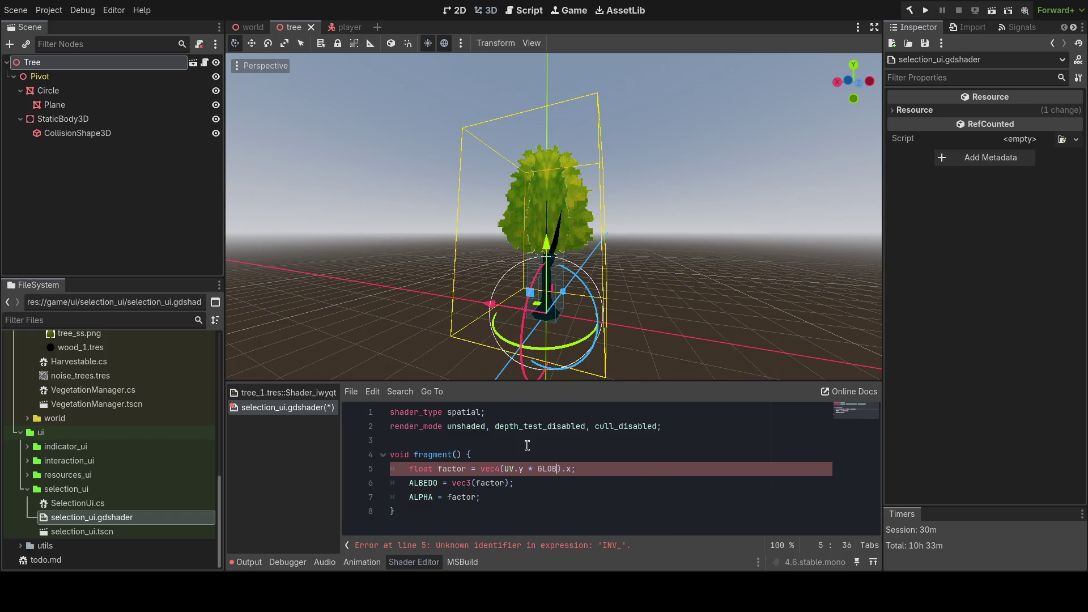
text(TR)
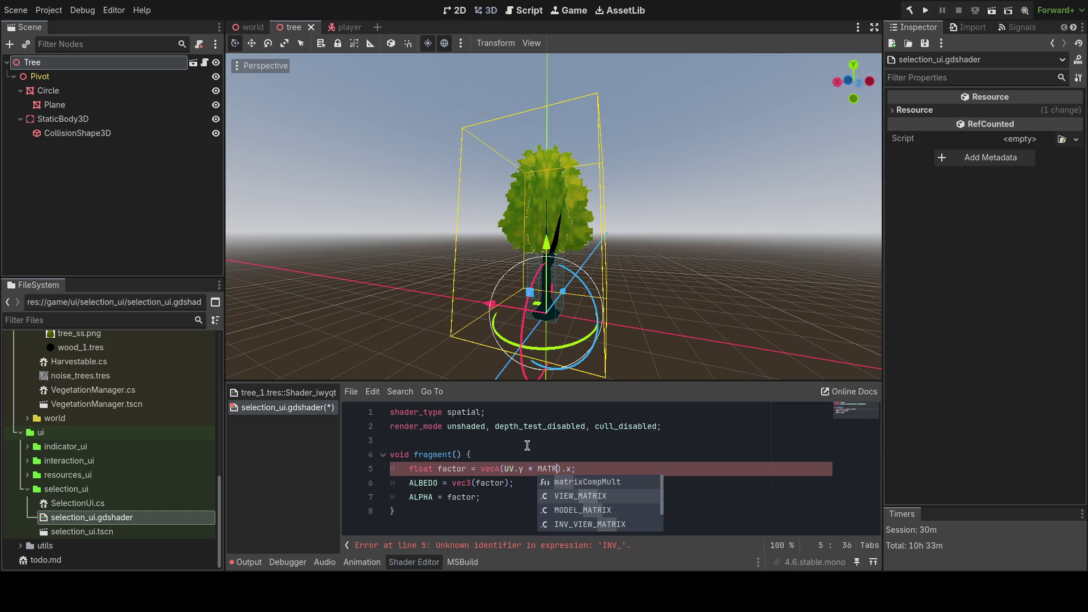
- Try inserting MODEL_MATRIX from the suggestions into the factor expression, then remove it
key(Down)
key(Down)
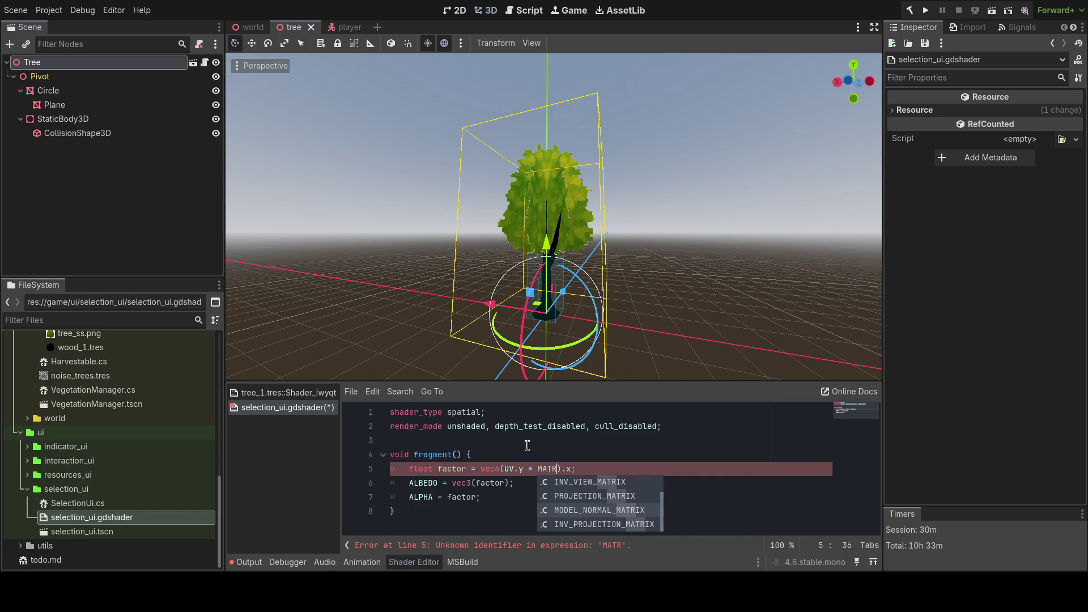
key(Down)
key(Down)
key(Down)
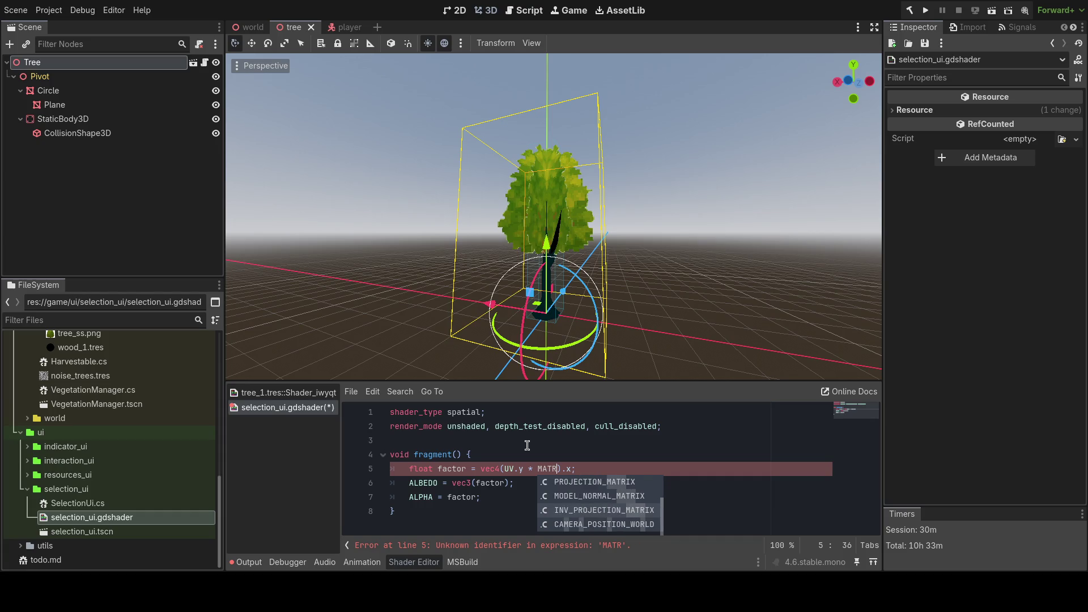
key(Up)
key(Up)
key(Up)
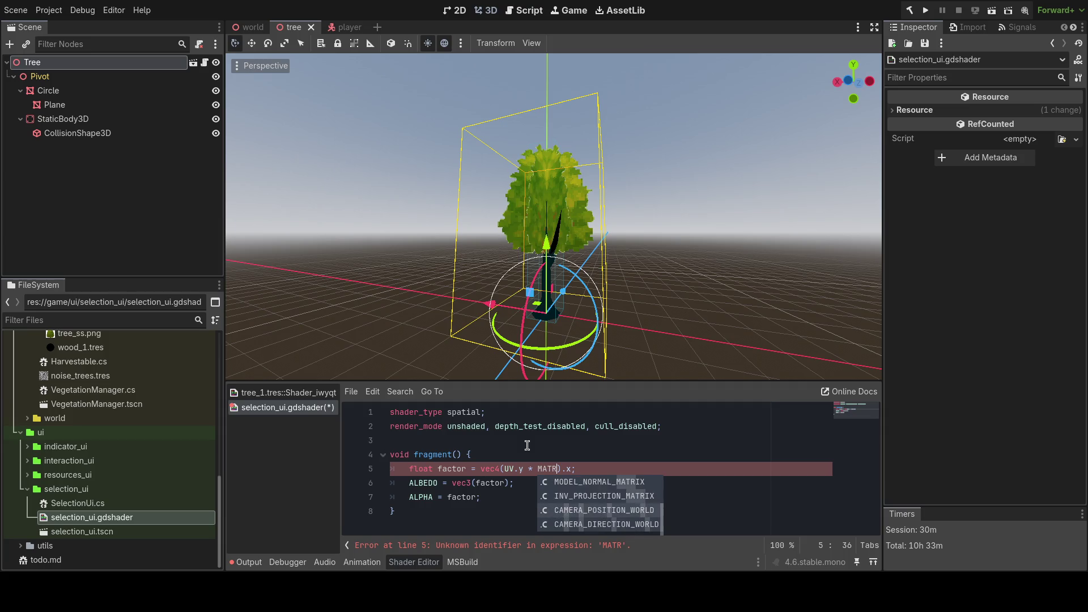
key(Down)
key(Down)
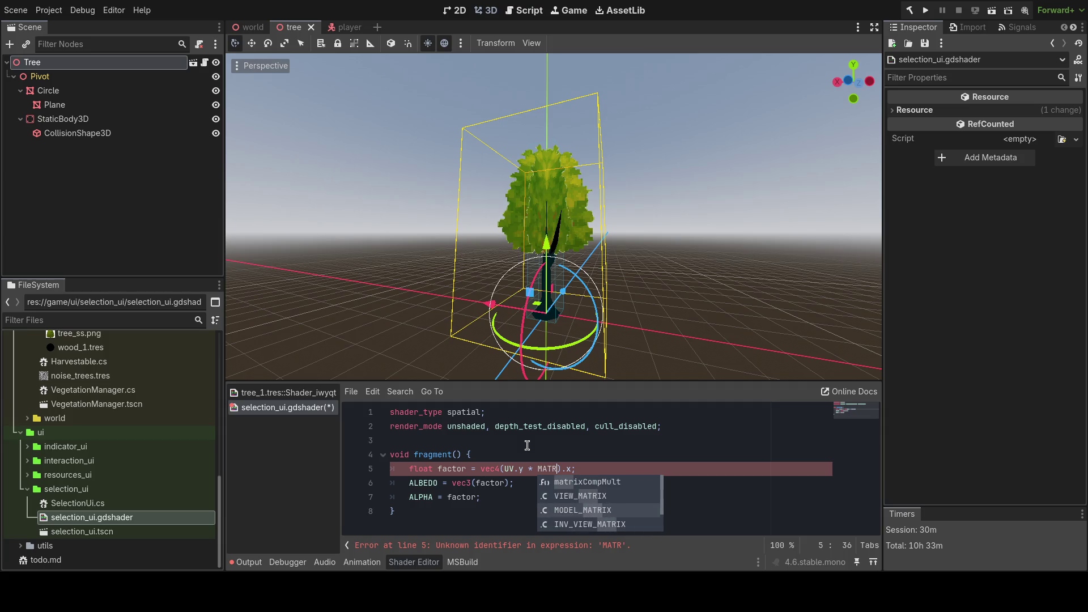
key(Return)
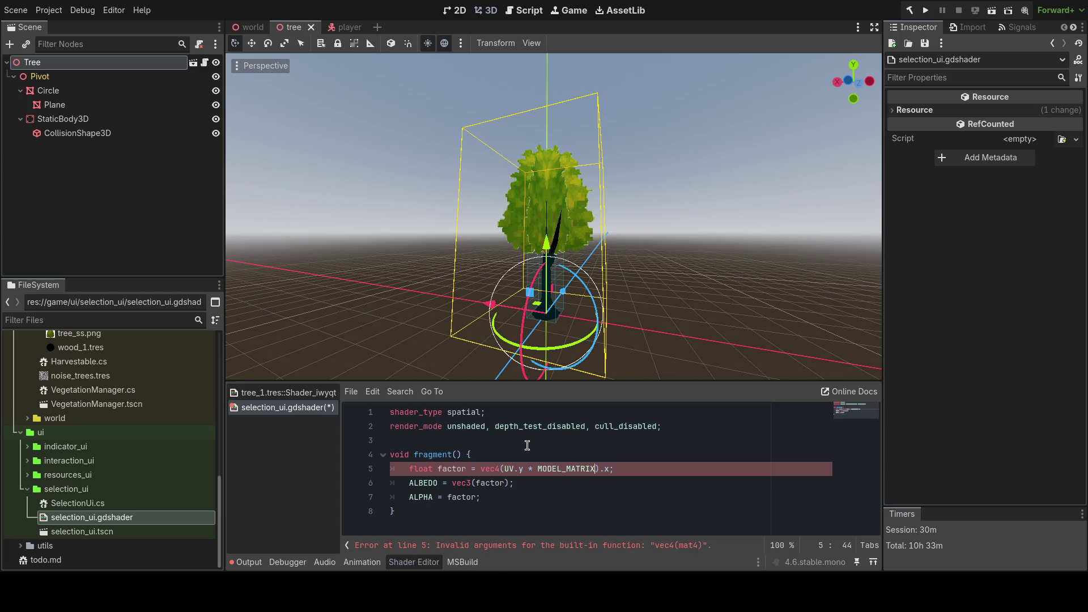
key(ctrl+BackSpace)
text(vec)
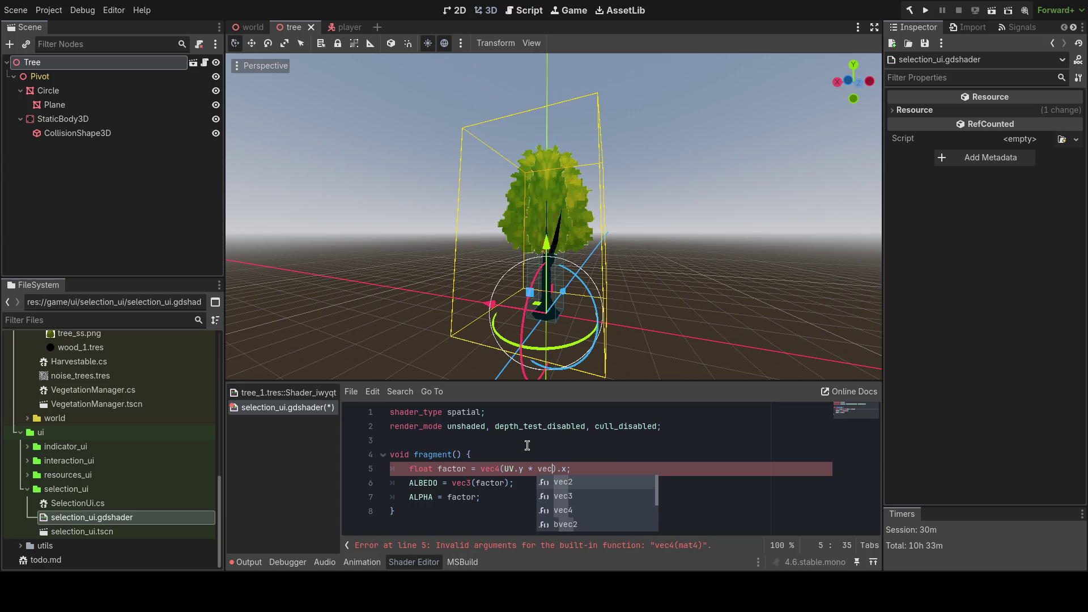
- Replace line 5's vec4 expression with UV.y;, save, and open Search Help from the Script workspace
drag(571, 469, 480, 469)
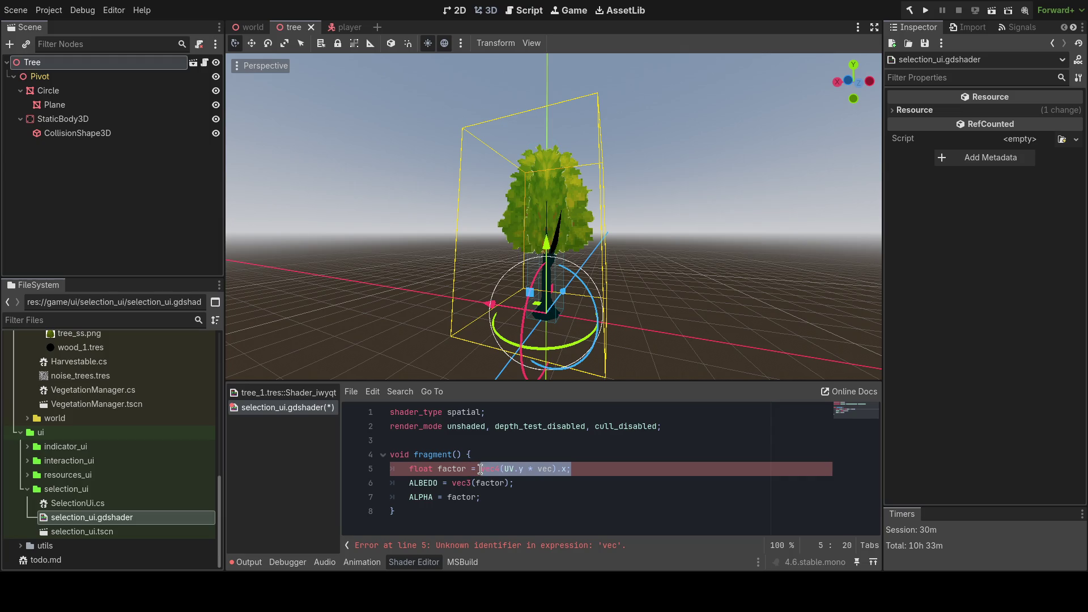
key(BackSpace)
text(UV.y;)
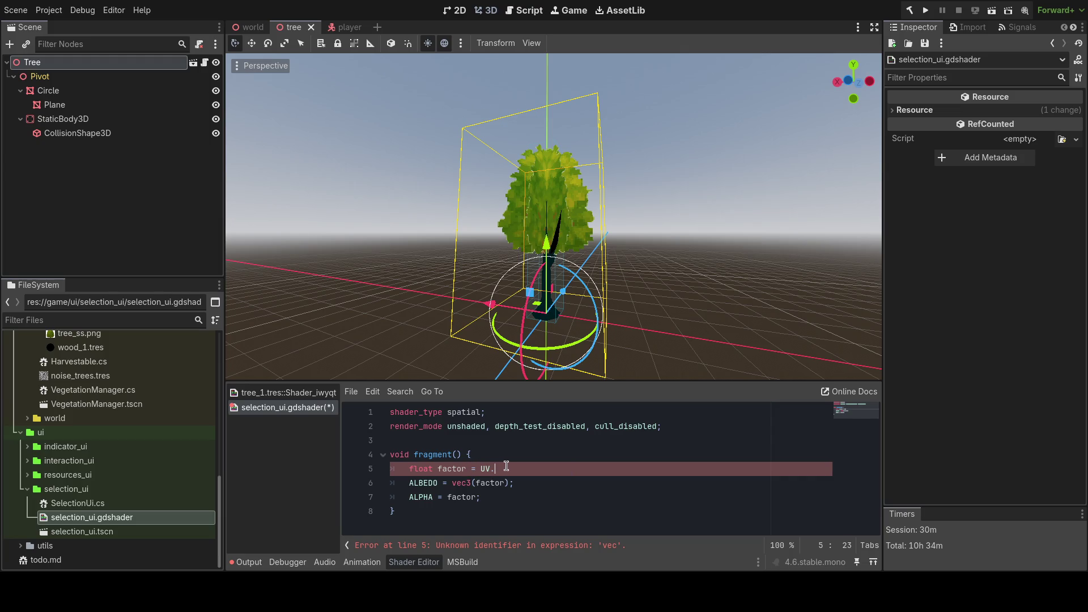
key(ctrl+s)
drag(561, 339, 569, 331)
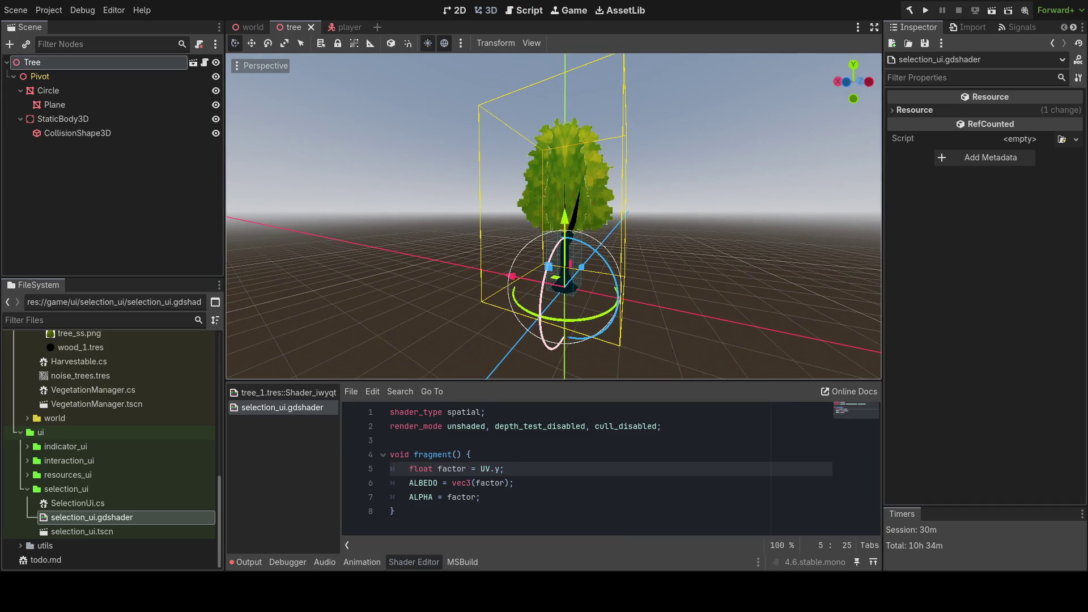
click(513, 13)
key(F1)
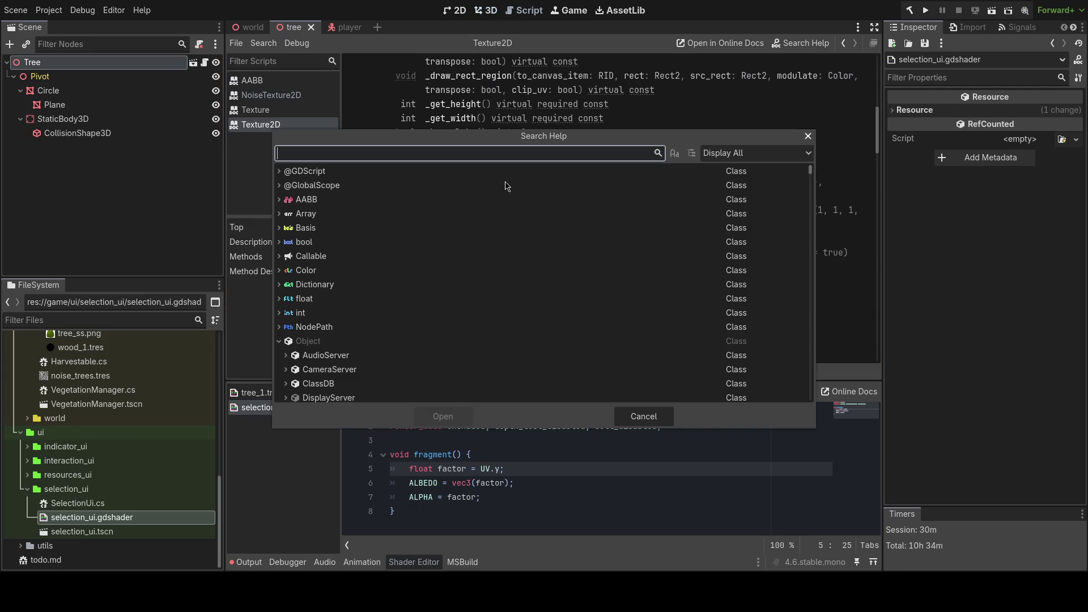
text(shader)
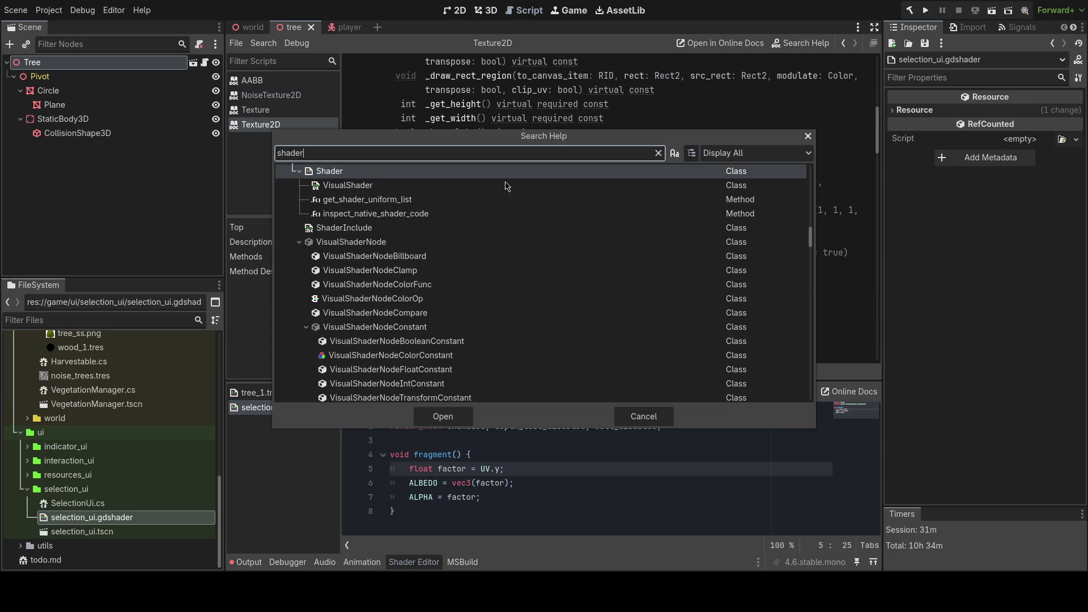
text( uni)
key(ctrl+a)
text(nifo)
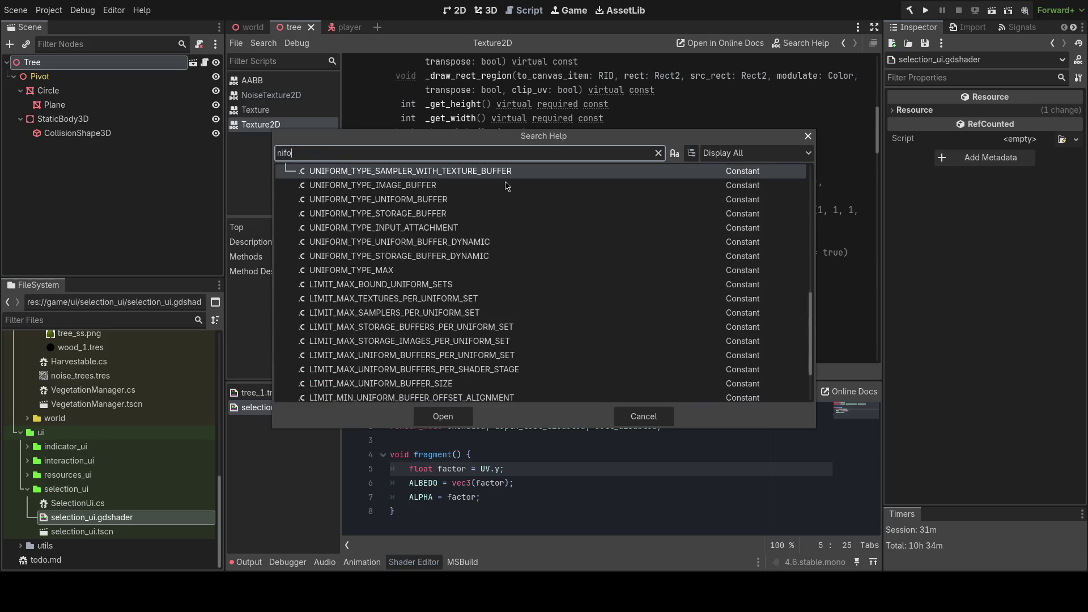
scroll(506, 186, up, 5)
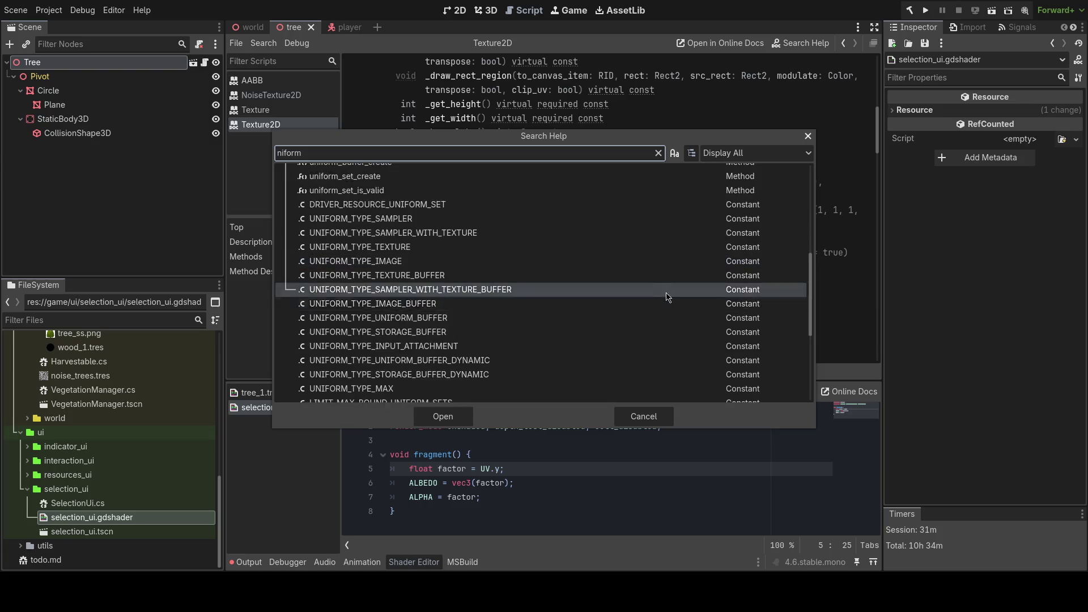
scroll(400, 324, down, 3)
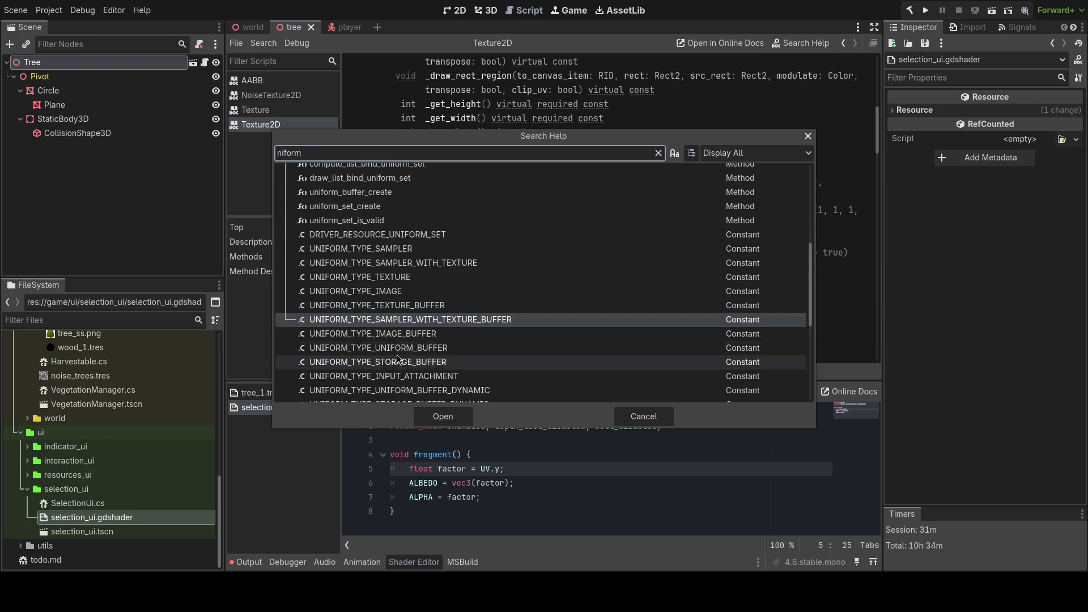
scroll(406, 321, down, 3)
scroll(403, 318, up, 10)
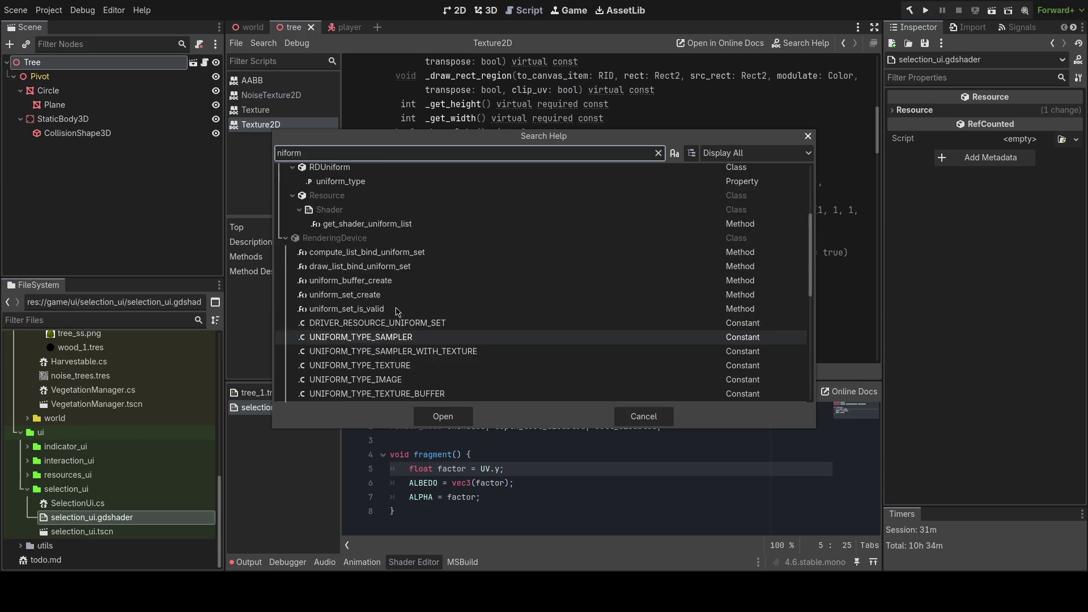
key(ctrl+a)
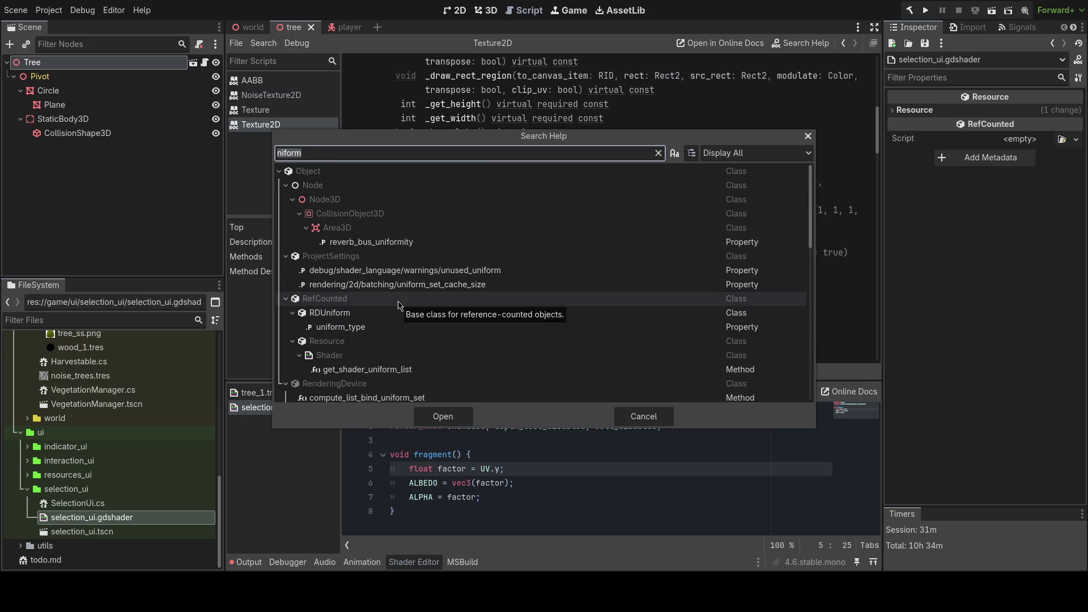
text(projection_)
key(BackSpace)
key(BackSpace)
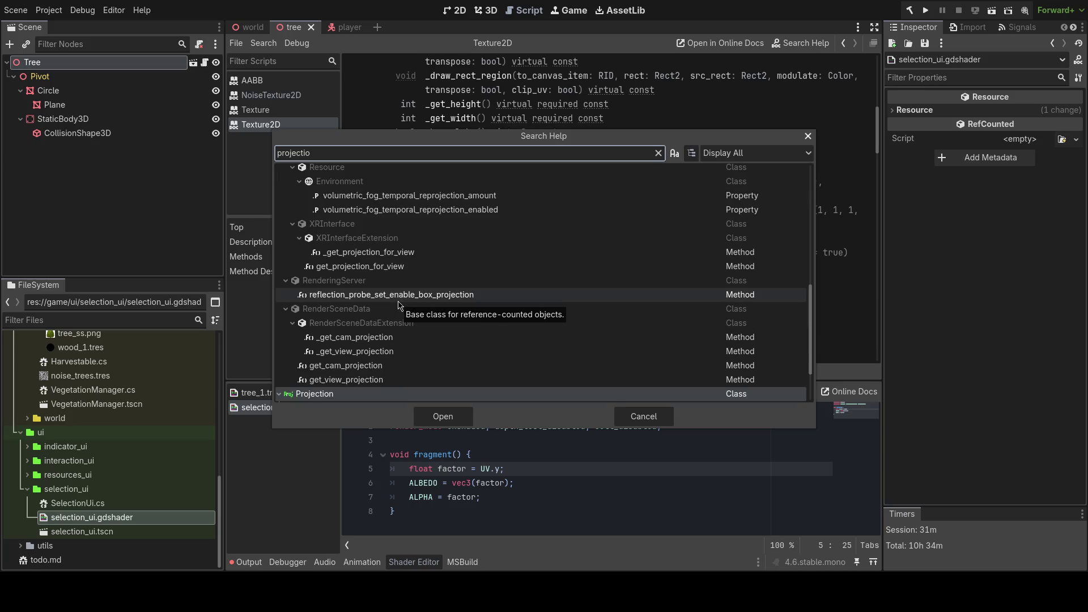
key(ctrl+a)
text(matrix)
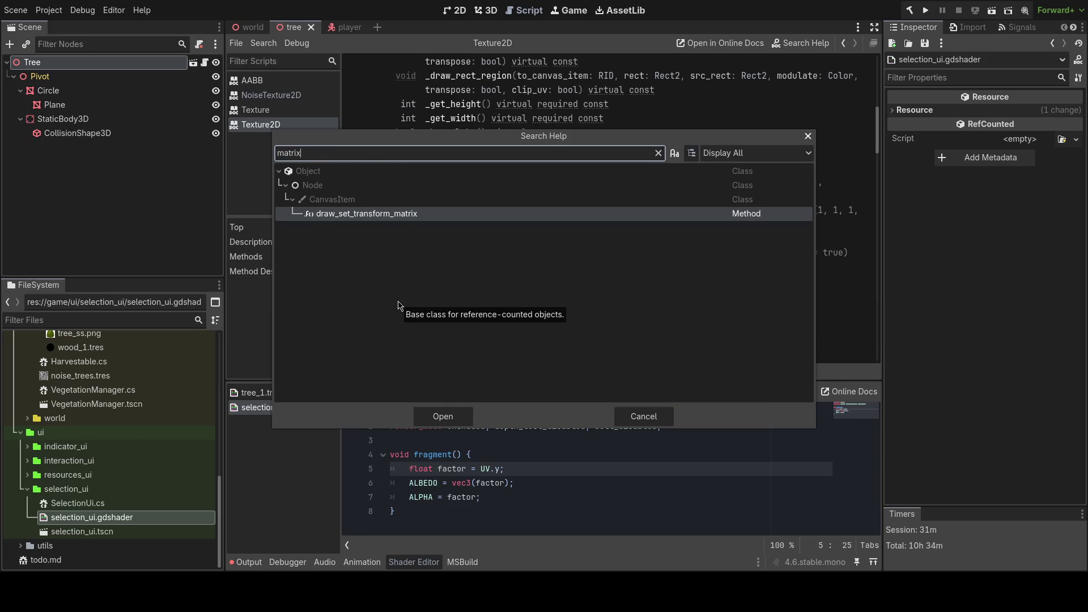
key(ctrl+a)
key(BackSpace)
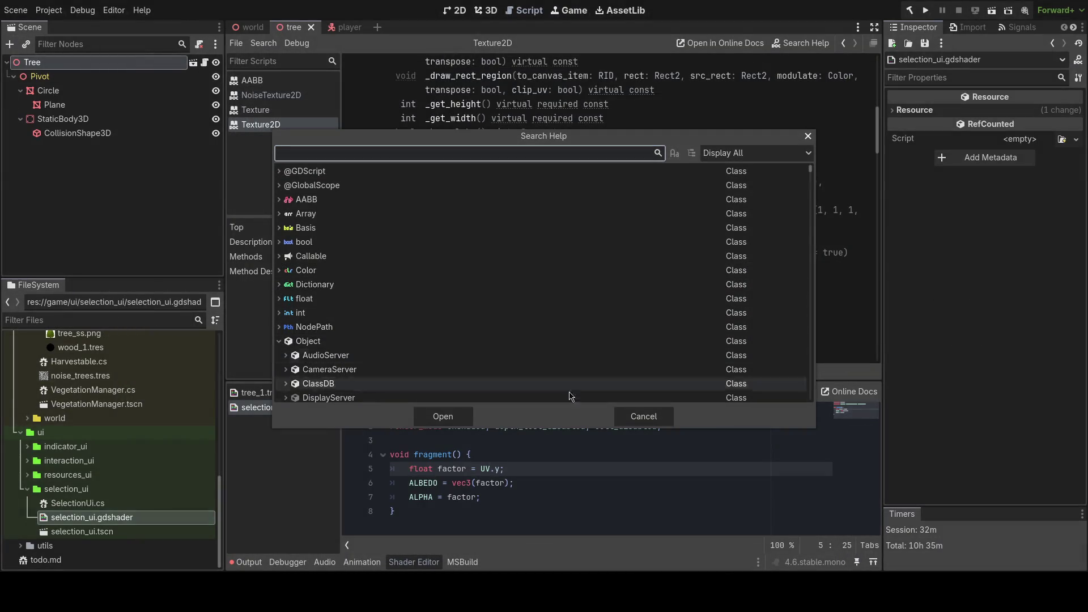
- Cancel Search Help and zoom in on the tree plane in Blender to review its Array modifier
click(644, 416)
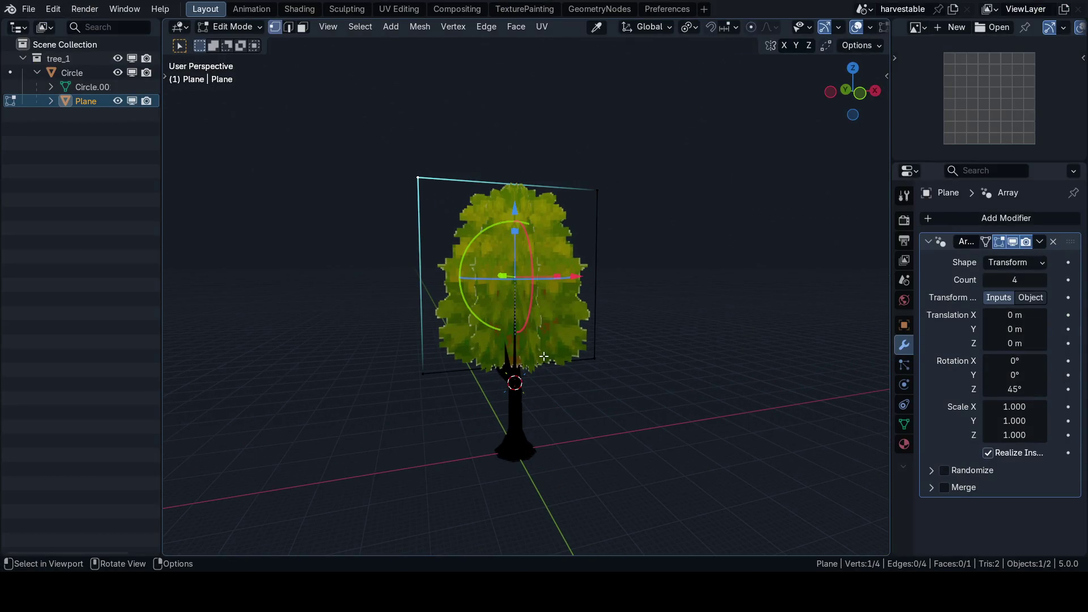
scroll(578, 326, up, 2)
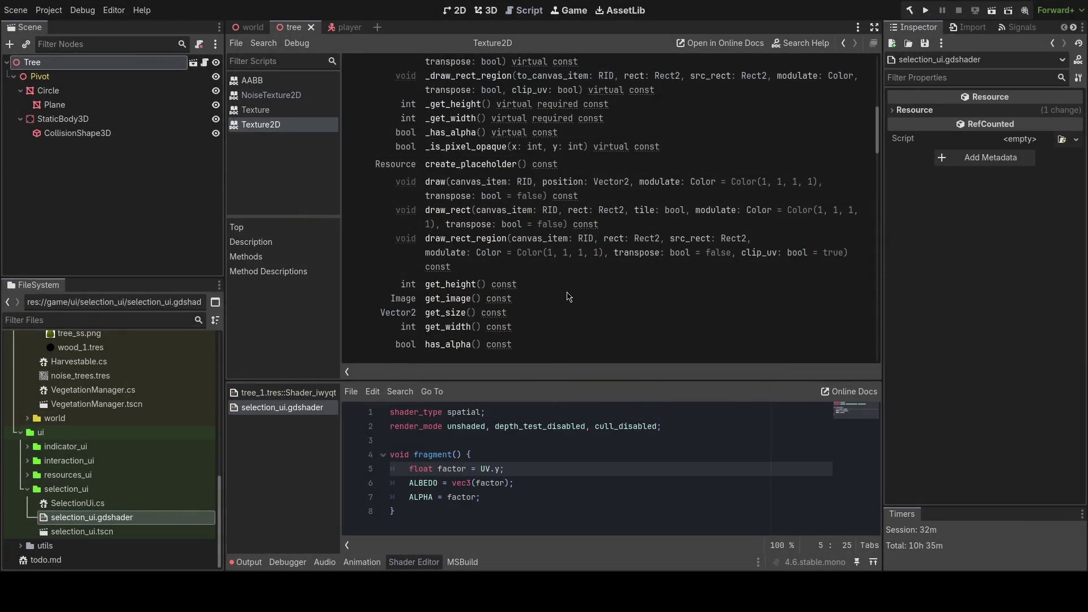
- Return to the 3D view and orbit the camera to look down on the tree
click(488, 11)
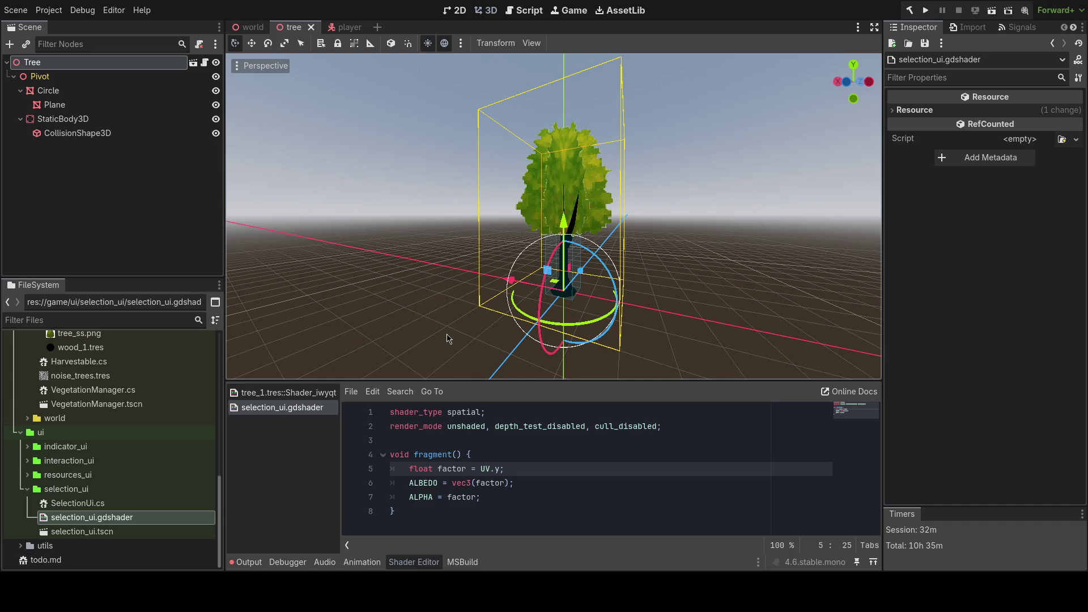
scroll(447, 339, up, 5)
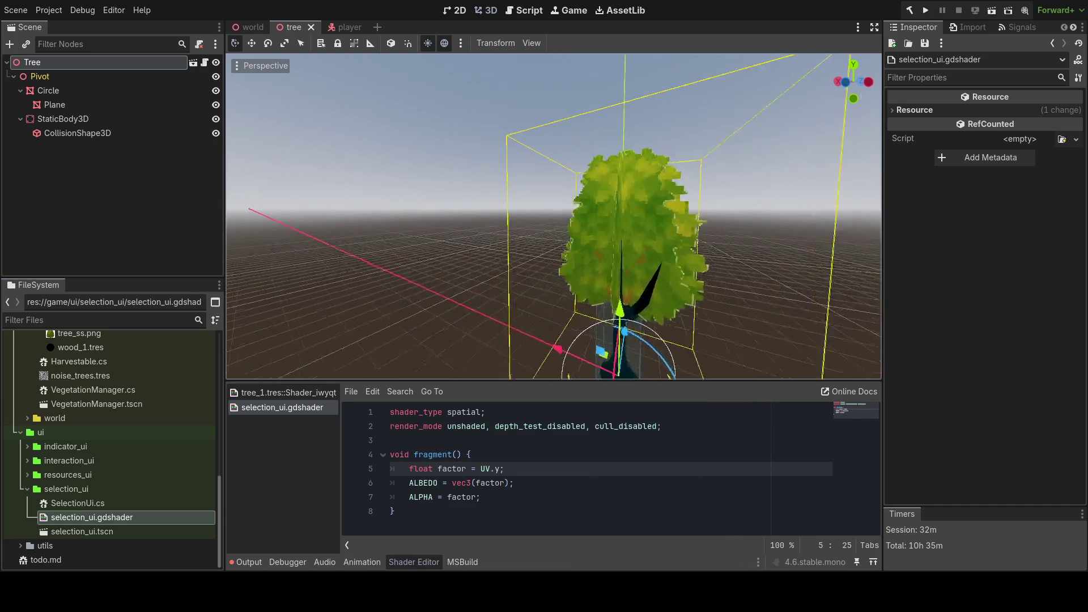
mouse_move(554, 215)
mouse_down()
mouse_move(607, 210)
mouse_move(651, 187)
mouse_move(498, 227)
mouse_move(584, 207)
mouse_move(544, 215)
mouse_move(575, 361)
mouse_up()
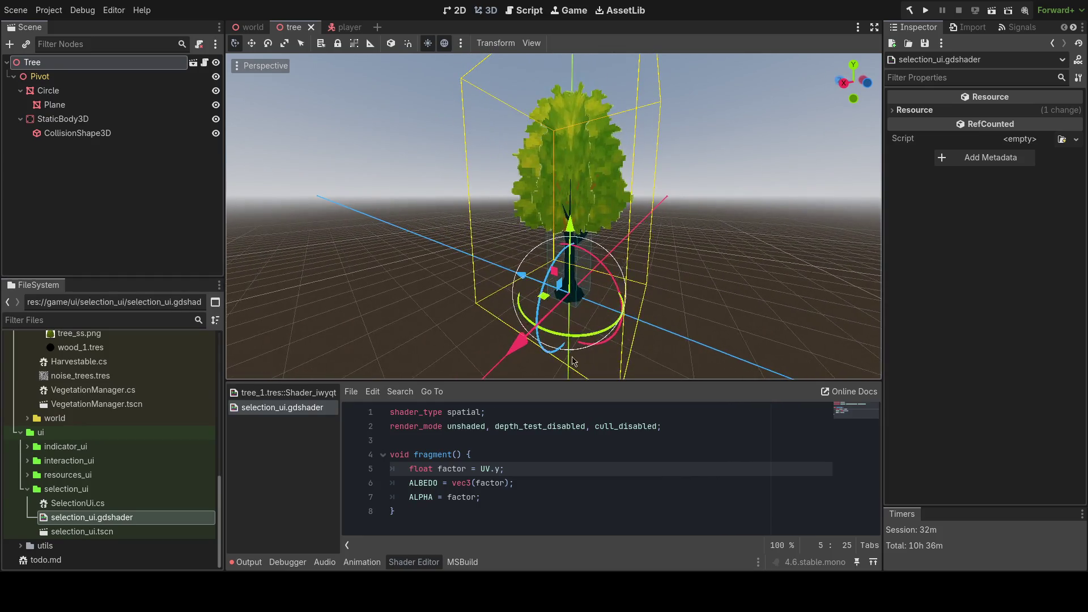
click(661, 426)
- Declare 'uniform float height;' after render_mode and add a vertex() function below it
key(Return)
key(Return)
text(unifor)
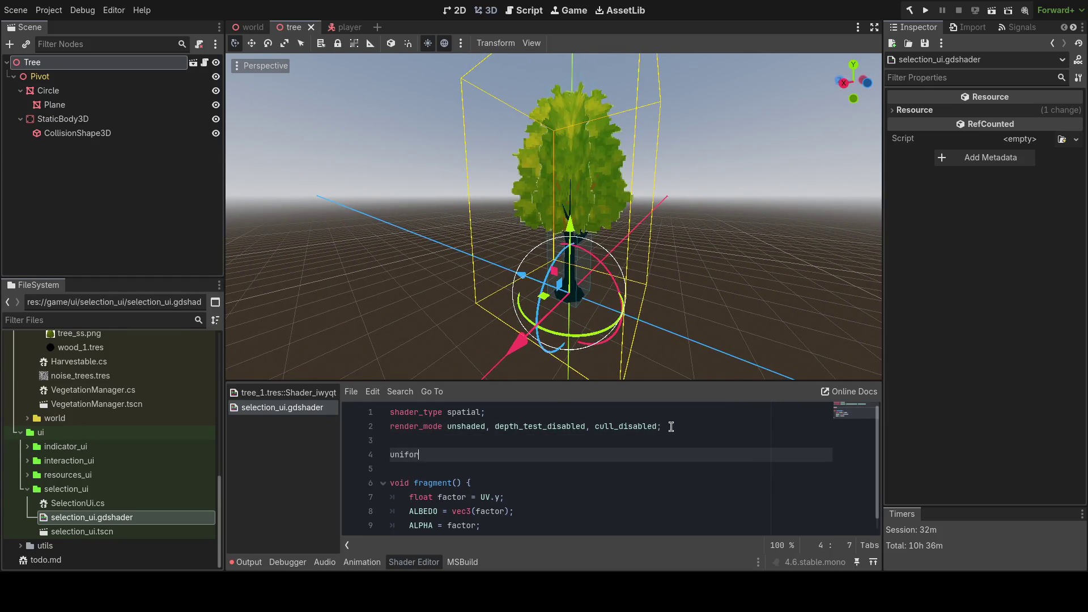
text(m)
key(BackSpace)
text(float)
key(BackSpace)
key(BackSpace)
key(BackSpace)
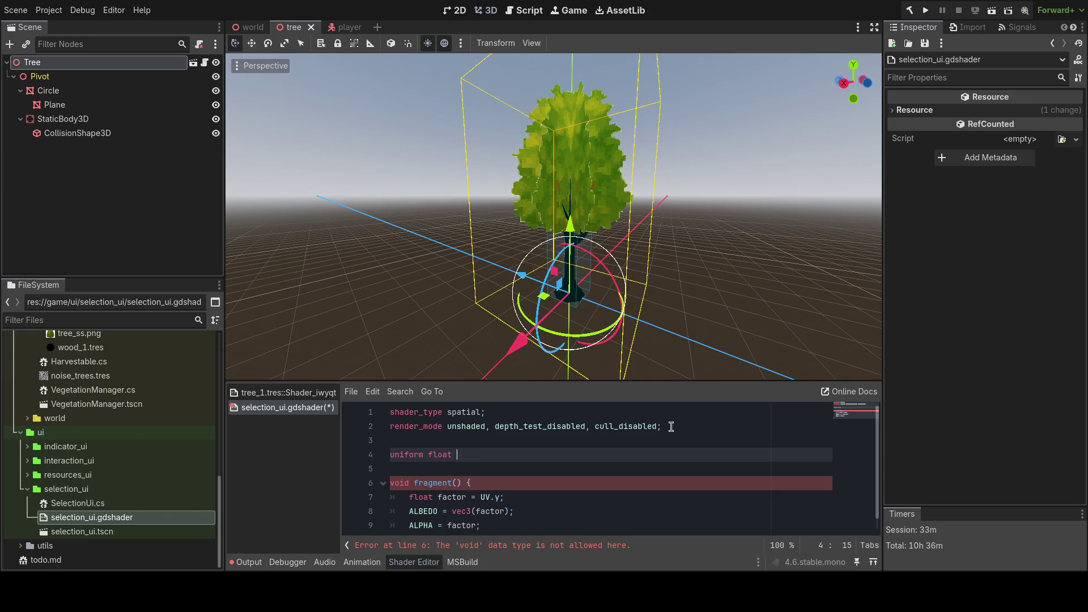
text(ght;)
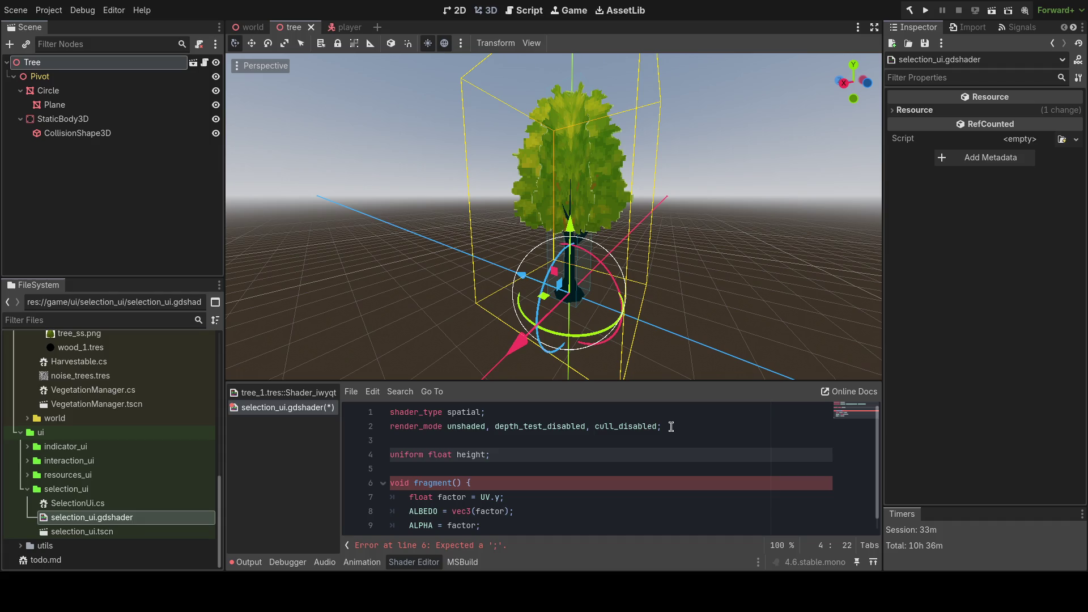
scroll(569, 445, down, 1)
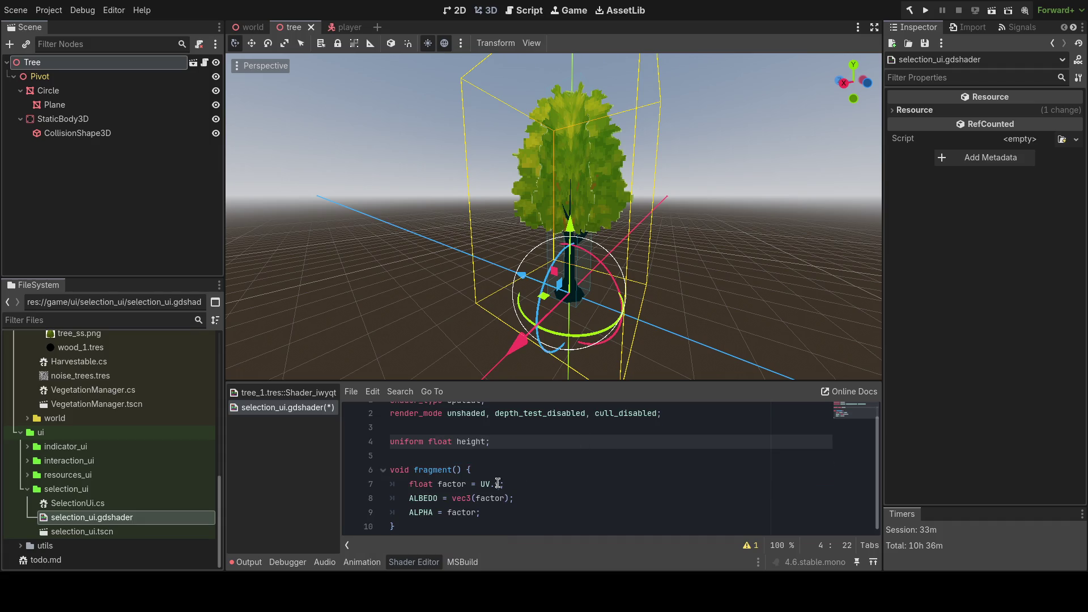
drag(490, 441, 362, 442)
click(500, 441)
triple_click(505, 441)
click(504, 441)
key(Return)
key(Return)
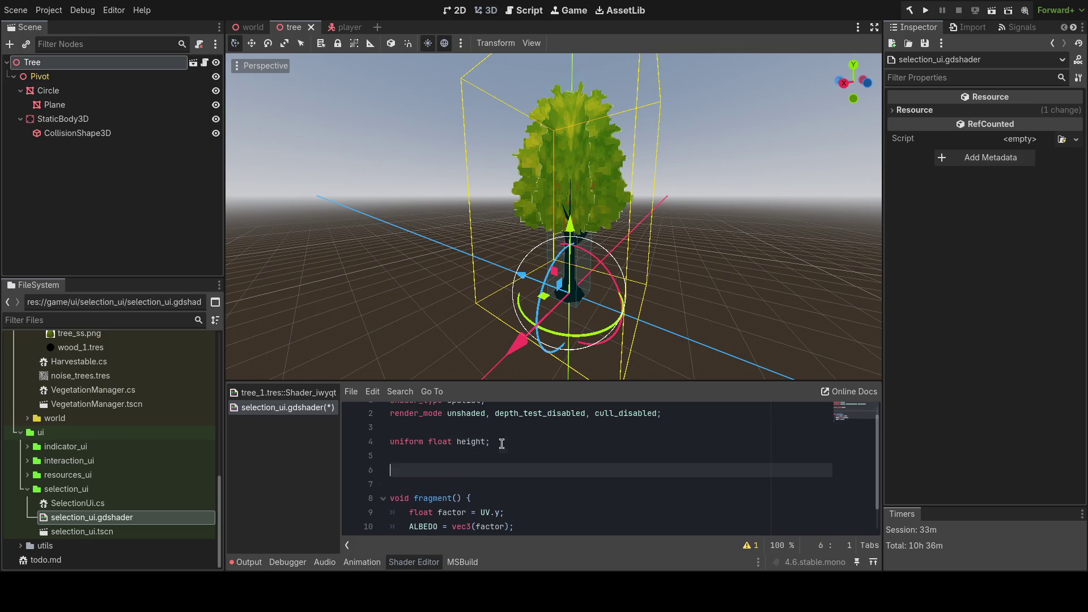
text(void vertex() {)
key(Return)
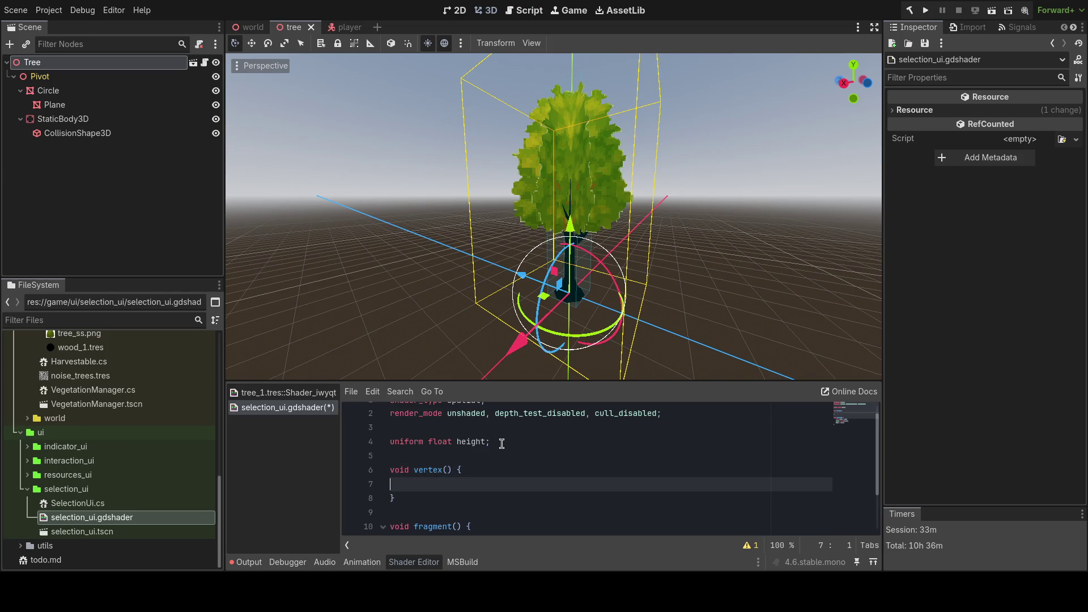
- Add 'varying float factor;' and set 'factor = VERTEX.y / height;' inside vertex()
click(494, 431)
key(Return)
key(Return)
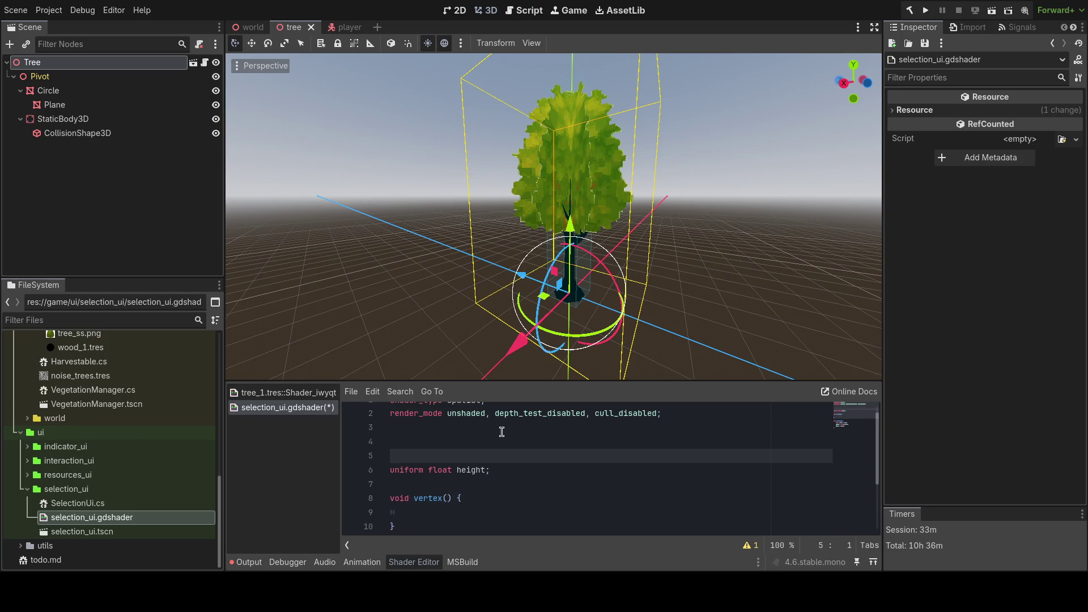
key(BackSpace)
key(BackSpace)
key(Down)
key(Down)
key(Return)
key(Return)
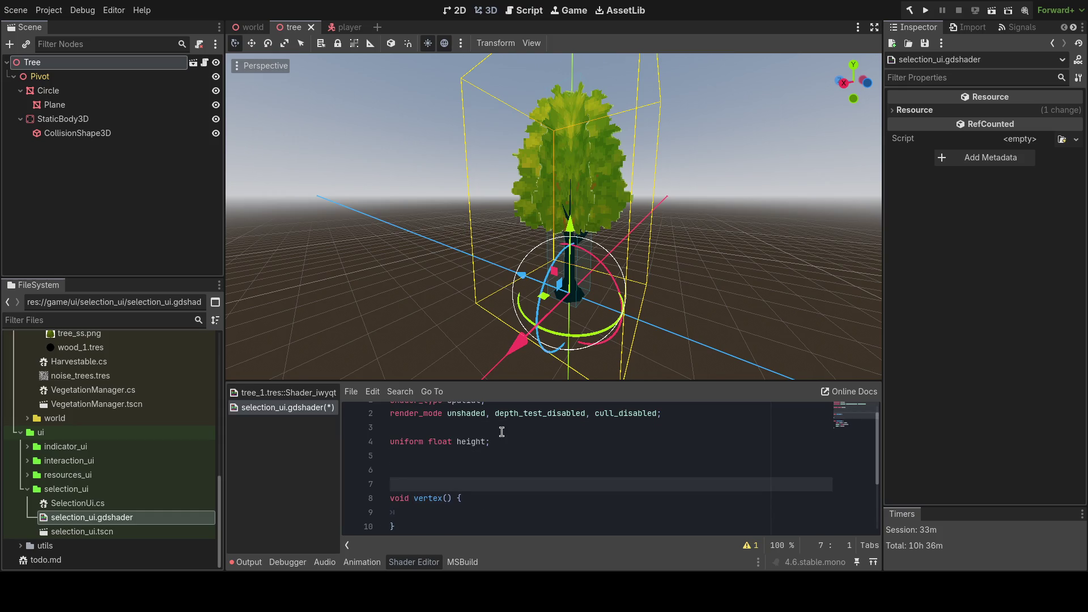
key(Up)
text(vary)
key(Return)
text(varying float fac)
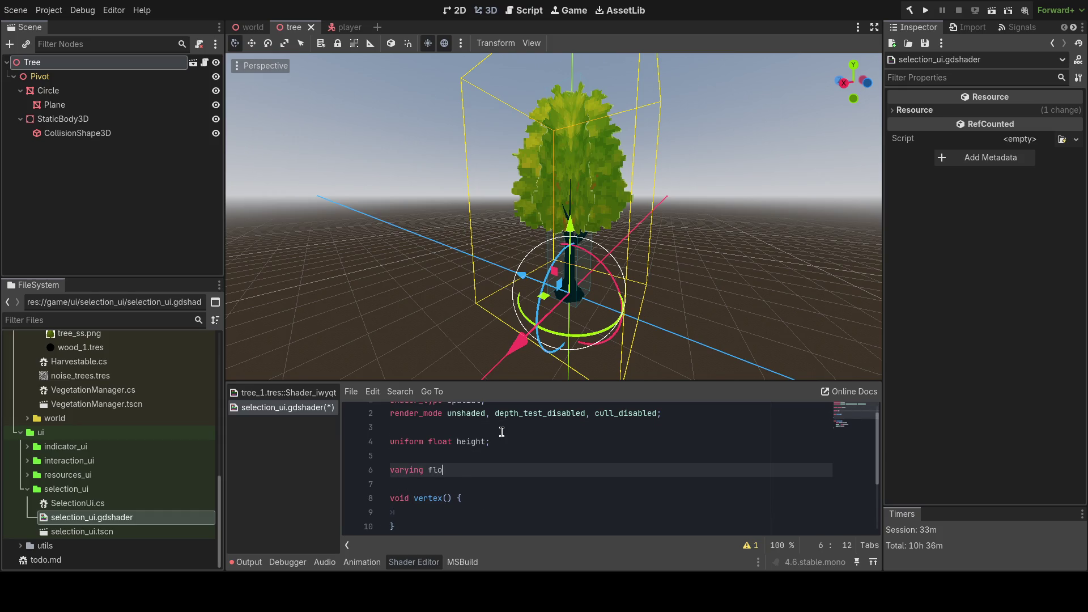
key(Down)
key(Down)
key(Down)
key(Up)
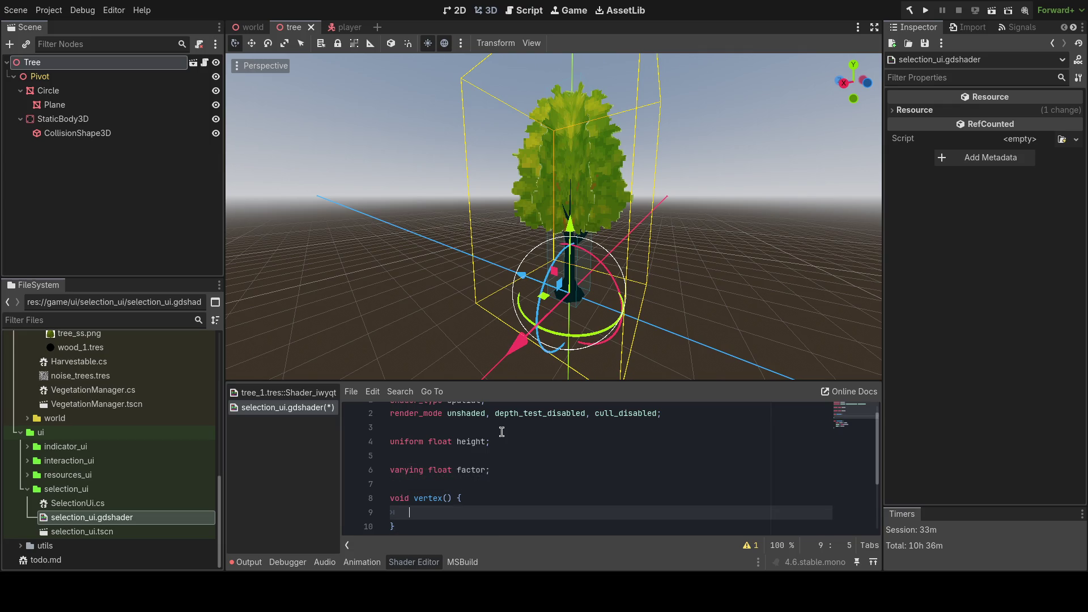
text(tor = V)
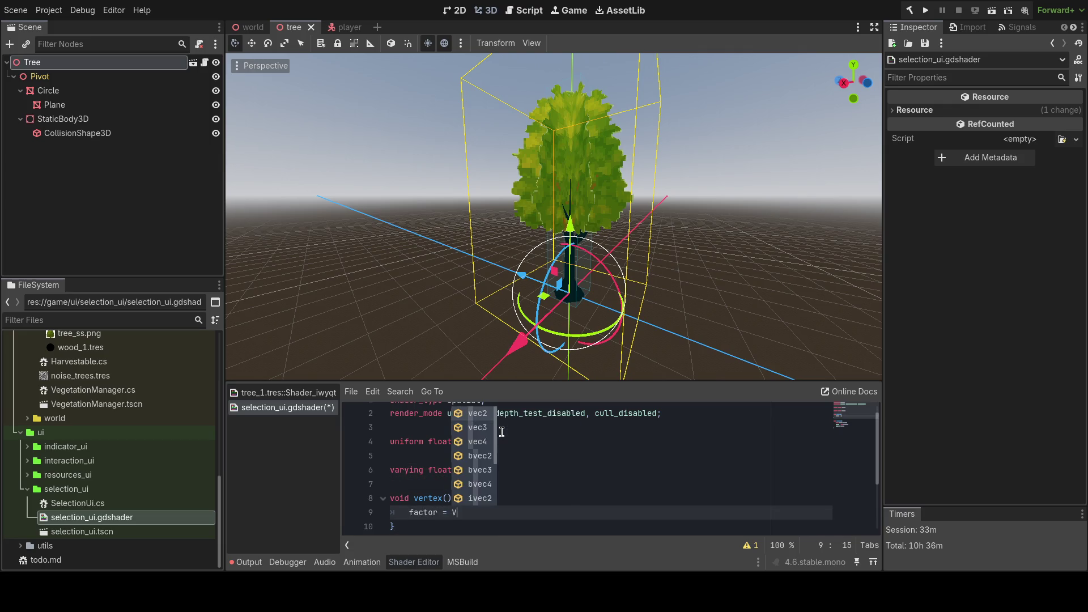
text(ERTEX.)
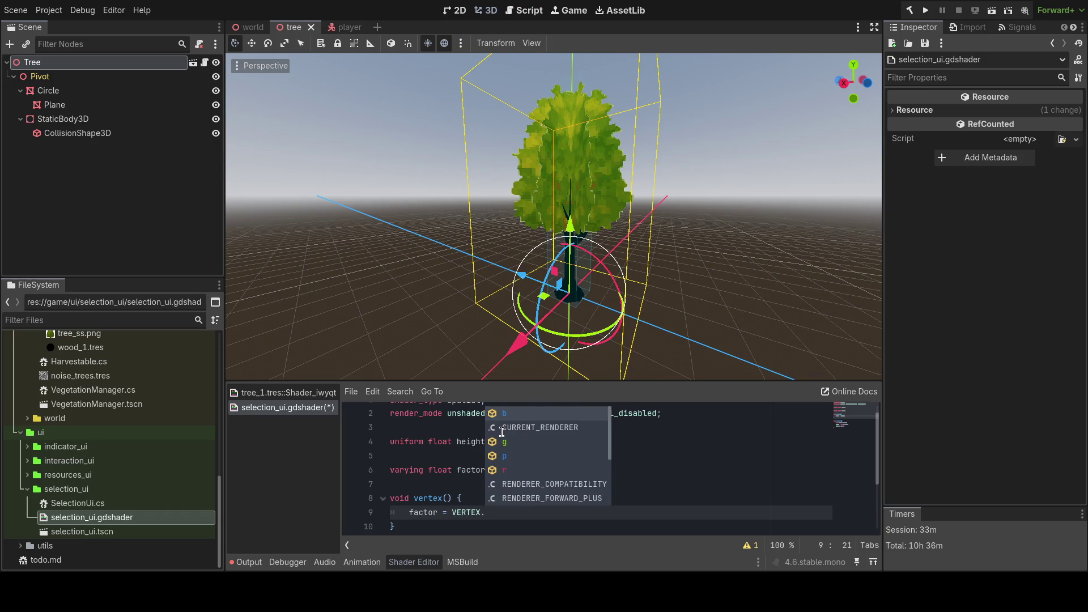
text(y / height)
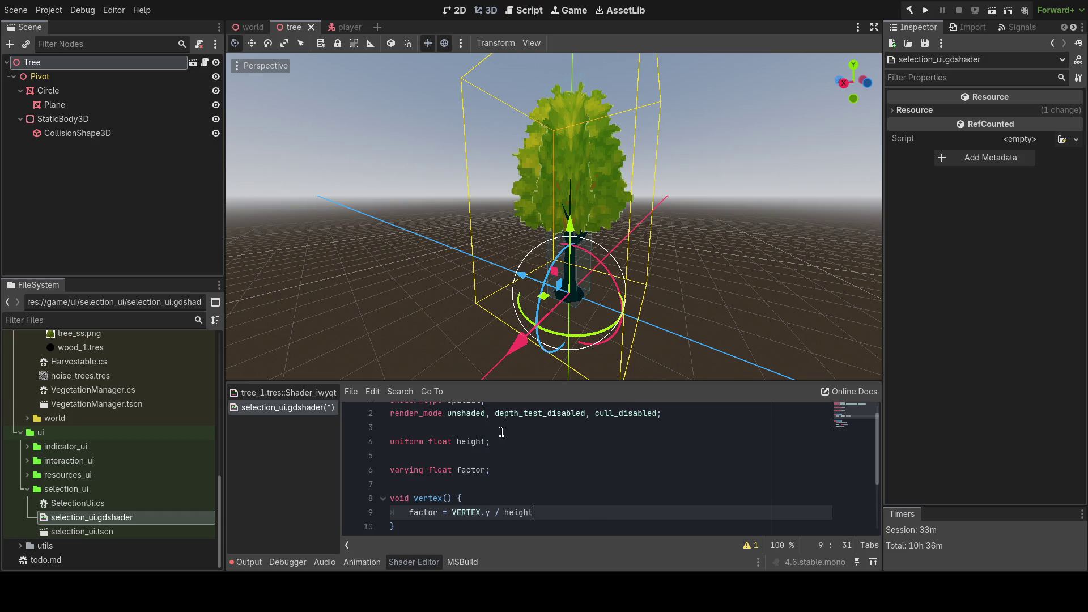
- Delete the old UV-based factor line and save the shader
scroll(501, 432, down, 2)
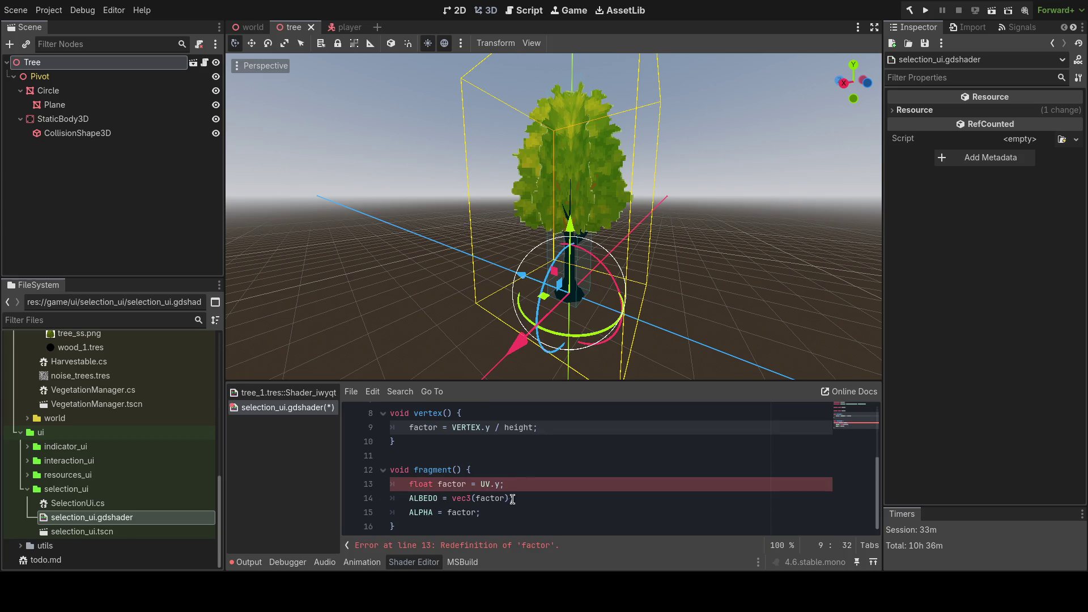
drag(504, 484, 358, 485)
key(BackSpace)
key(BackSpace)
key(ctrl+s)
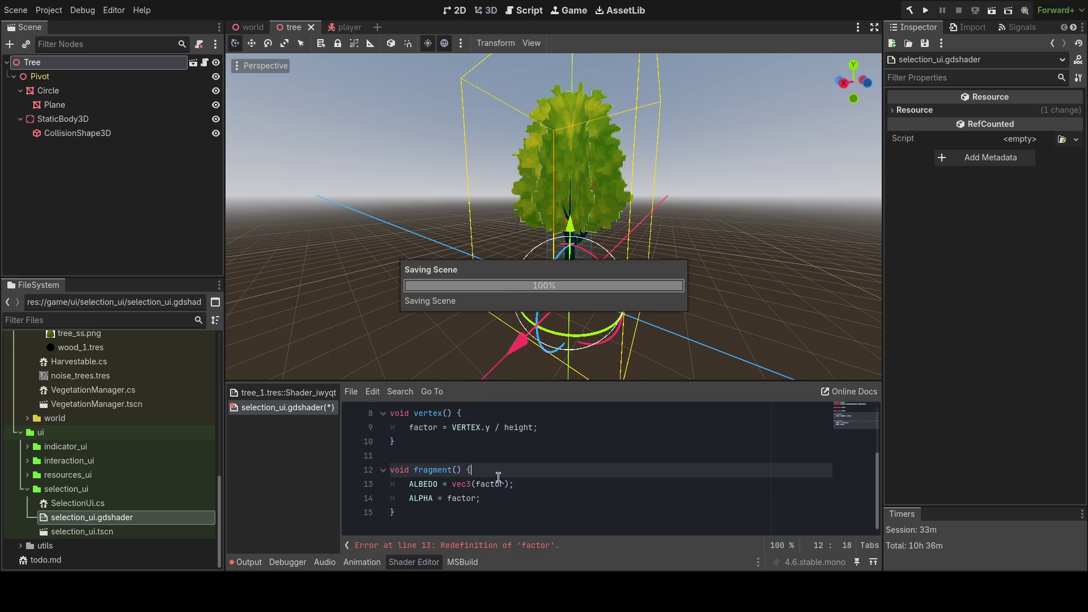
scroll(491, 491, up, 3)
drag(489, 457, 390, 455)
key(ctrl+s)
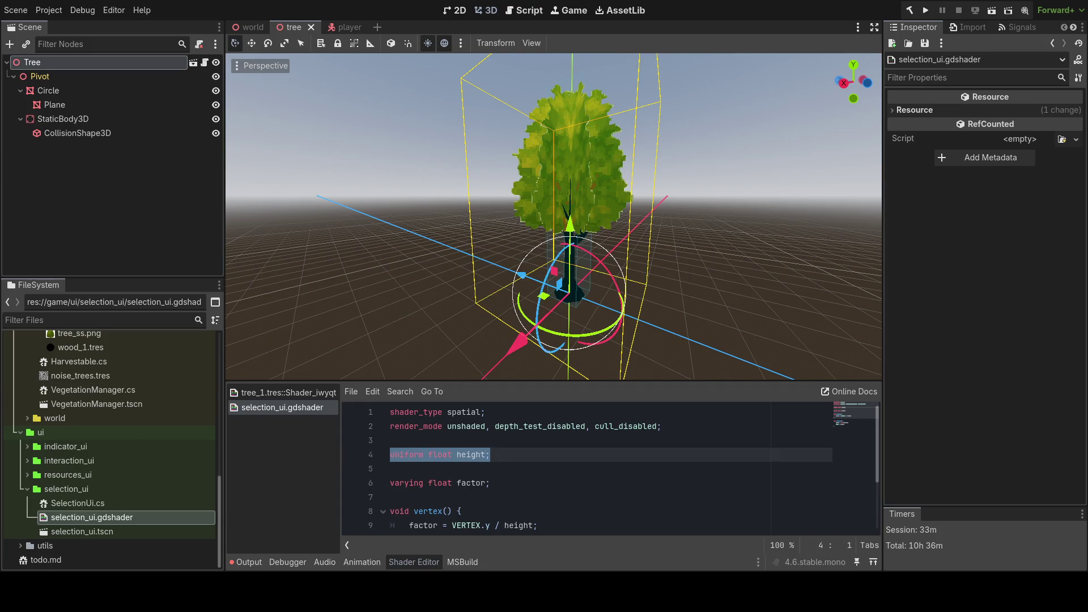
key(alt+Tab)
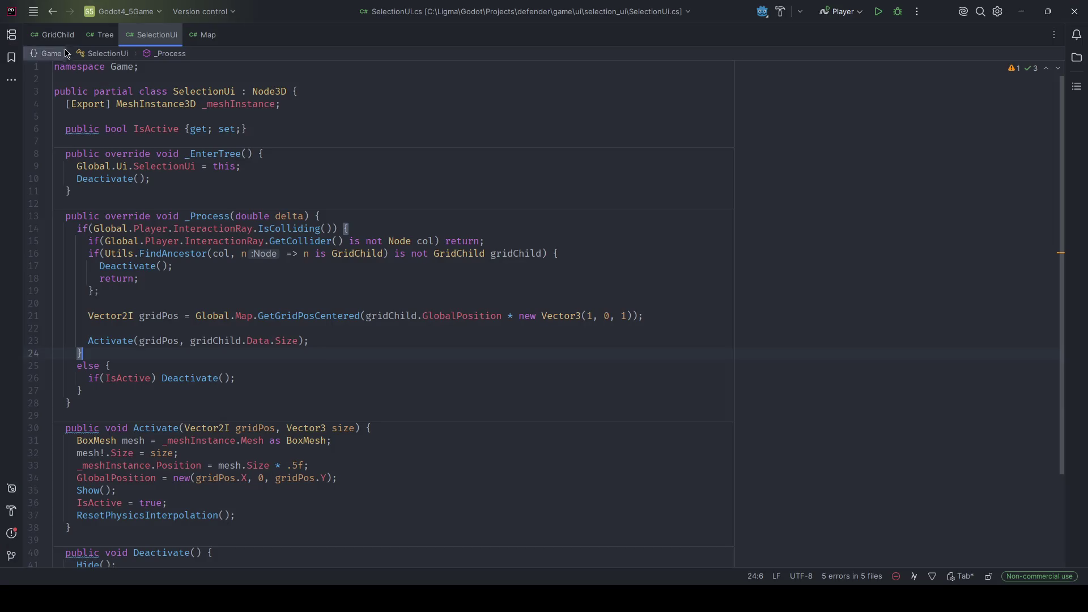
- After the mesh size line in Activate(), add (mesh!.Material as ShaderMaterial).SetShaderParameter("height", size.Y)
scroll(294, 429, down, 3)
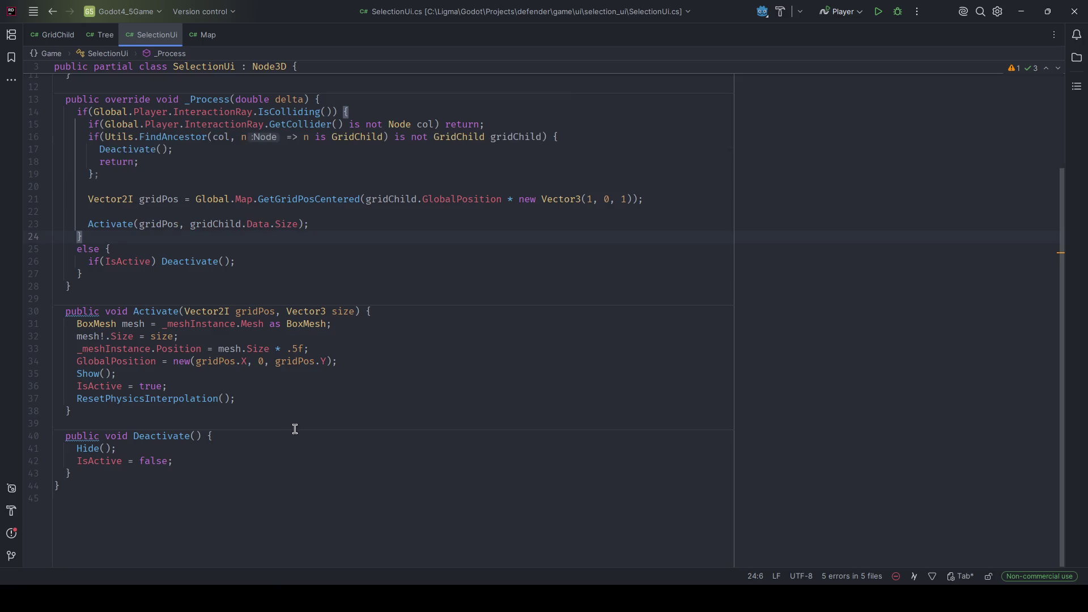
drag(189, 337, 57, 335)
click(224, 335)
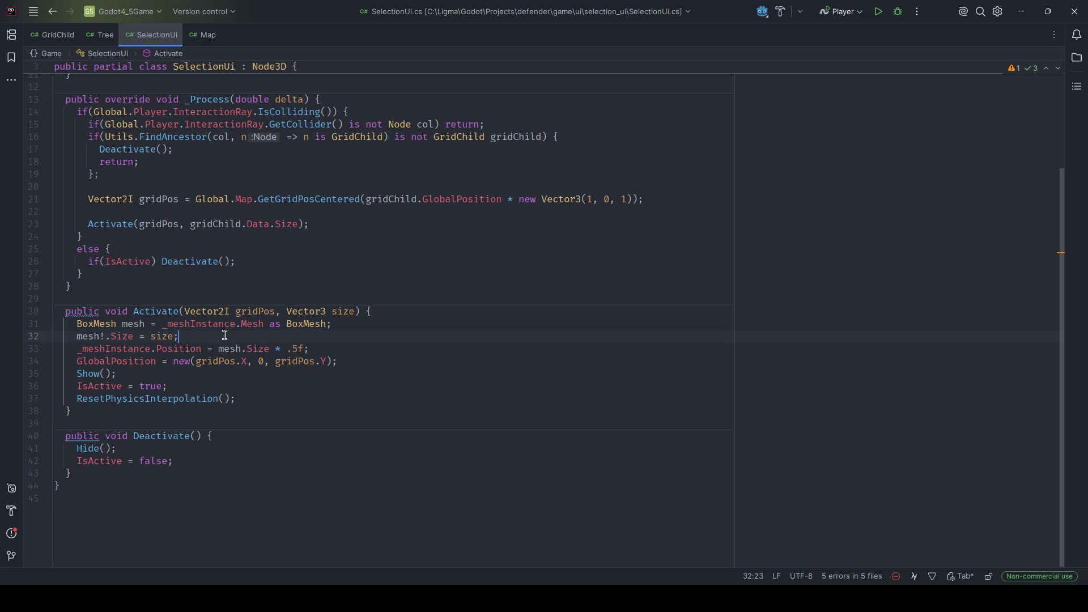
key(Return)
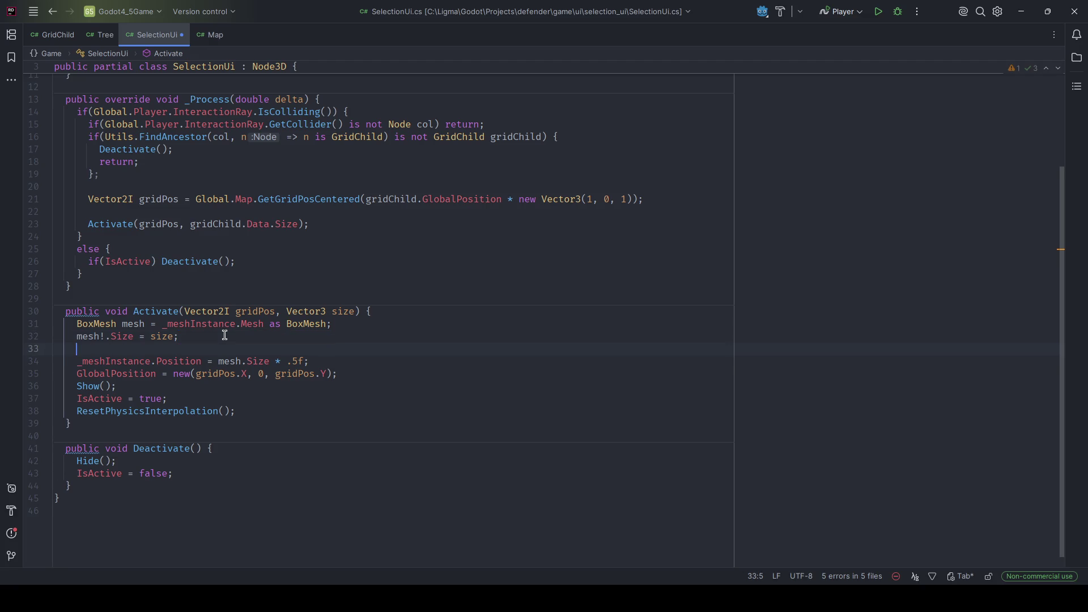
text((me)
text(sh!.)
text(Material)
text( as ShaderM)
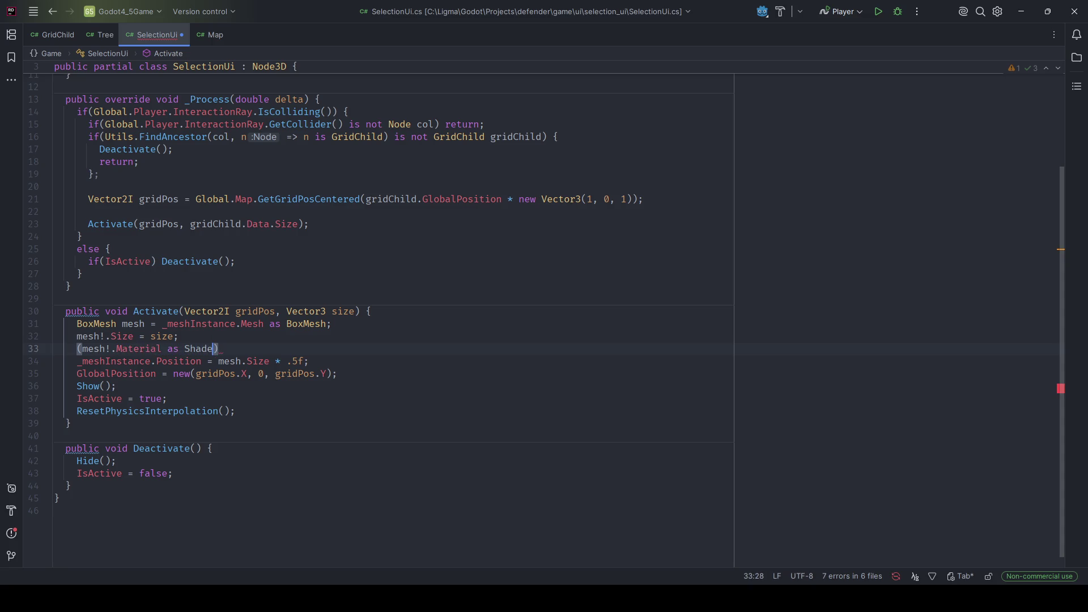
text(aterial).)
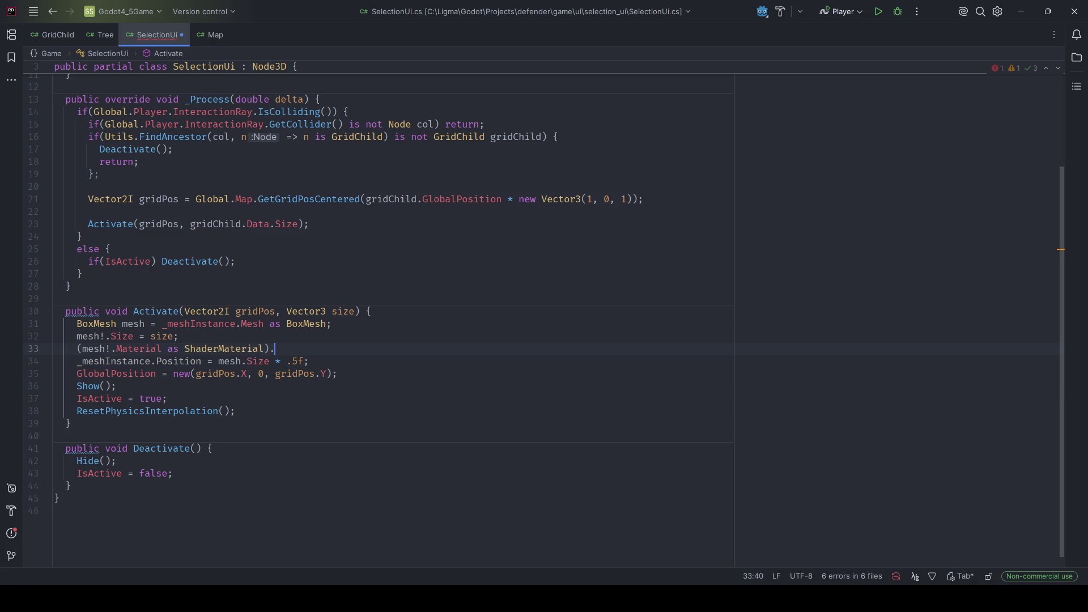
text(Unifo)
key(BackSpace)
key(BackSpace)
key(BackSpace)
text(Set)
key(Return)
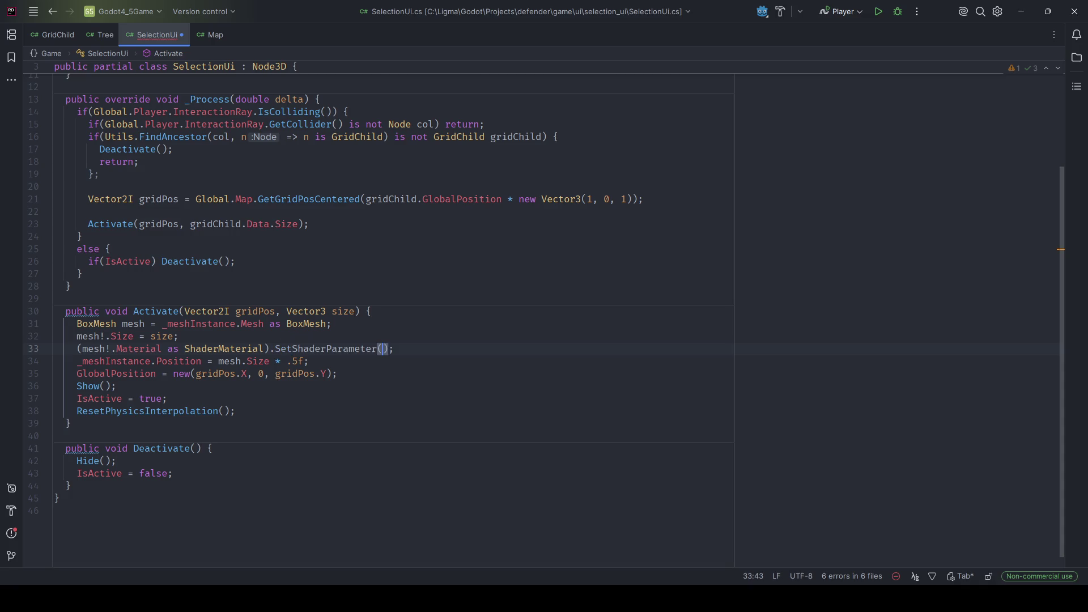
text("height)
text(", size.)
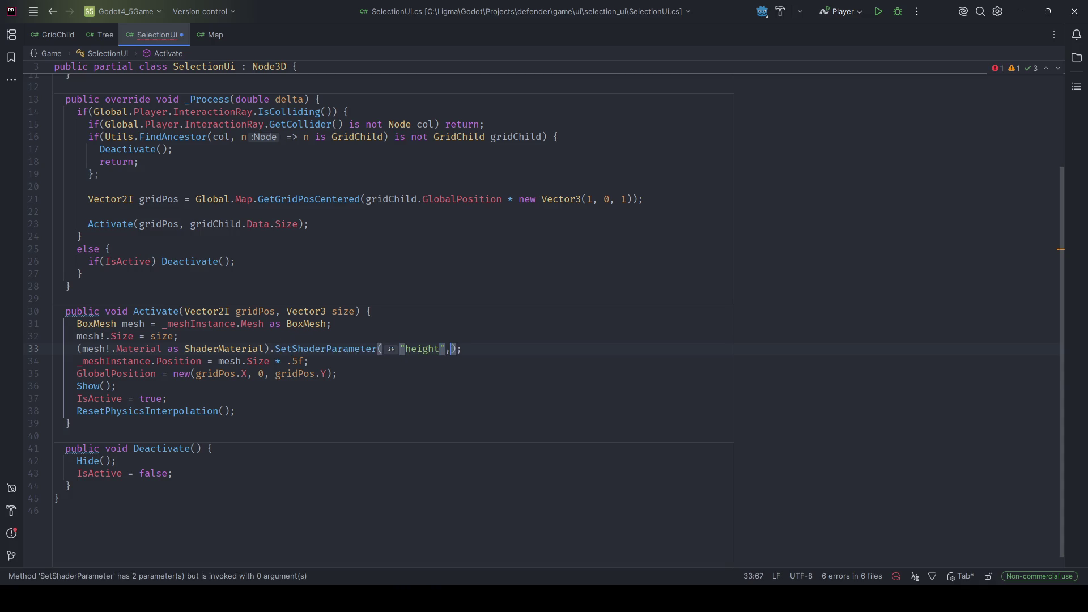
text(Y)
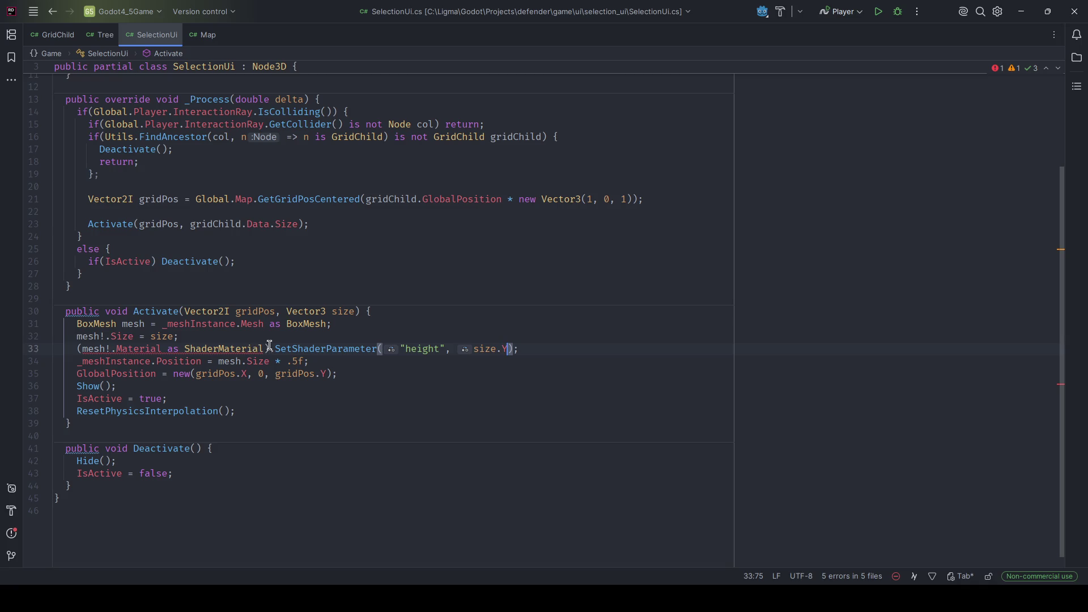
key(alt+Tab)
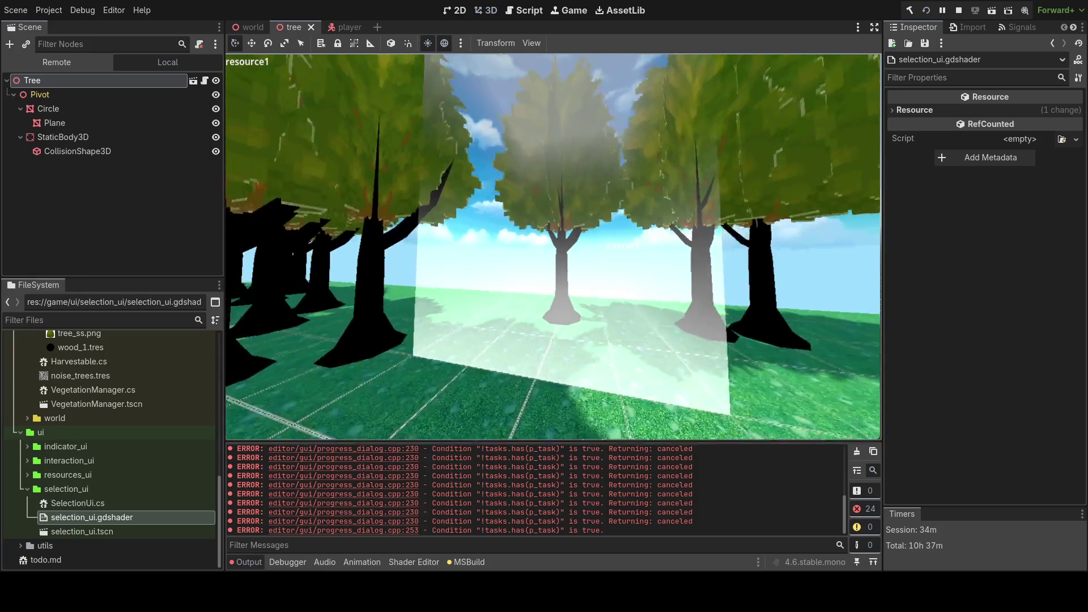
key(F8)
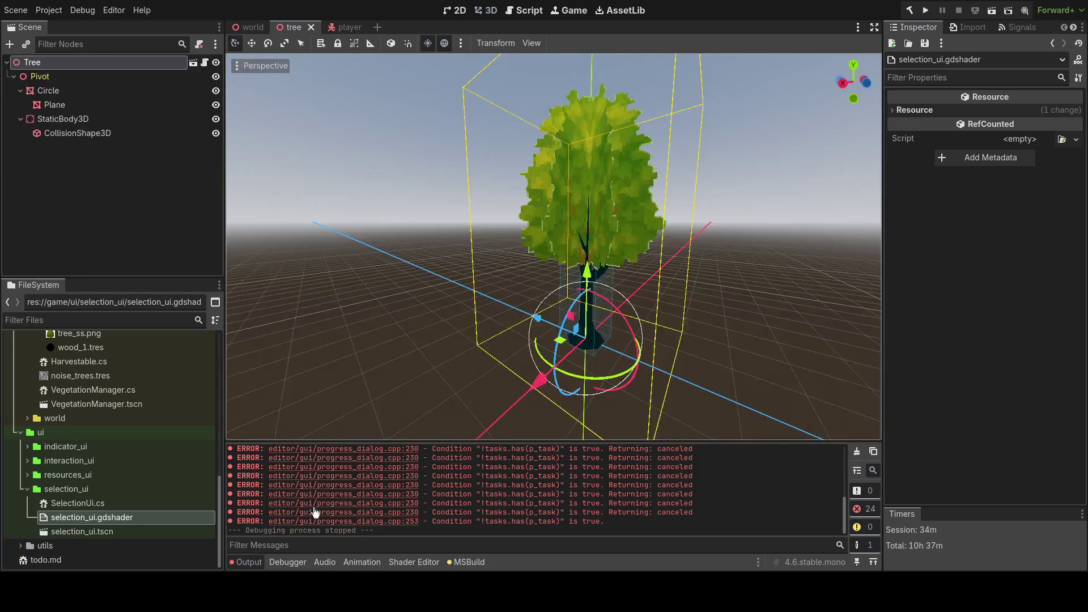
key(alt+Tab)
key(alt+Tab)
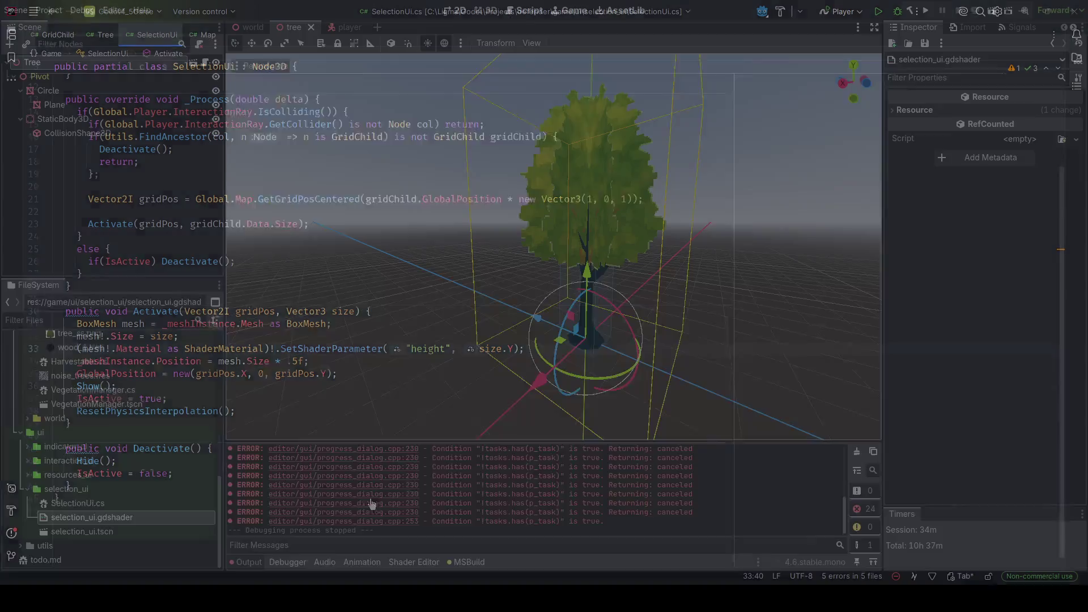
click(407, 562)
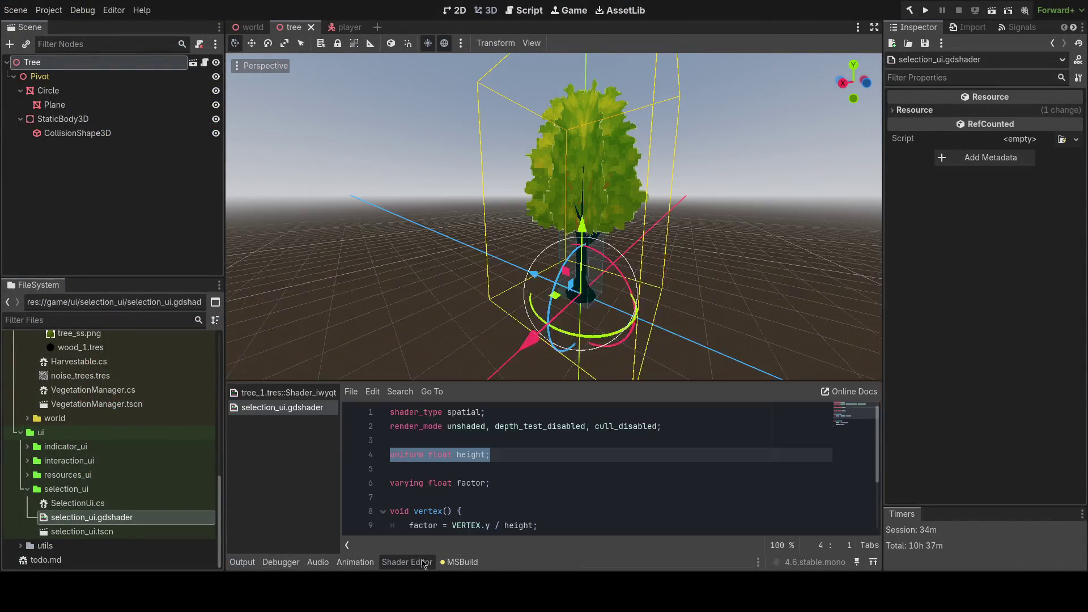
- Inspect the ALBEDO line in fragment() and the factor assignment in vertex() of selection_ui.gdshader
click(500, 462)
scroll(507, 446, down, 2)
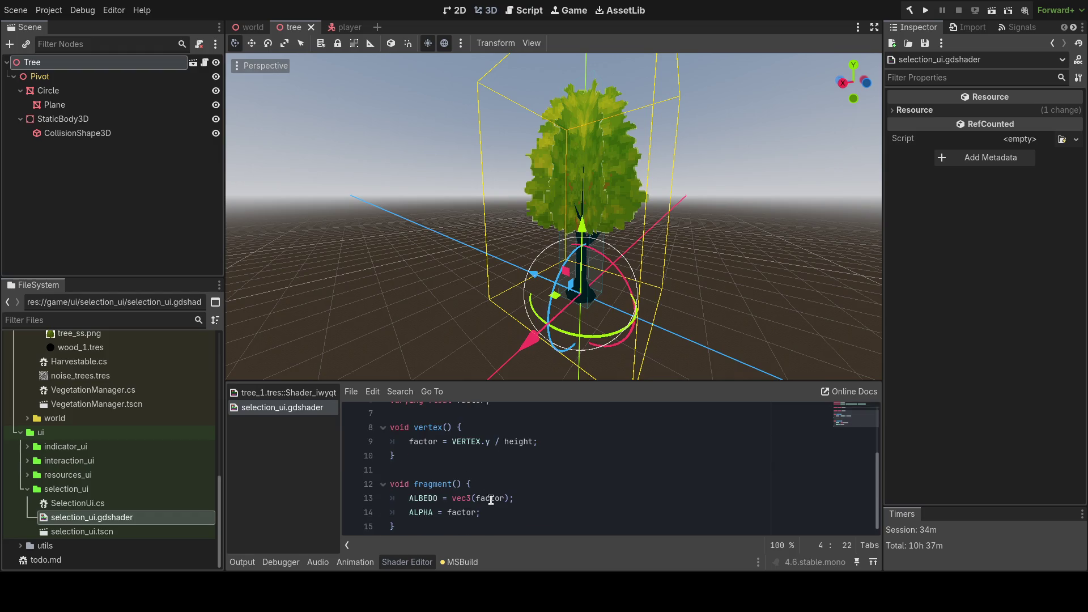
drag(528, 497, 338, 500)
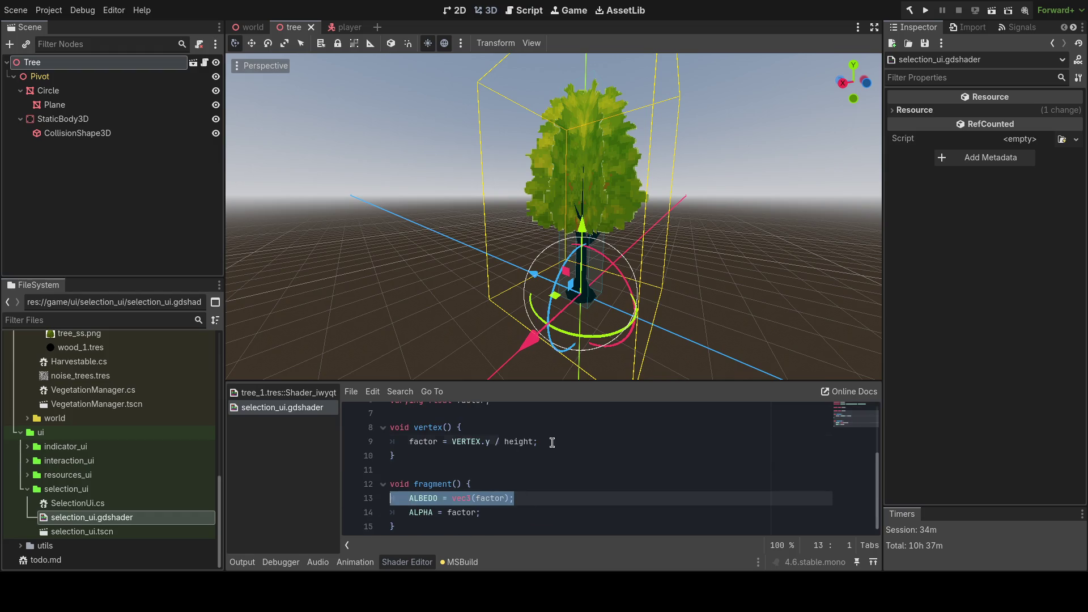
drag(552, 443, 330, 443)
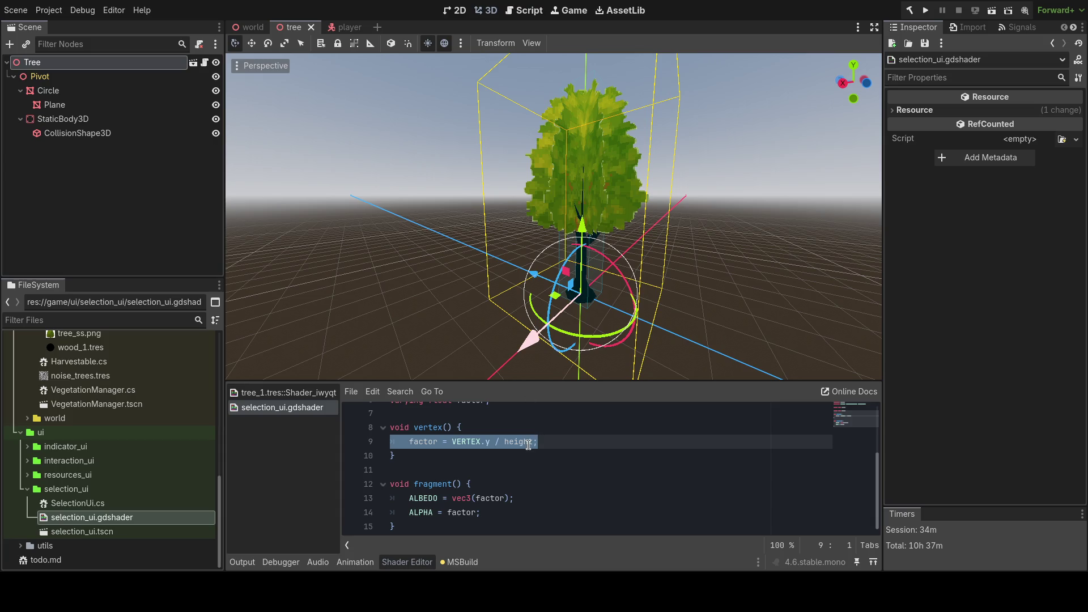
scroll(529, 450, up, 2)
- Check the render_mode line, then select the Tree node to view its properties
click(653, 429)
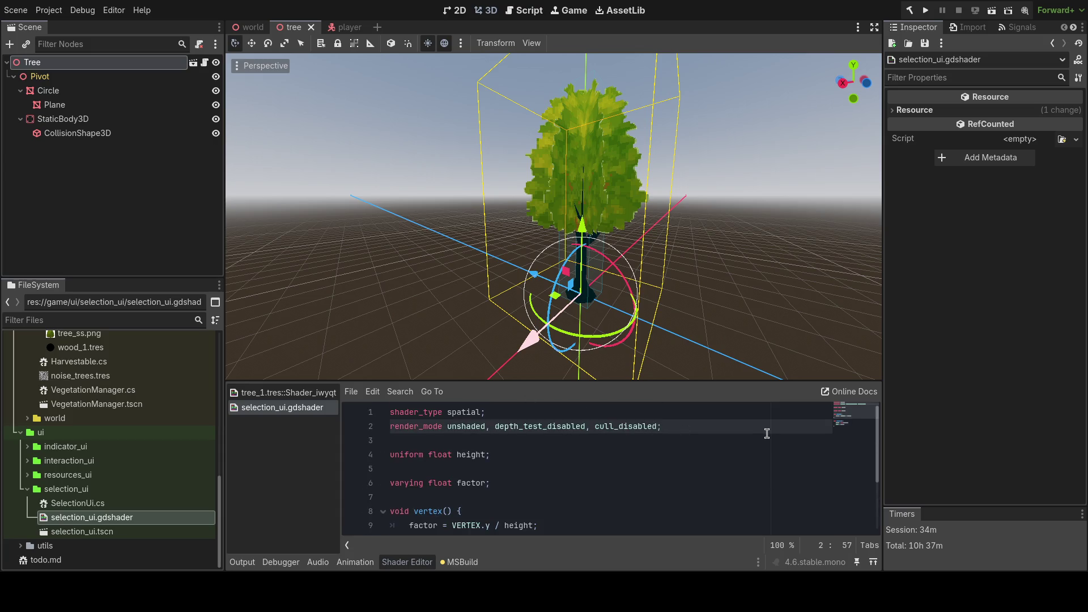
scroll(737, 436, down, 2)
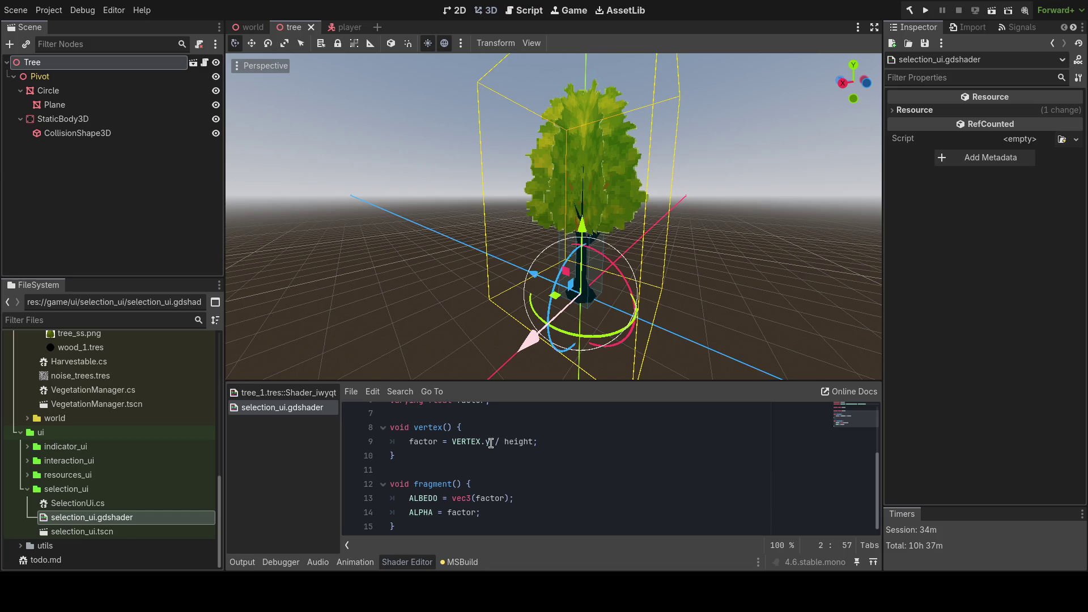
drag(491, 442, 383, 442)
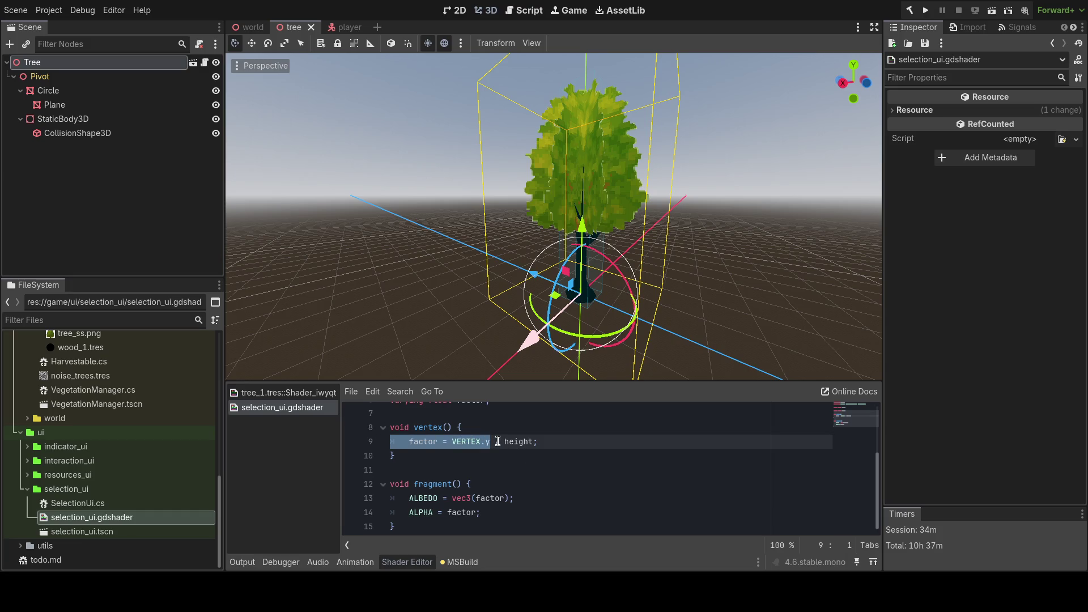
click(74, 65)
drag(555, 215, 487, 198)
key(w)
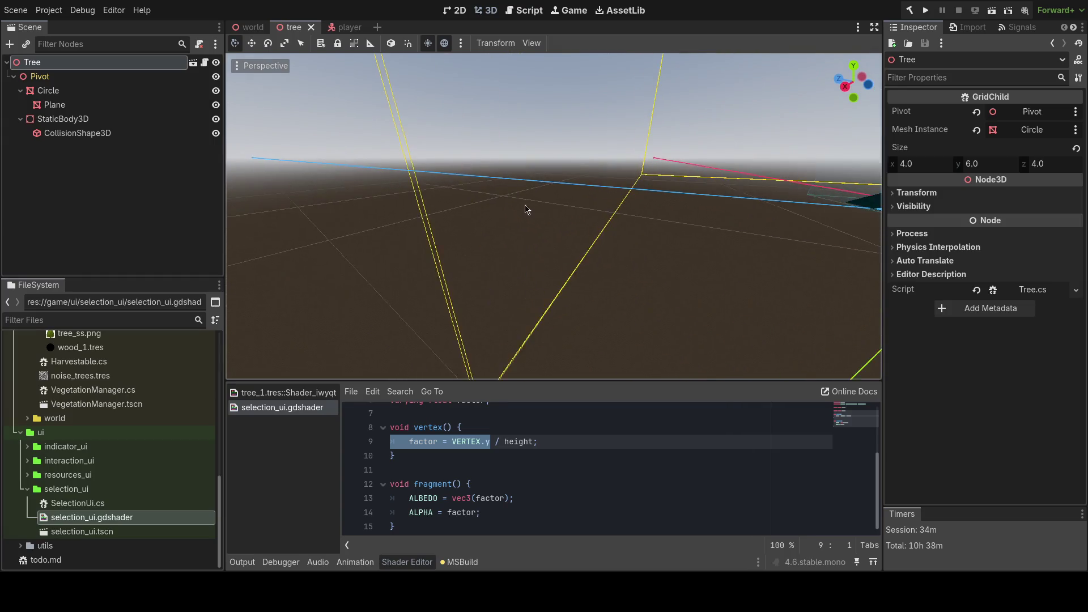
key(w)
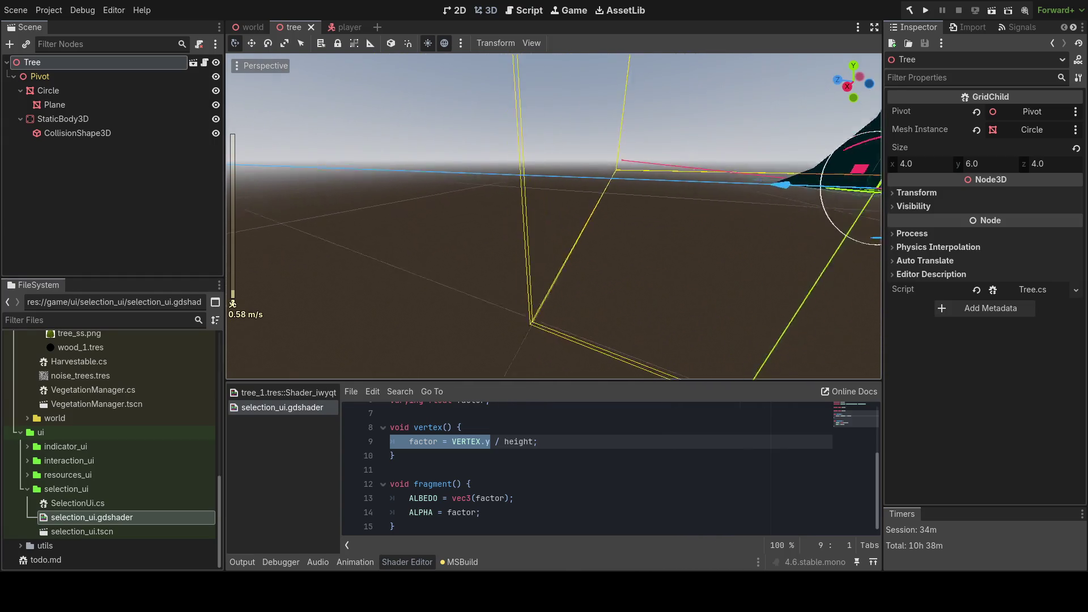
key(w)
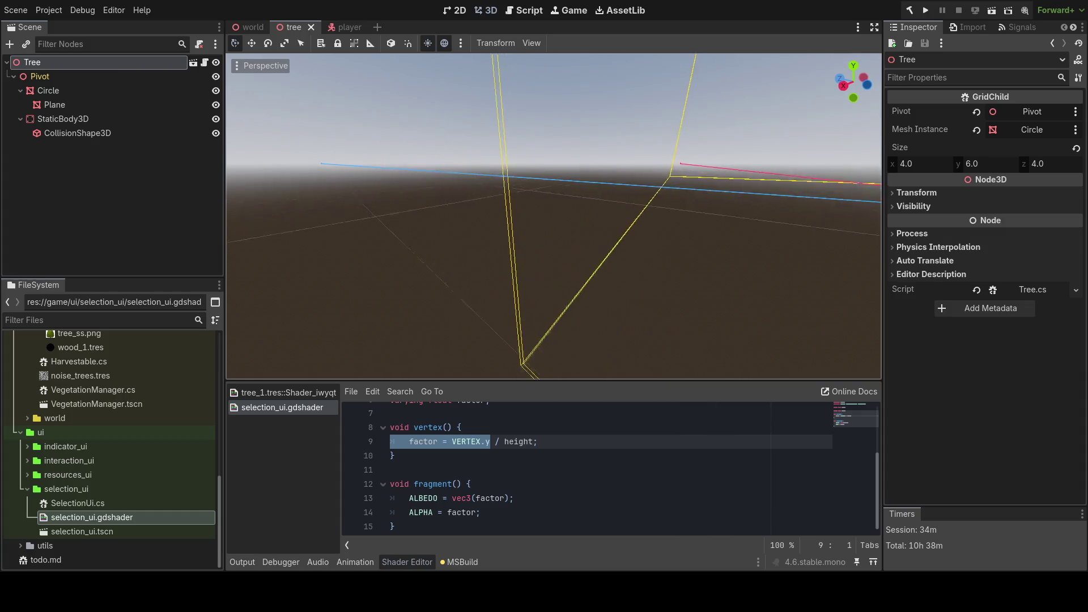
key(w)
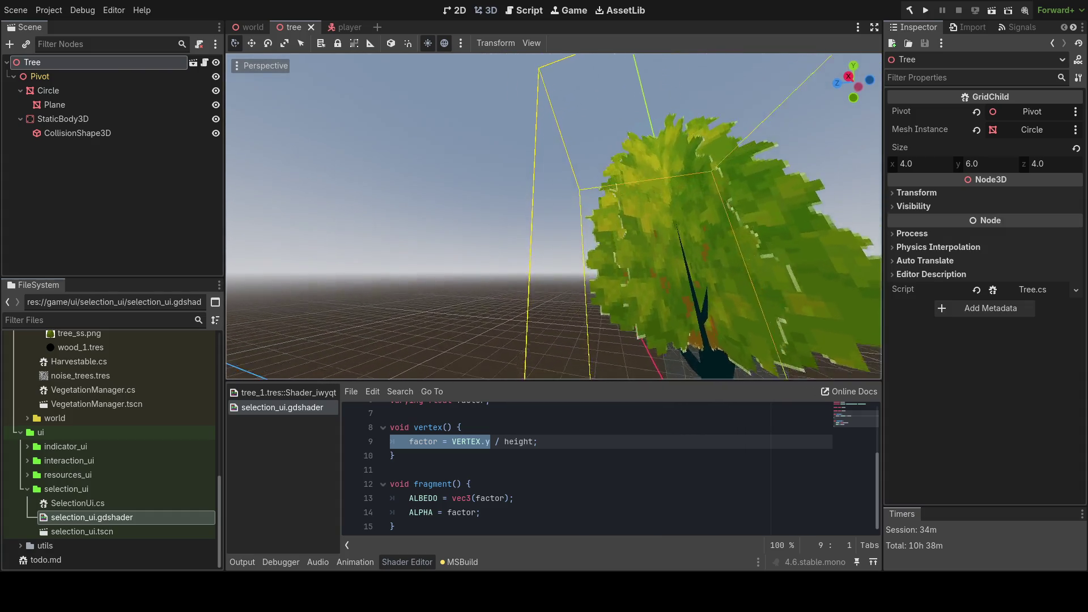
key(f)
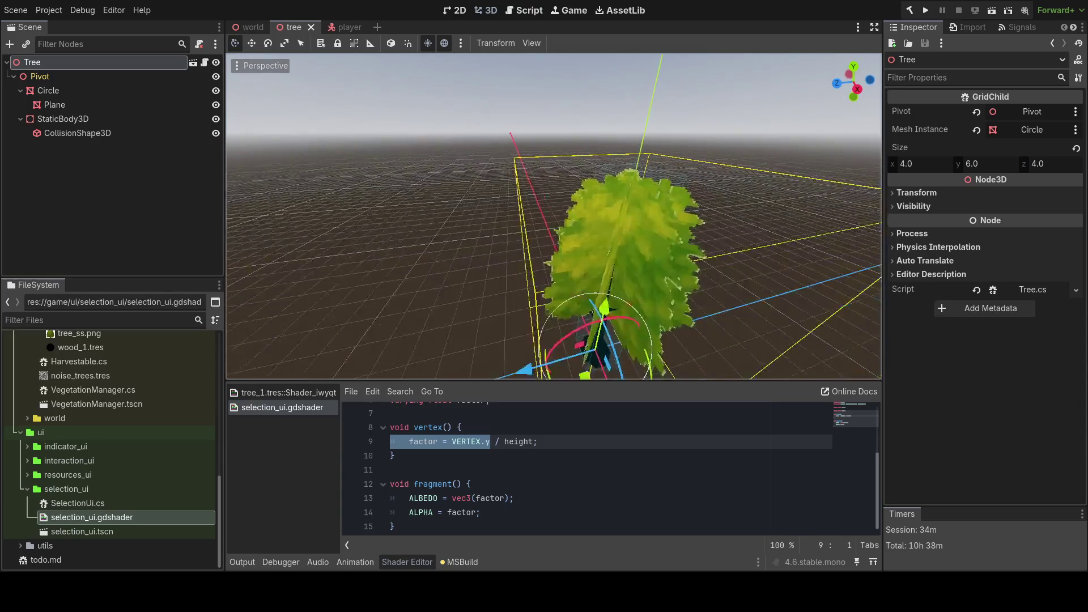
key(w)
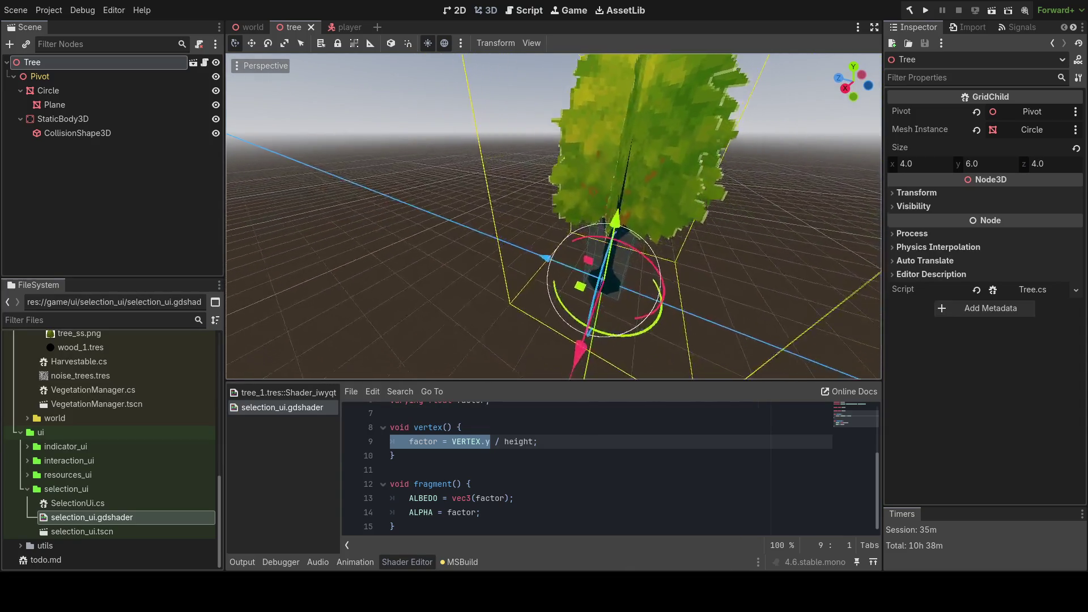
key(w)
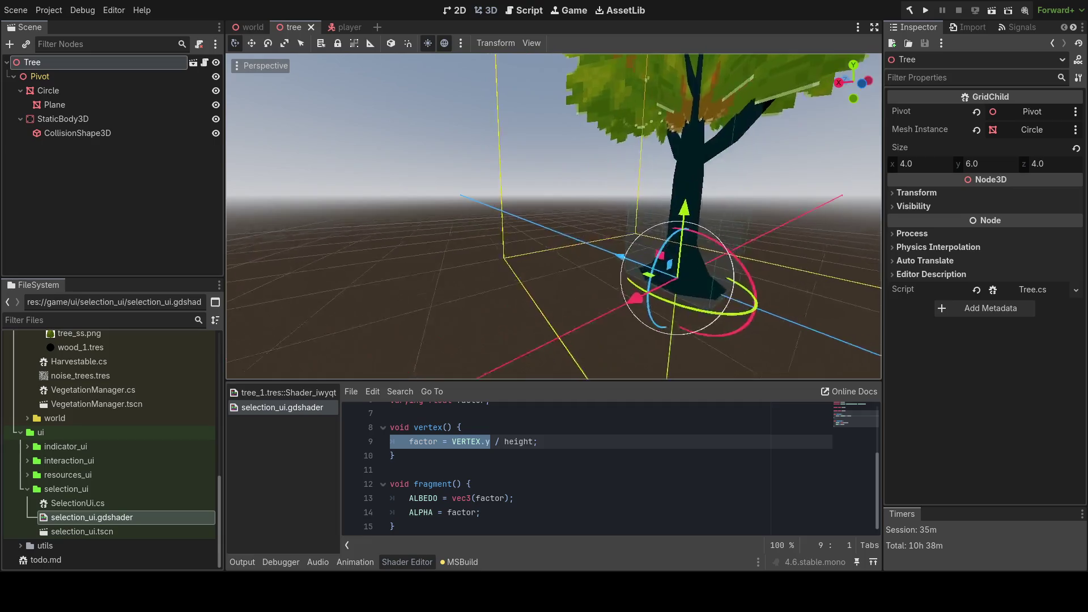
key(s)
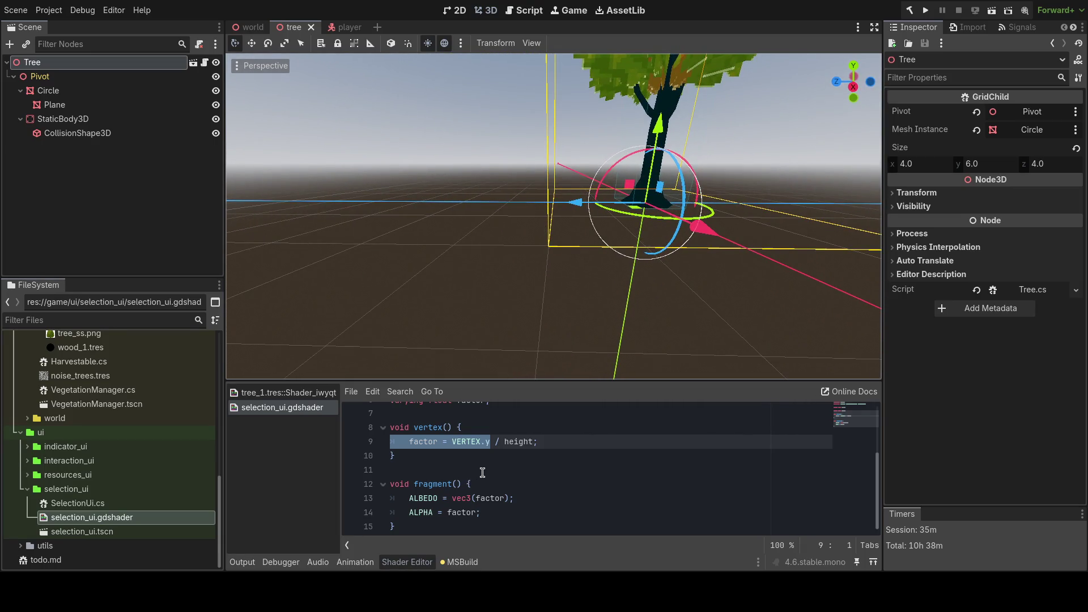
scroll(482, 472, up, 2)
scroll(493, 486, down, 2)
click(515, 500)
key(shift+Home)
scroll(486, 502, up, 3)
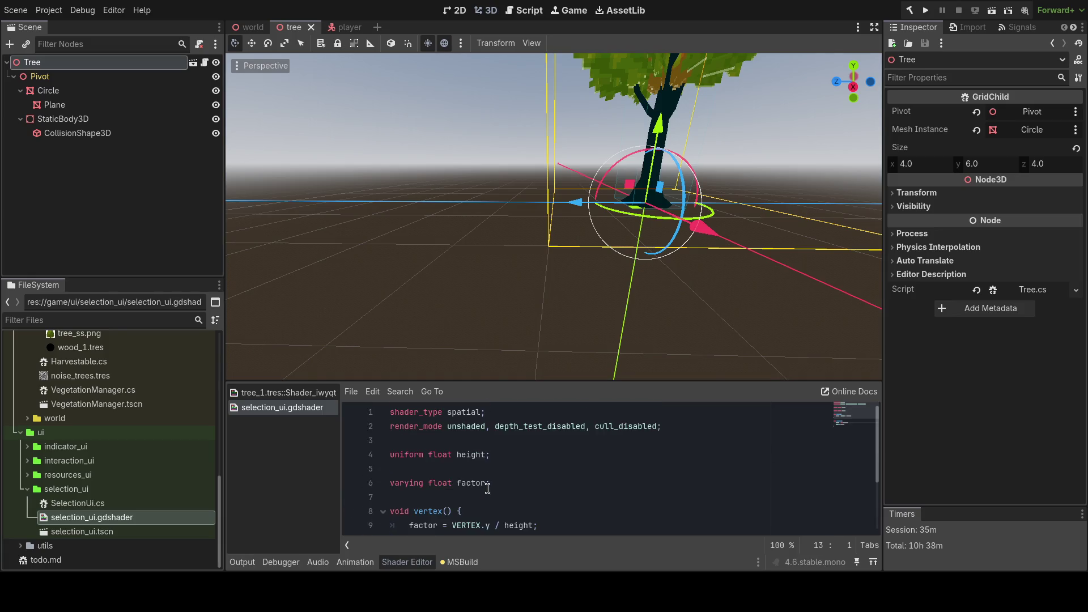
scroll(491, 479, down, 3)
scroll(490, 479, up, 3)
scroll(491, 479, down, 3)
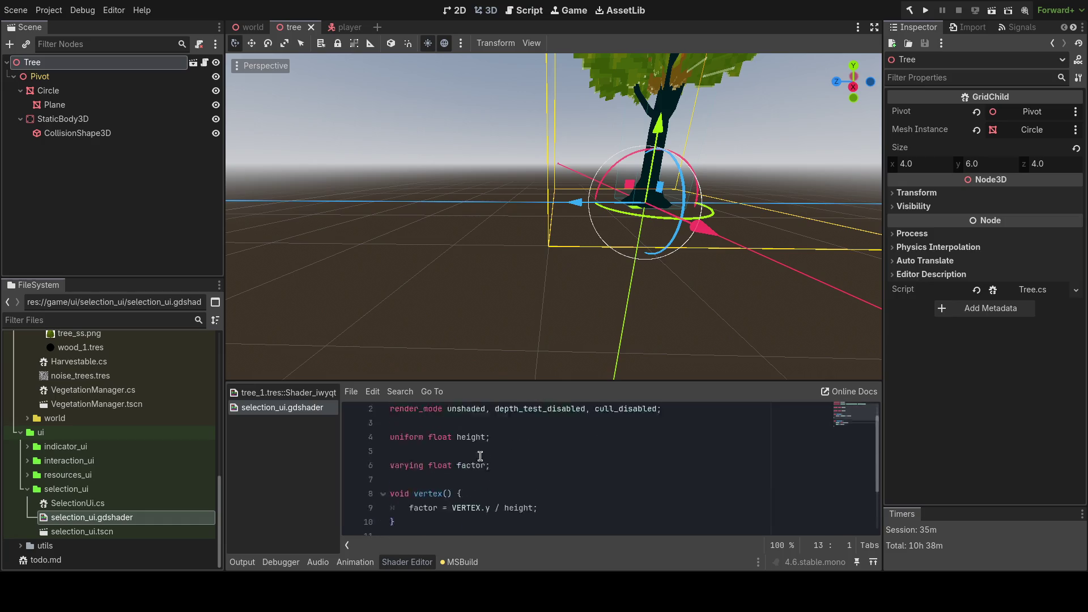
drag(554, 216, 663, 224)
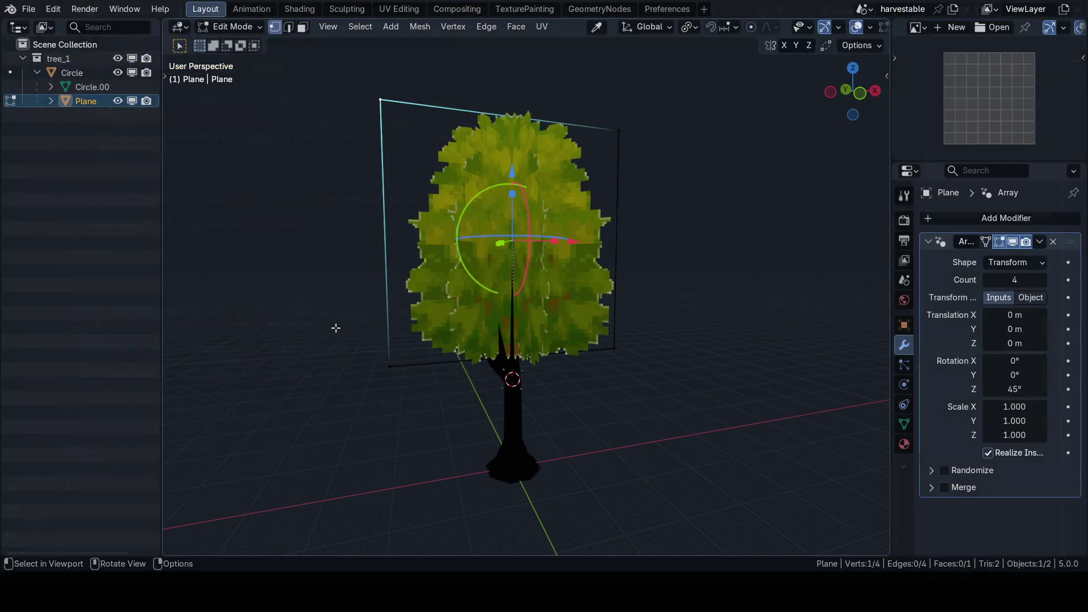
- Save the Blender file and switch to Object Mode in front orthographic view
key(ctrl+s)
click(496, 311)
key(KP_1)
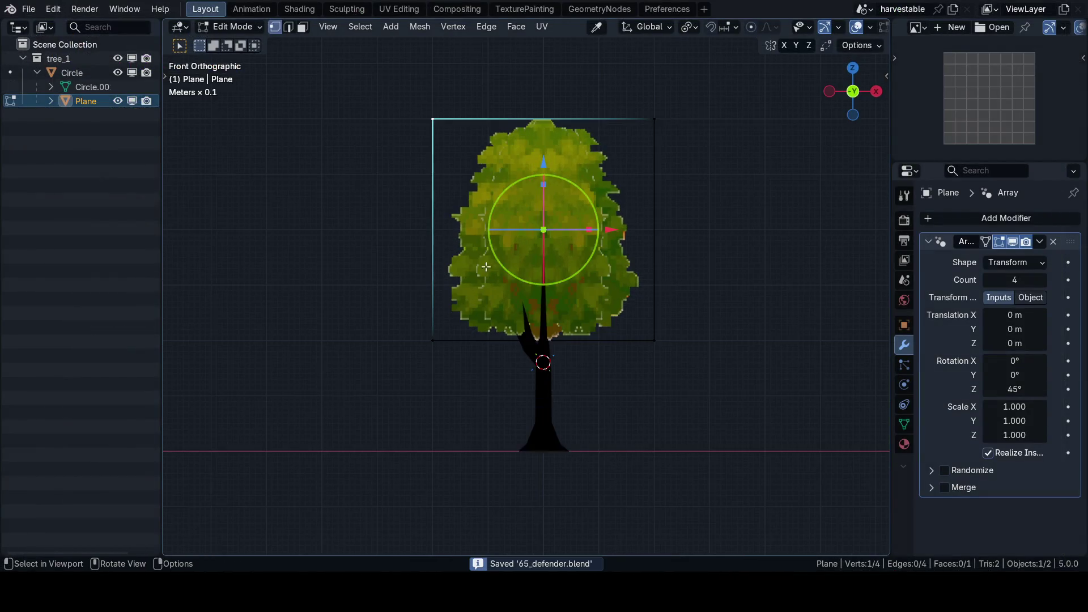
key(Tab)
scroll(578, 235, down, 2)
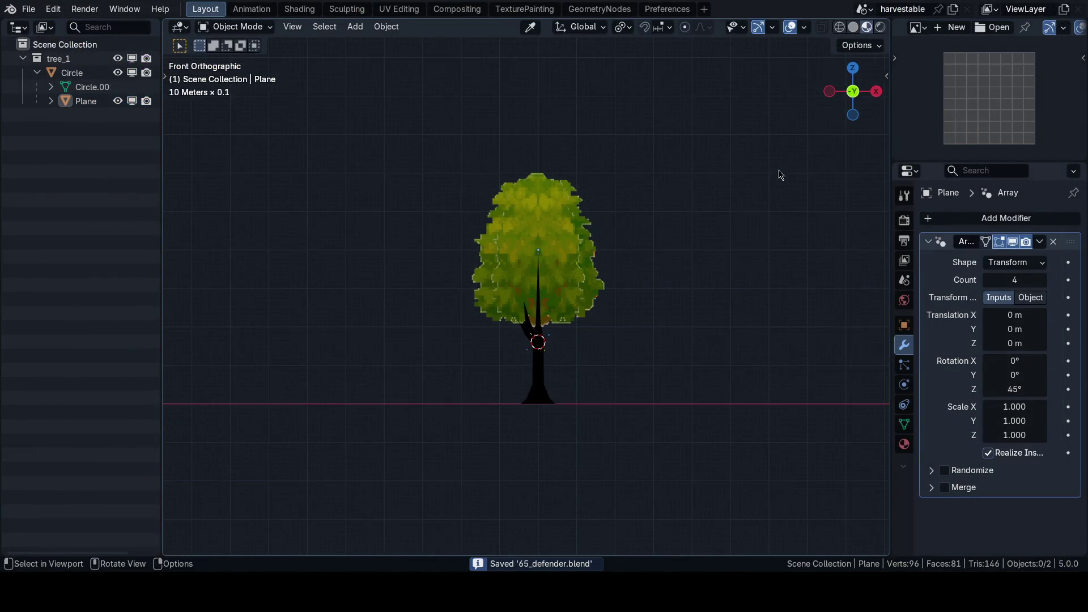
- Create a new scene with Copy Settings and name it 'misc'
click(954, 9)
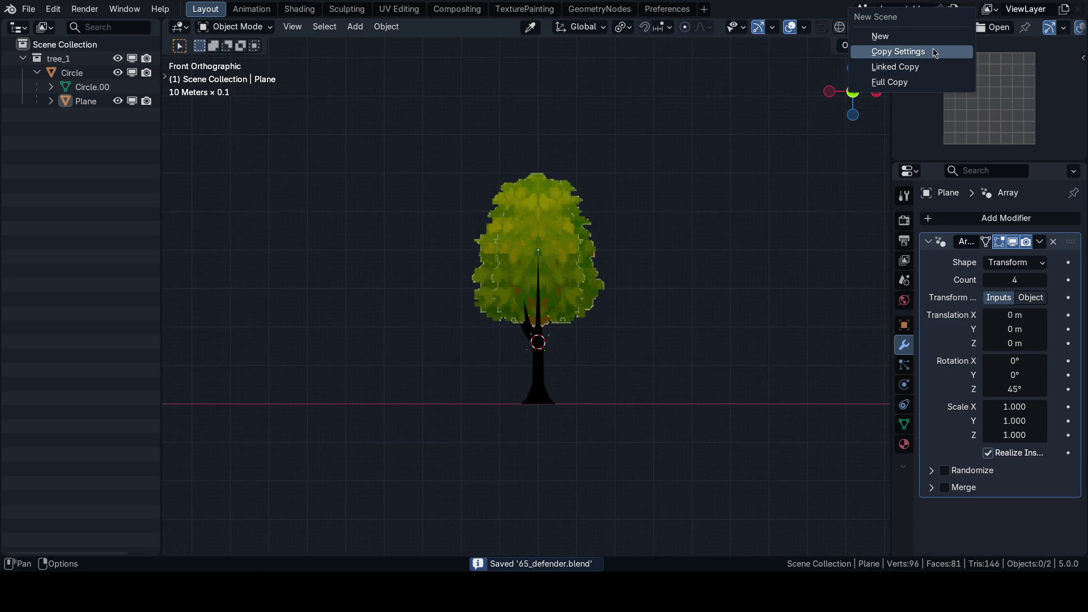
click(940, 60)
double_click(866, 11)
text(misc)
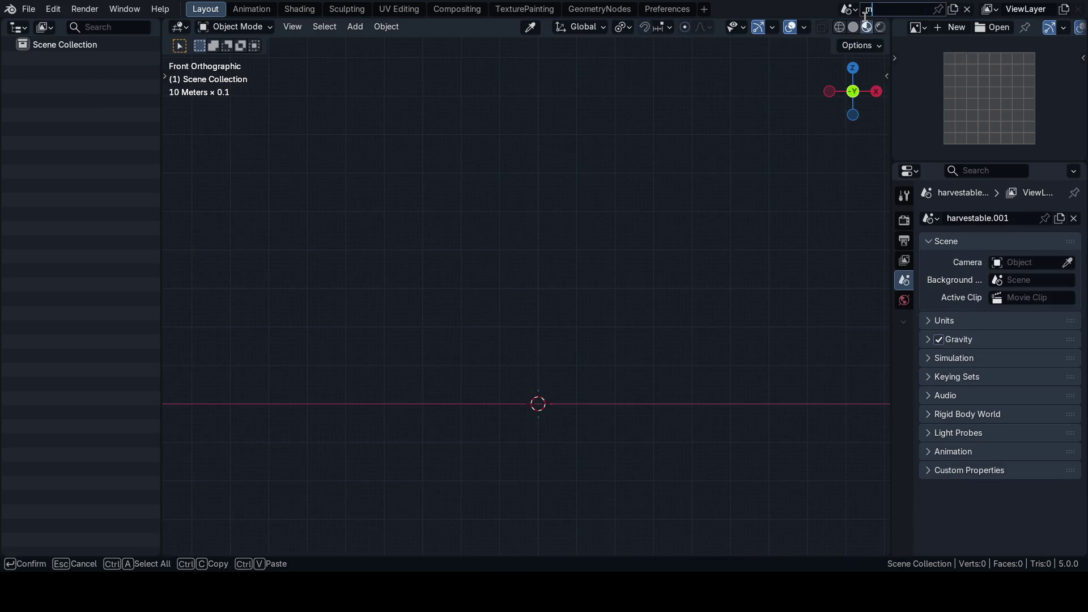
key(Return)
- Add a test cube in misc, check its dimensions in the N panel, then delete it
drag(675, 277, 543, 346)
key(shift+a)
mouse_move(473, 277)
click(598, 309)
key(f)
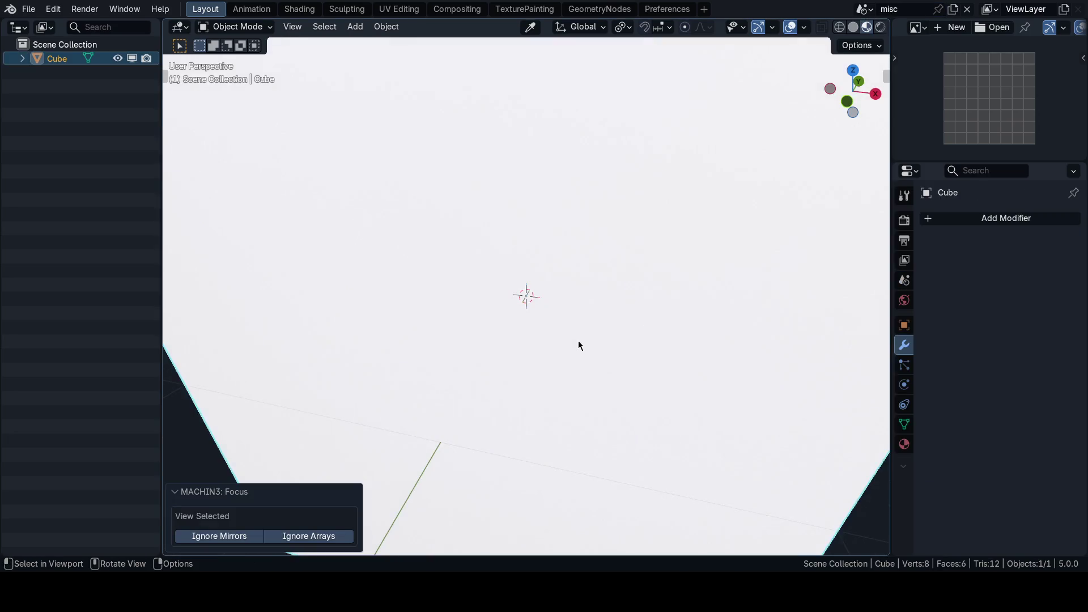
key(n)
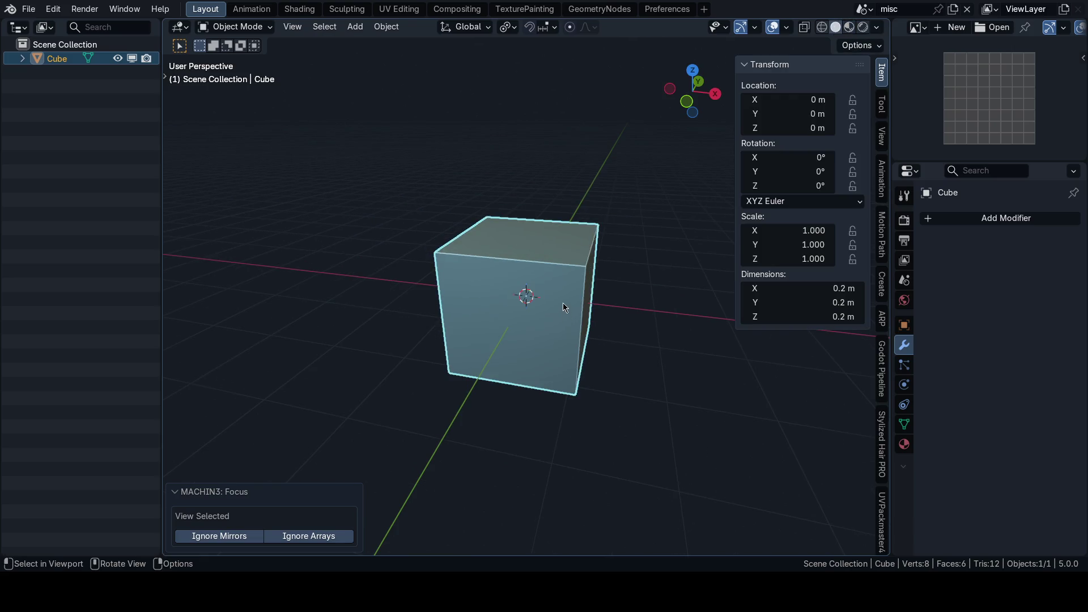
scroll(528, 310, up, 3)
key(n)
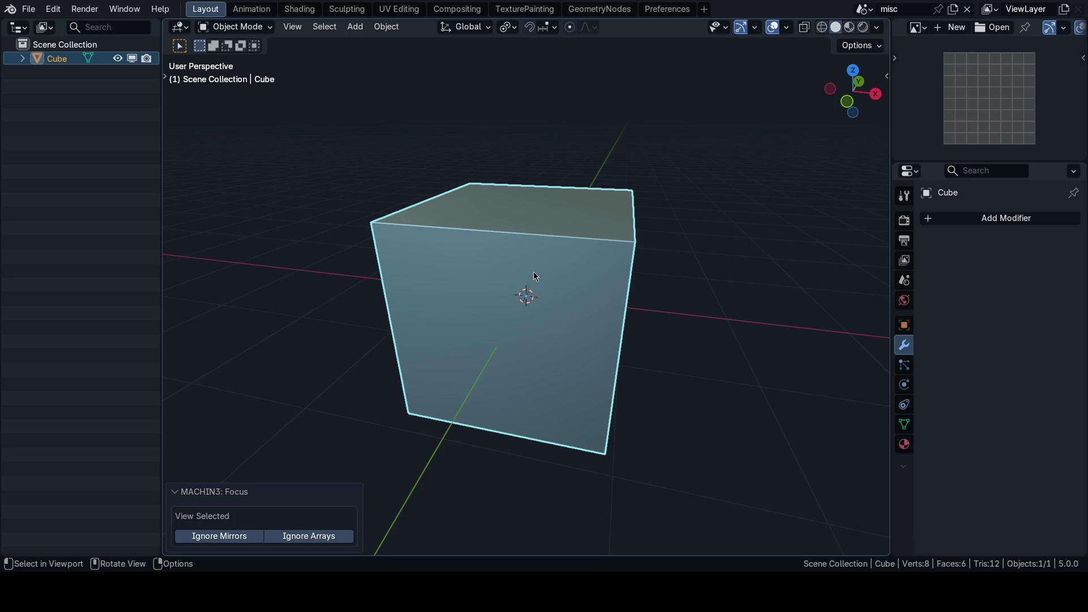
key(Delete)
- Switch back to the harvestable scene, frame the Circle trunk, save 65_defender.blend, and return to Godot
click(864, 8)
click(896, 25)
click(864, 8)
click(569, 272)
key(f)
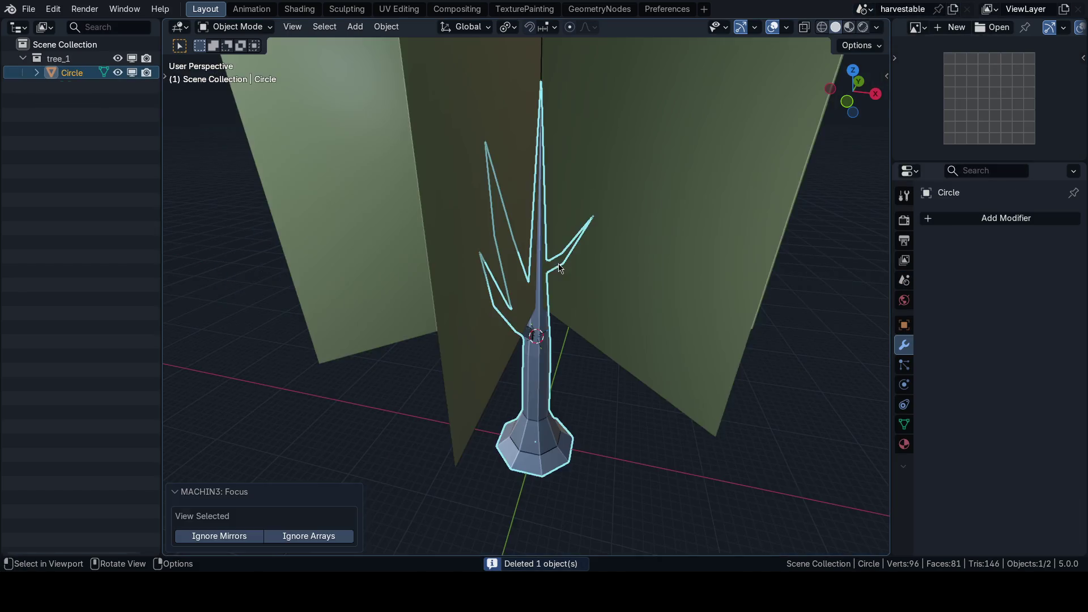
scroll(559, 268, down, 3)
key(ctrl+s)
click(354, 436)
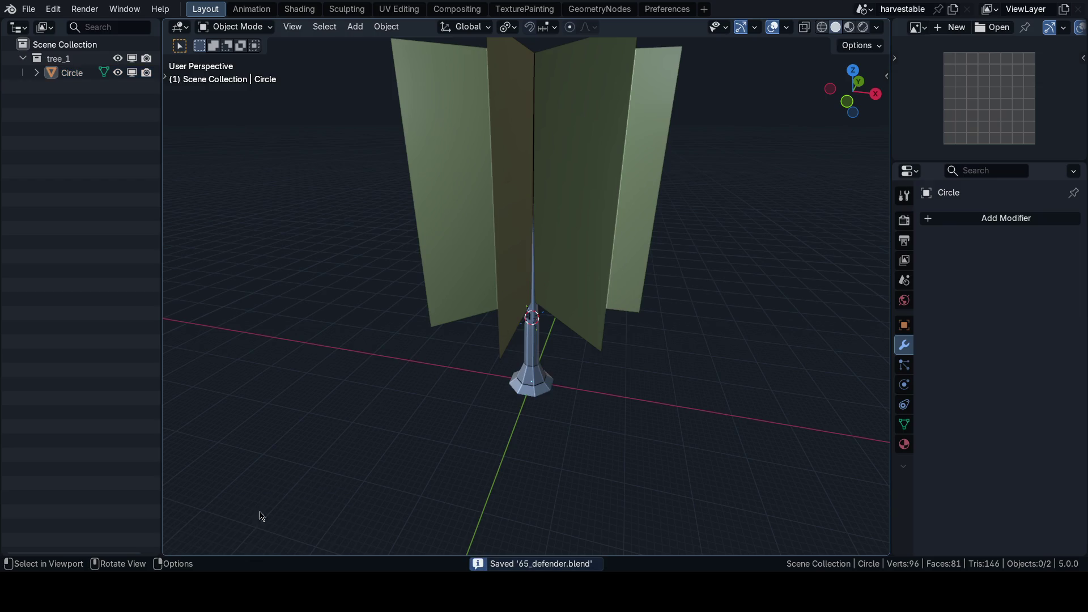
key(alt+Tab)
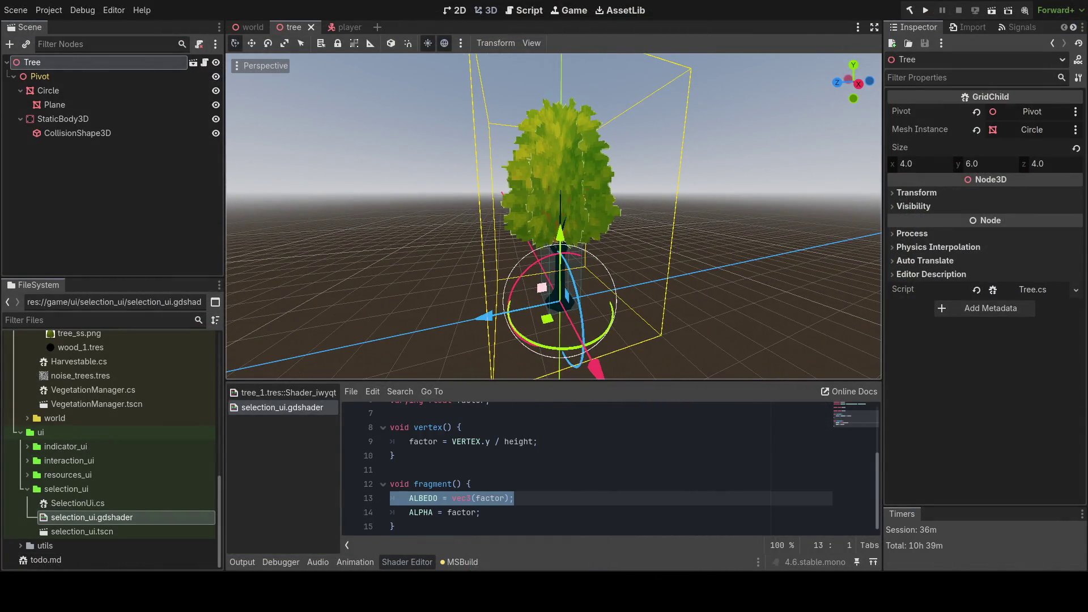
- Run the game with F5, walk up to a highlighted tree, then stop it
scroll(554, 217, down, 3)
key(s)
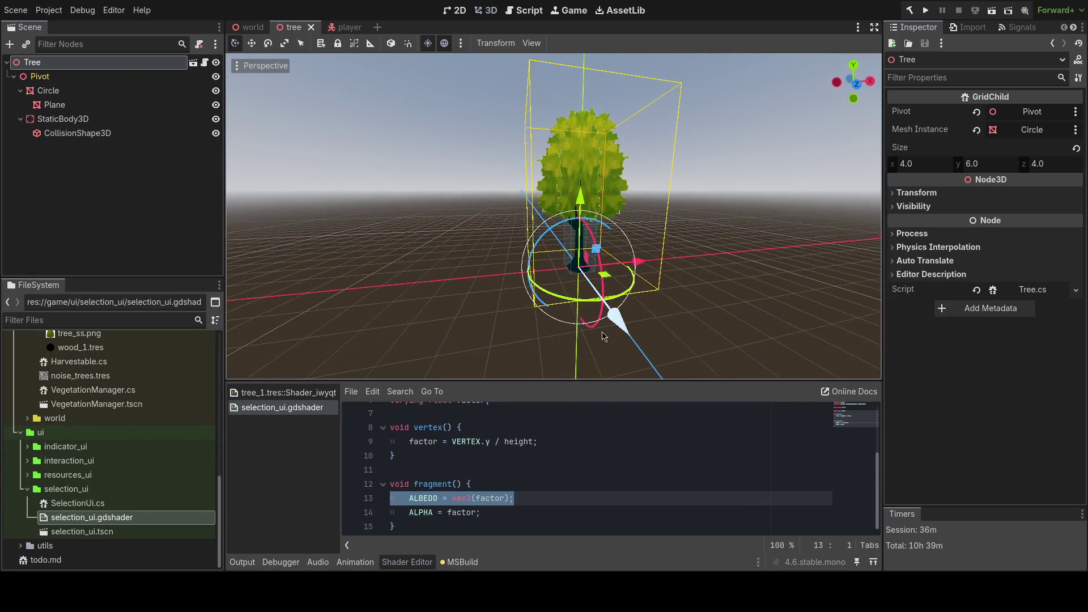
key(F5)
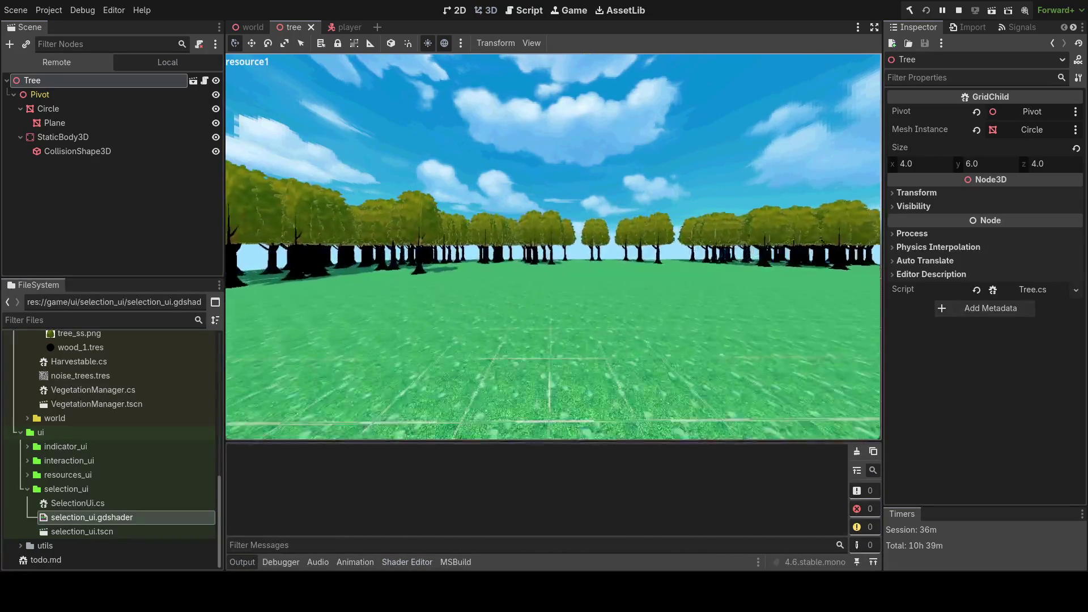
key(w)
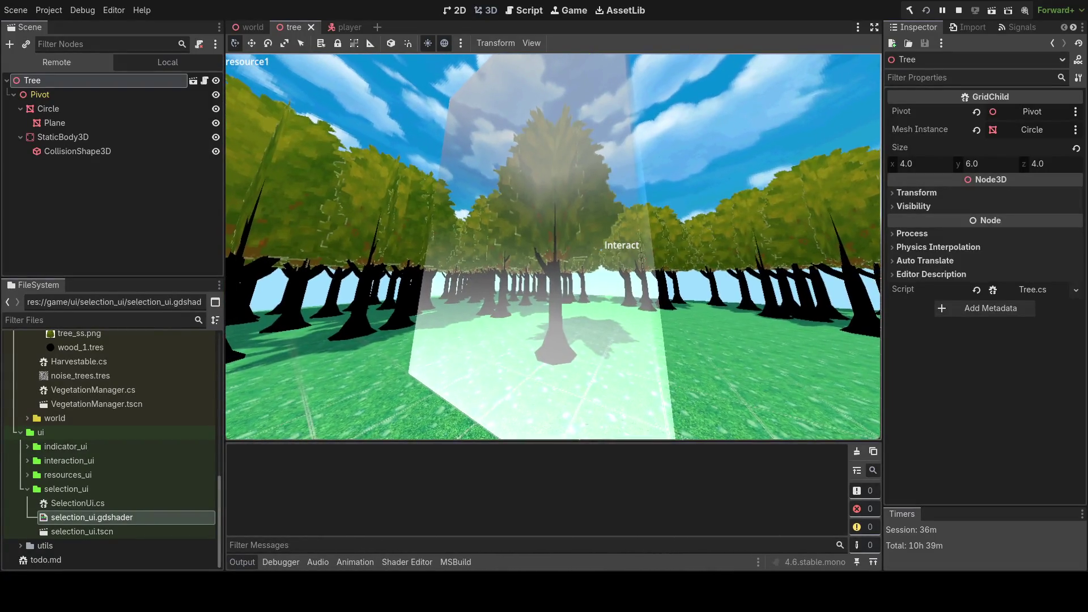
key(w)
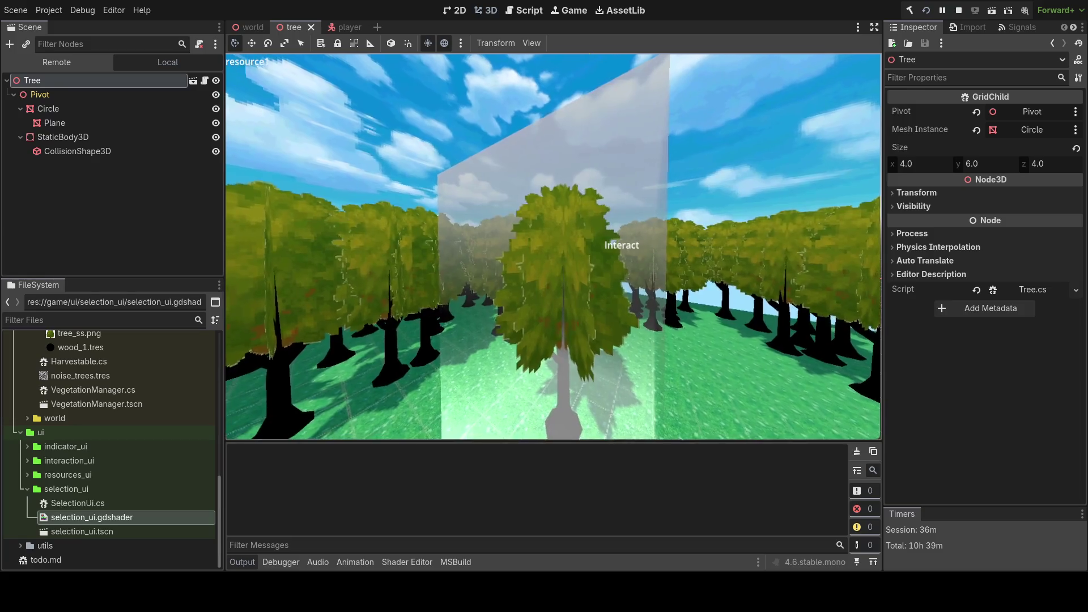
key(s)
key(F8)
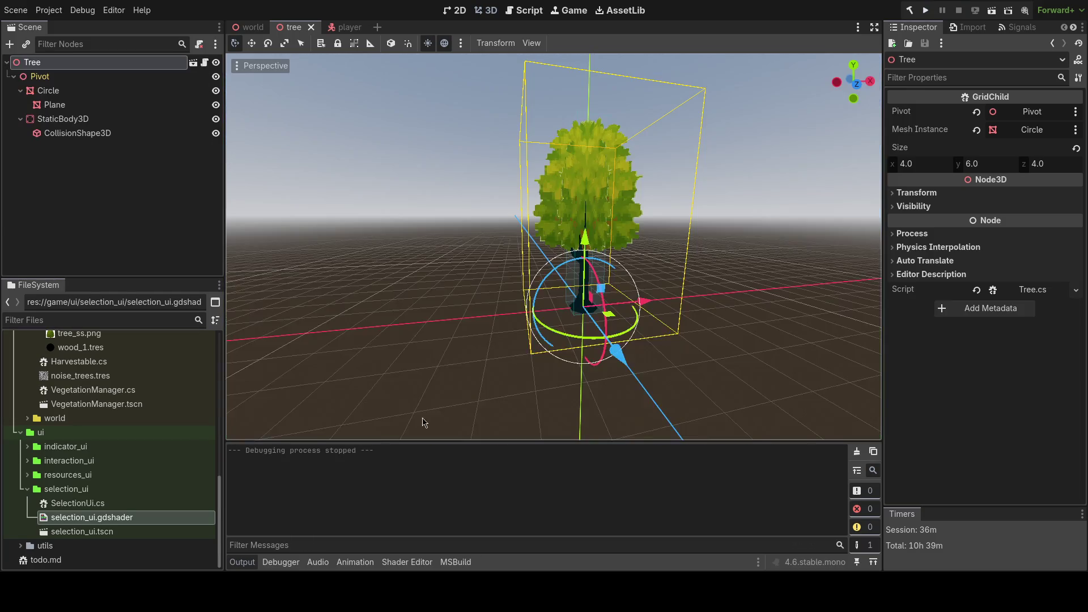
- Comment out the ALPHA = factor line in selection_ui.gdshader and save the shader
key(alt+Tab)
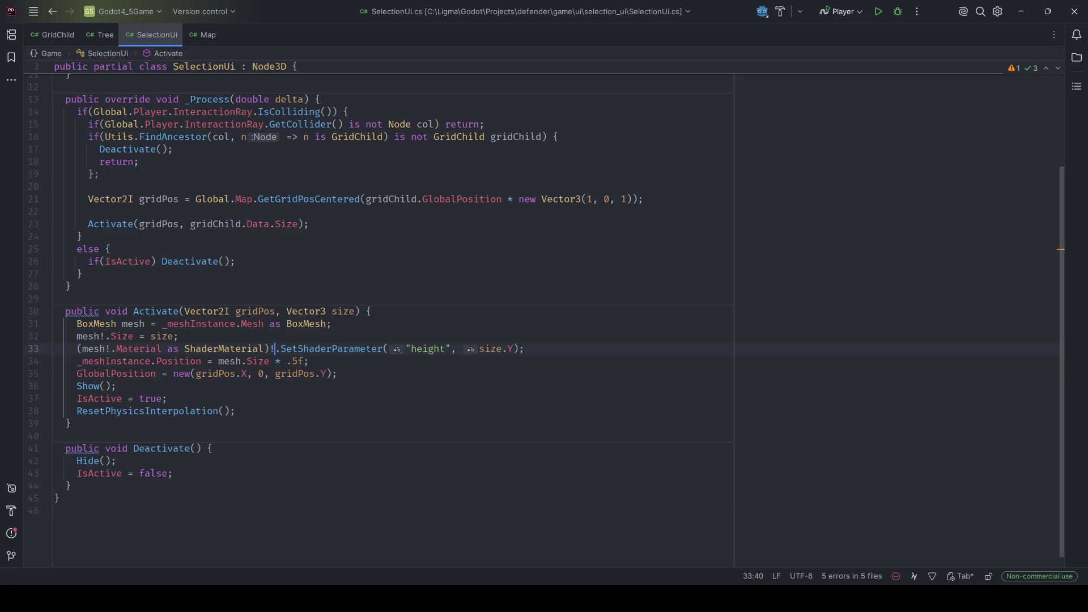
key(alt+Tab)
click(407, 562)
click(490, 512)
key(ctrl+k)
key(ctrl+s)
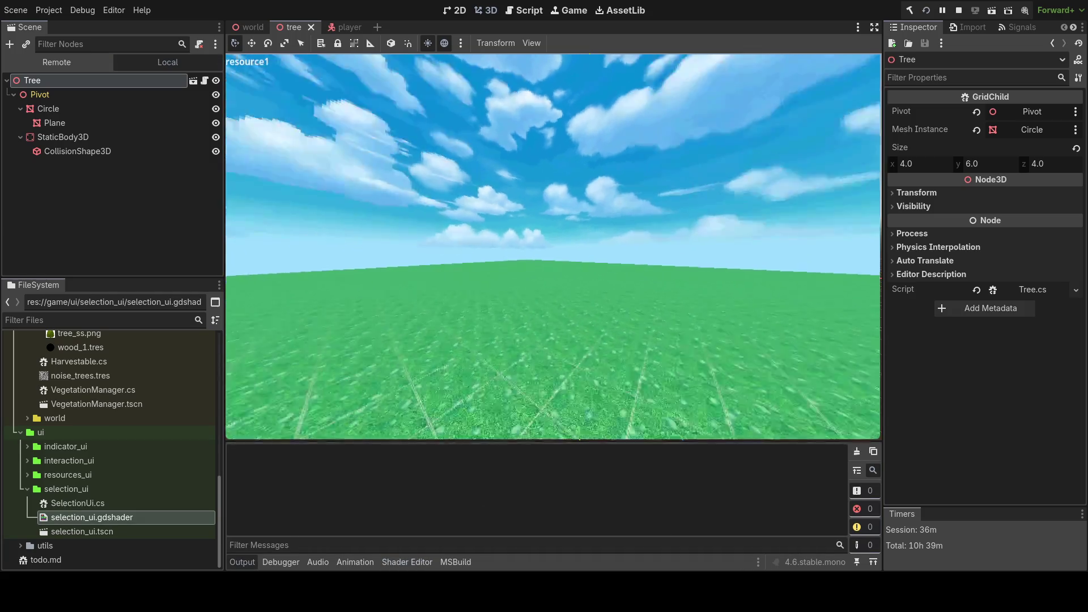
- Walk up to and around the opaque selection box in the running game, then stop it
key(w)
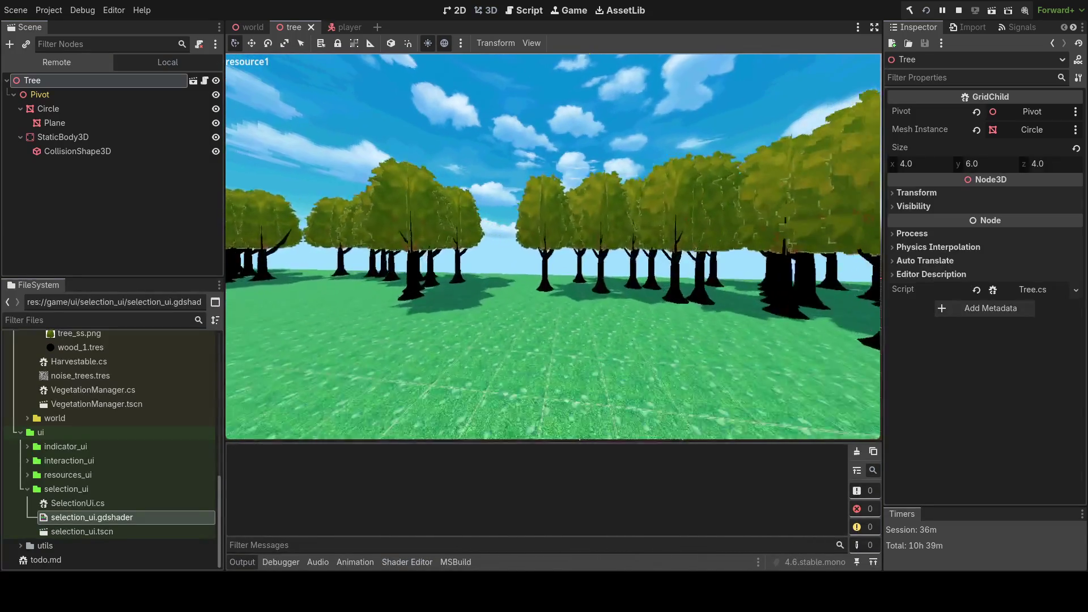
key(a)
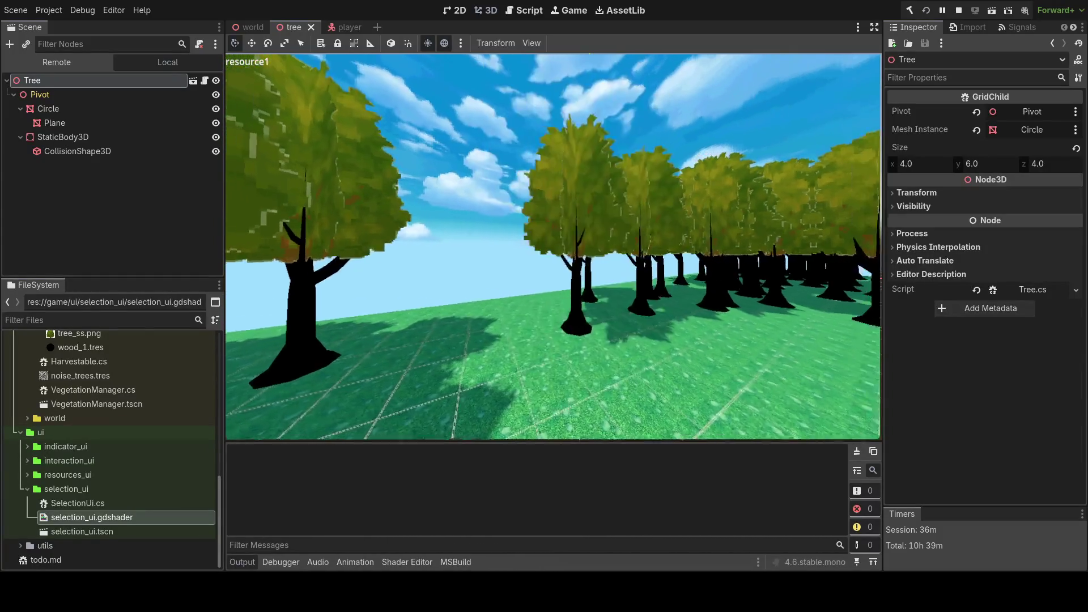
key(a)
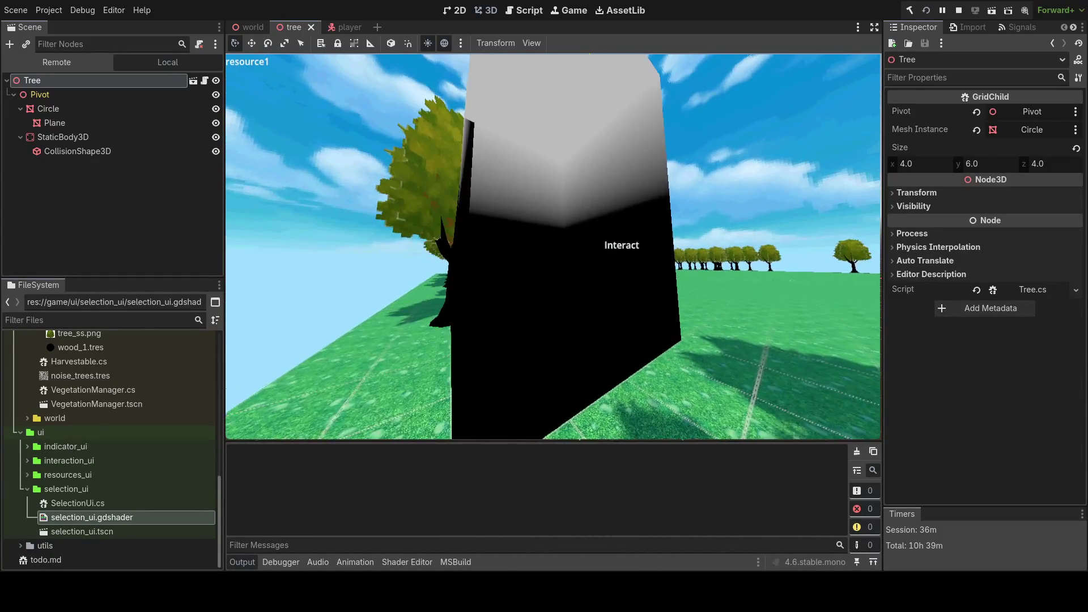
key(a)
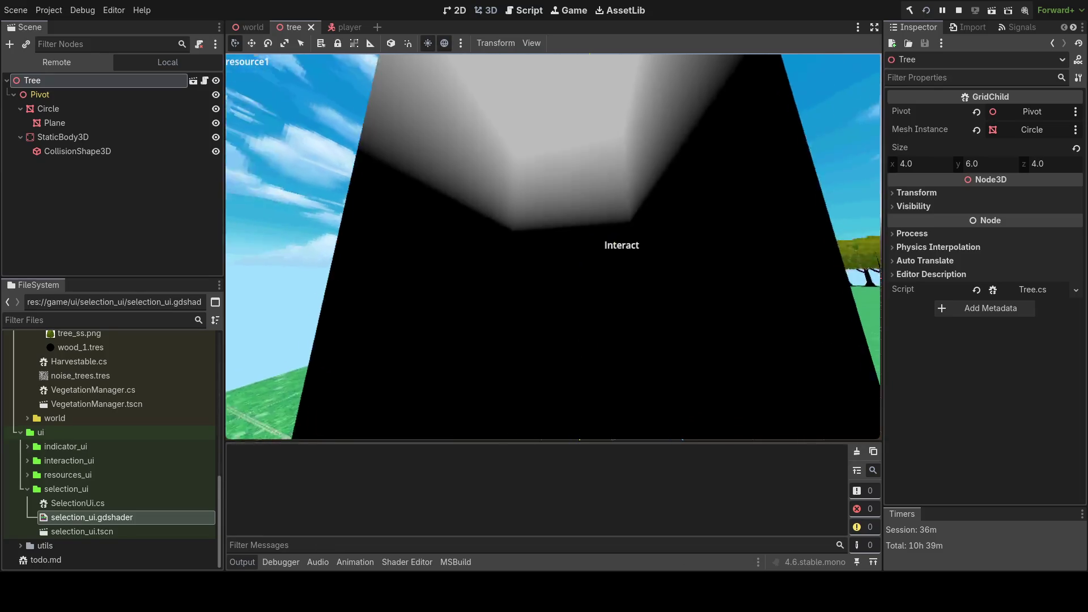
key(F8)
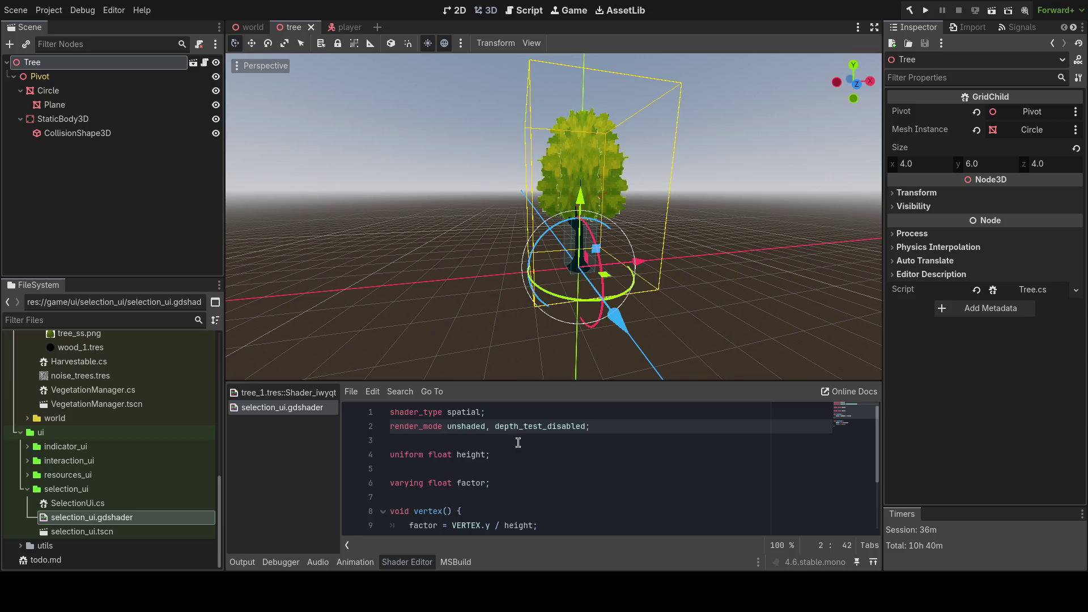
- Restore cull_disabled in the render_mode line, save, and review depth_test_disabled
key(ctrl+z)
key(ctrl+s)
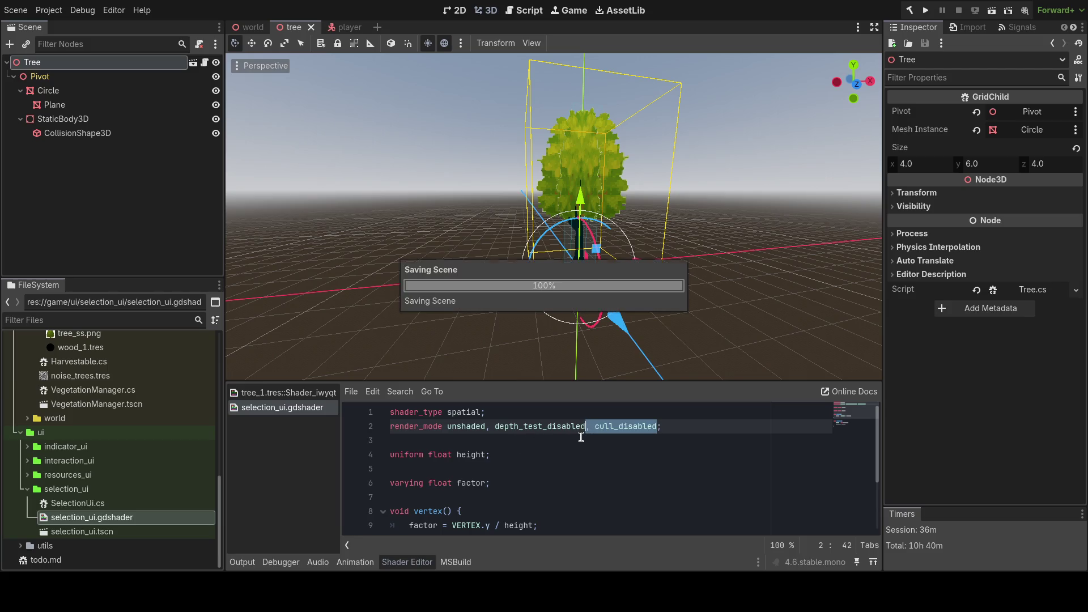
drag(590, 427, 492, 427)
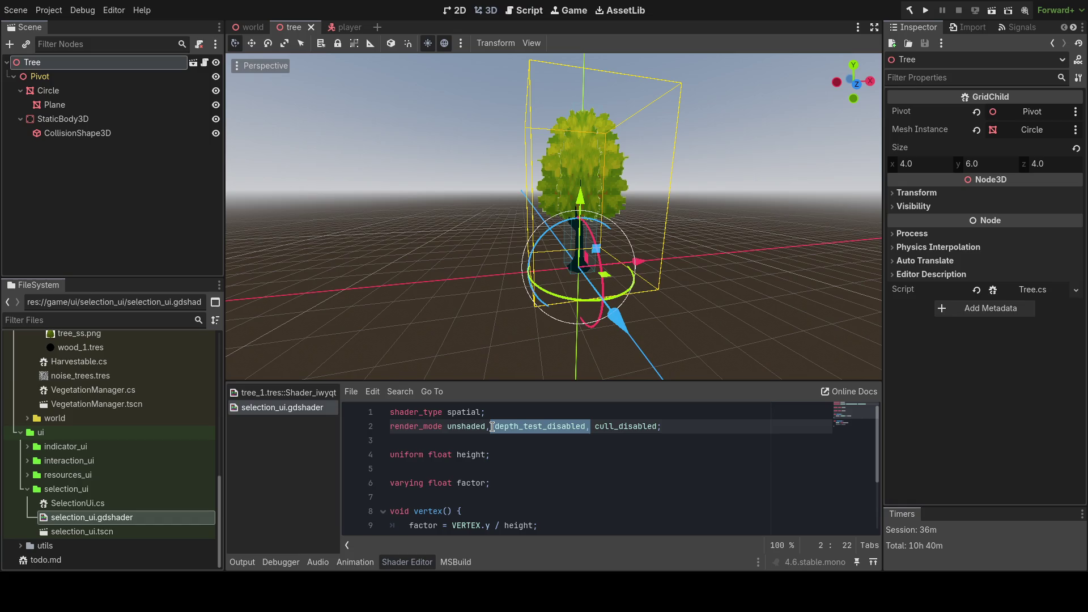
click(661, 427)
- Add depth_prepass_alpha to render_mode via autocomplete, then test-run and stop the game
text(pre_)
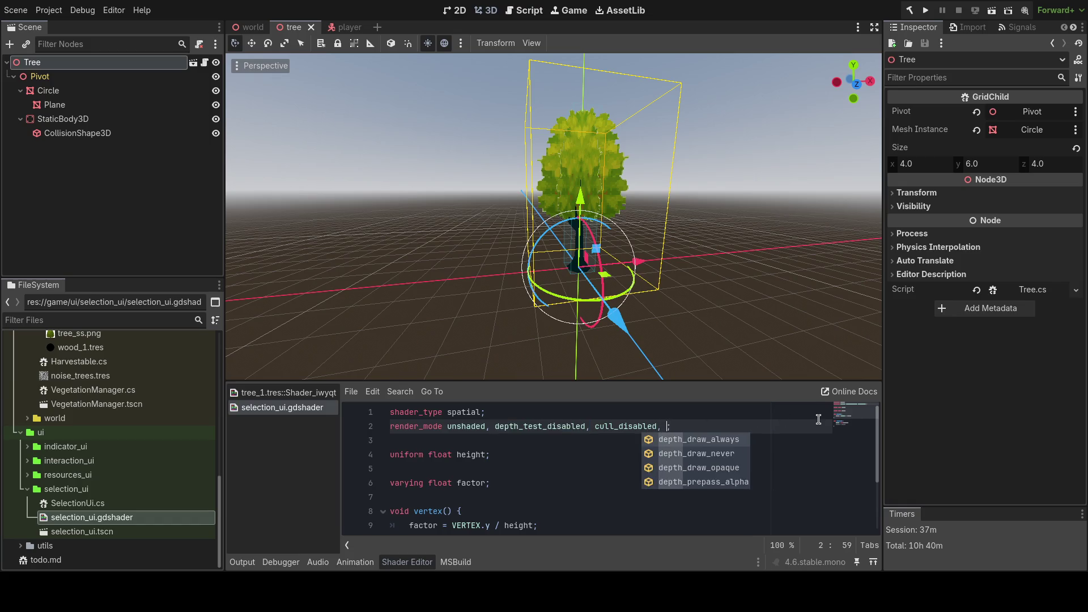
key(Down)
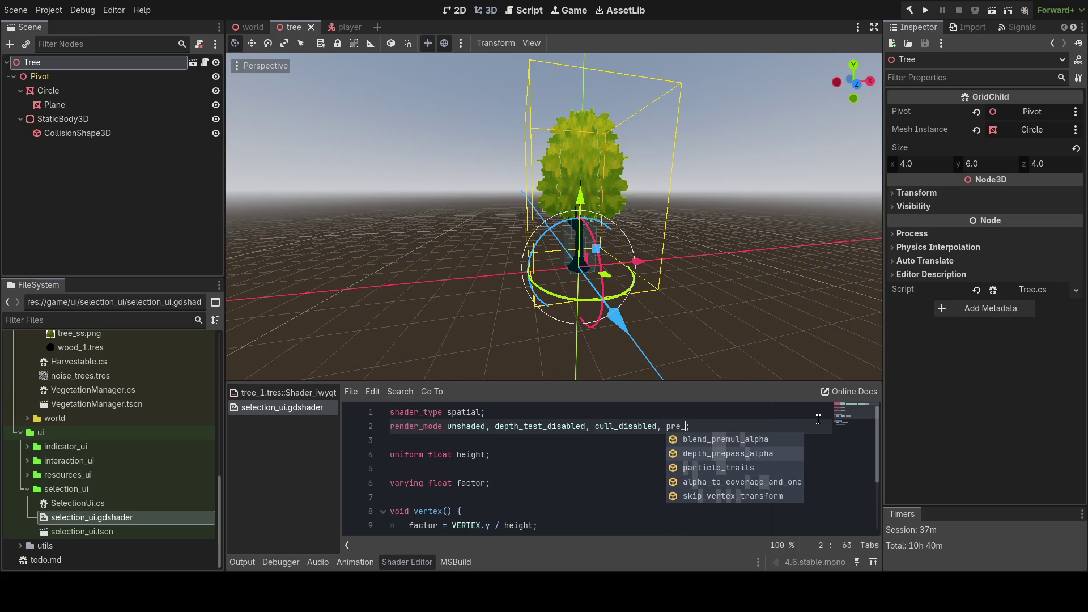
key(Return)
key(F5)
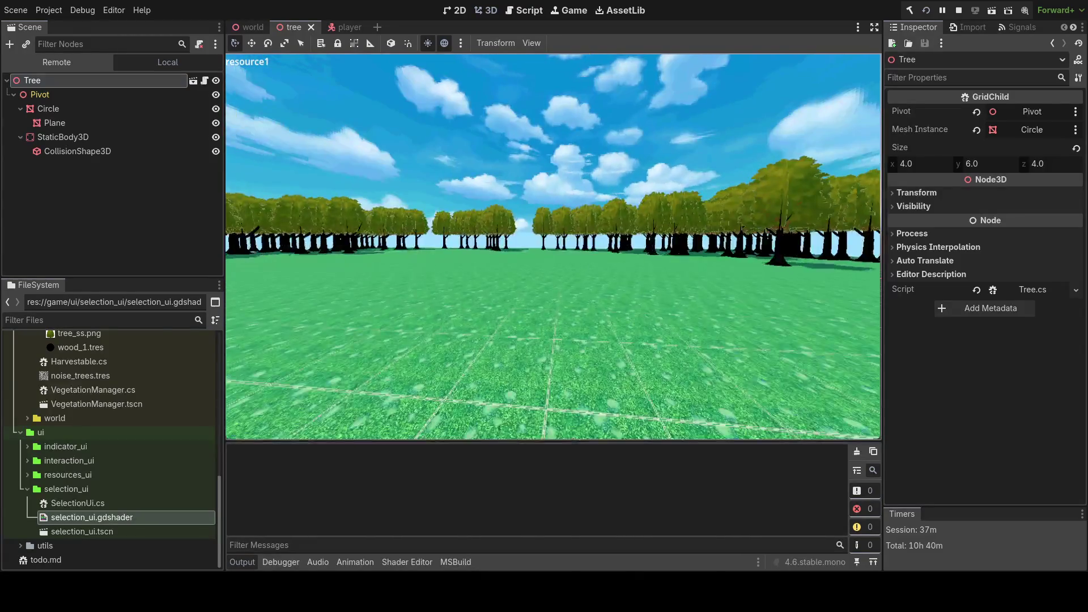
key(F8)
click(406, 562)
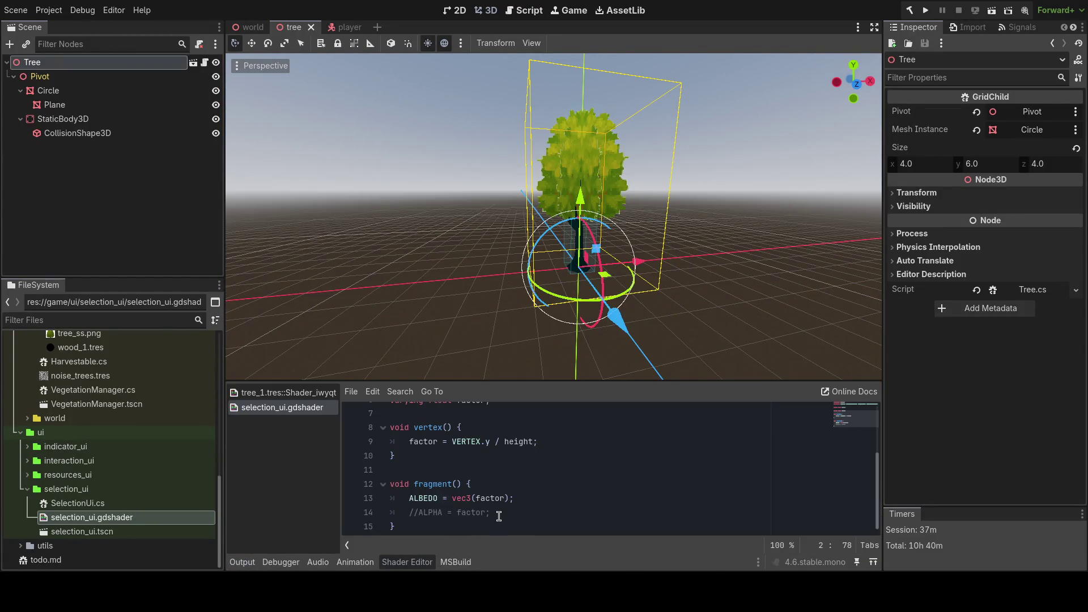
click(503, 513)
key(ctrl+k)
key(F5)
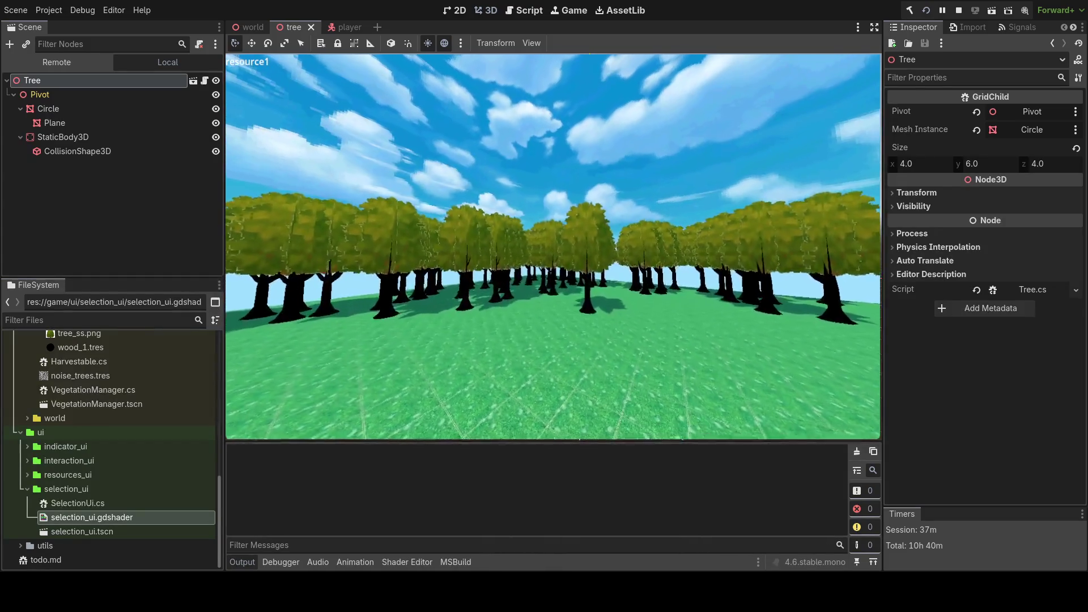
key(w)
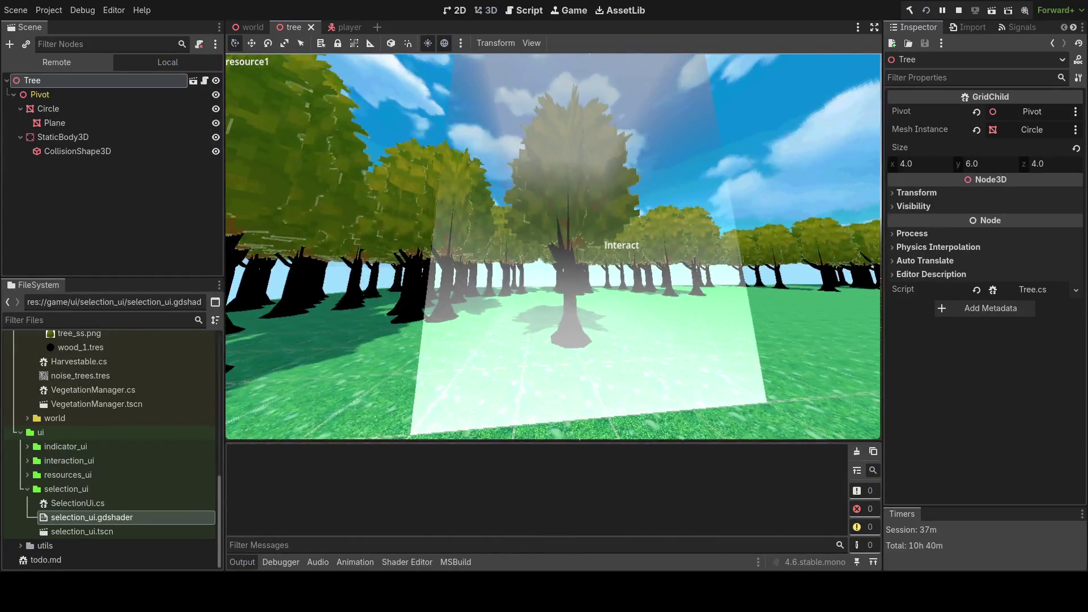
key(F8)
click(407, 561)
click(505, 517)
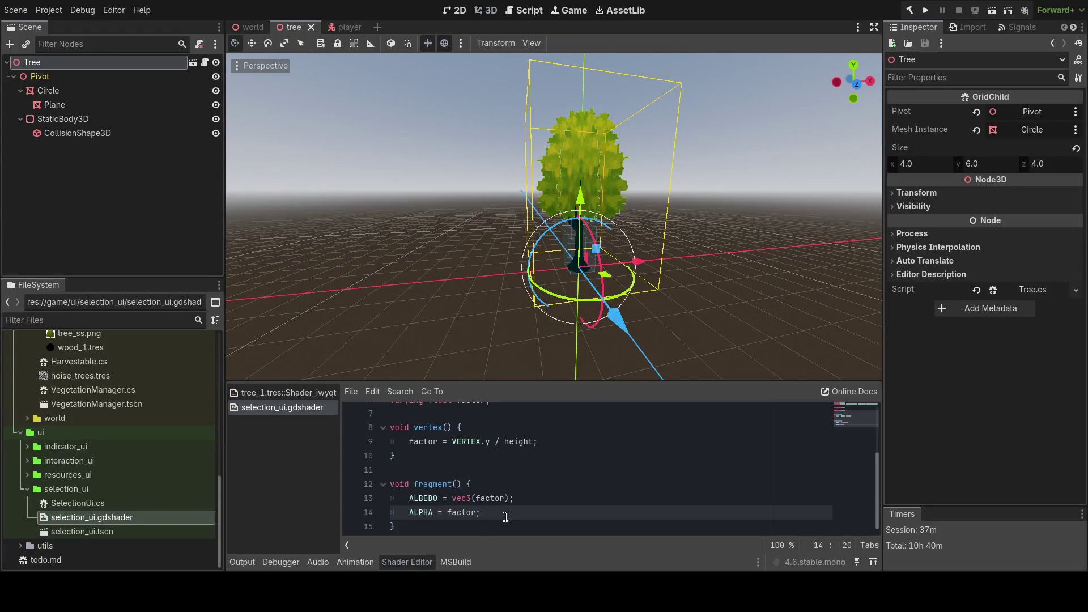
key(ctrl+k)
key(F5)
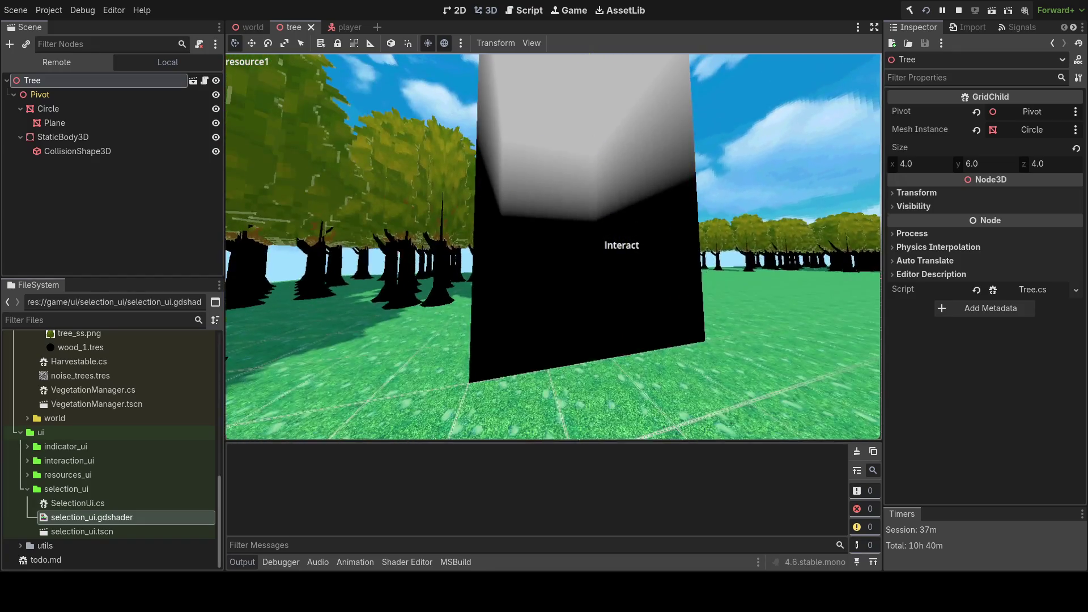
key(F8)
click(407, 562)
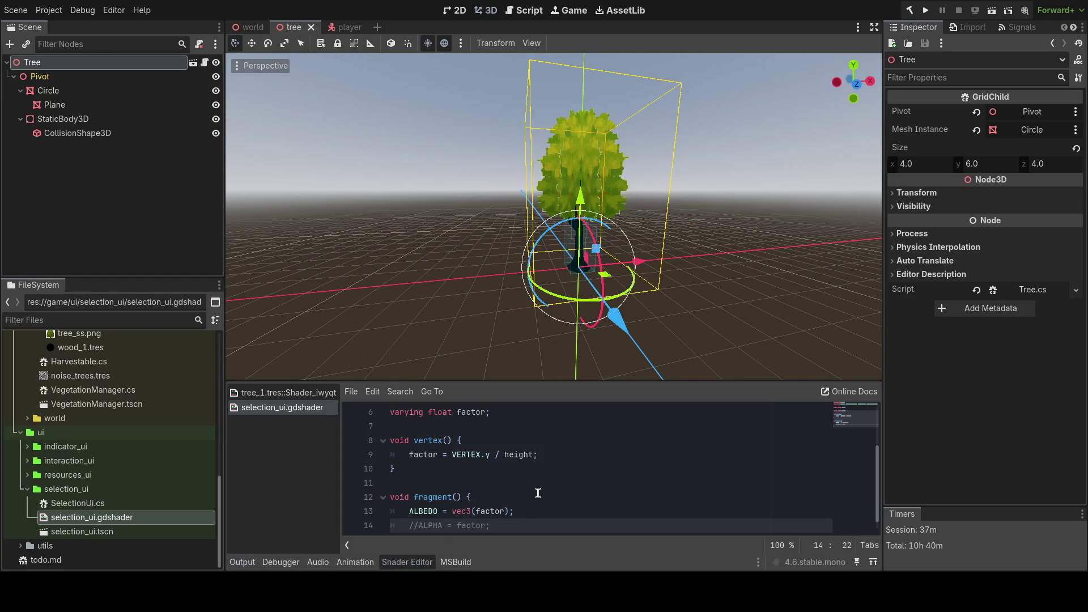
- Uncomment the ALPHA = factor line and save the shader
key(ctrl+k)
key(ctrl+s)
scroll(692, 452, up, 2)
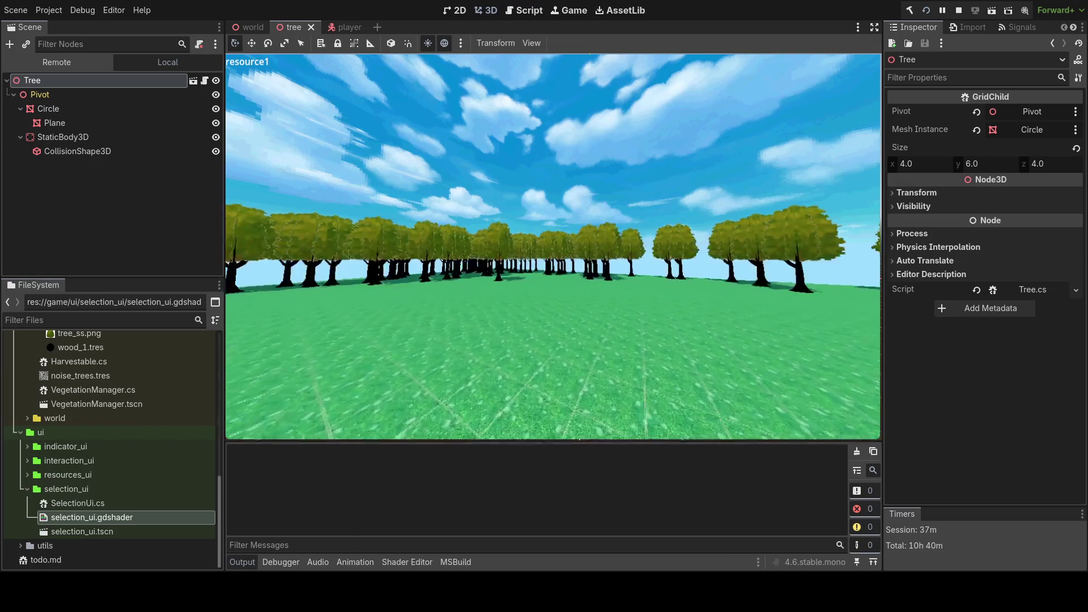
- Play the game, walk around the tree to view the translucent selection prism, then stop
key(w)
key(s)
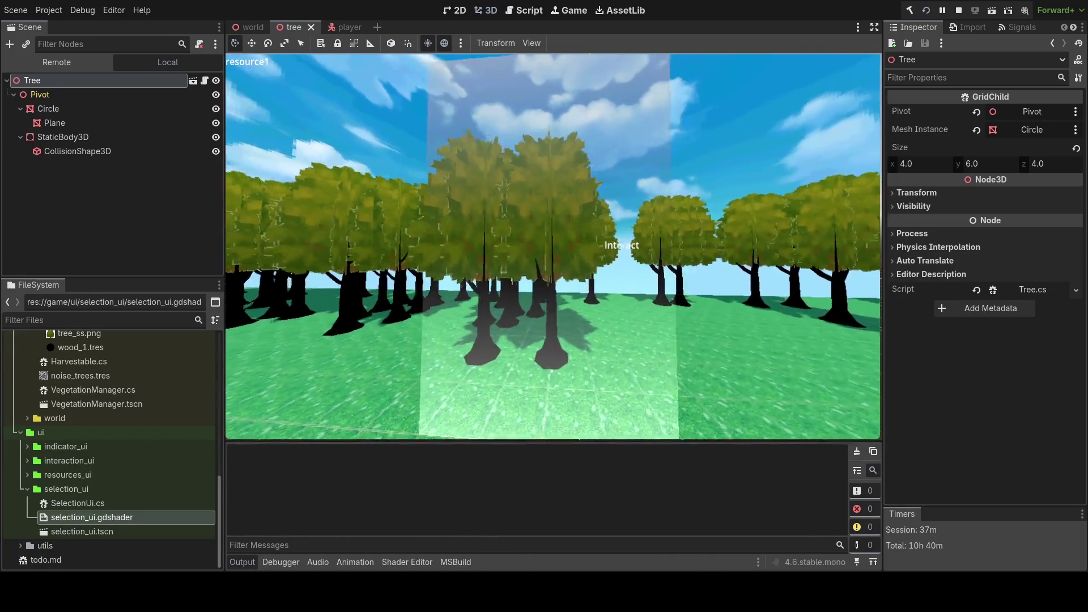
key(w)
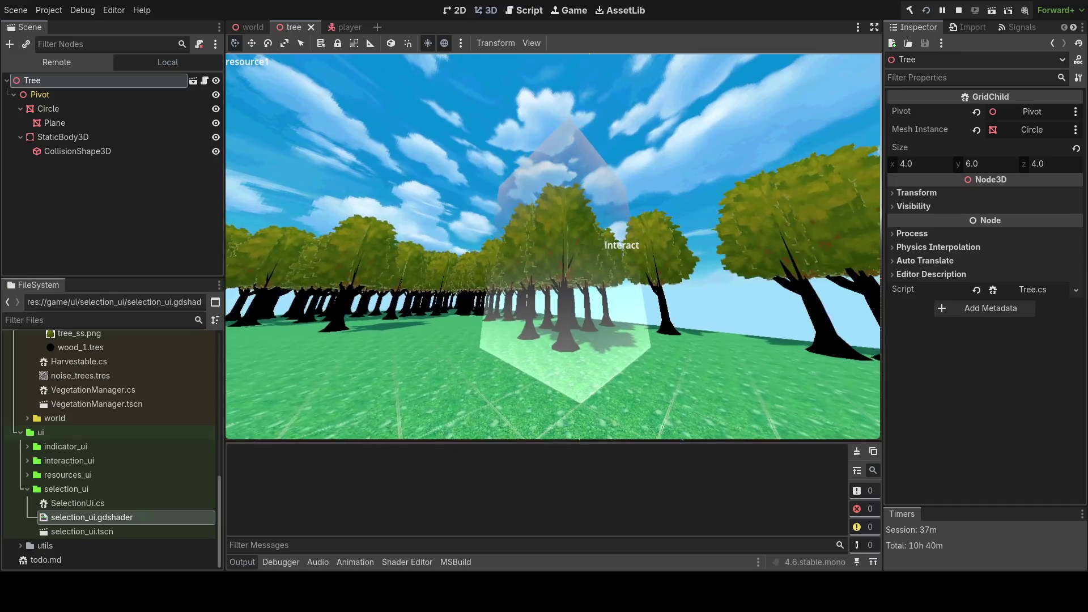
key(w)
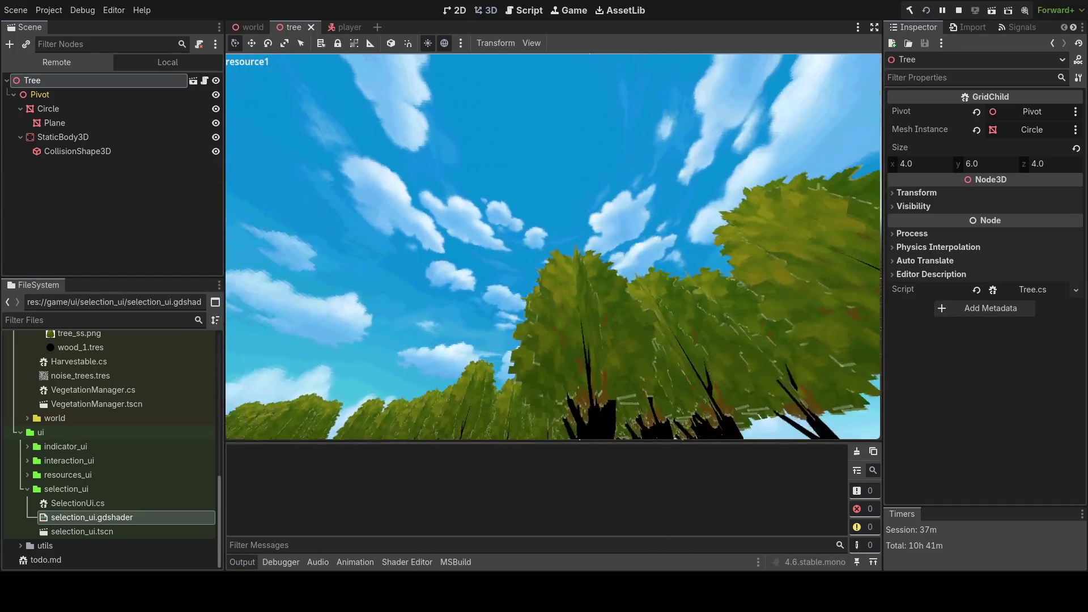
key(s)
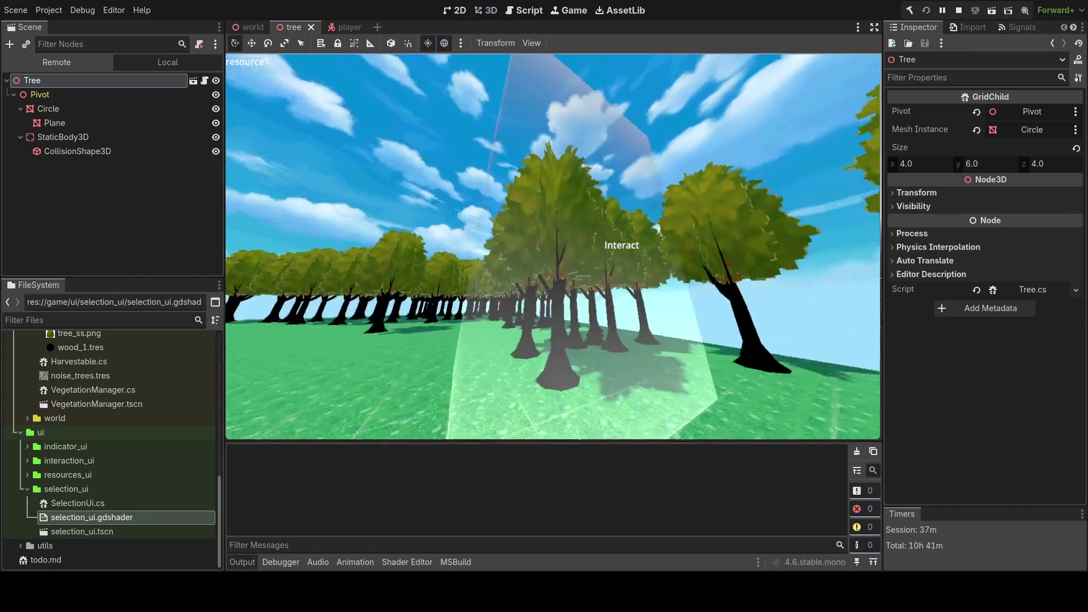
key(w)
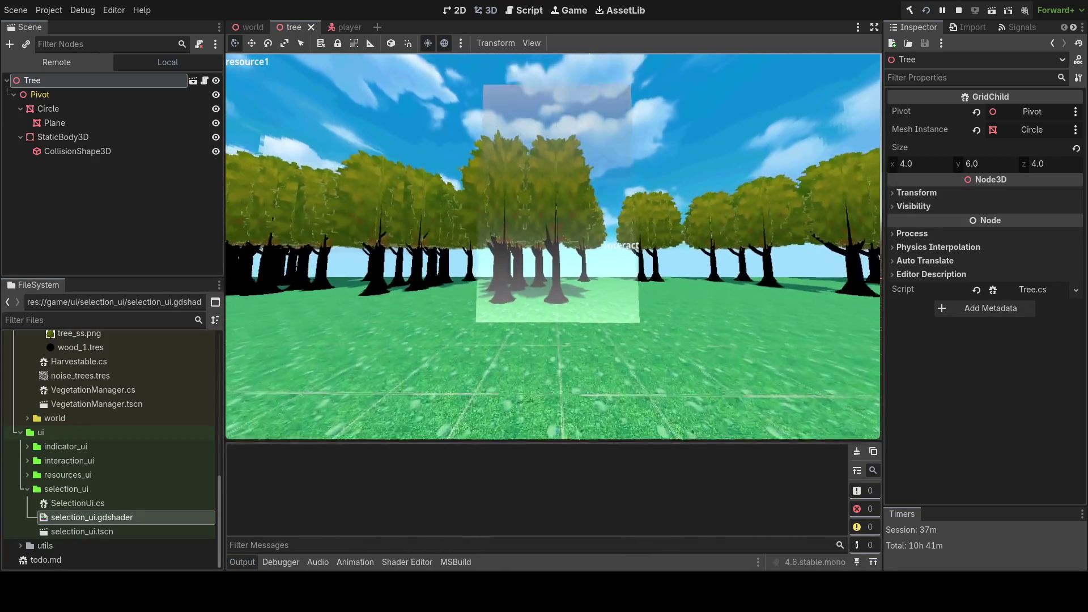
key(s)
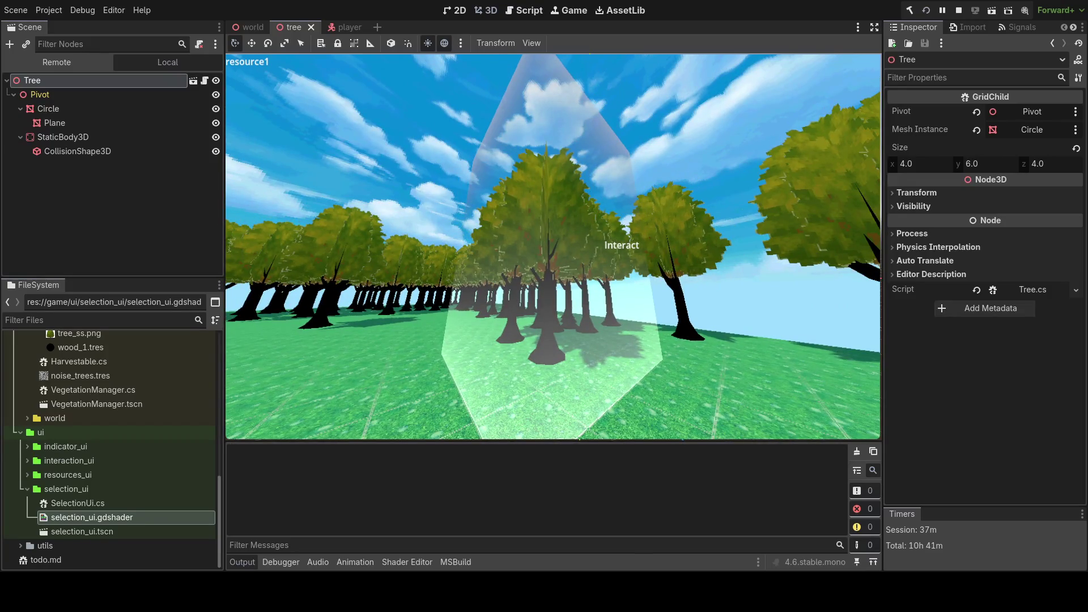
key(F8)
click(407, 562)
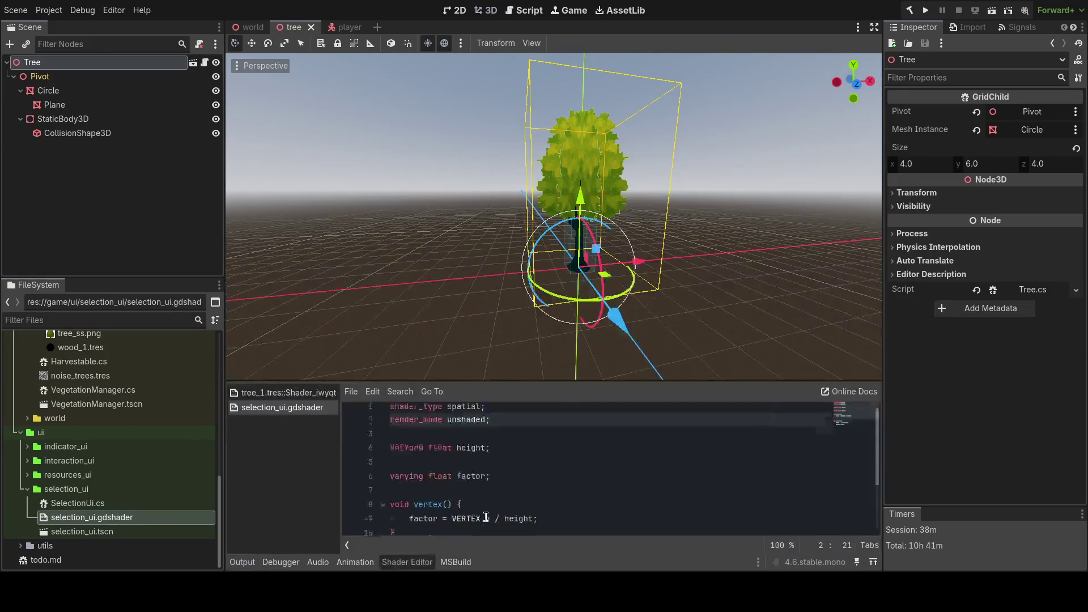
text(.y)
- Test-run the game with the current ALPHA line, then stop it
click(520, 510)
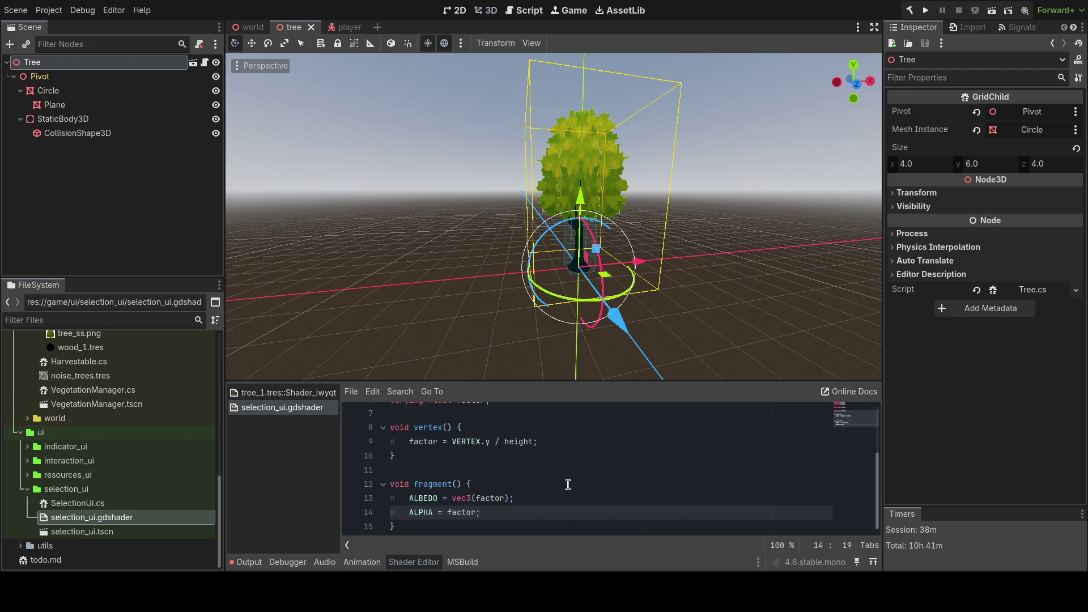
key(F5)
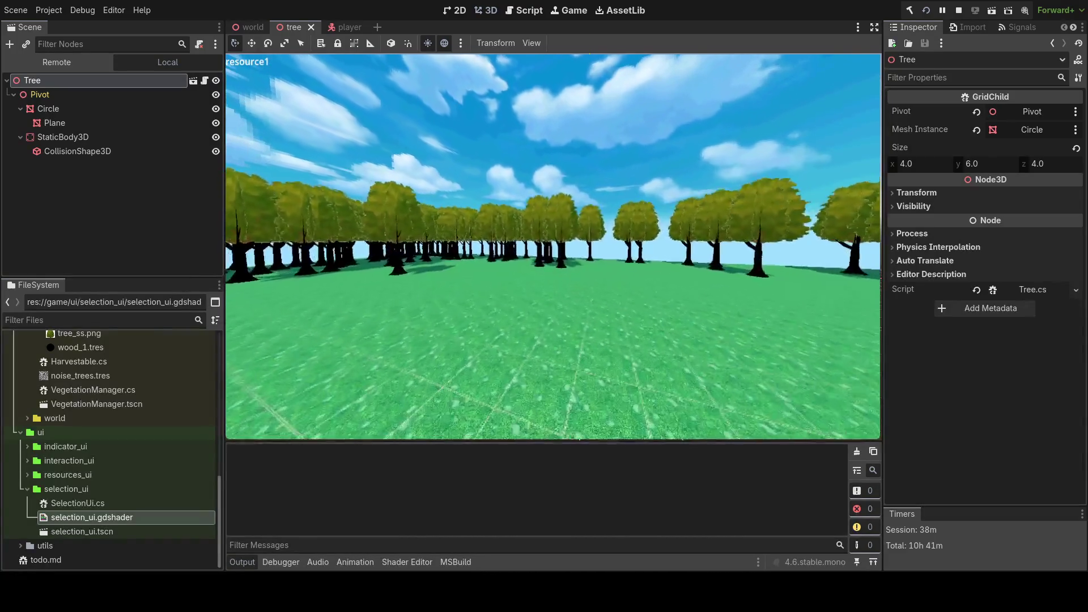
key(F8)
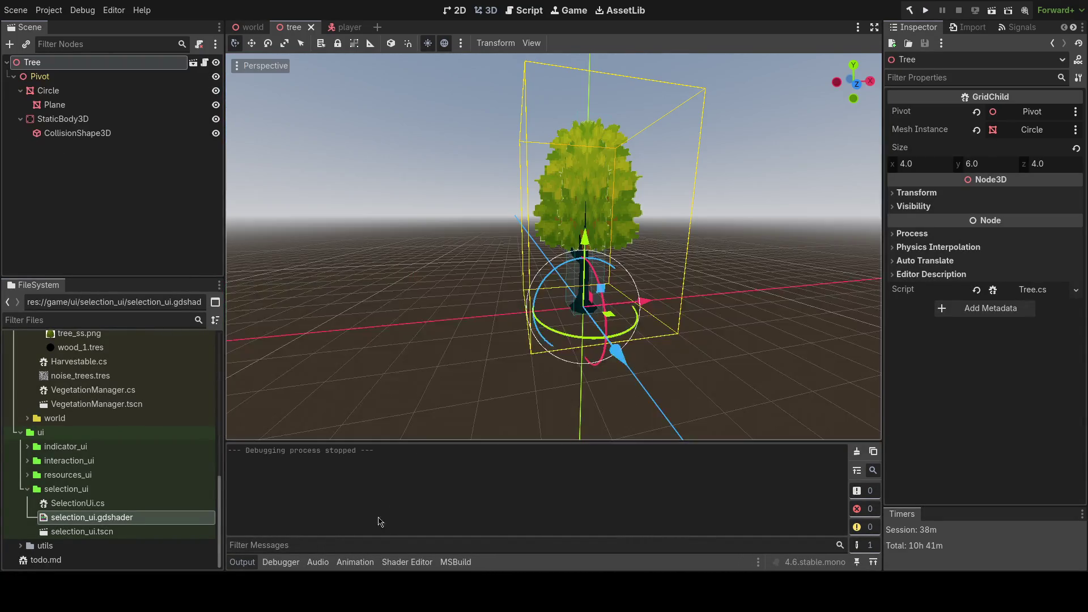
click(407, 562)
- Comment out the ALPHA line and test-run the game again, walking toward the block
key(ctrl+k)
key(F5)
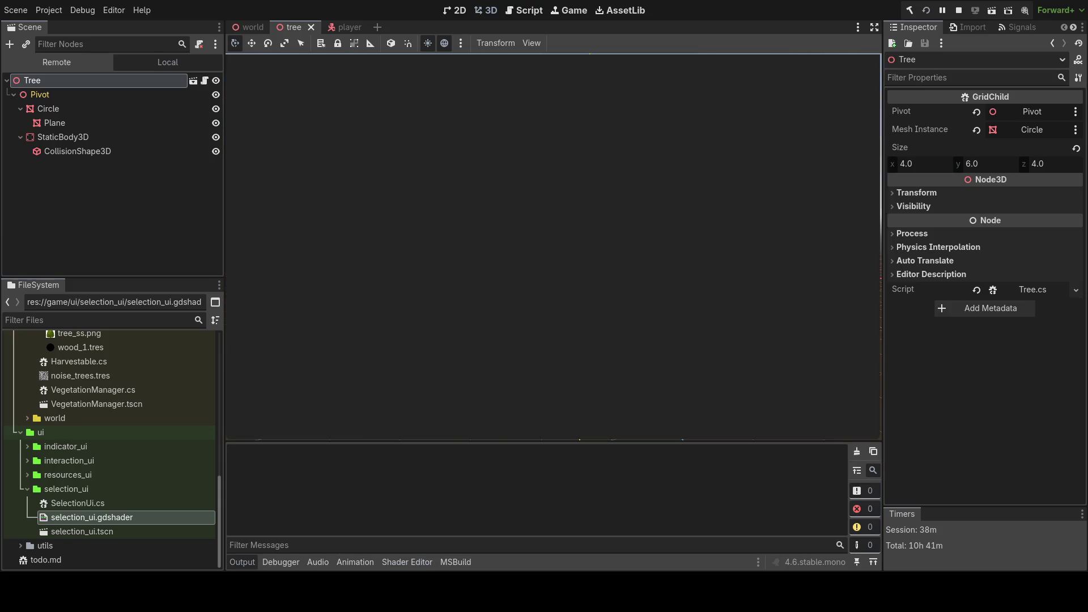
key(w)
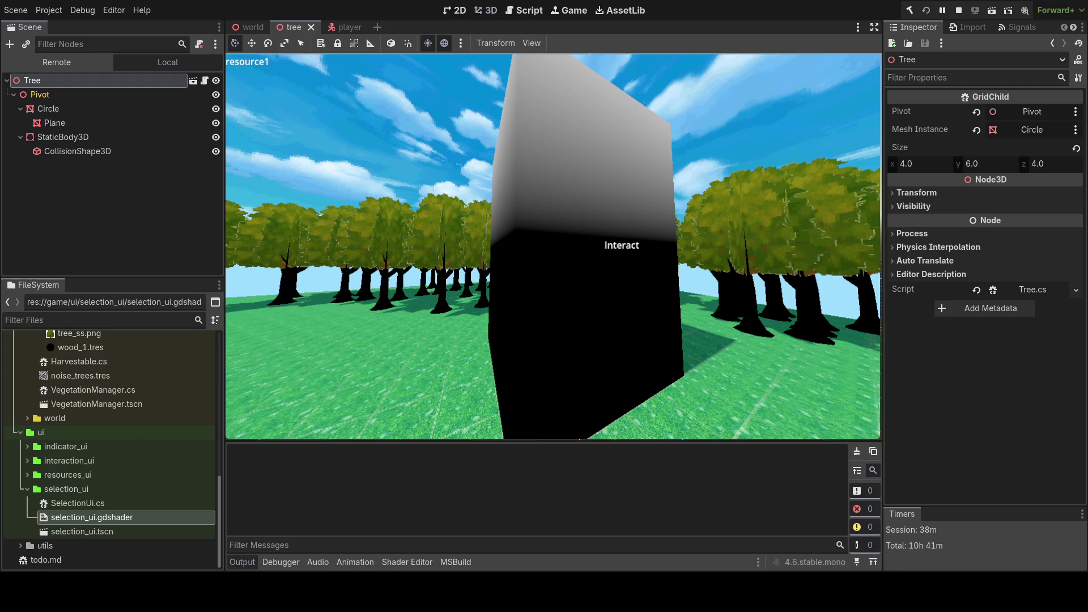
key(F8)
click(407, 562)
- Change the alpha line to ALPHA = 1. - factor and test-run the inverted fade
scroll(502, 497, down, 1)
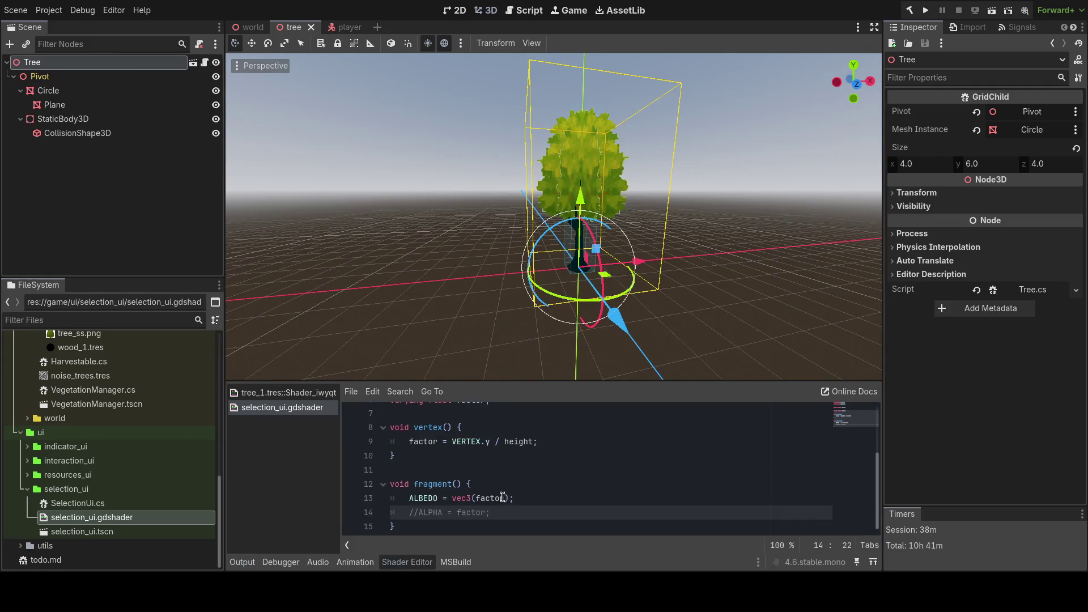
key(ctrl+k)
key(ctrl+BackSpace)
key(ctrl+BackSpace)
key(ctrl+k)
key(ctrl+z)
key(ctrl+z)
text(1.)
key(Right)
key(F5)
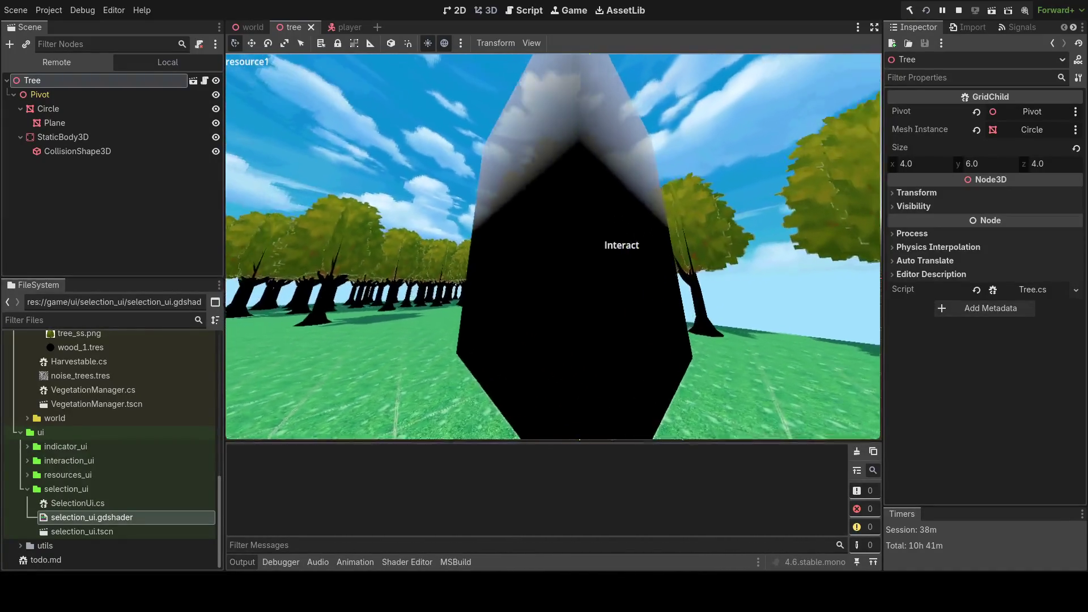
key(F8)
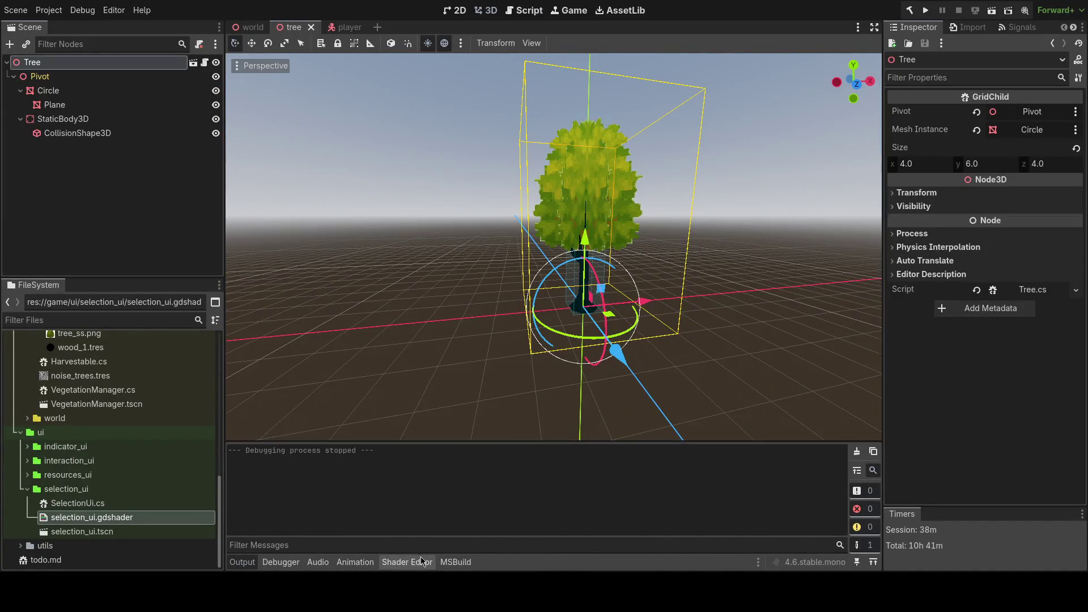
- Comment out the ALBEDO line and test-run the game
click(407, 561)
click(530, 498)
key(ctrl+k)
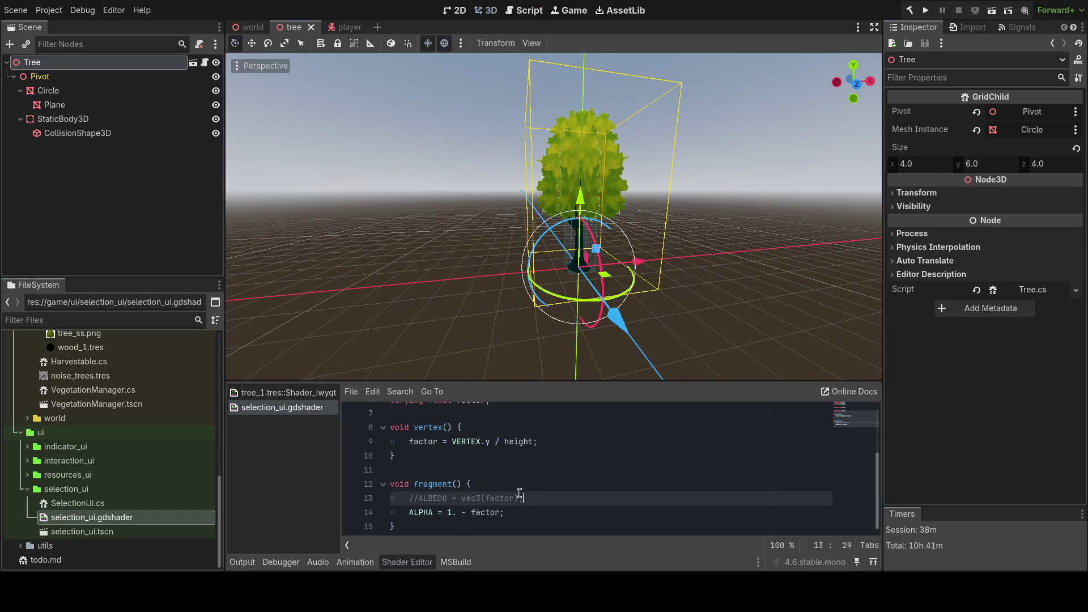
key(F6)
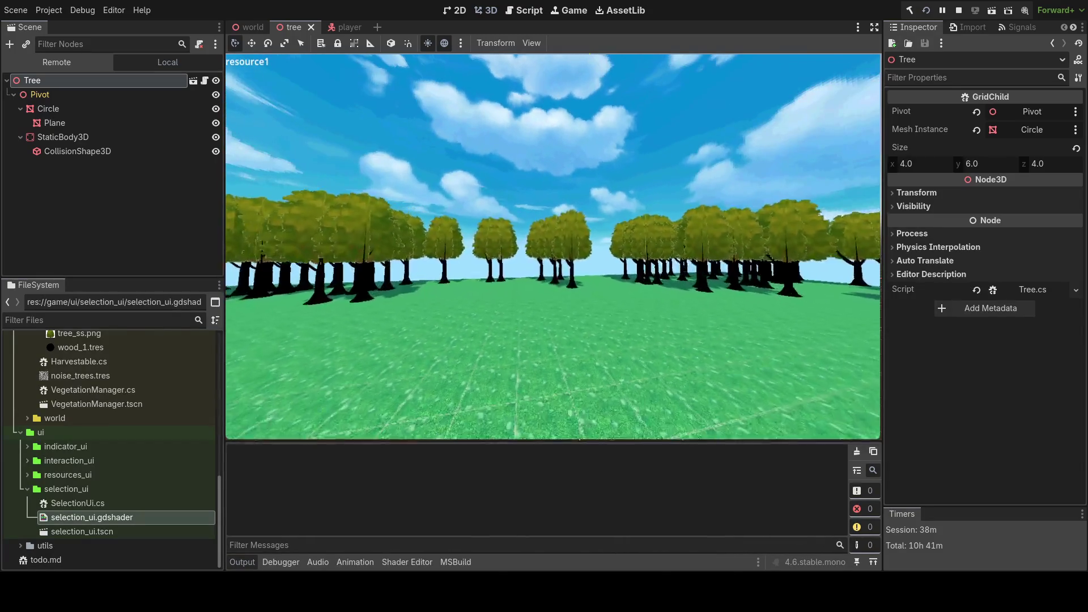
key(F8)
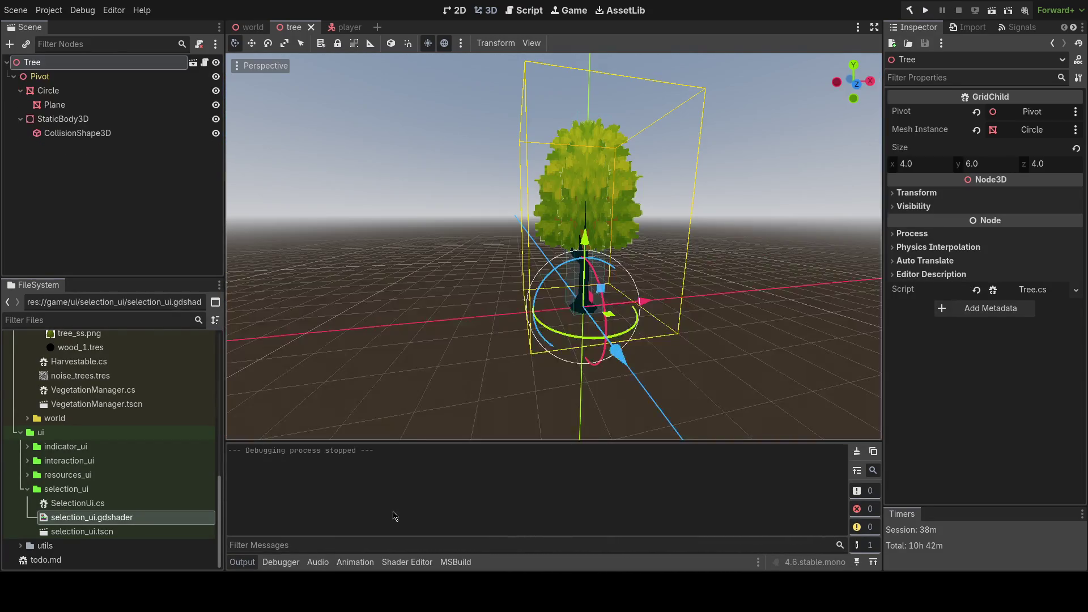
- Uncomment ALBEDO = vec3(factor), restore ALPHA = factor, and play until 75 Wood is harvested
click(524, 499)
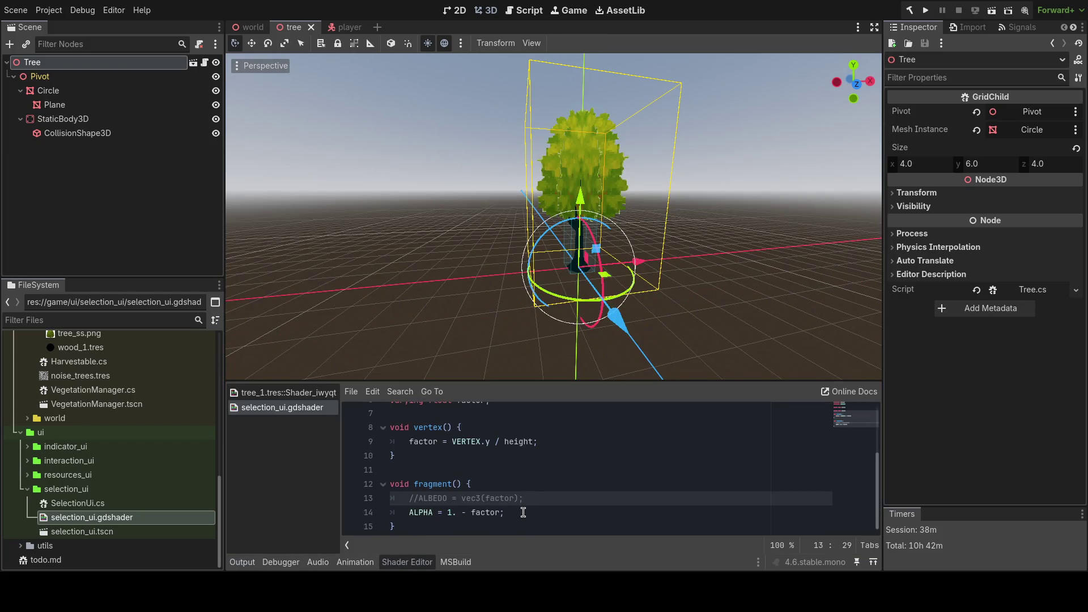
scroll(525, 508, up, 2)
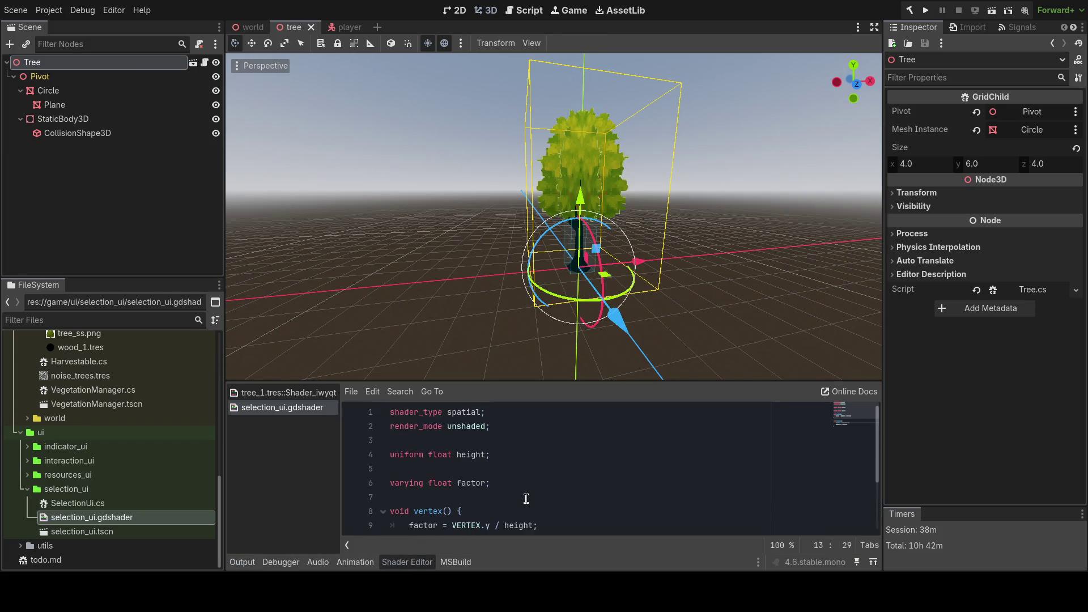
scroll(526, 498, down, 2)
scroll(526, 492, up, 2)
scroll(530, 490, down, 2)
key(ctrl+k)
click(533, 508)
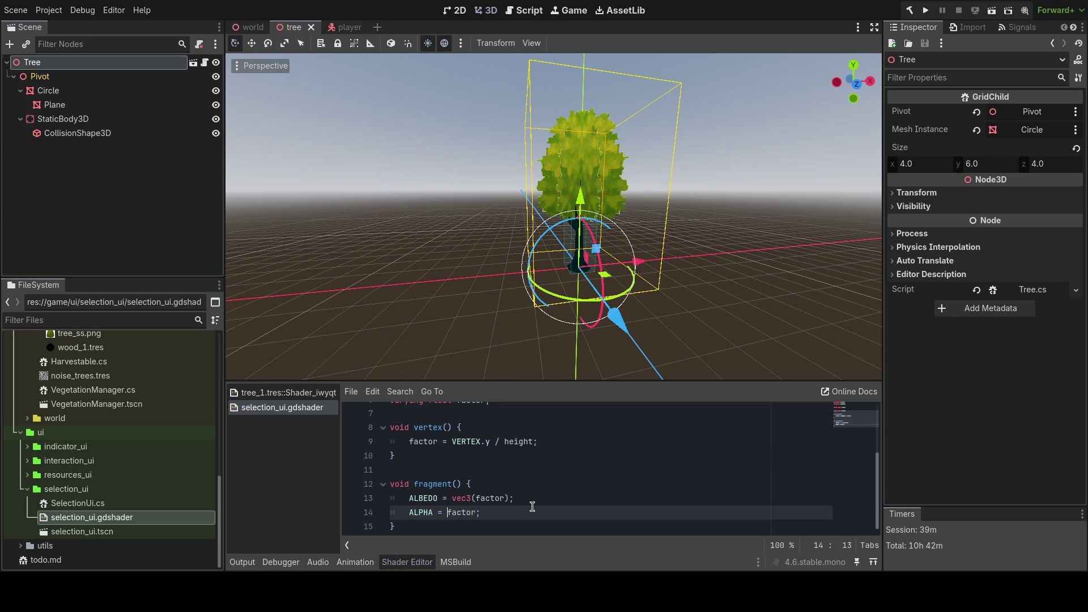
key(F5)
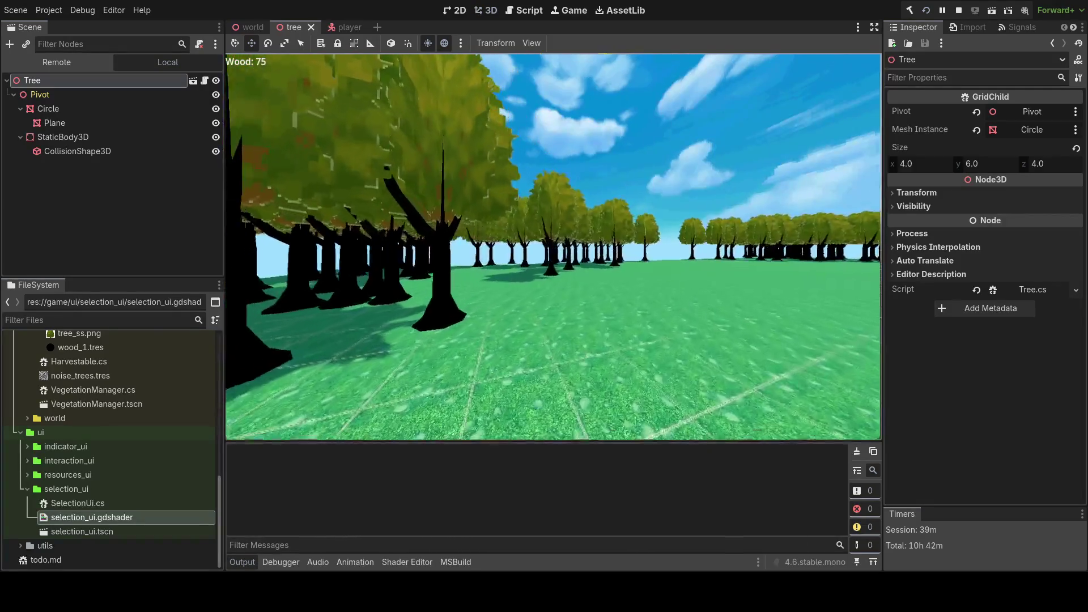
key(F8)
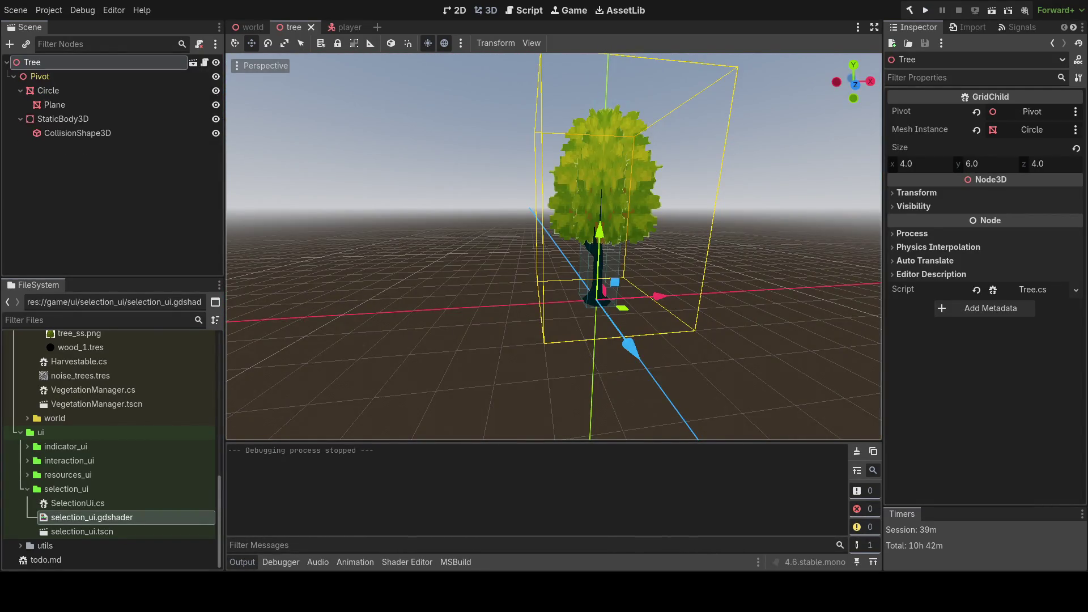
- Open the world scene tab and collapse the tree folder in the FileSystem dock
click(248, 27)
scroll(108, 448, up, 5)
scroll(107, 448, down, 1)
click(34, 470)
scroll(37, 475, up, 2)
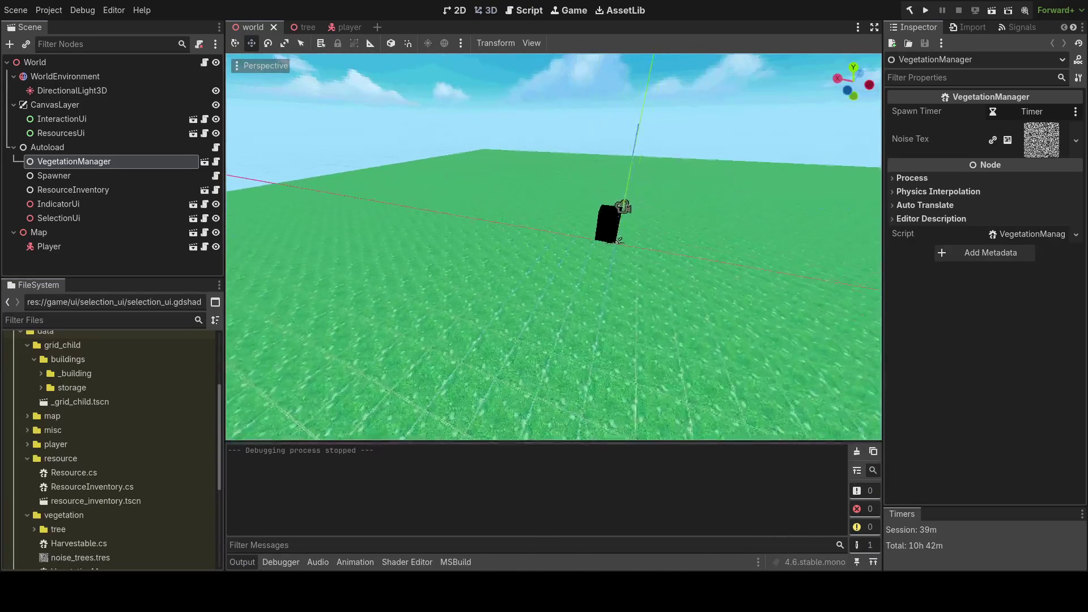
- Fly the freelook camera around the black cube above the grassy ground
key(w)
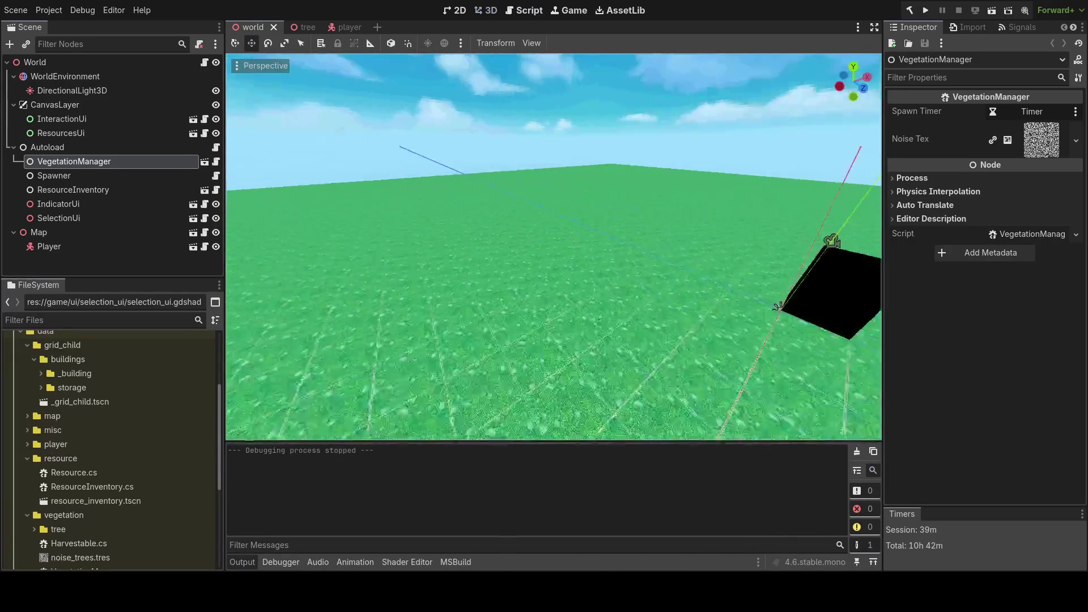
key(s)
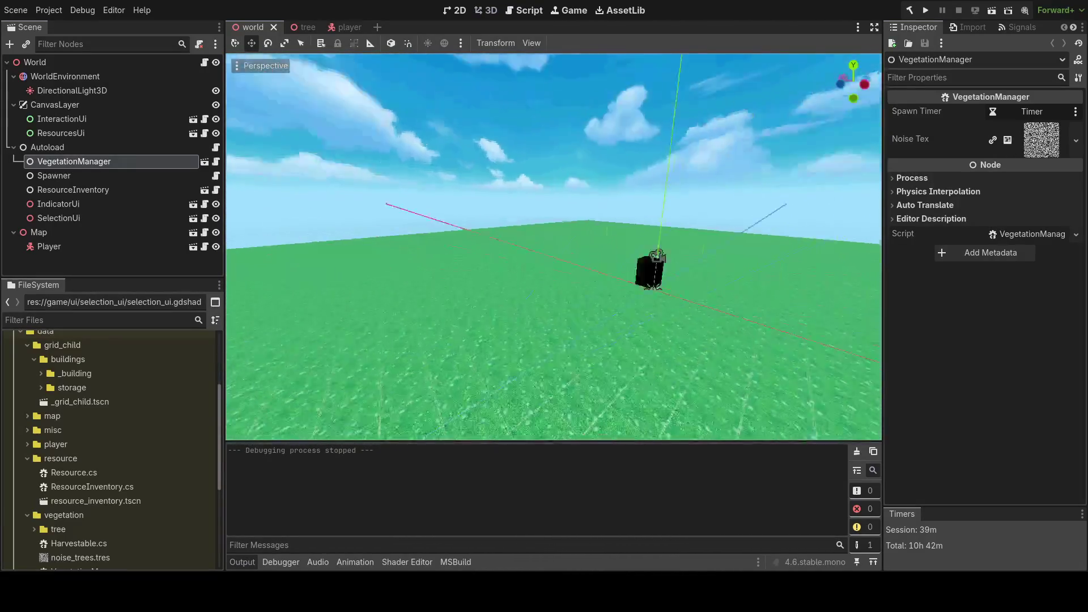
key(w)
key(s)
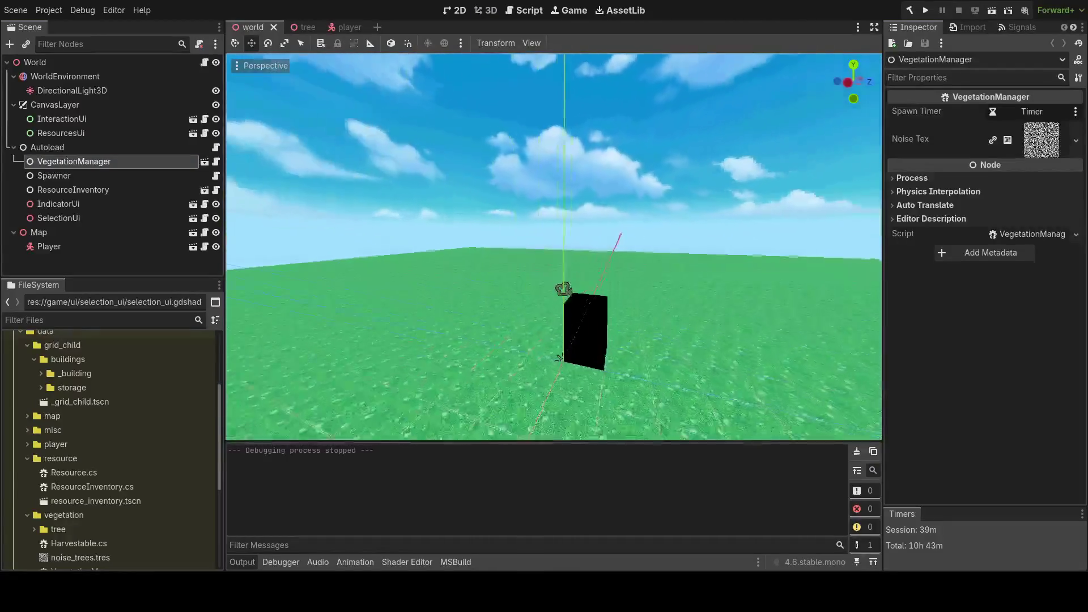
key(w)
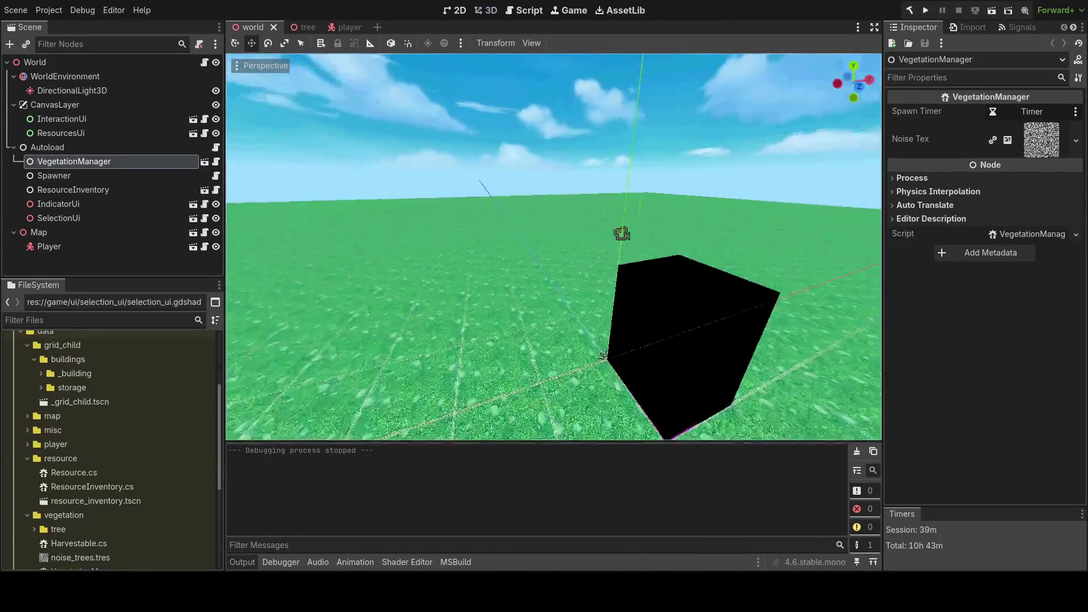
key(s)
key(w)
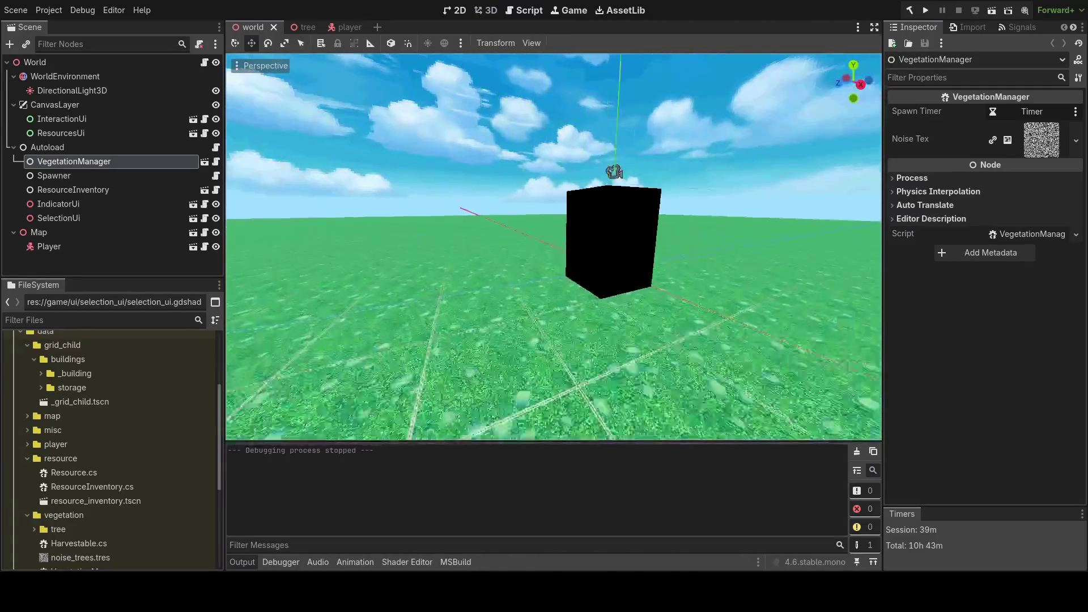
key(e)
scroll(110, 387, up, 2)
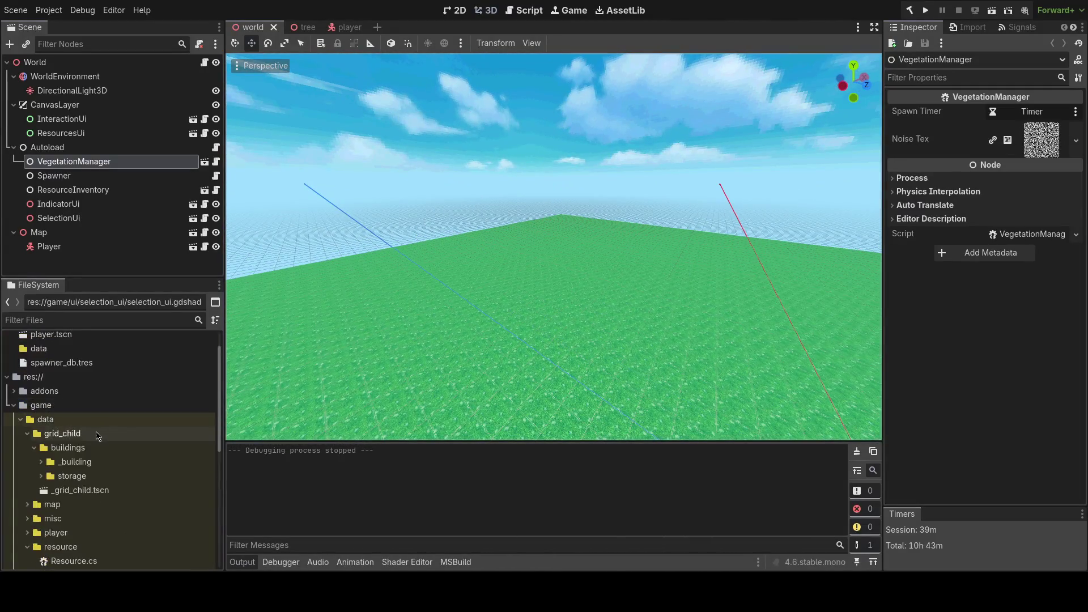
- Open storage_building.tscn and add a MeshInstance3D child node
click(41, 446)
double_click(105, 477)
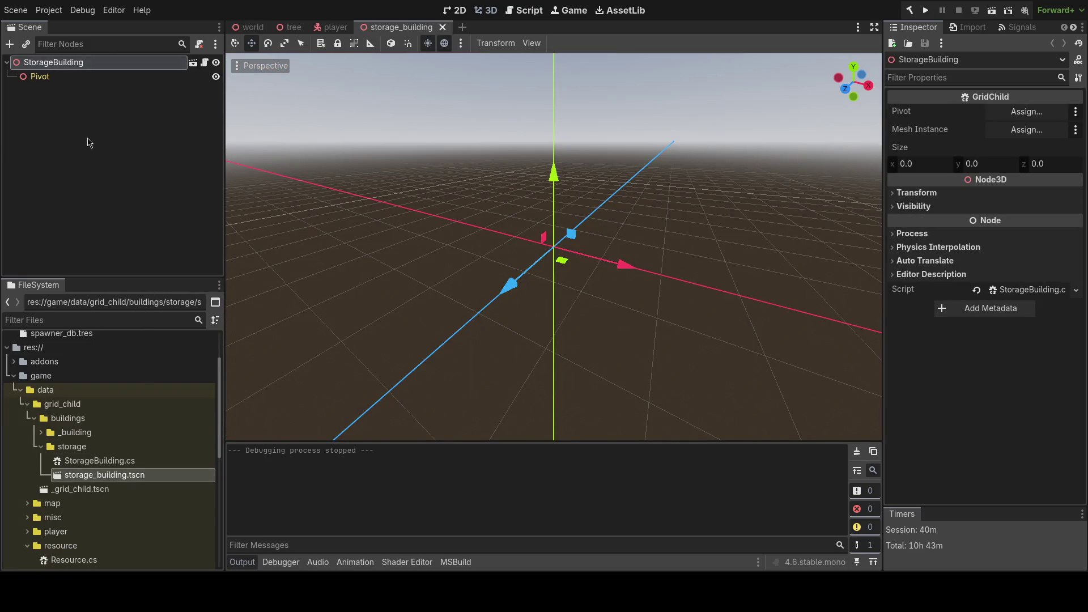
key(ctrl+a)
text(mesh)
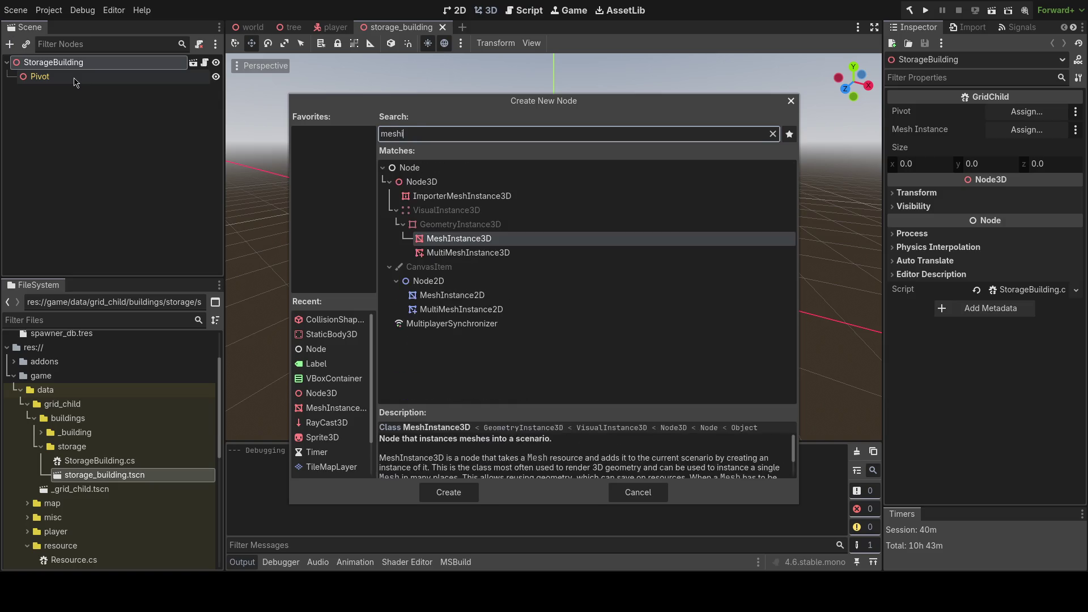
key(Return)
- Give the MeshInstance3D a BoxMesh sized 2 × 2 × 2
click(1020, 111)
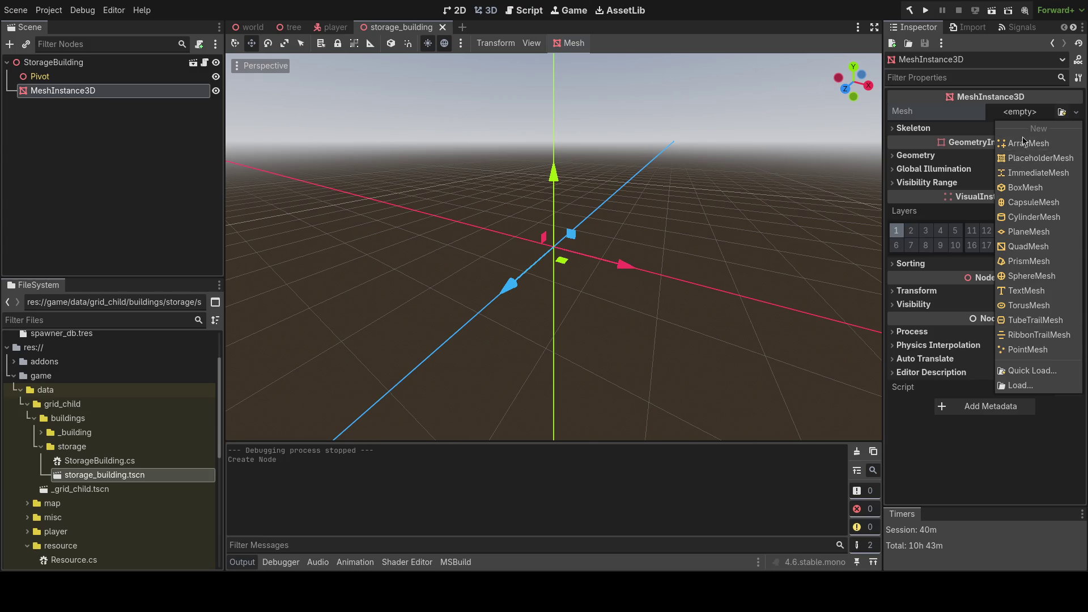
click(1032, 190)
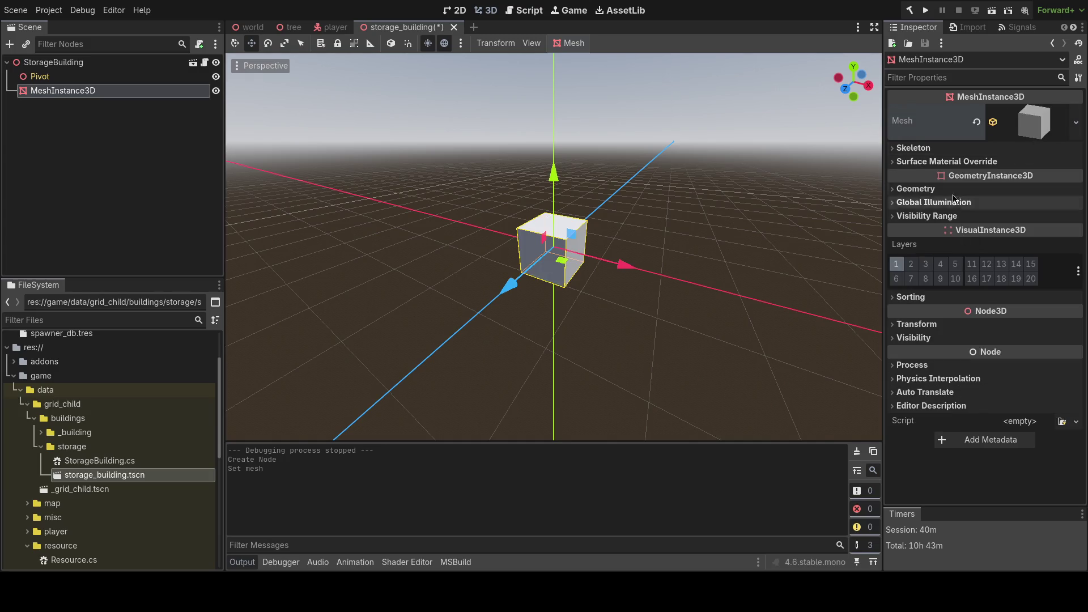
click(1031, 123)
click(907, 251)
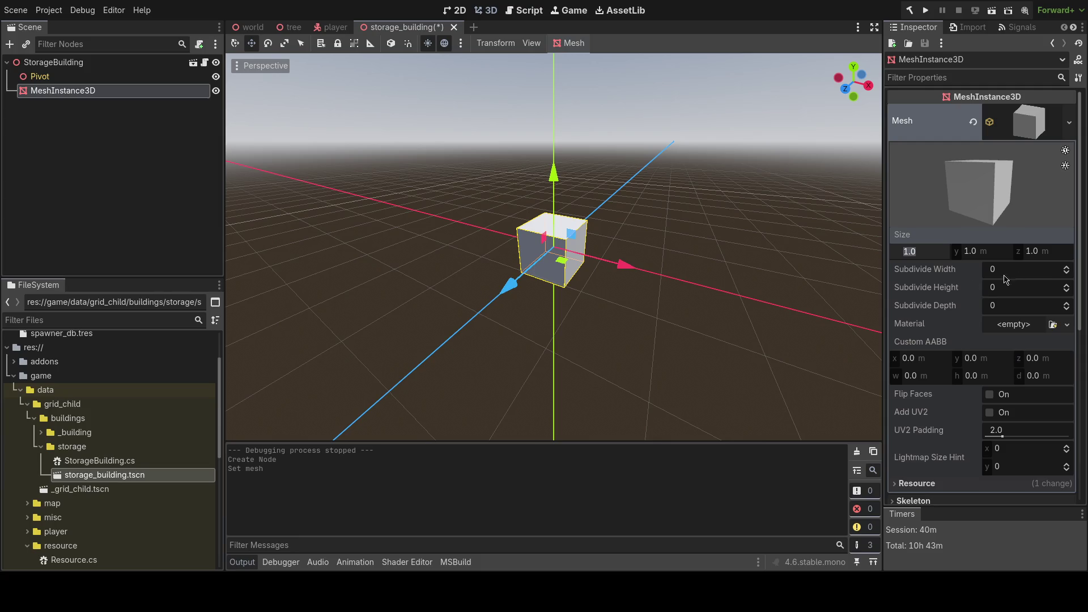
text(2)
key(Tab)
key(Tab)
text(2)
key(Return)
click(978, 251)
text(2)
scroll(977, 264, down, 5)
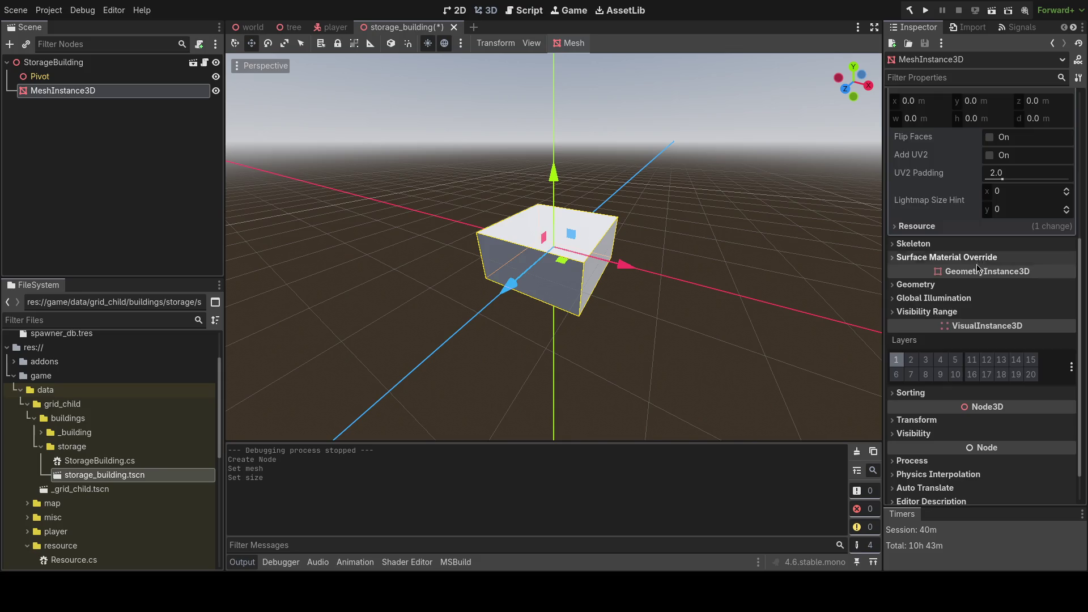
scroll(978, 265, up, 4)
key(Return)
scroll(992, 227, down, 4)
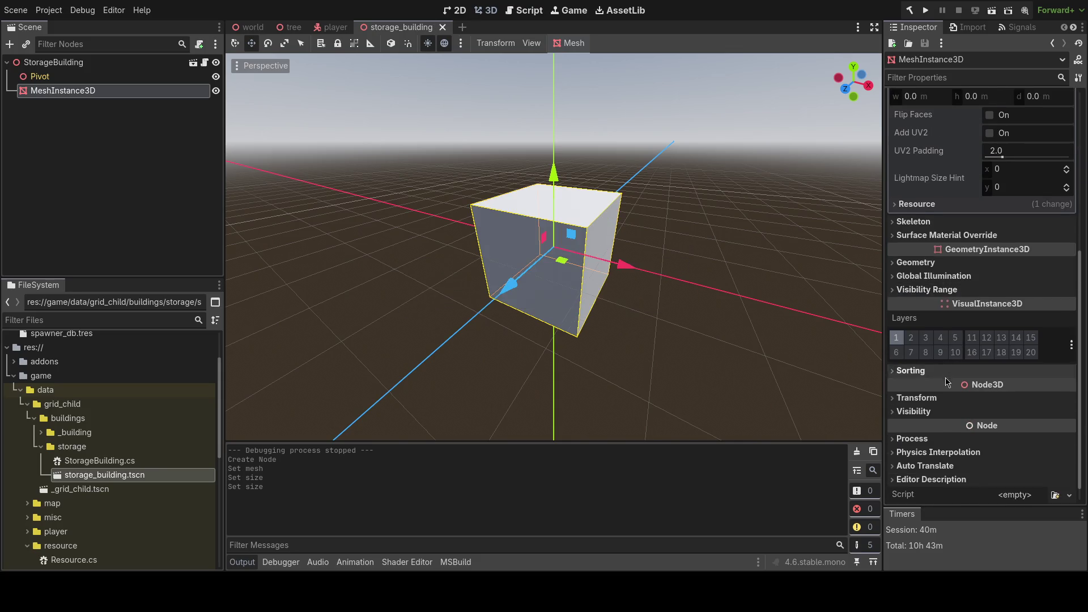
- Raise the box mesh node to y = 1 in its transform
click(917, 398)
click(980, 429)
text(1)
key(Return)
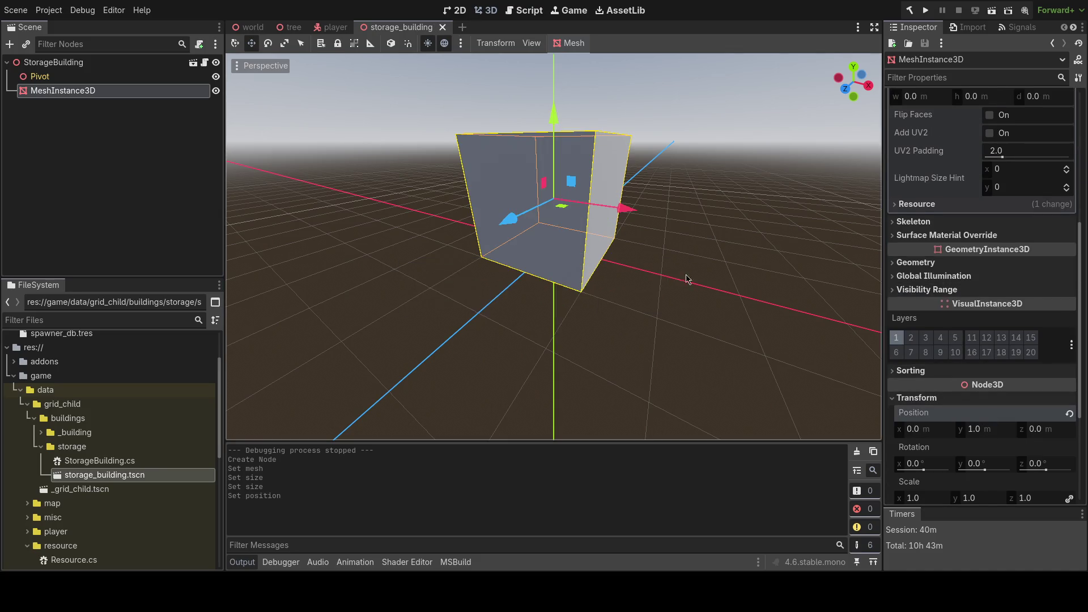
- Assign Pivot and MeshInstance3D to StorageBuilding's Pivot and Mesh Instance properties
click(53, 61)
click(1020, 113)
click(486, 146)
click(501, 472)
click(1027, 130)
click(539, 160)
click(523, 468)
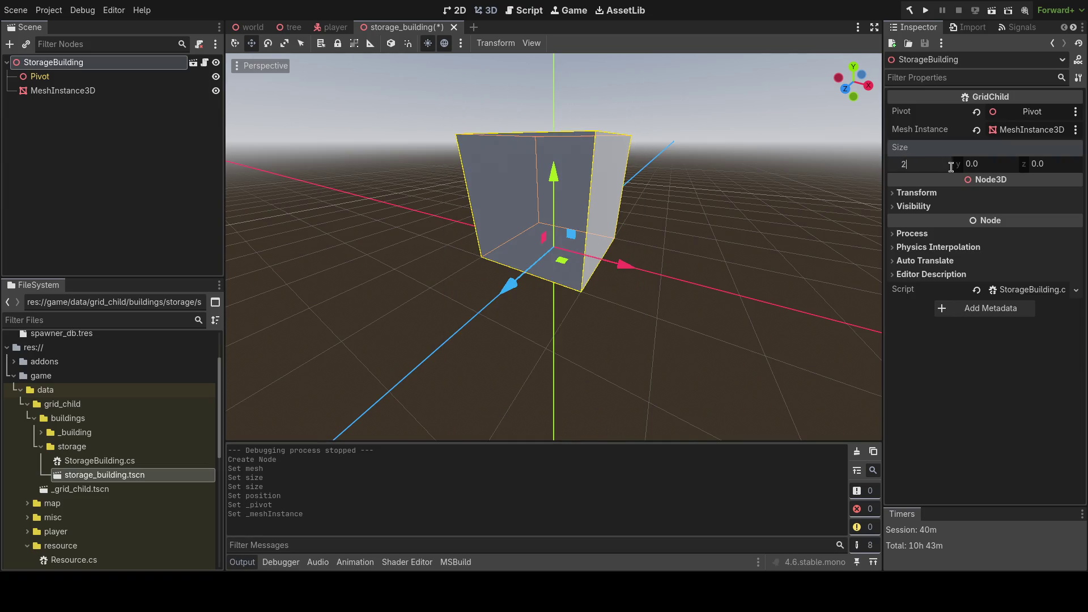
- Set StorageBuilding's grid Size to 2, save the scene, and view its script in Rider
click(1048, 164)
text(2)
key(Return)
key(ctrl+s)
click(205, 63)
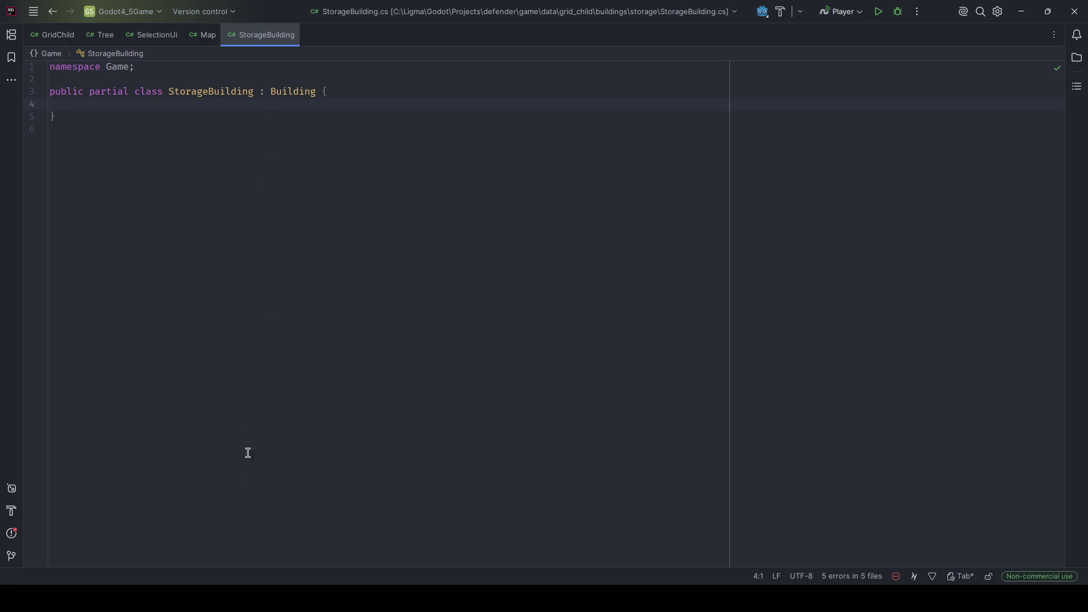
key(alt+Tab)
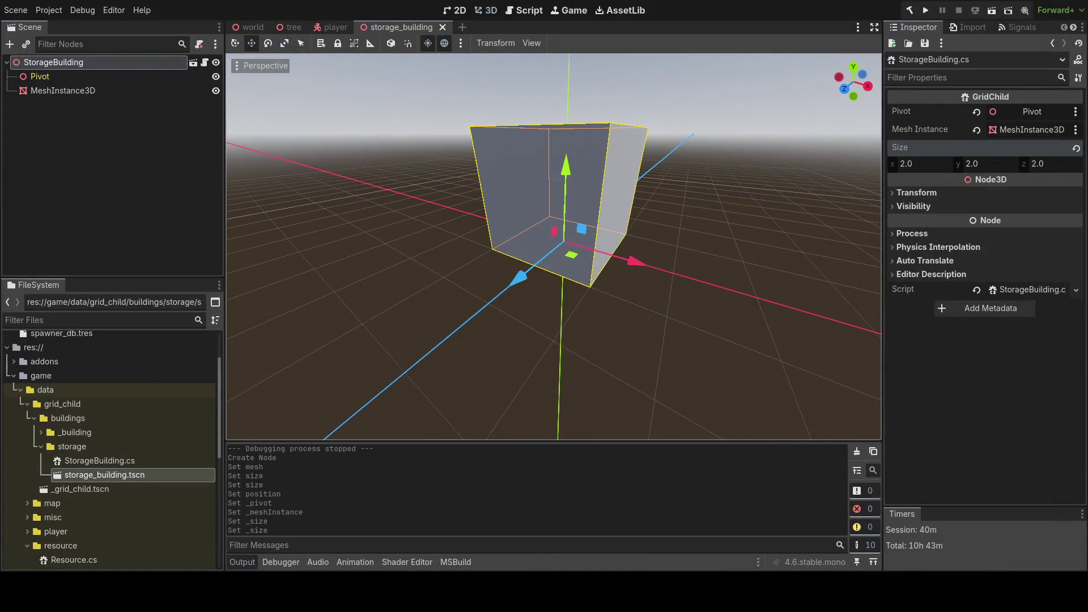
- Freelook the camera around the 2 m cube to inspect it from several sides
key(shift+f)
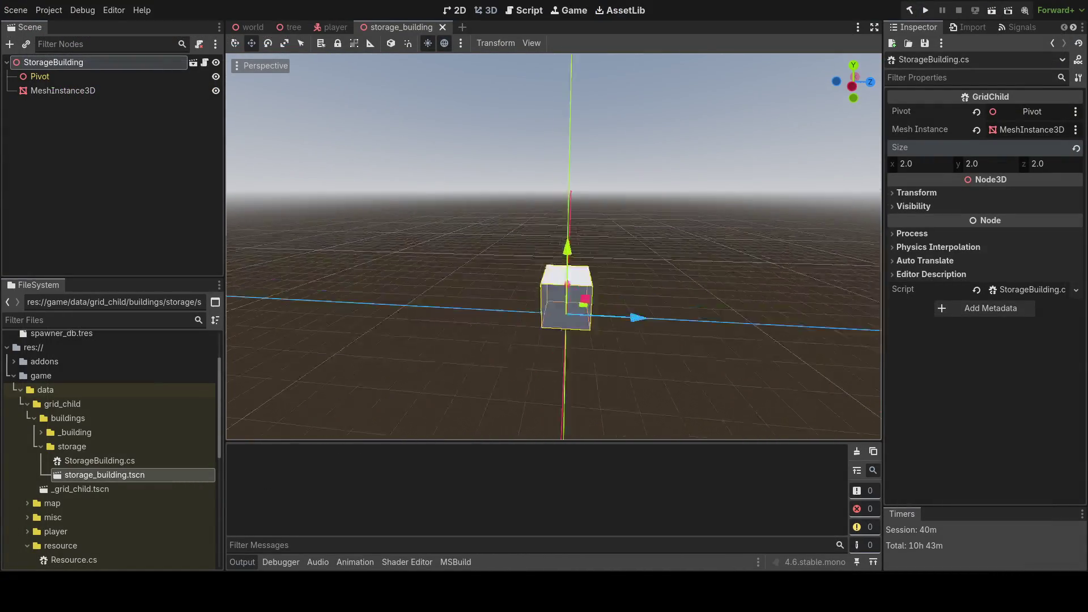
key(w)
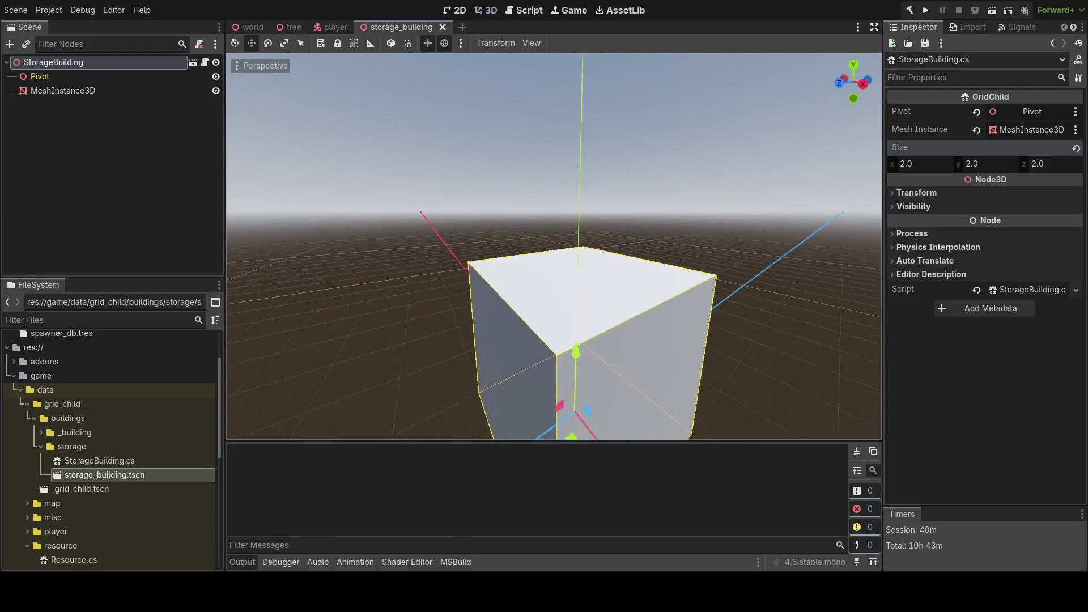
key(w)
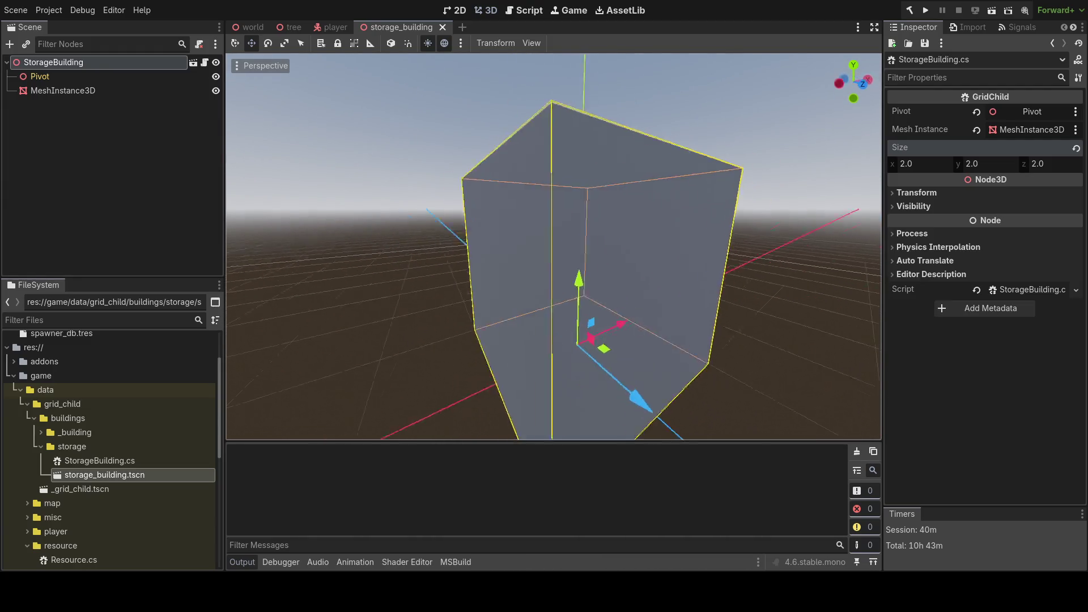
key(f)
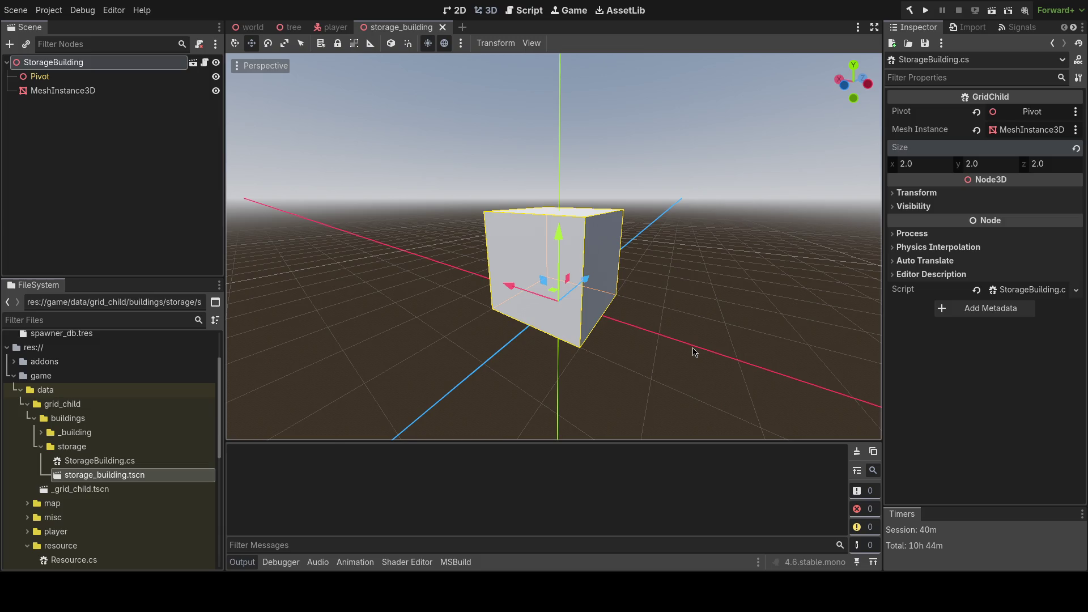
key(w)
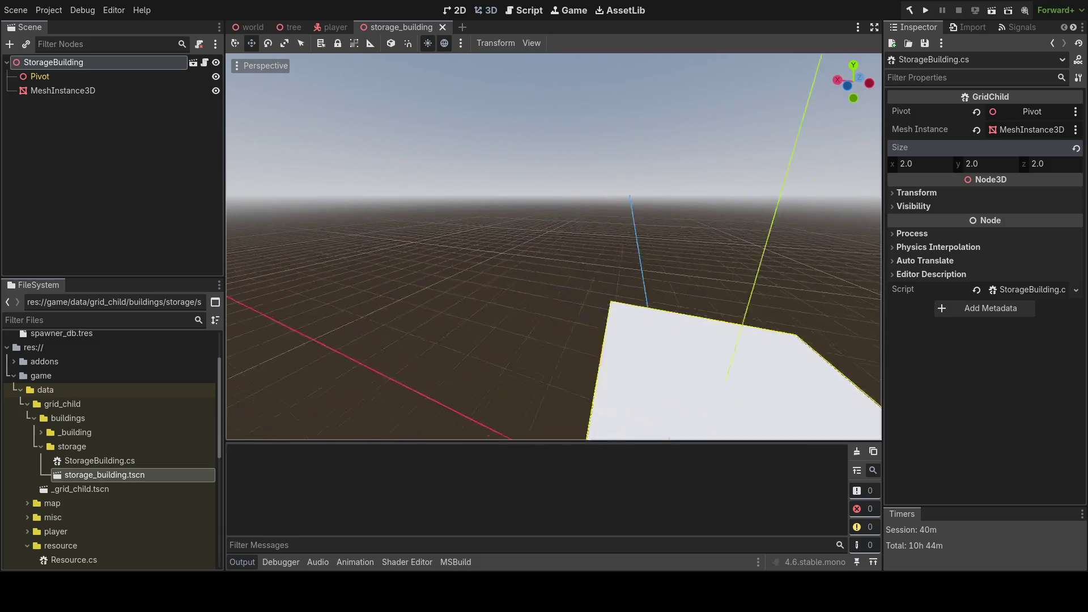
key(s)
key(e)
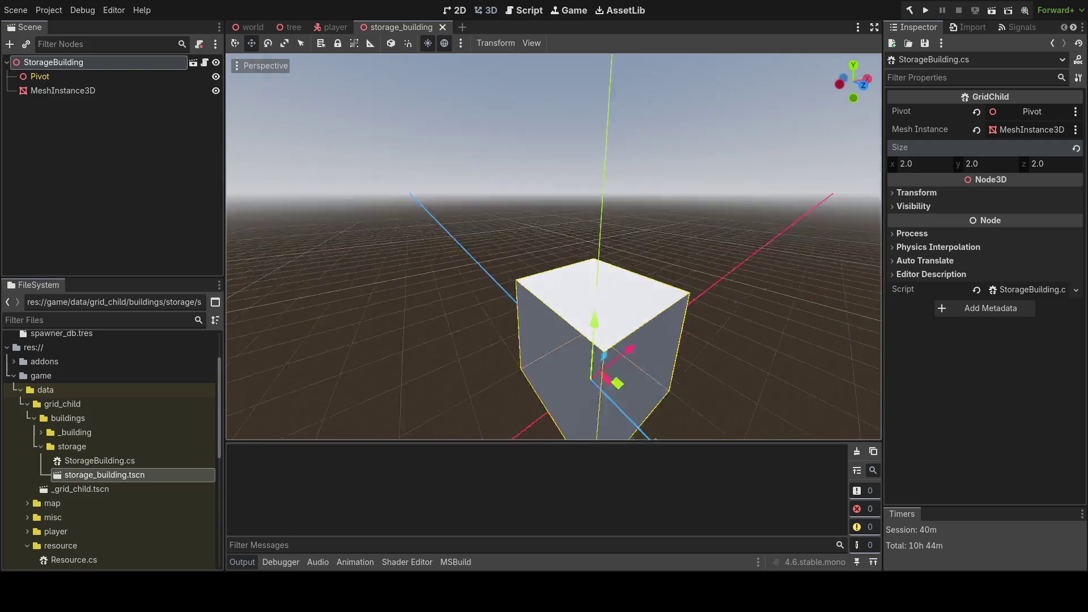
key(s)
key(w)
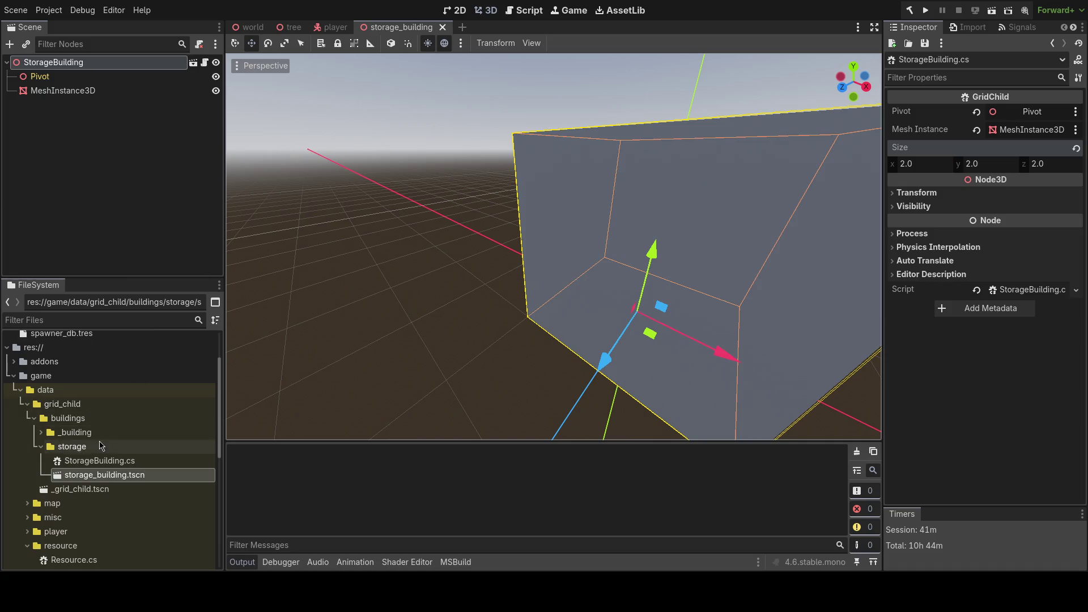
- Open resources_ui.tscn from the resources_ui folder and zoom around its canvas
scroll(91, 442, down, 6)
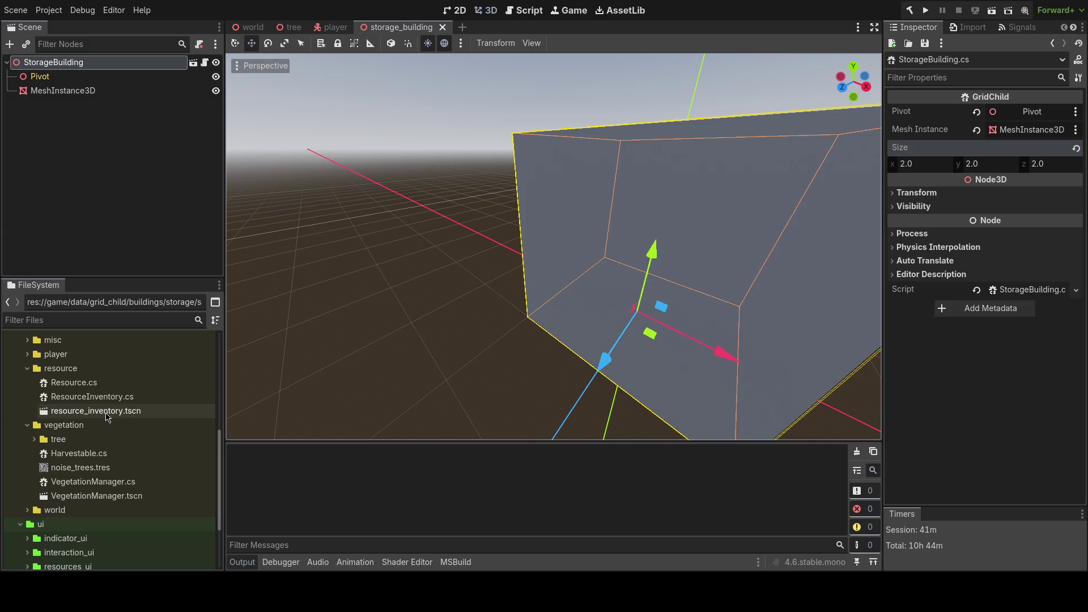
scroll(99, 413, down, 3)
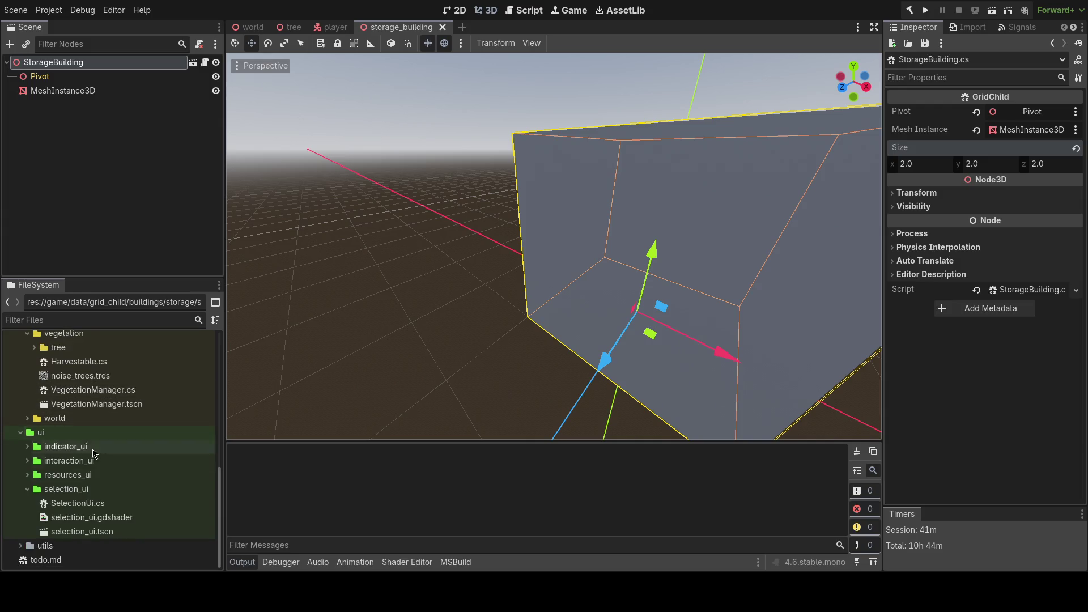
double_click(61, 475)
double_click(80, 503)
scroll(326, 160, up, 4)
scroll(326, 160, up, 8)
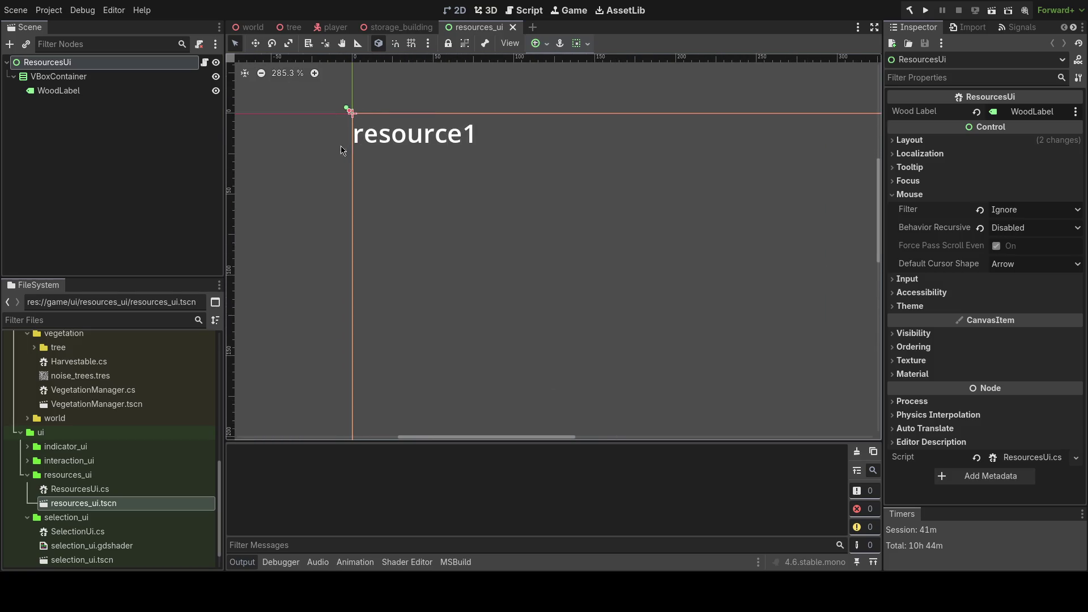
scroll(374, 163, down, 3)
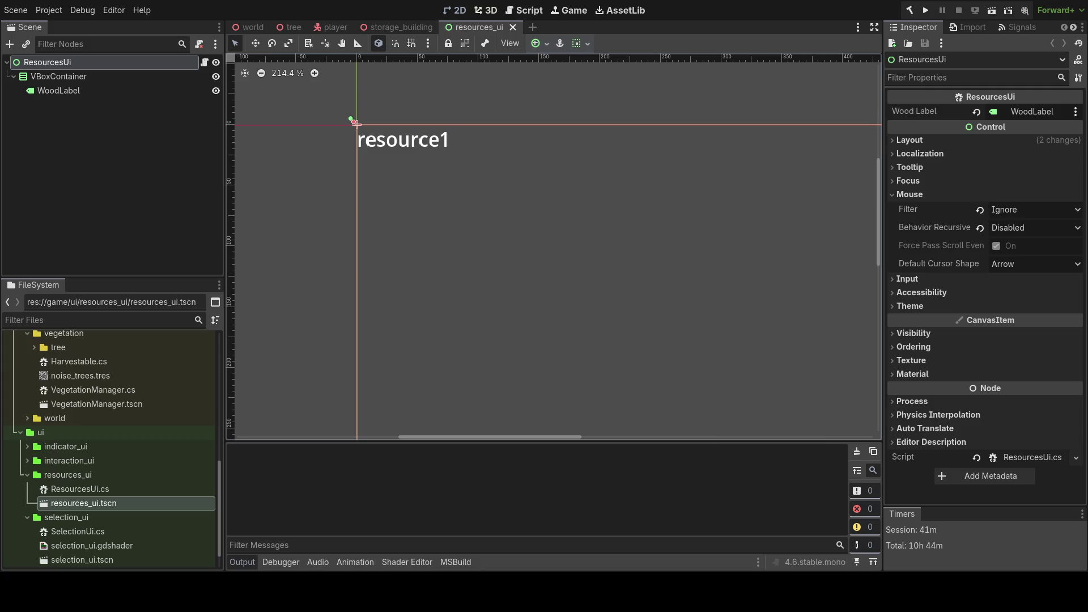
- Return to the storage_building scene tab and collapse the expanded ui subfolders
click(396, 27)
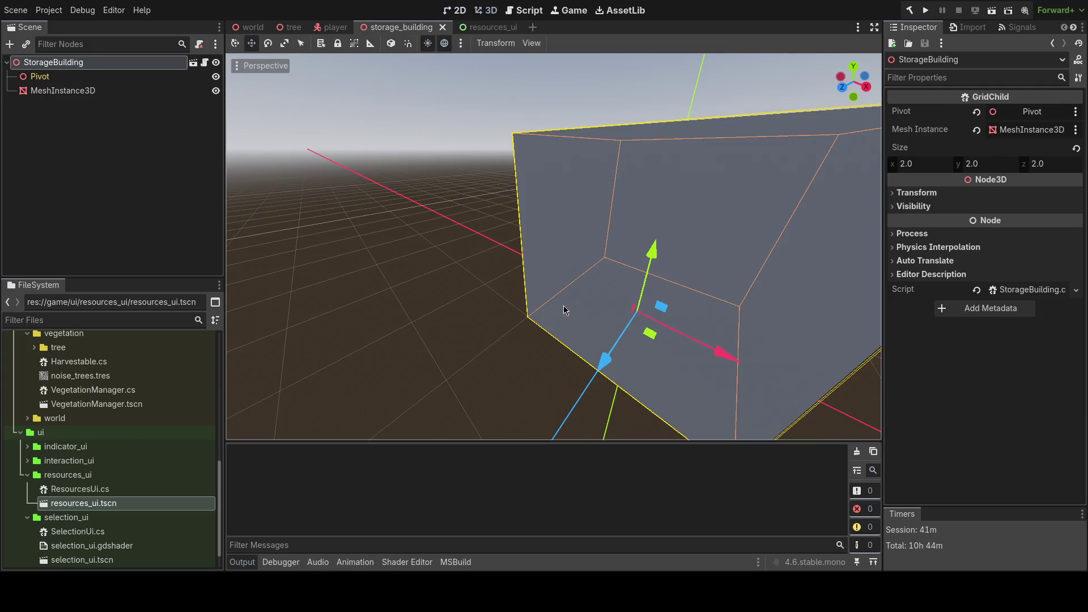
scroll(565, 310, down, 5)
scroll(565, 310, up, 6)
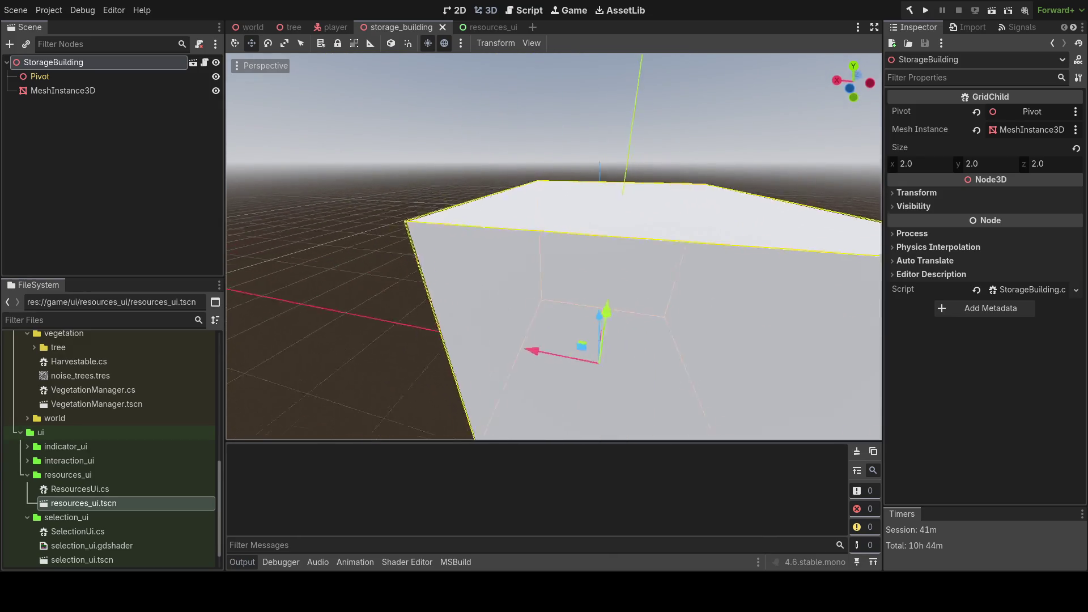
scroll(565, 310, down, 5)
scroll(43, 450, down, 2)
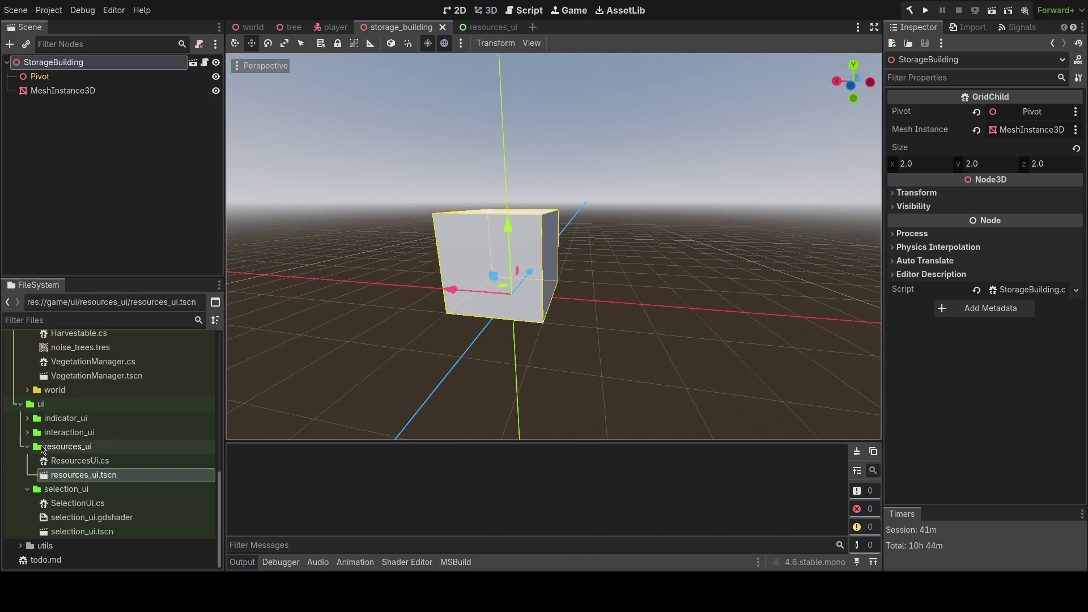
key(Left)
key(Left)
key(Down)
key(Left)
key(Up)
key(Up)
key(Up)
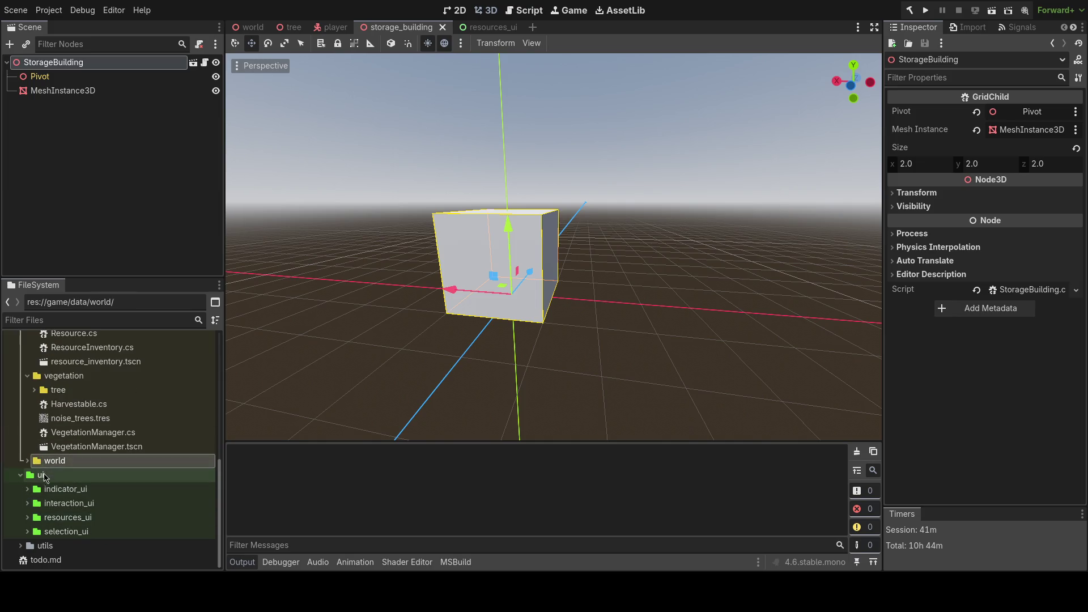
- Create a new folder named storage_ui inside the ui folder
right_click(44, 478)
mouse_move(153, 352)
click(238, 347)
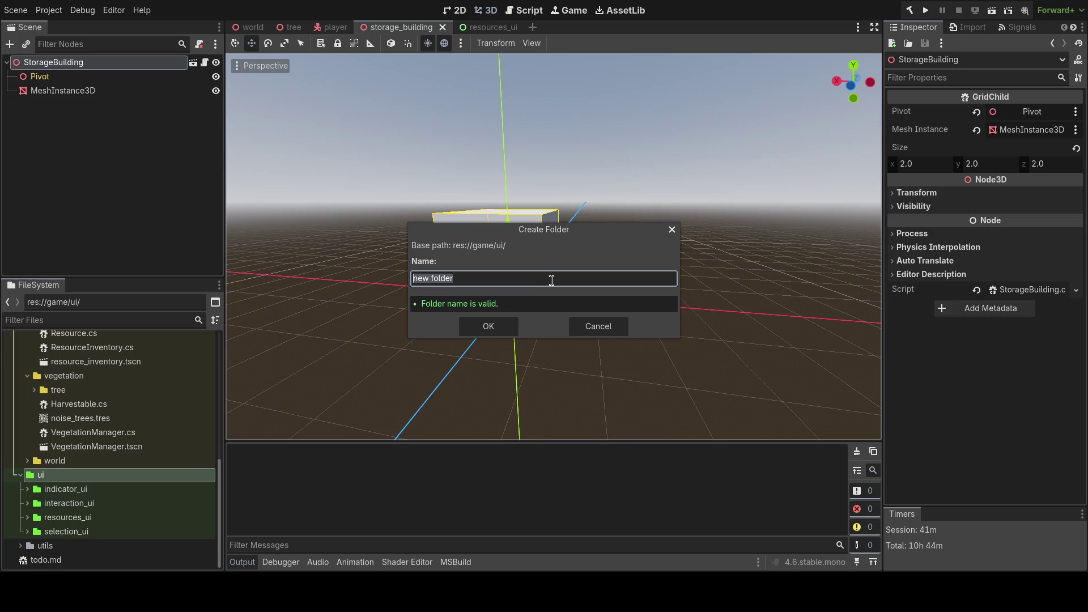
text(storage_ui)
key(Return)
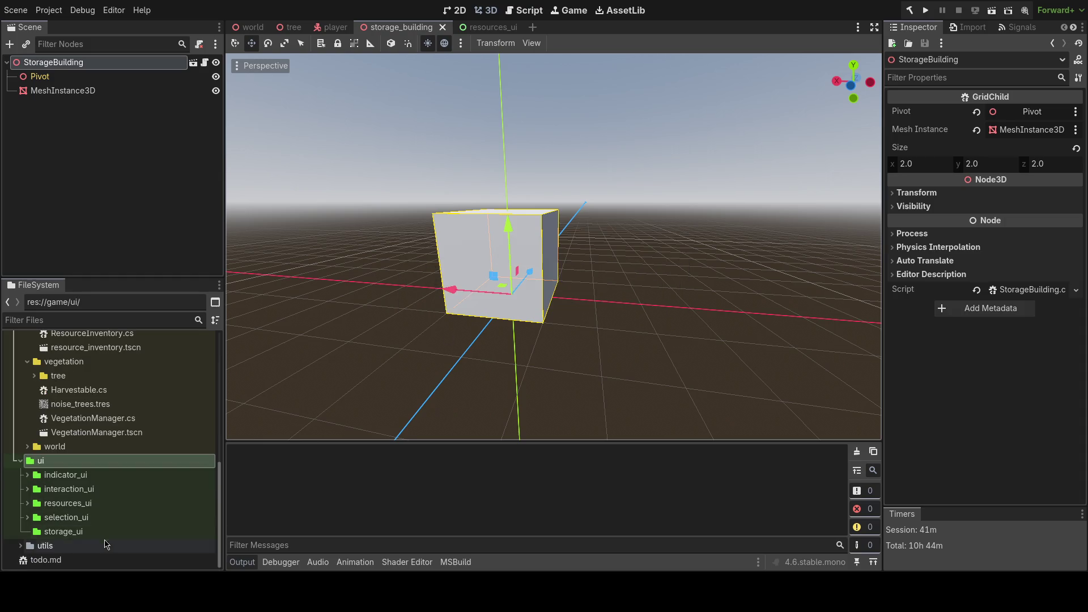
- Create a storage_ui scene in that folder with a User Interface root
right_click(107, 531)
click(76, 538)
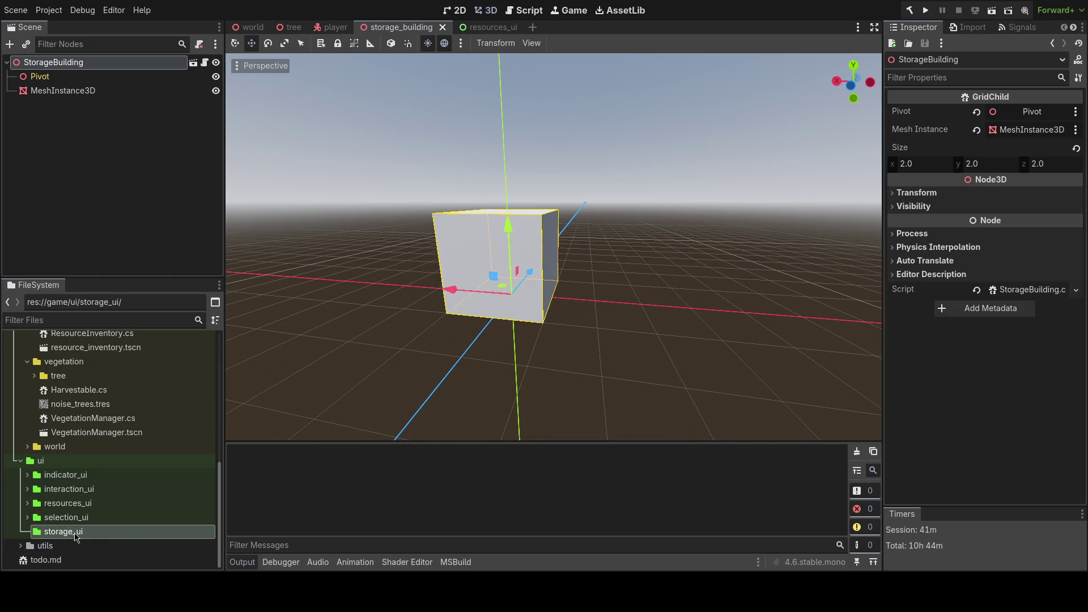
right_click(74, 536)
mouse_move(142, 347)
click(290, 367)
click(494, 246)
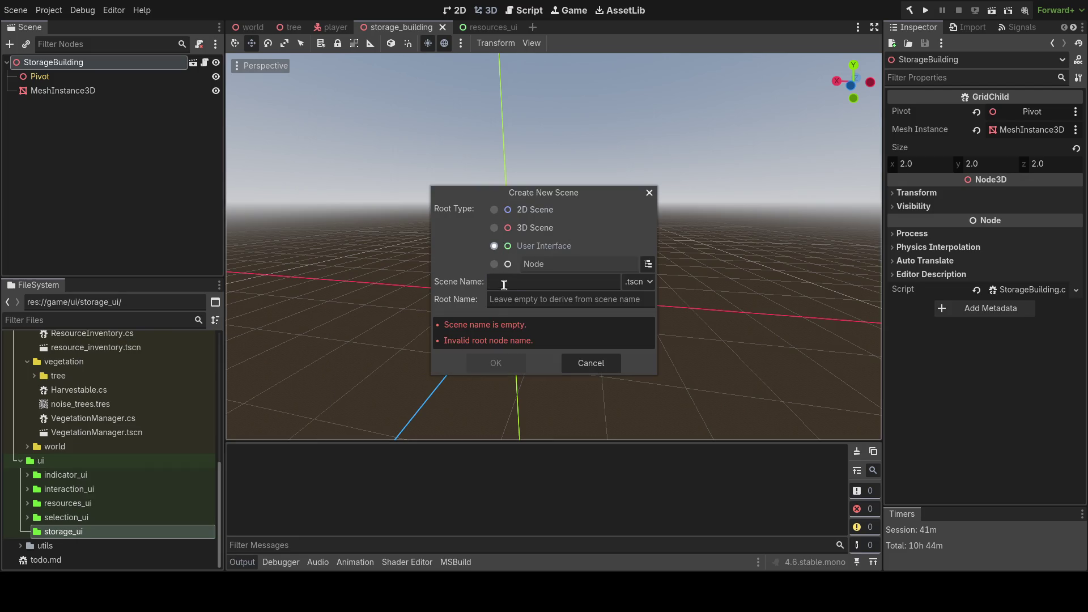
click(501, 284)
text(st)
key(Return)
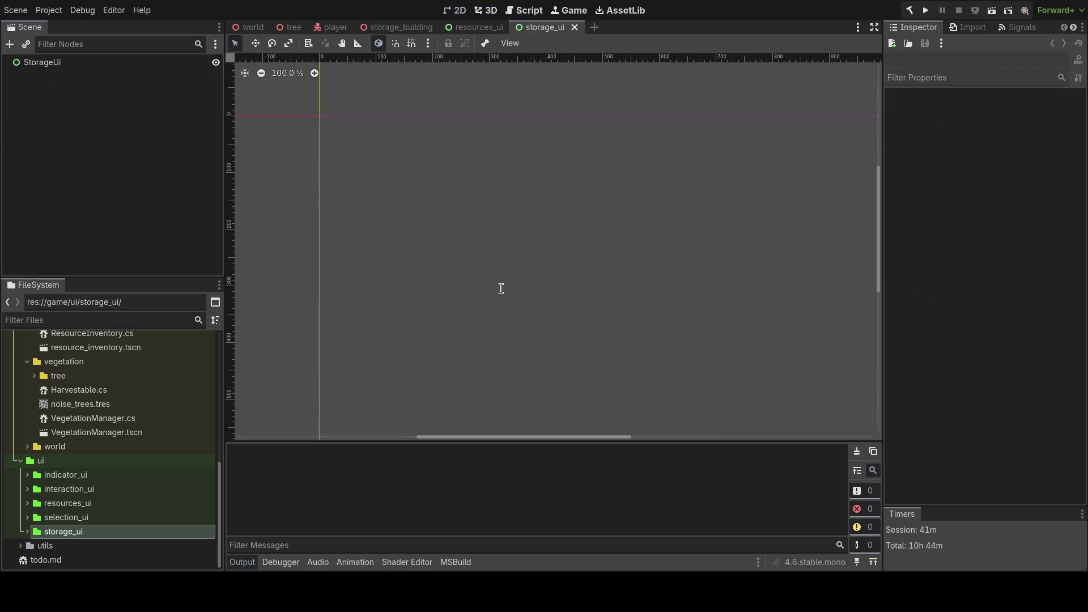
- Attach a new StorageUi.cs C# script to the StorageUi root node
right_click(85, 63)
click(168, 156)
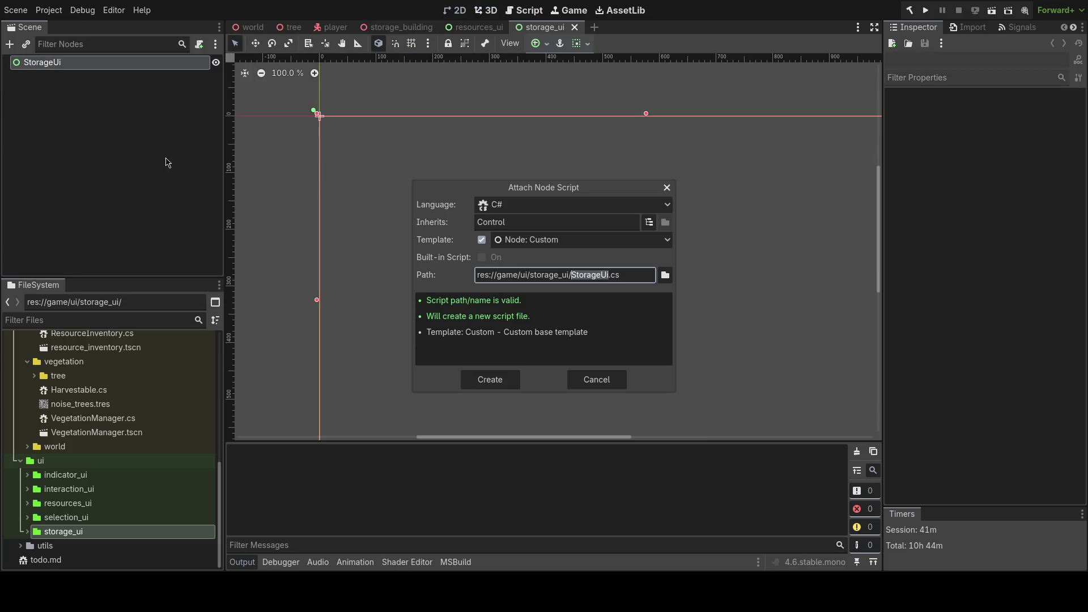
click(505, 378)
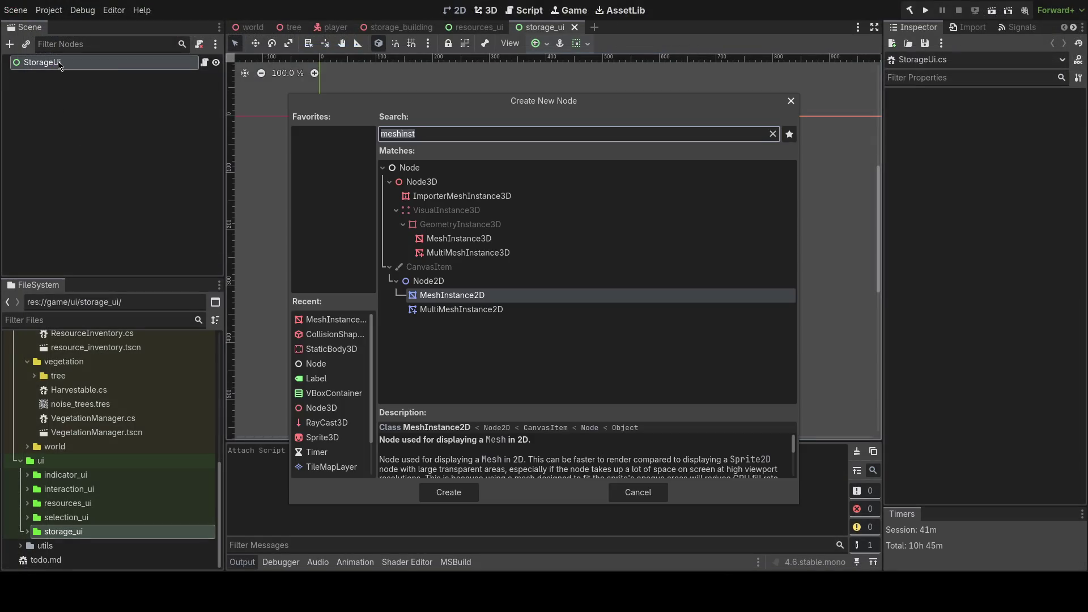
- Add a TextureRect under StorageUi with a gradient texture and save the scene
text(texture)
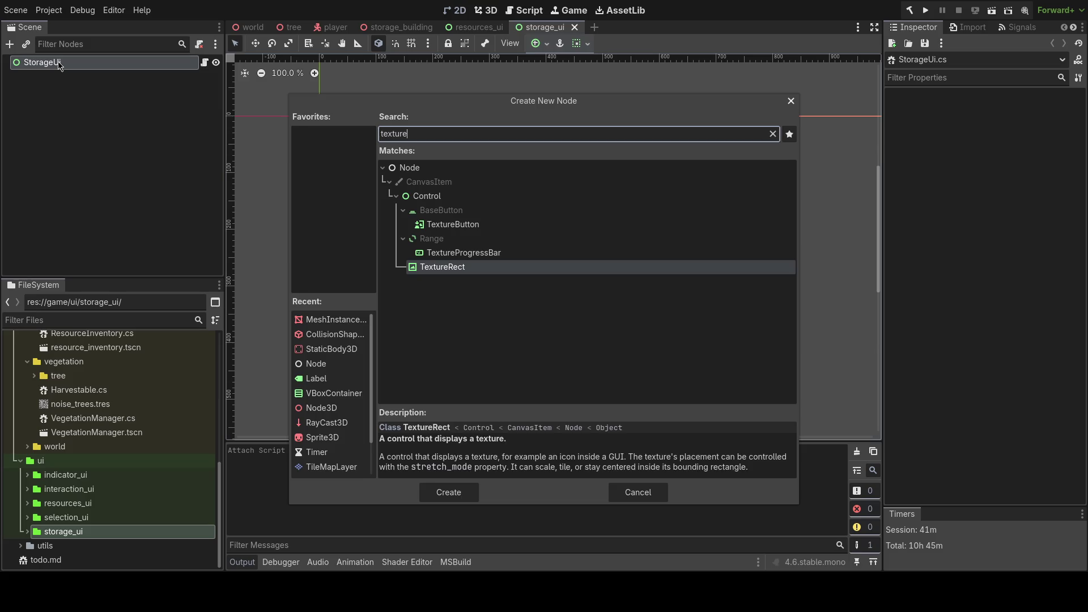
key(Return)
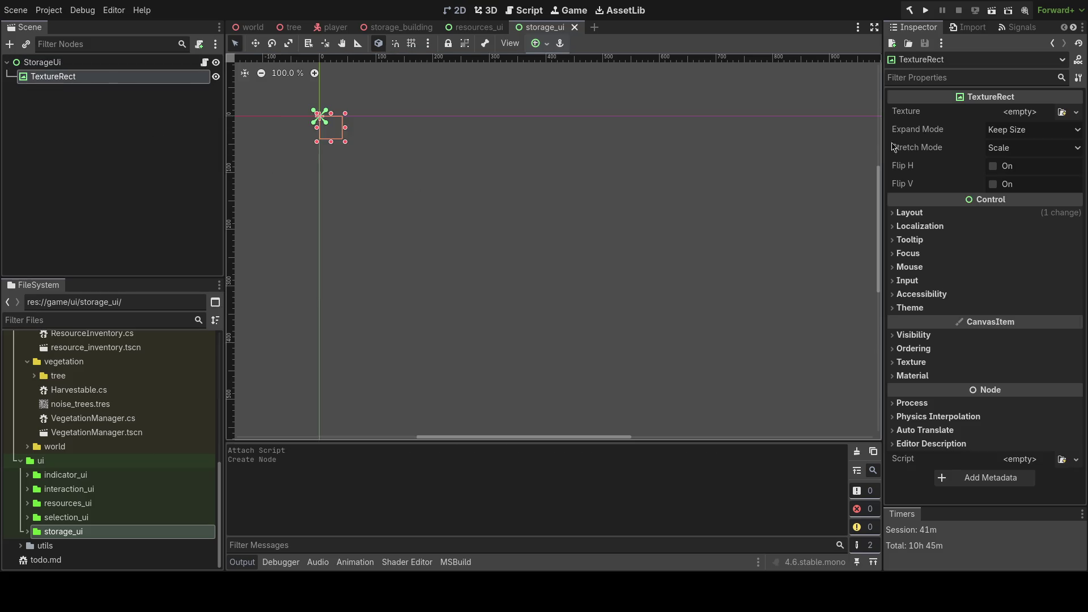
click(1022, 113)
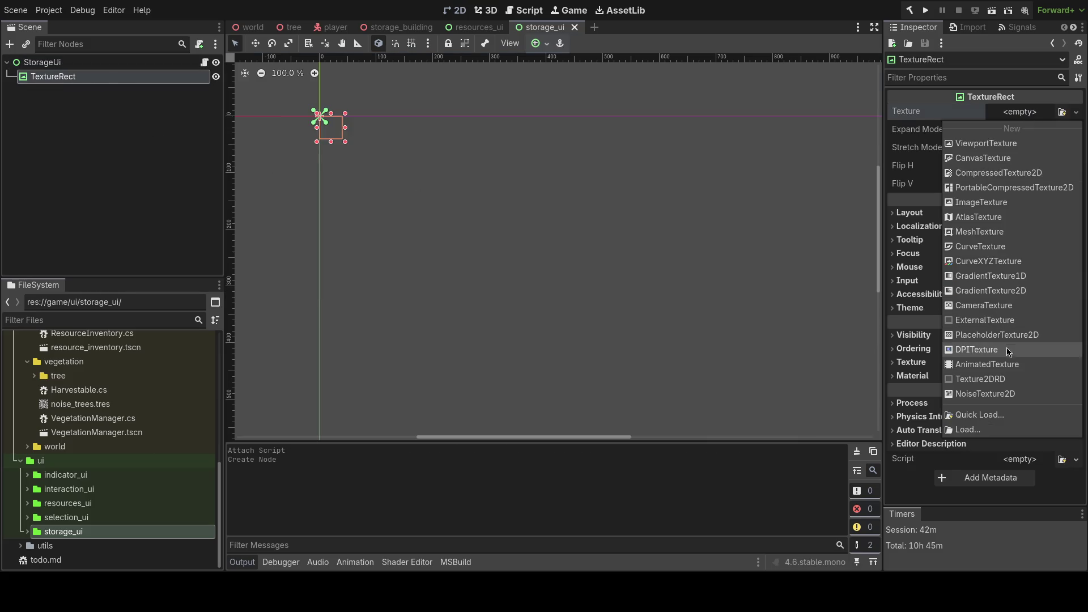
click(1018, 278)
click(1029, 120)
scroll(650, 335, up, 5)
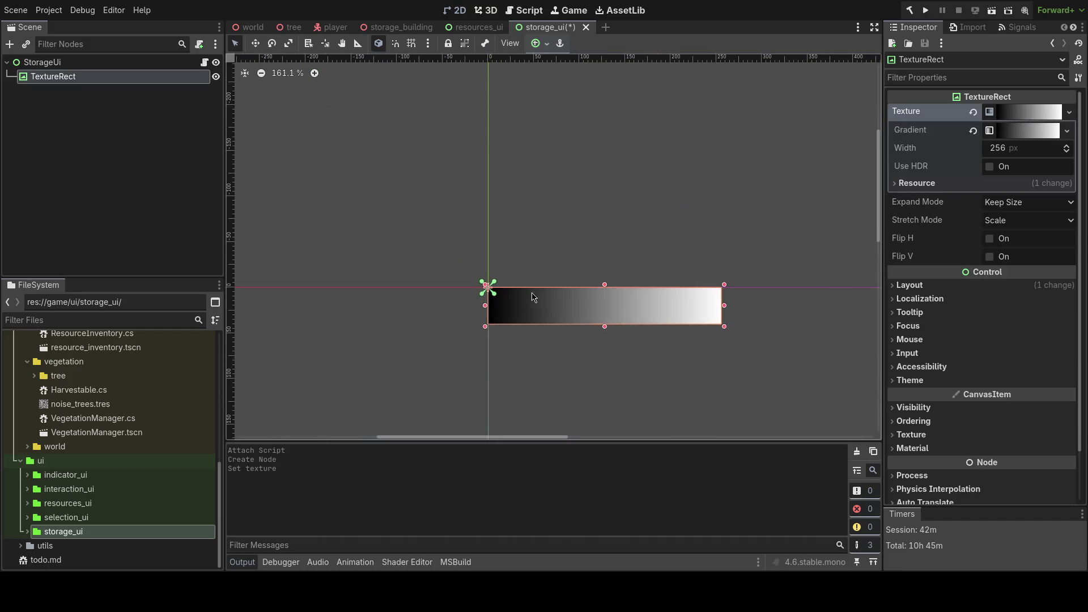
scroll(650, 334, up, 2)
key(ctrl+s)
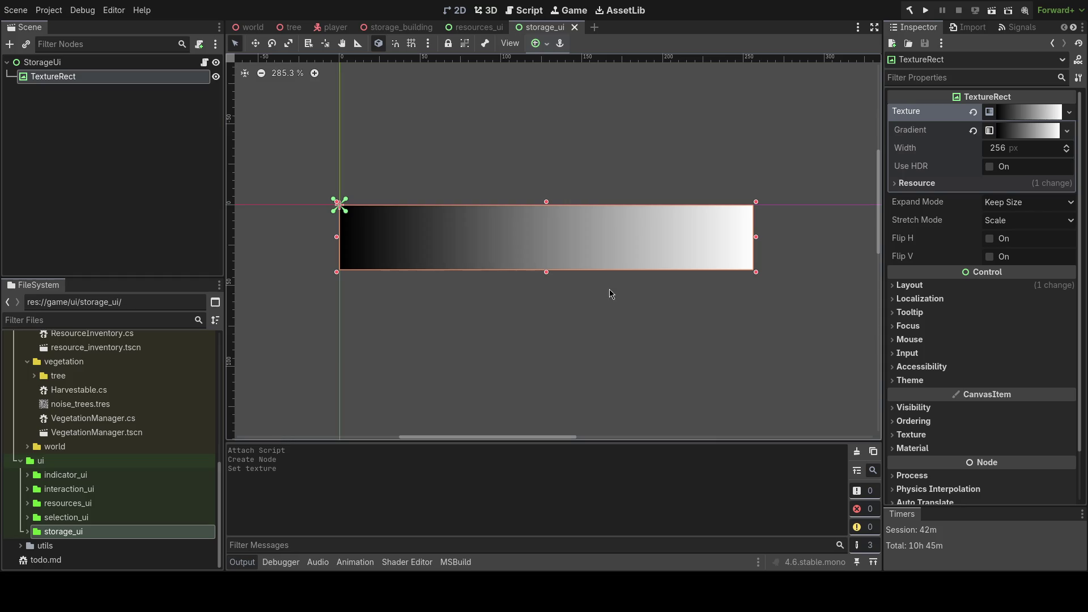
- Confirm a 100 px width for the gradient texture
scroll(597, 250, up, 2)
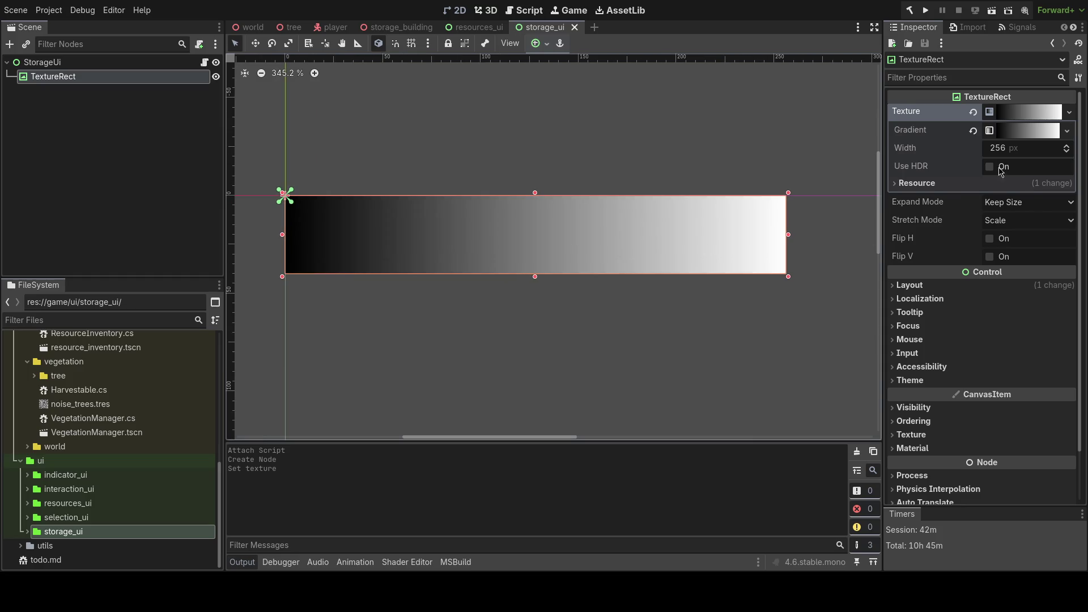
click(1018, 148)
key(Return)
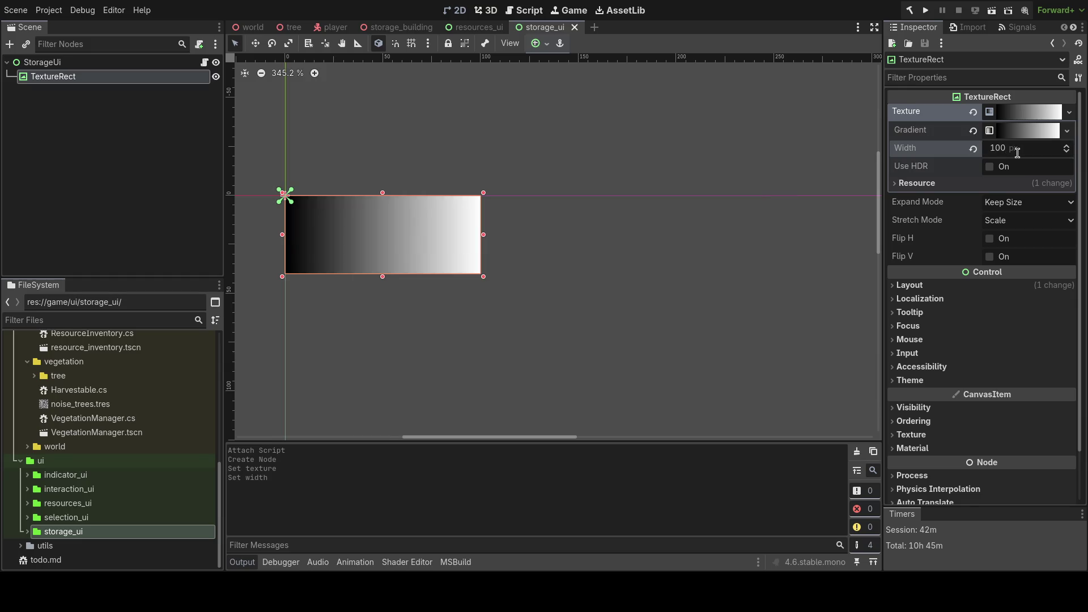
scroll(627, 273, up, 4)
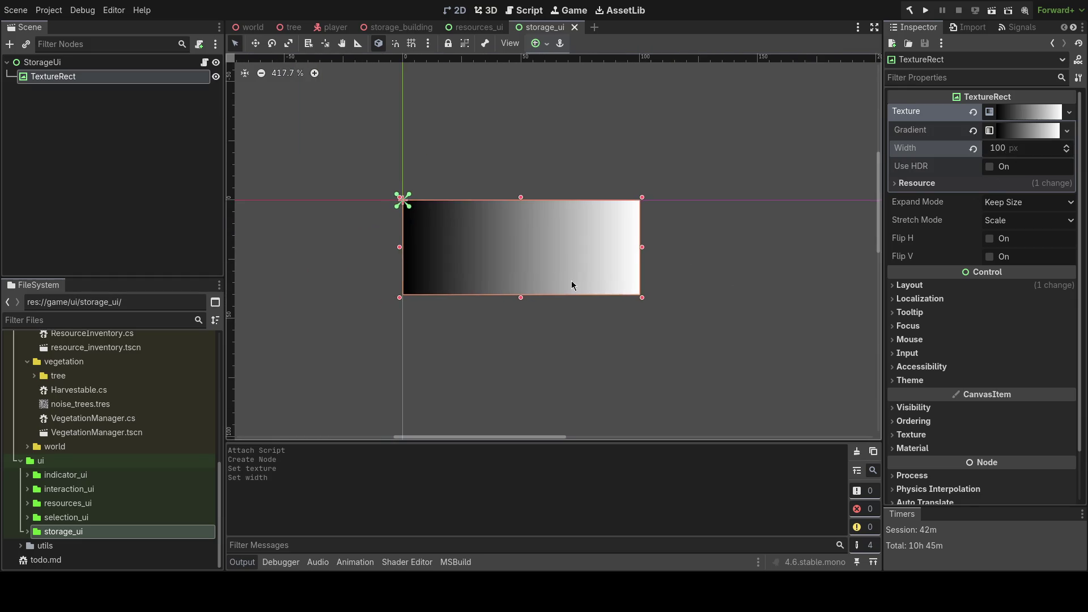
scroll(674, 300, down, 2)
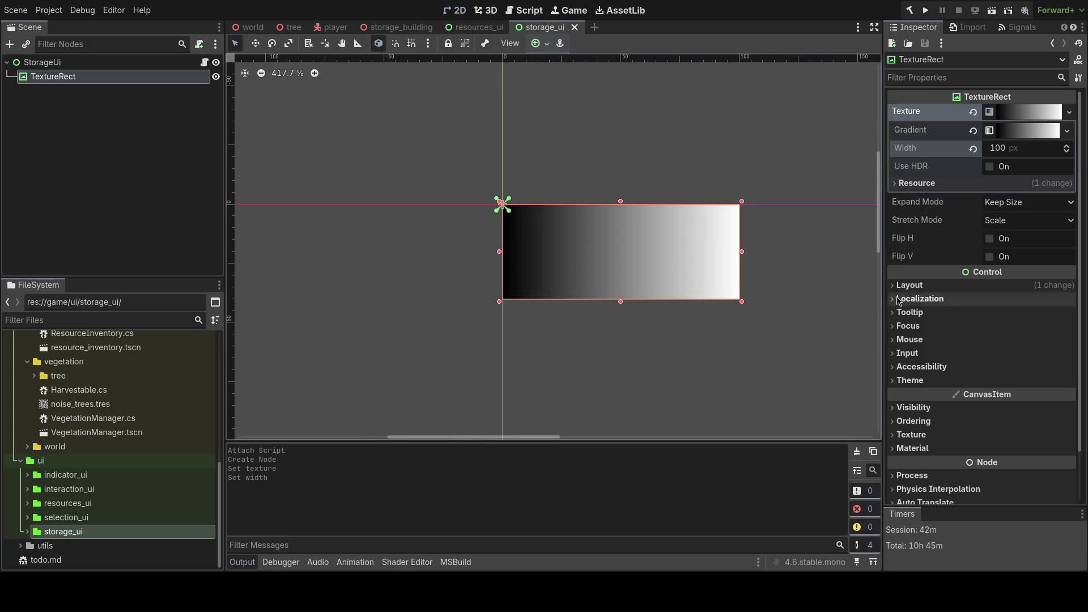
click(946, 286)
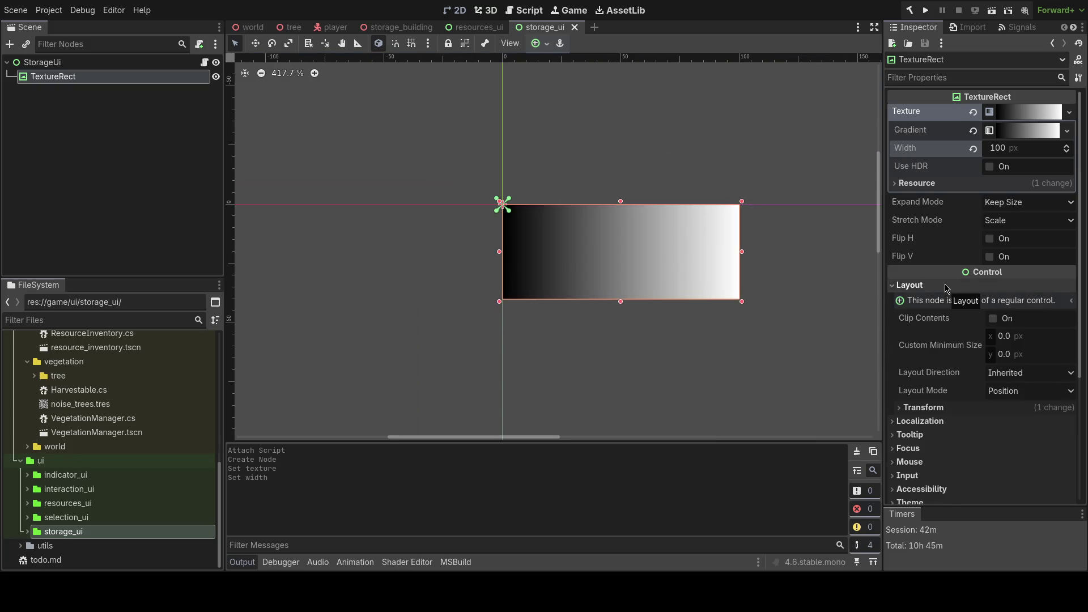
click(946, 286)
- Switch the texture to a GradientTexture2D of width 100 and height 2, and save
click(1069, 112)
click(1018, 287)
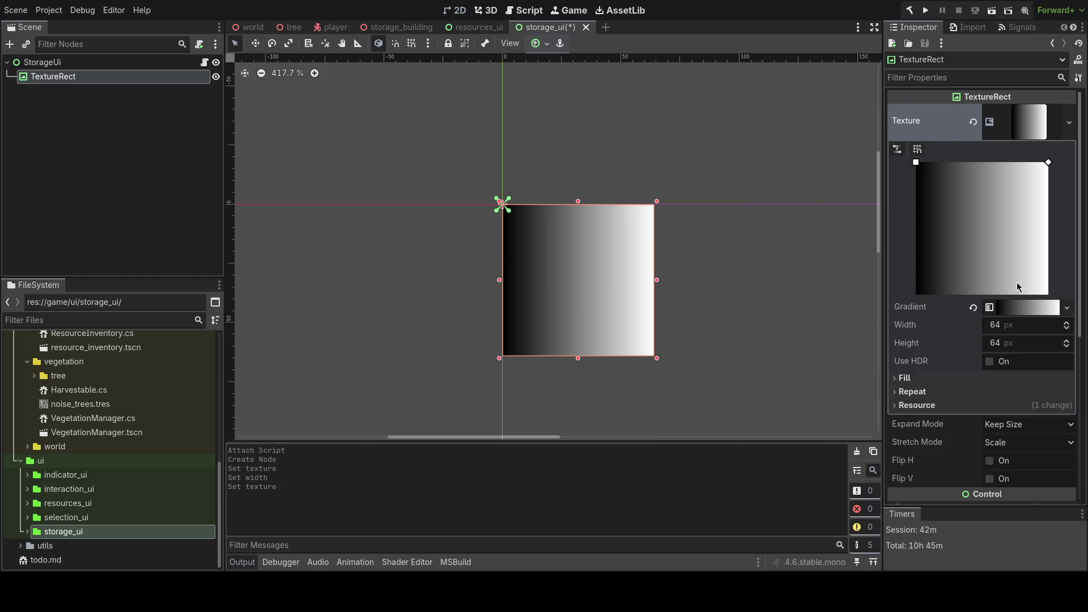
click(1008, 343)
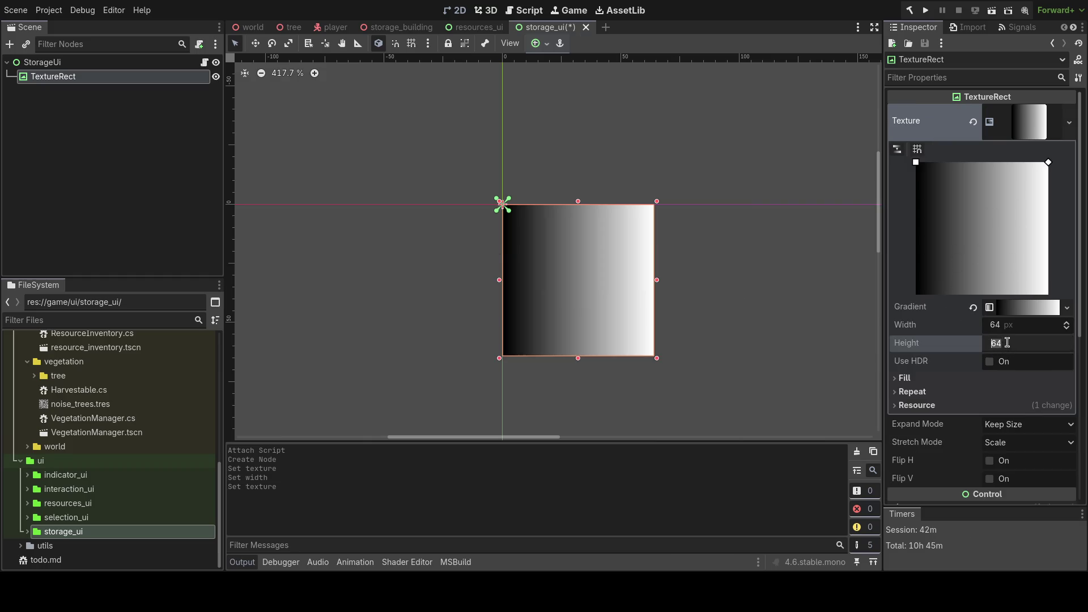
text(5)
key(Return)
click(1010, 324)
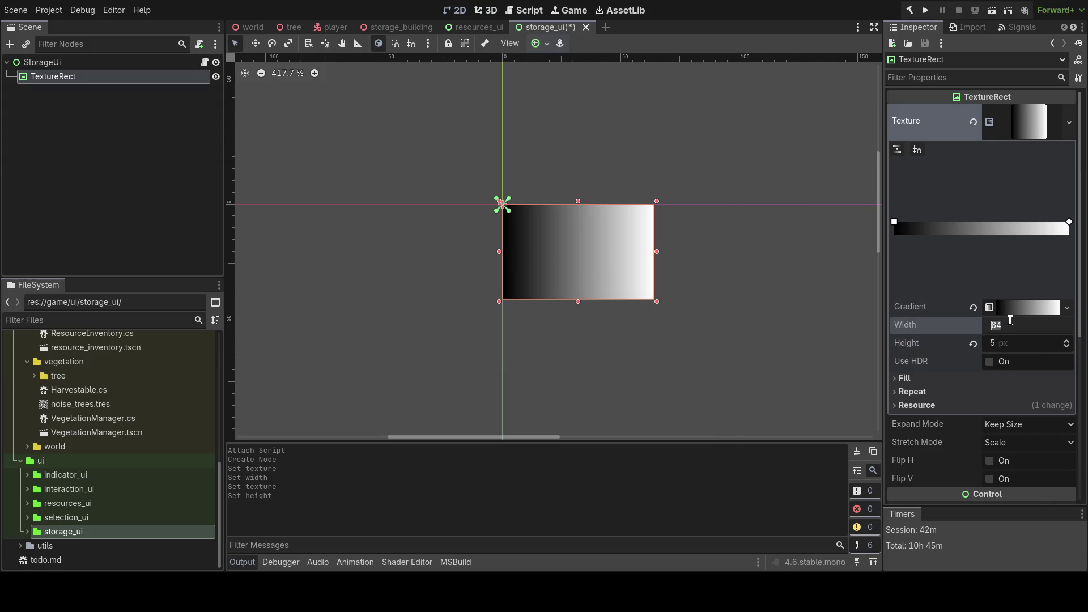
text(100)
key(Return)
click(1014, 343)
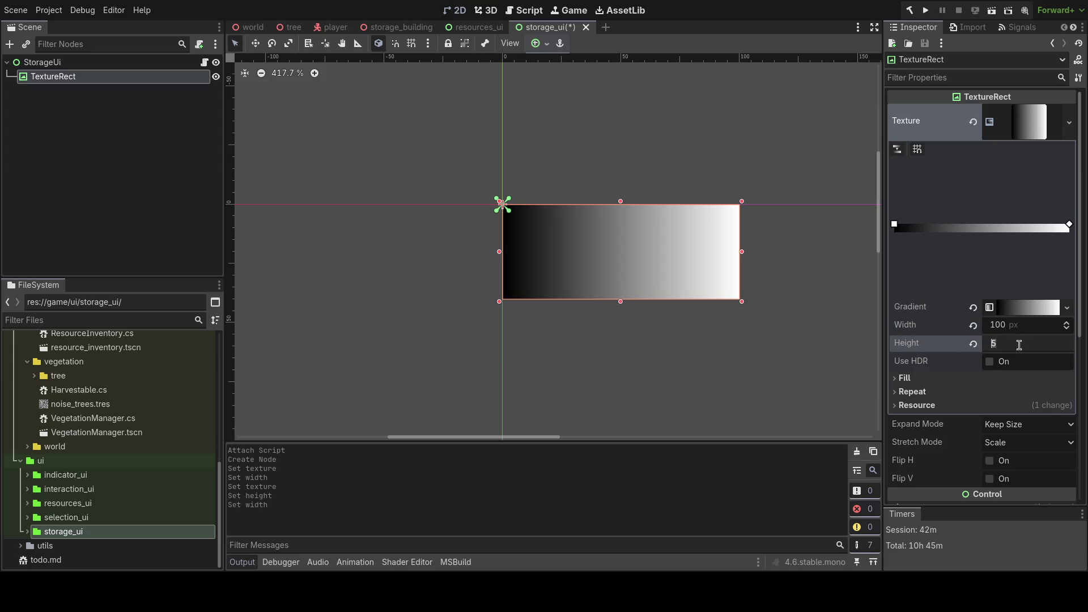
text(2)
key(Return)
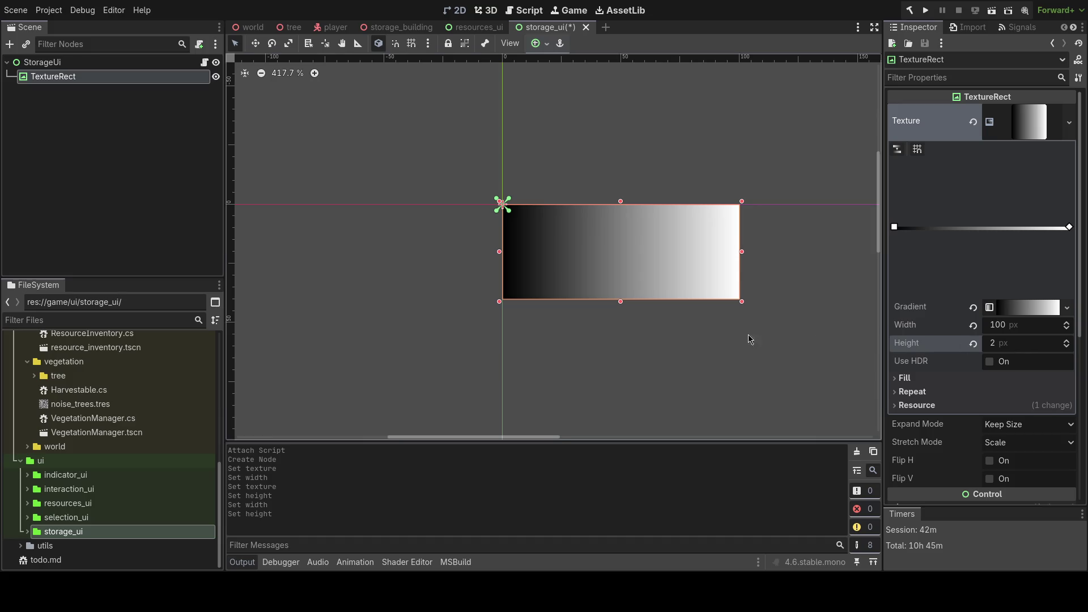
key(ctrl+minus)
key(ctrl+minus)
key(ctrl+s)
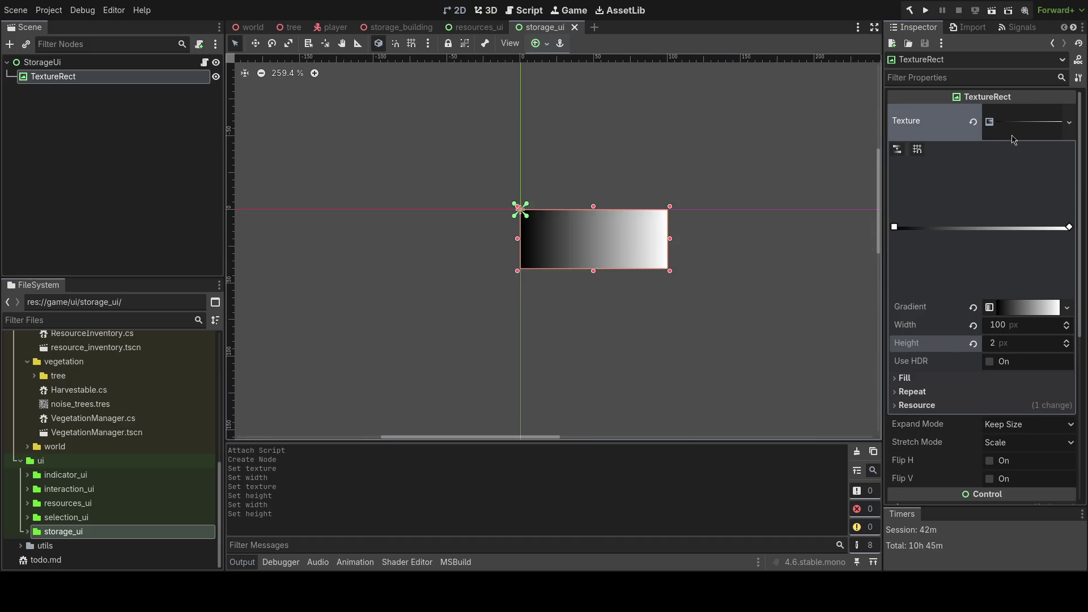
- Try other expand and stretch modes, leaving Keep Size and Scale in place
click(1014, 140)
click(1002, 150)
click(1008, 181)
click(1008, 151)
click(1009, 166)
click(1010, 169)
key(Down)
key(Down)
key(Up)
key(Up)
key(Down)
key(Down)
key(Return)
scroll(603, 258, up, 3)
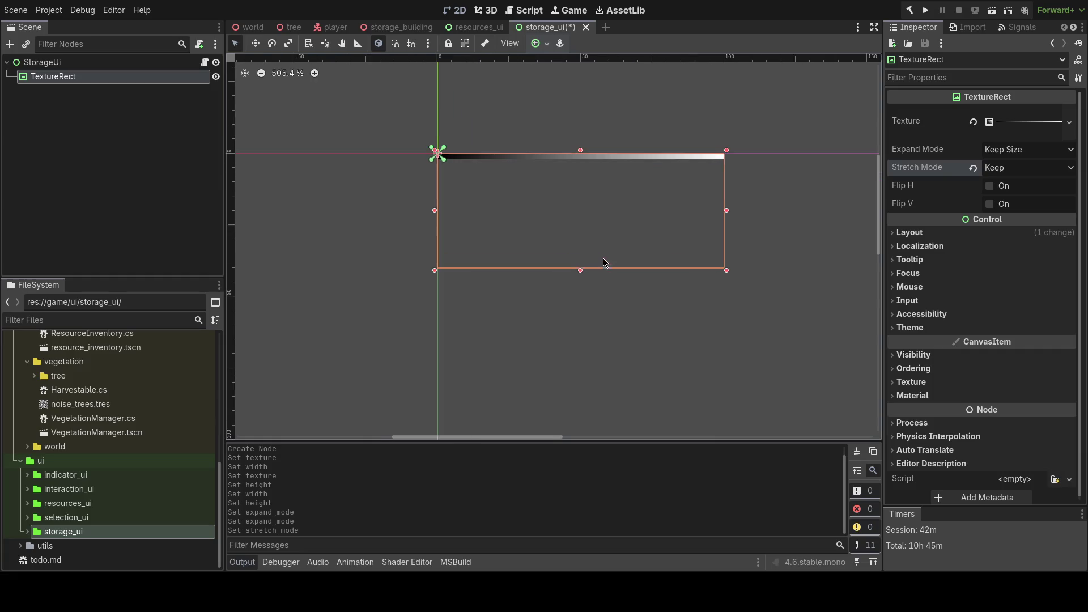
click(973, 170)
- Set the TextureRect's transform Size y to 2 and save the scene
click(981, 232)
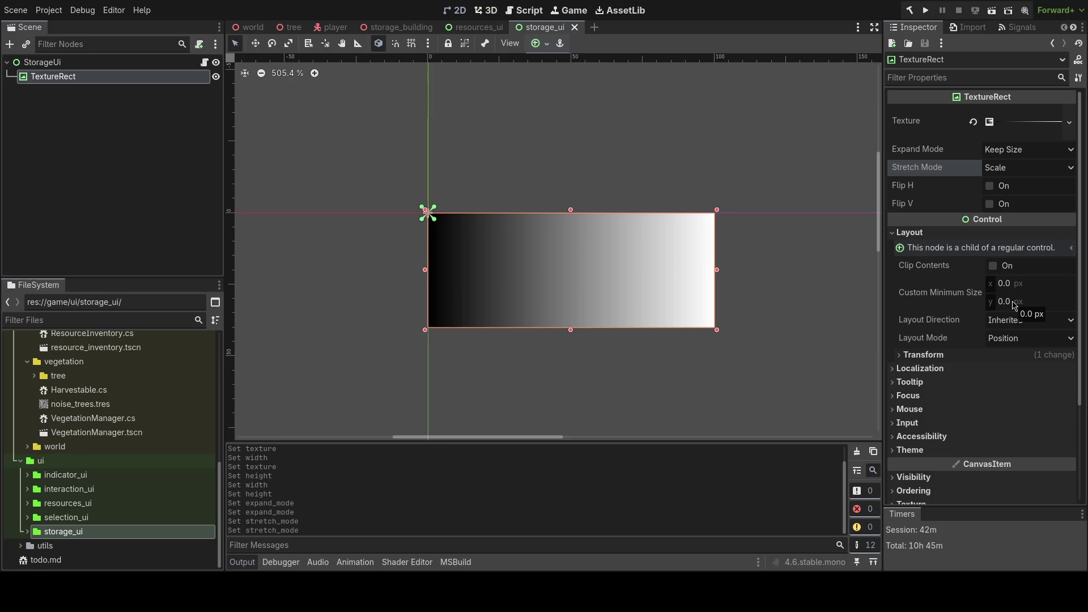
drag(1014, 305, 1017, 298)
key(ctrl+z)
click(923, 355)
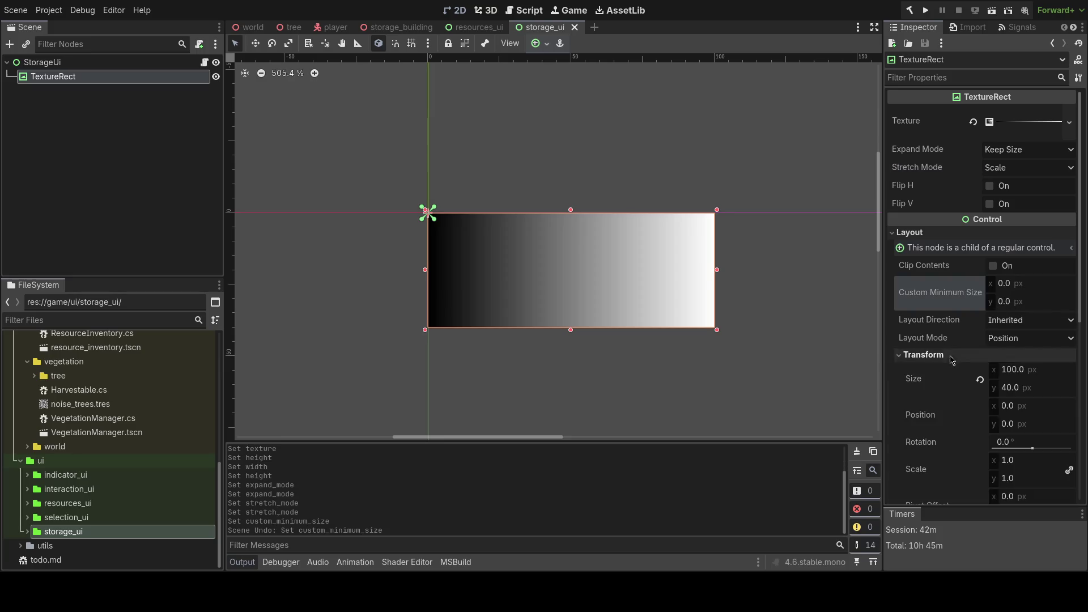
scroll(952, 362, down, 2)
click(1014, 337)
text(2)
key(Return)
key(ctrl+s)
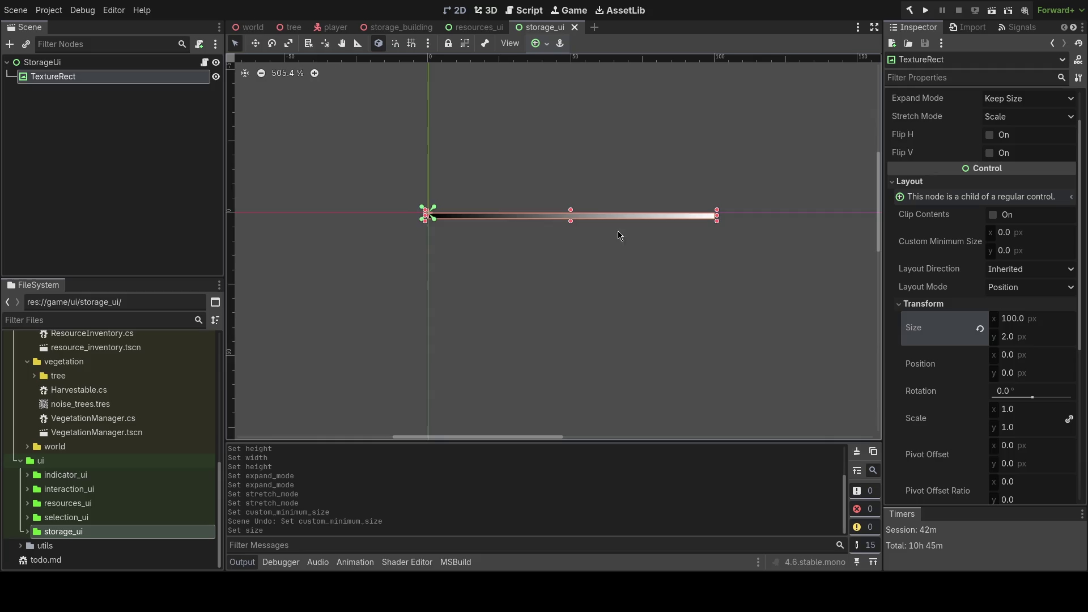
- Review the gradient texture's settings on the TextureRect
scroll(623, 255, up, 3)
scroll(613, 308, down, 1)
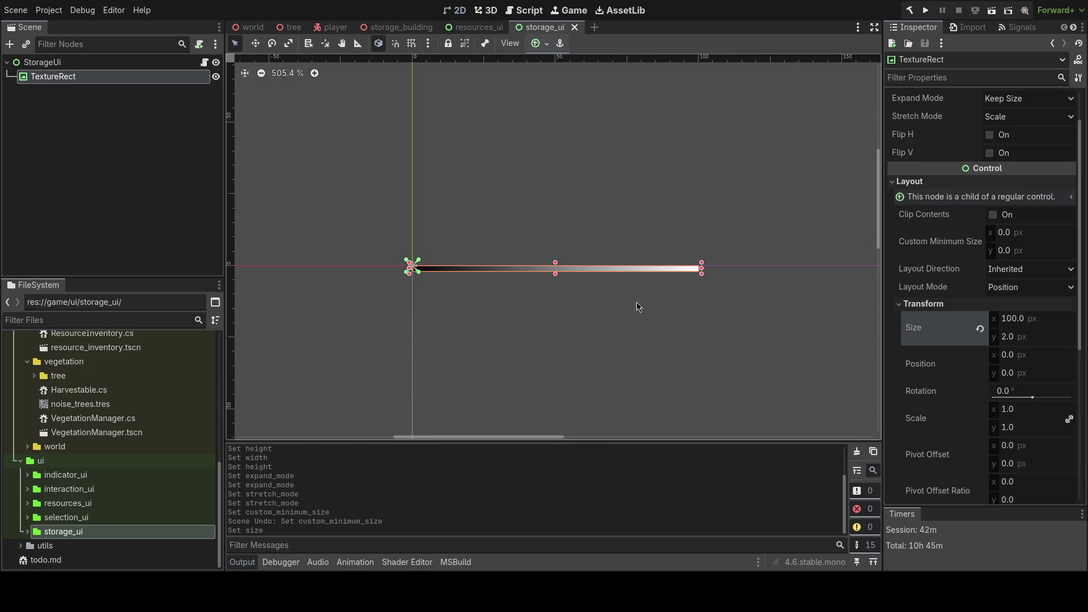
scroll(990, 261, up, 1)
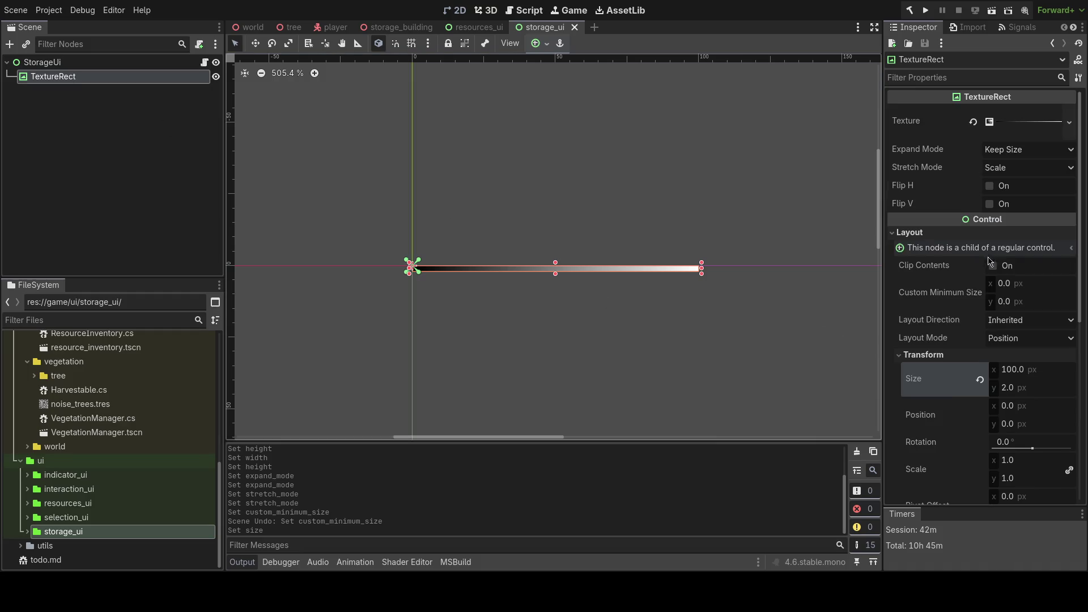
click(1026, 122)
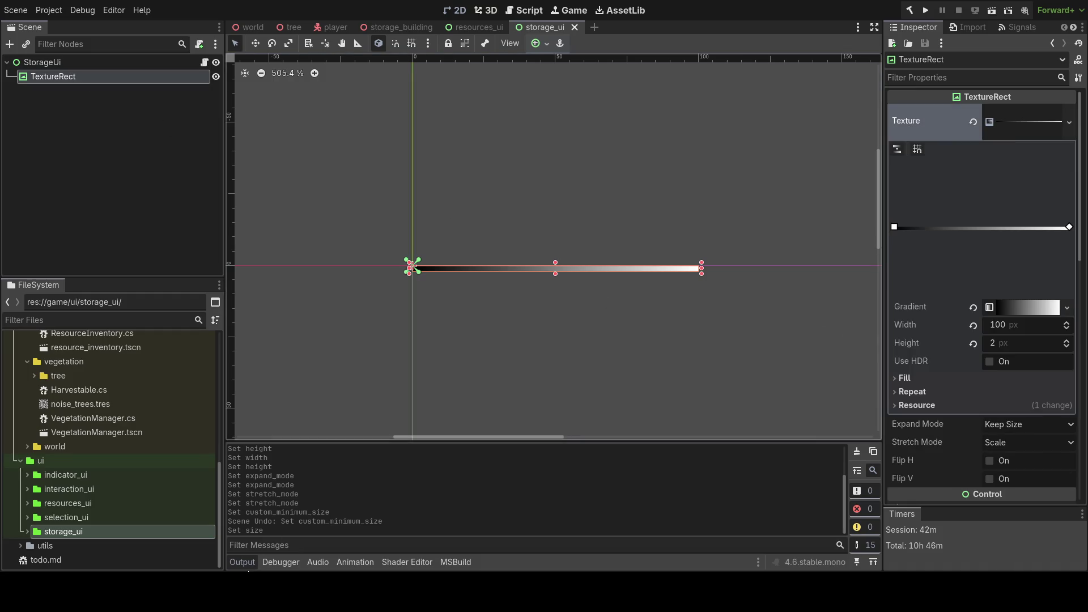
key(alt+Tab)
- Type [Export] on line 4 of StorageUi.cs and return to Godot
text([Export])
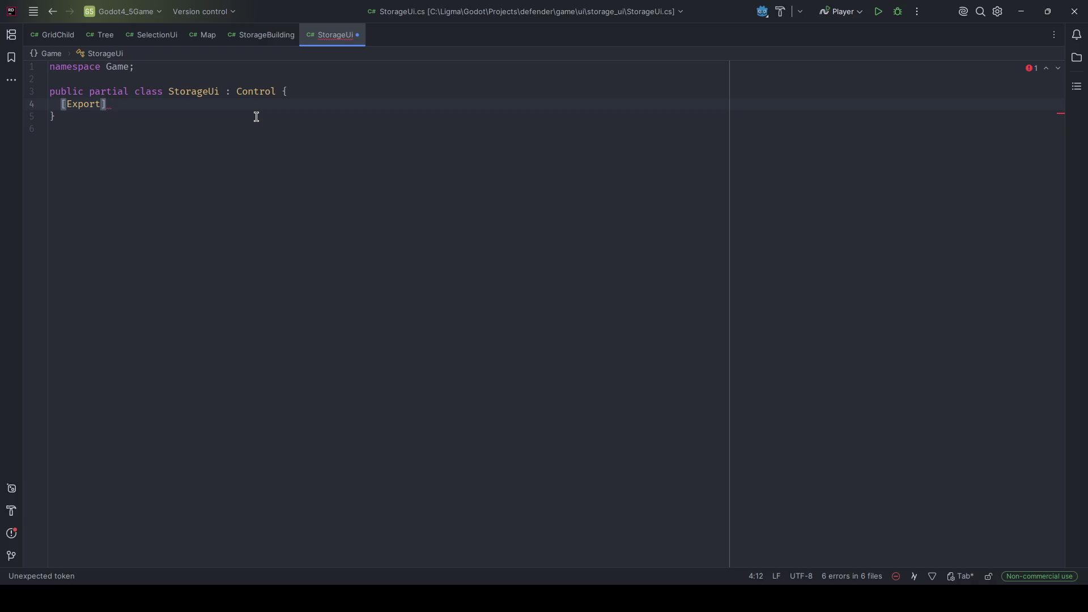
key(alt+Tab)
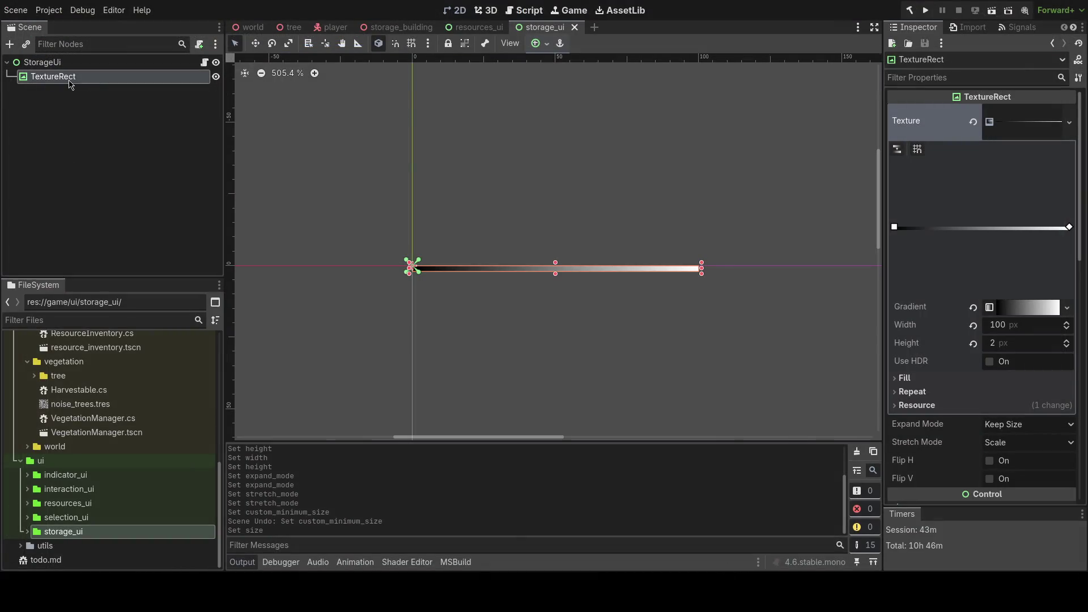
key(ctrl+a)
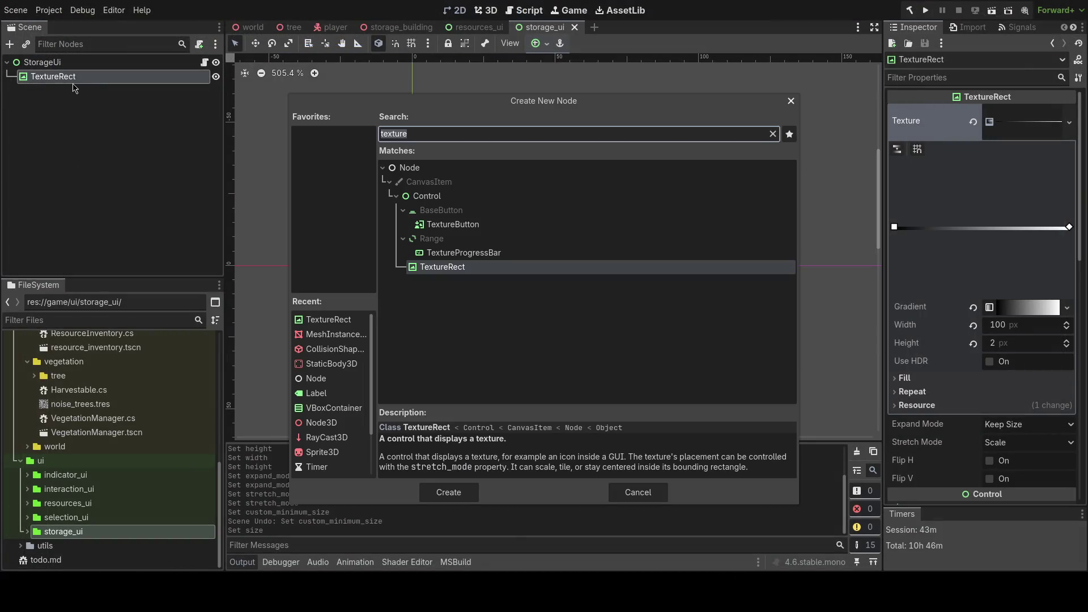
text(slider)
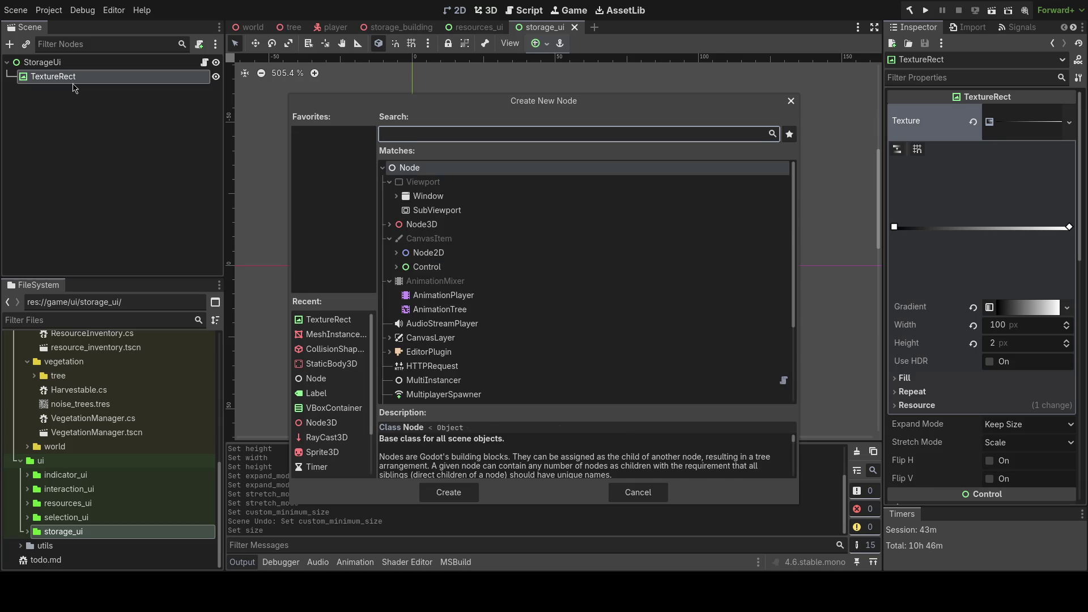
key(Down)
key(Up)
key(Return)
scroll(437, 304, up, 2)
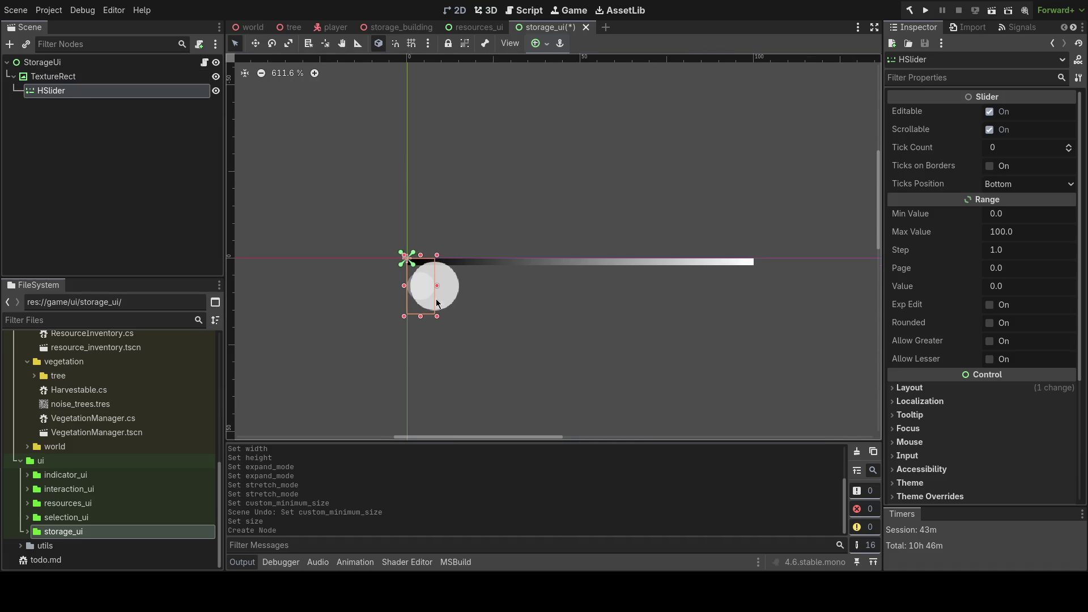
key(ctrl+z)
click(151, 79)
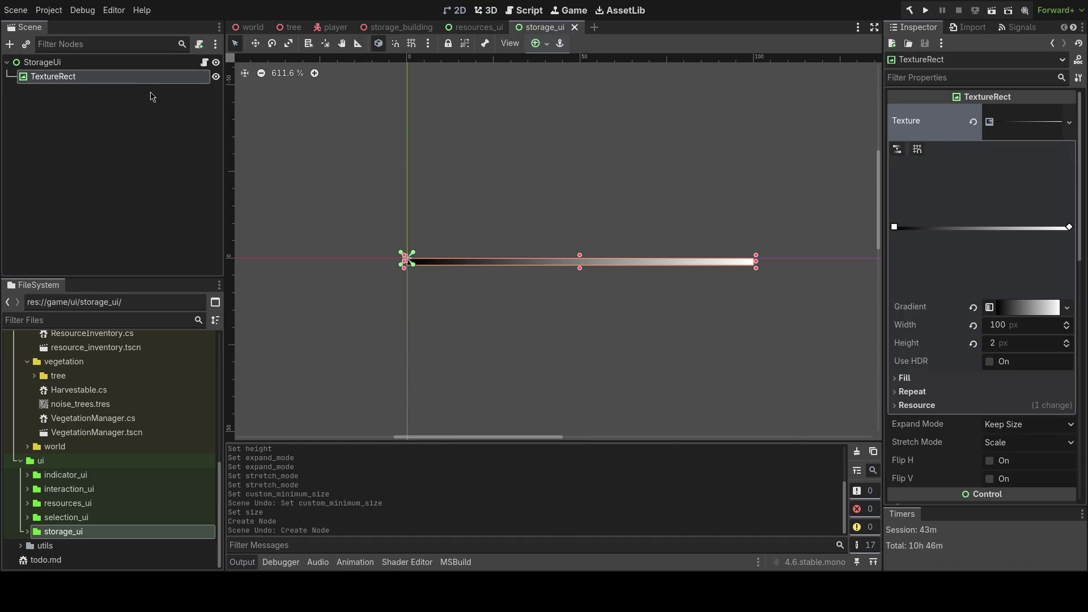
key(ctrl+a)
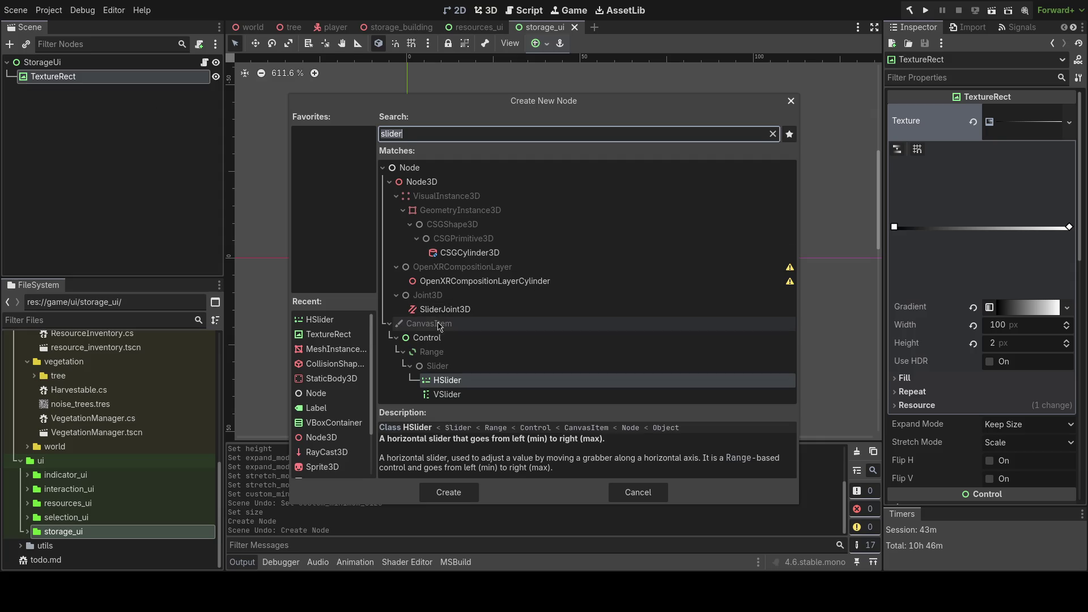
key(BackSpace)
click(639, 493)
scroll(528, 363, up, 4)
- Review the texture's Fill settings, keep the Linear fill, and undo the To x change
click(894, 380)
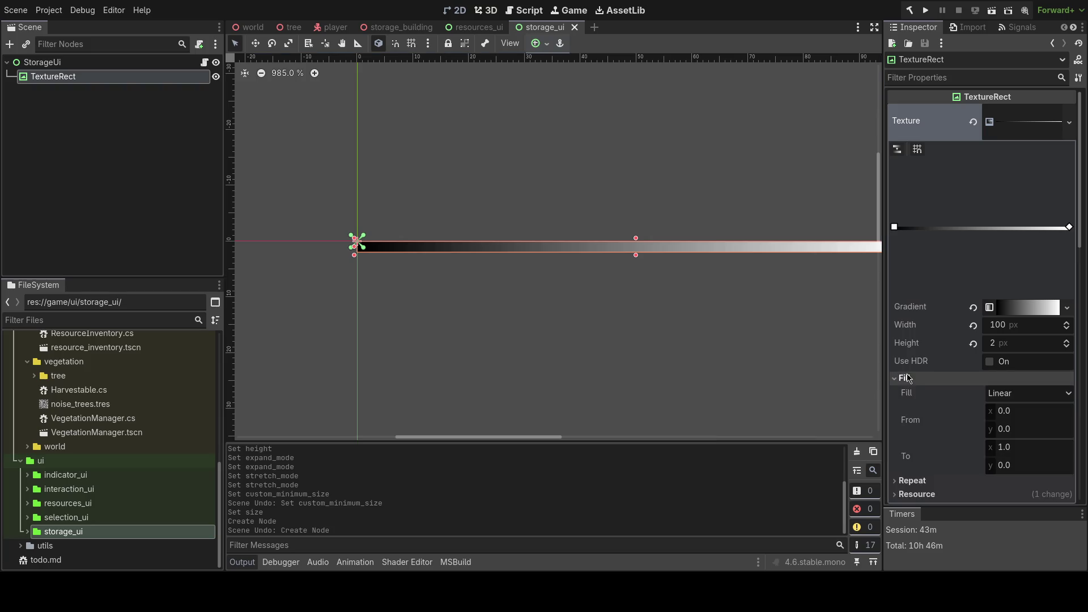
click(926, 373)
click(972, 378)
click(1023, 392)
click(1014, 399)
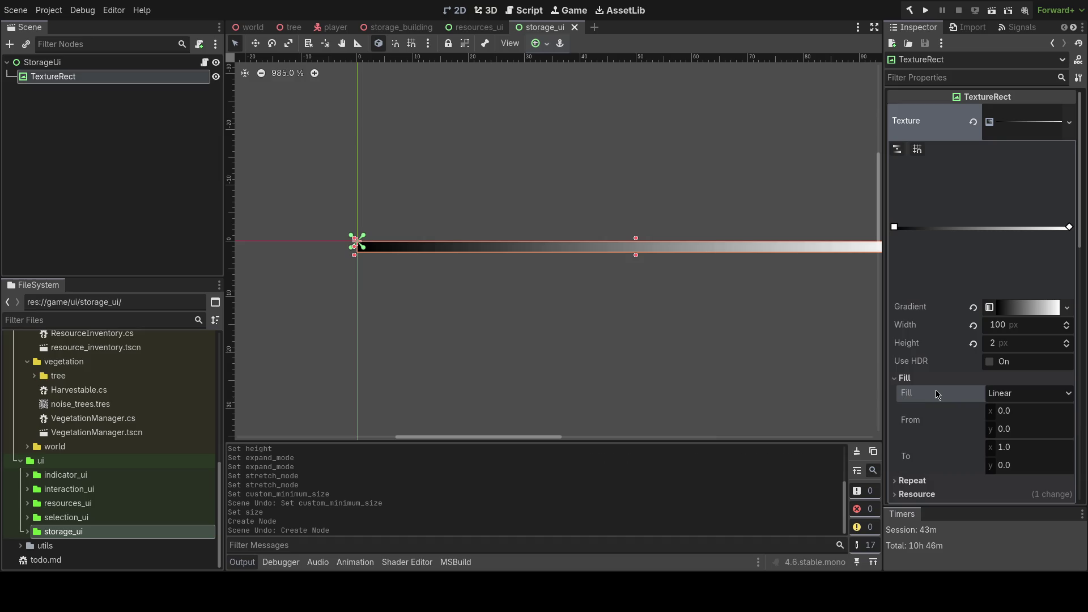
drag(1015, 448, 992, 448)
key(ctrl+z)
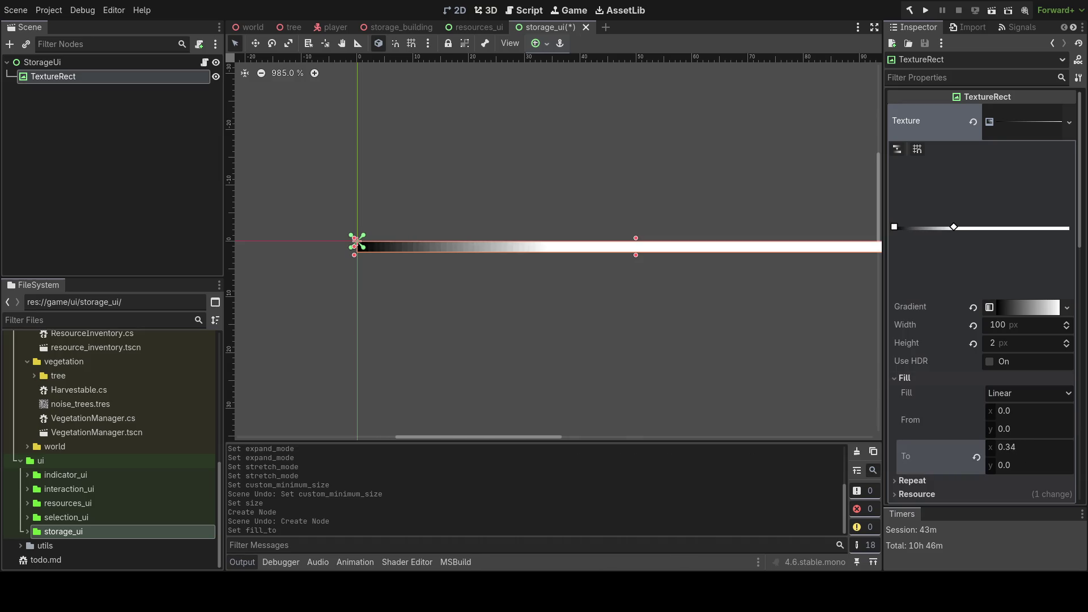
click(942, 377)
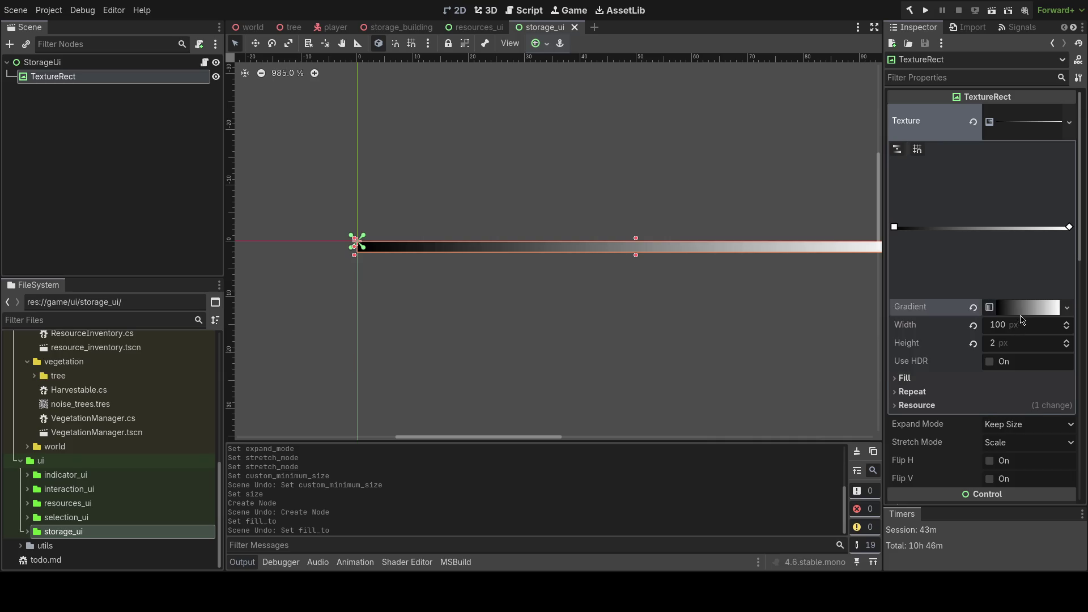
- Set the gradient's interpolation mode to Constant
click(1027, 307)
click(974, 272)
click(1028, 286)
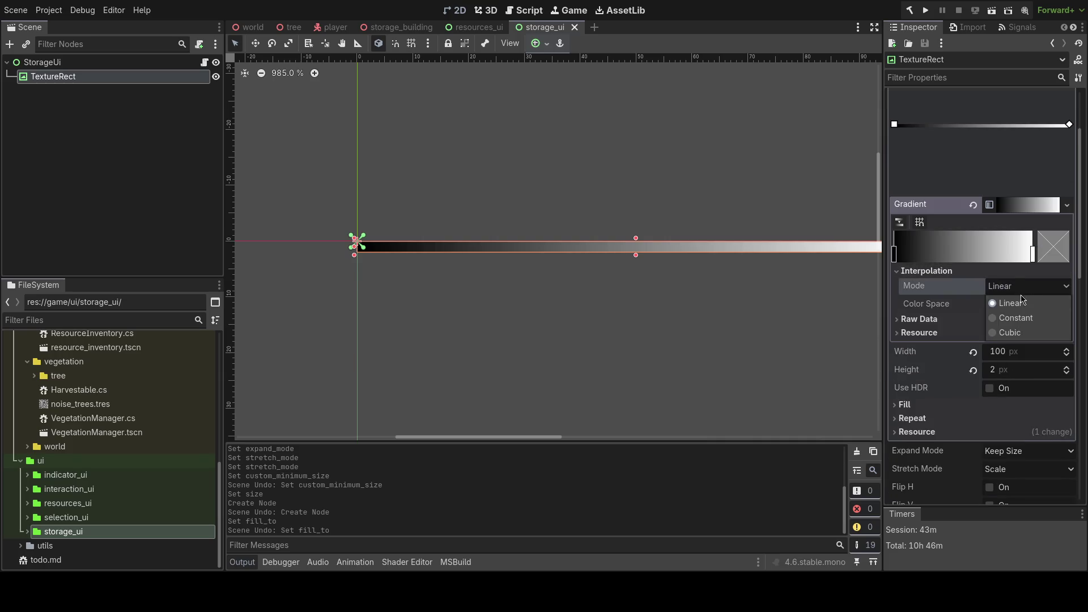
click(1015, 316)
scroll(671, 314, down, 3)
scroll(680, 306, down, 1)
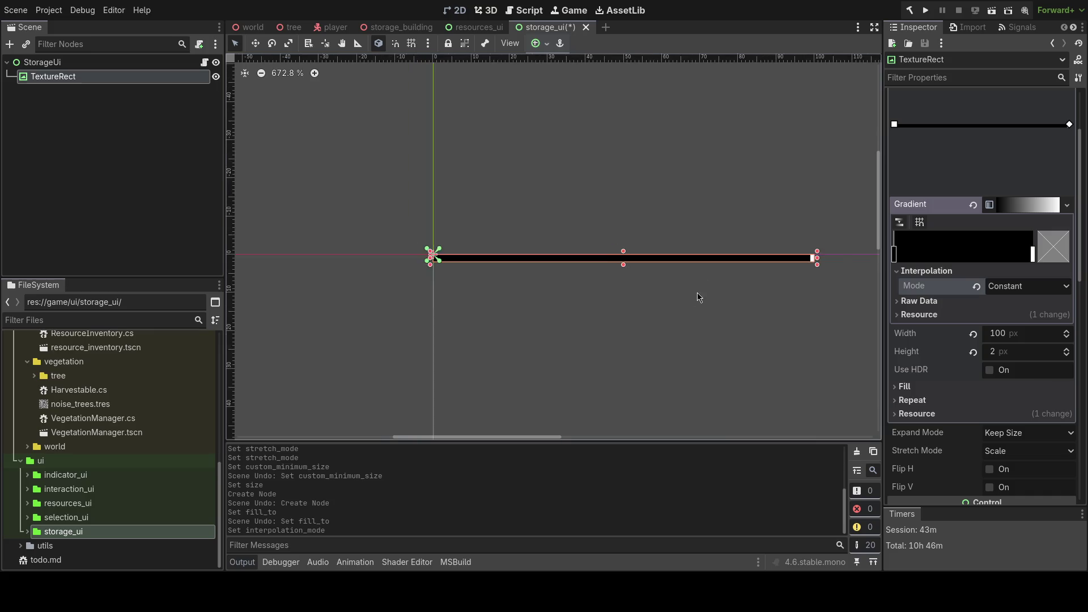
scroll(708, 298, up, 2)
- Save the storage_ui scene and select the StorageUi root node
key(ctrl+s)
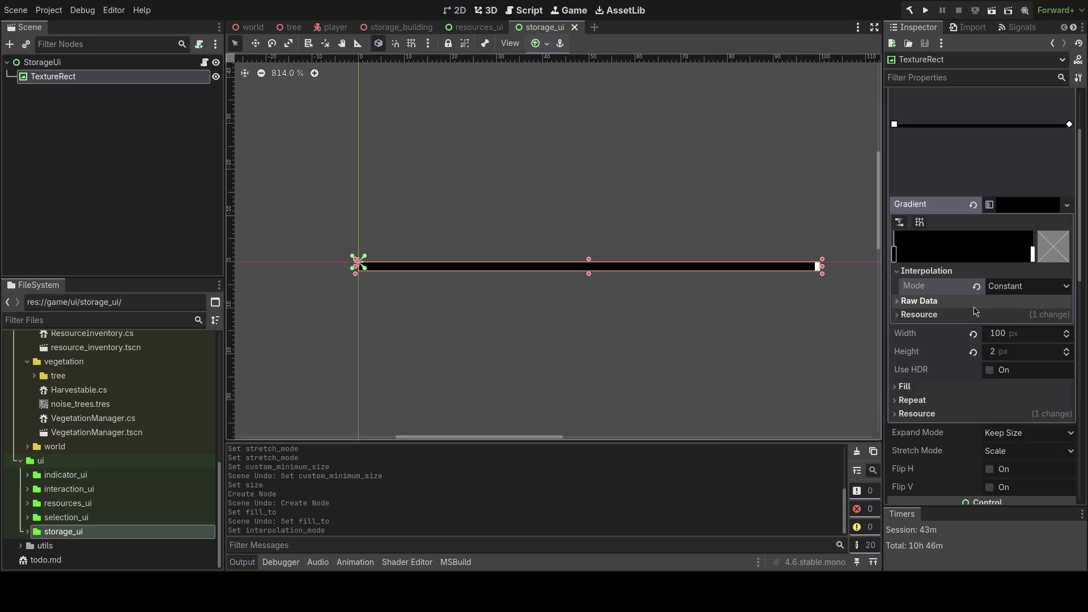
scroll(978, 326, up, 3)
scroll(825, 319, right, 2)
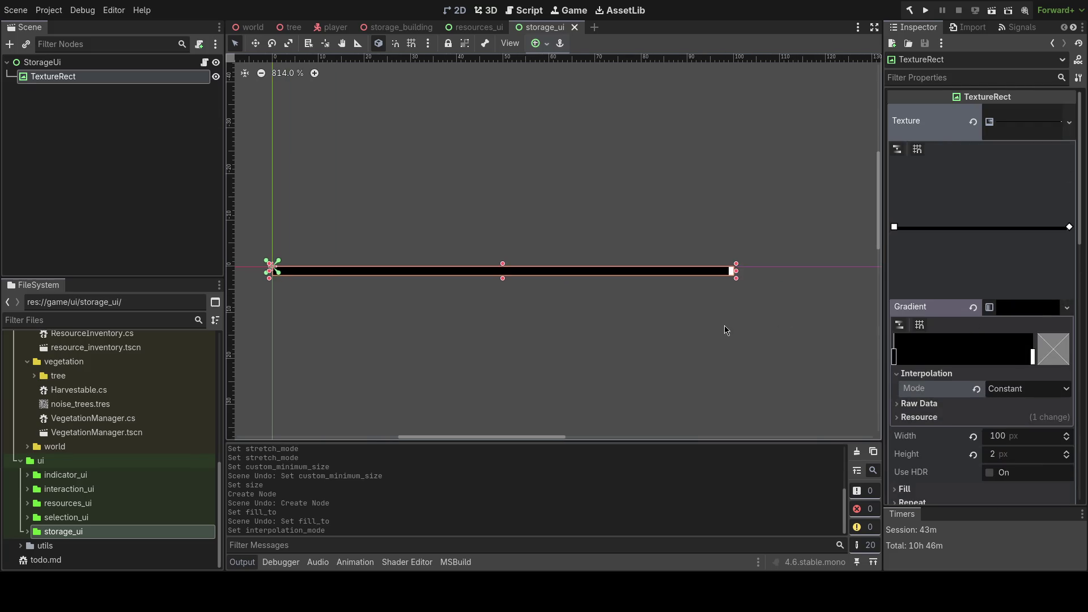
click(727, 330)
scroll(687, 357, up, 6)
scroll(626, 278, up, 10)
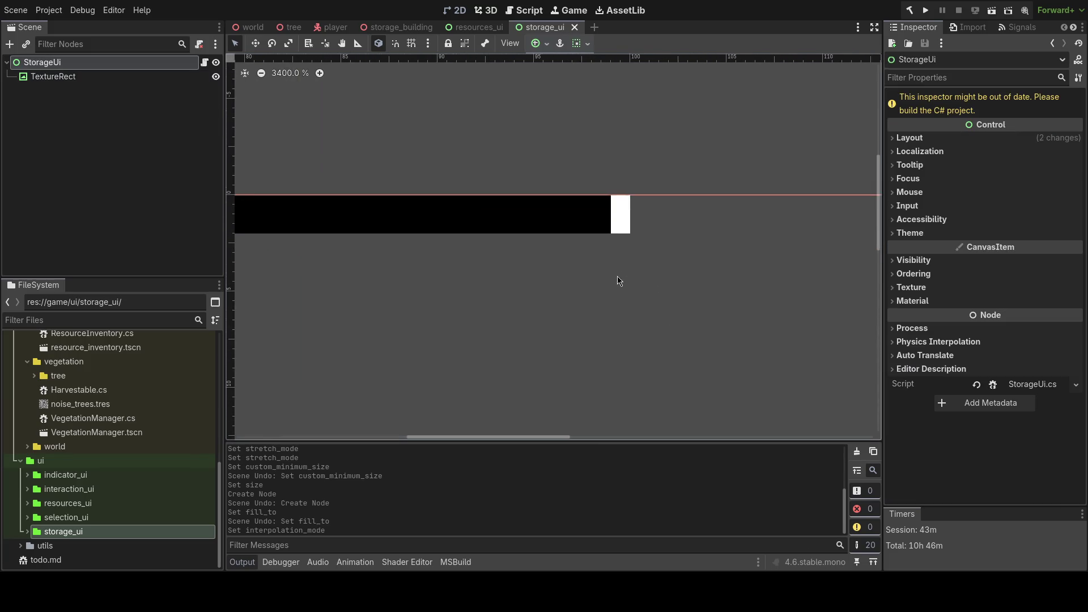
- Save storage_ui and expand the StorageUi root's Mouse section in the Inspector
key(ctrl+s)
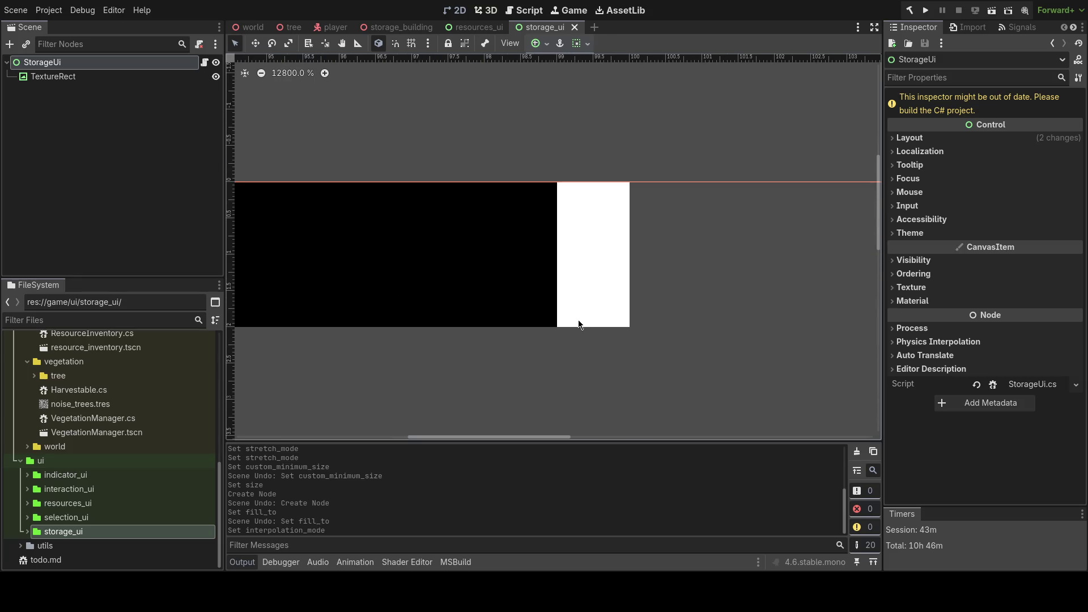
scroll(579, 324, down, 15)
scroll(644, 307, up, 1)
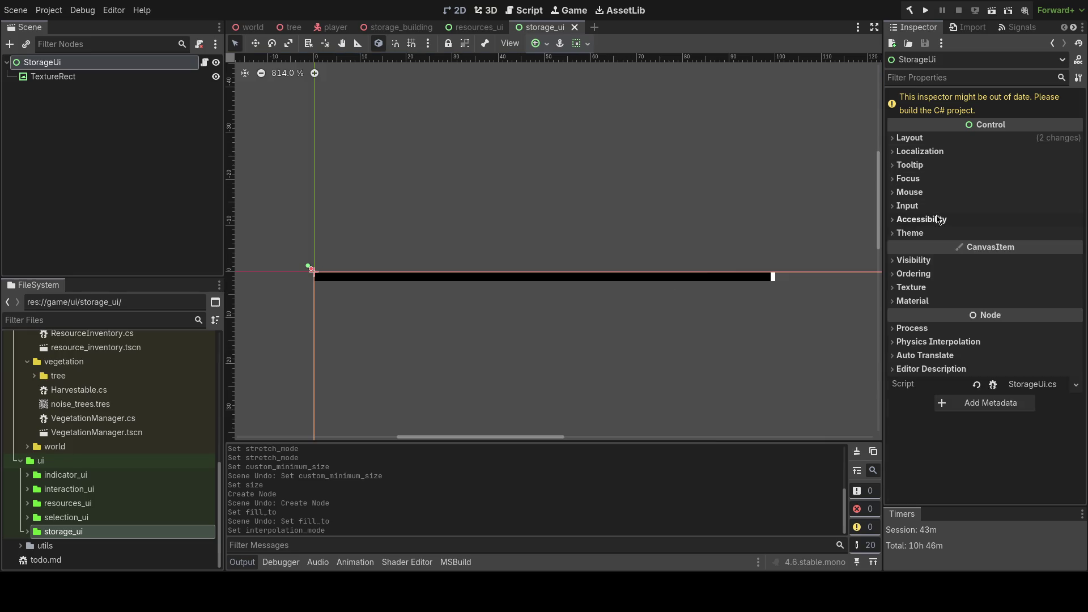
click(938, 195)
double_click(938, 195)
click(938, 195)
double_click(938, 196)
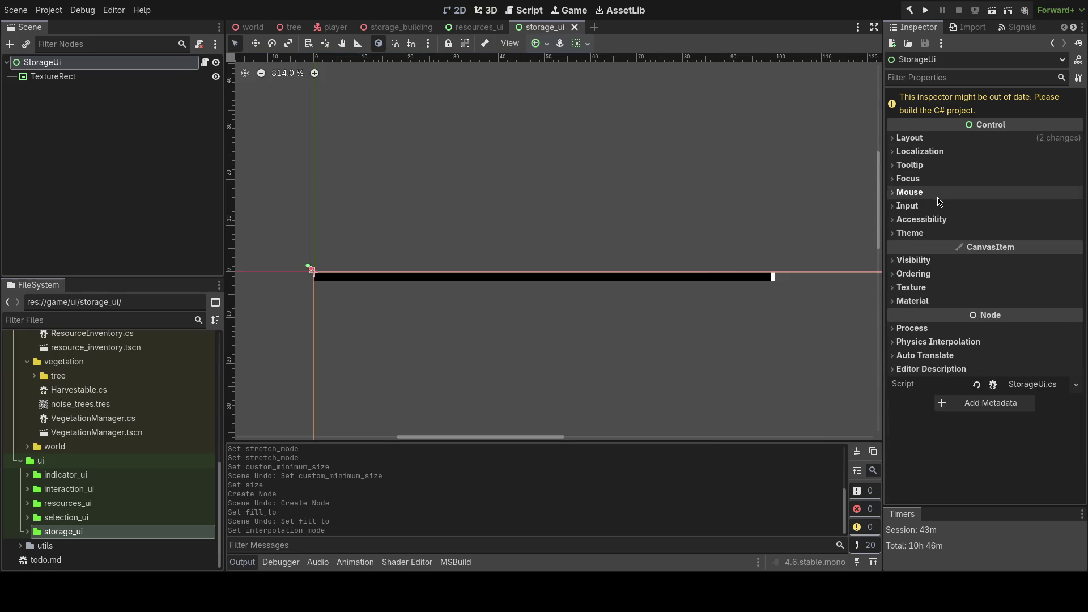
click(938, 195)
- Set the root's mouse Filter to Ignore and Behavior Recursive to Disabled
click(1020, 208)
click(1019, 256)
click(1019, 225)
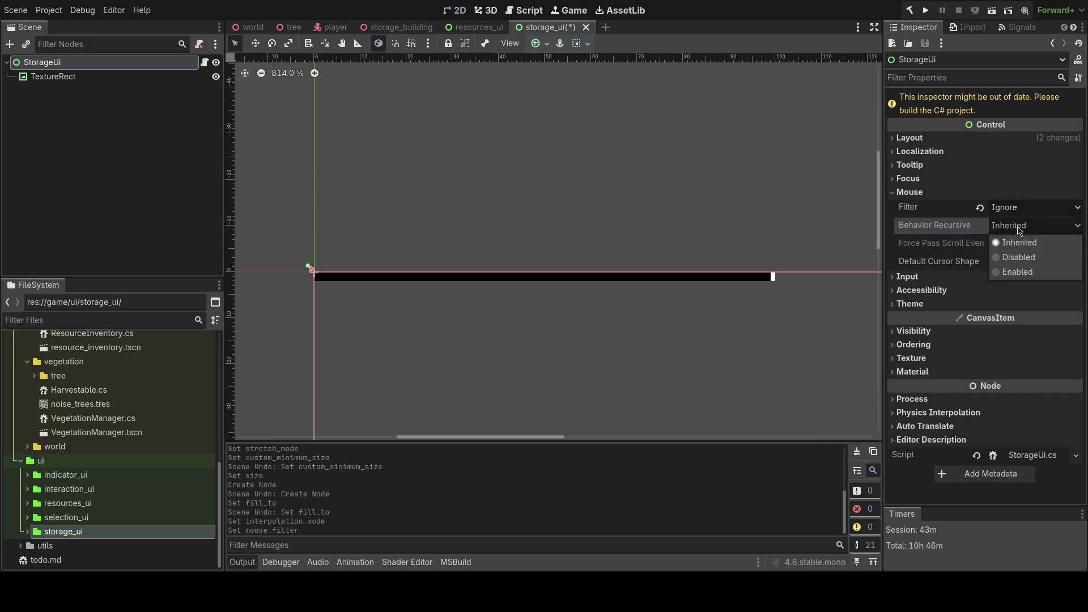
click(1020, 262)
click(942, 139)
click(942, 140)
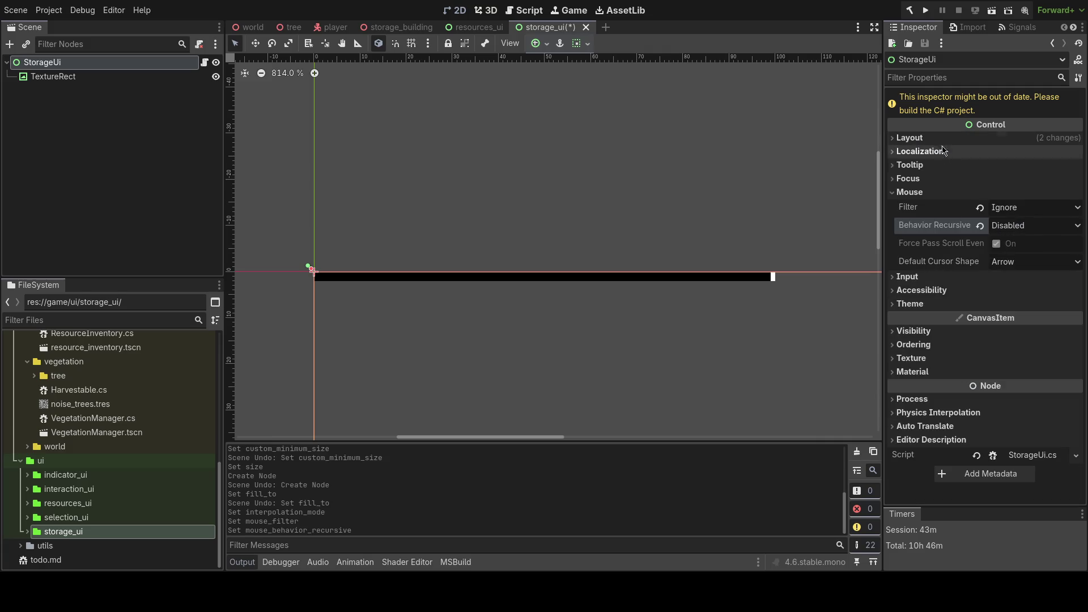
click(100, 78)
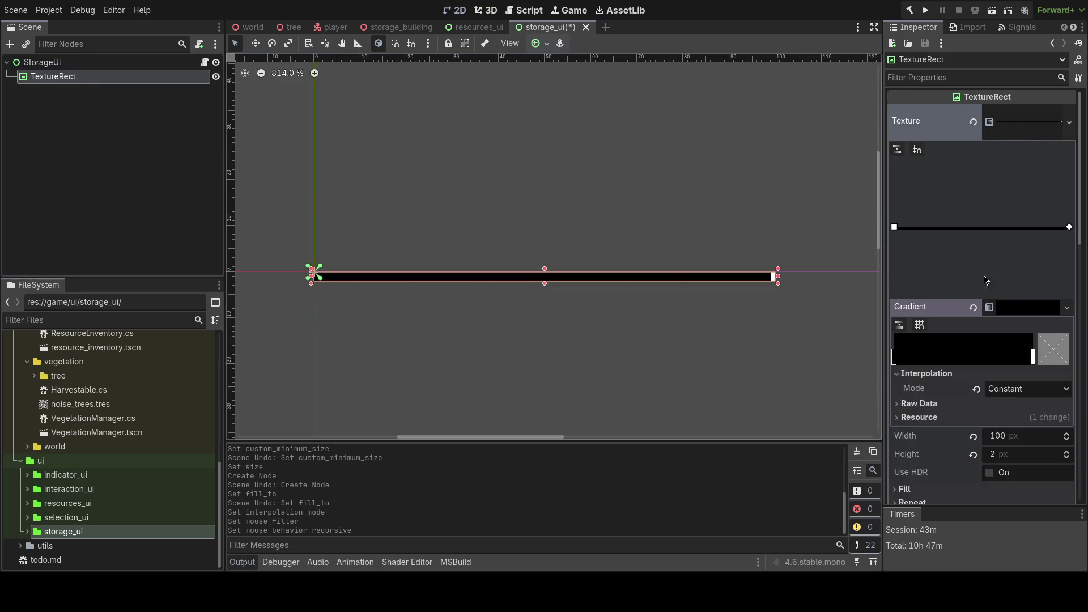
- Expand the TextureRect's Fill and Repeat settings, leaving Repeat at No Repeat
scroll(987, 280, down, 5)
click(964, 287)
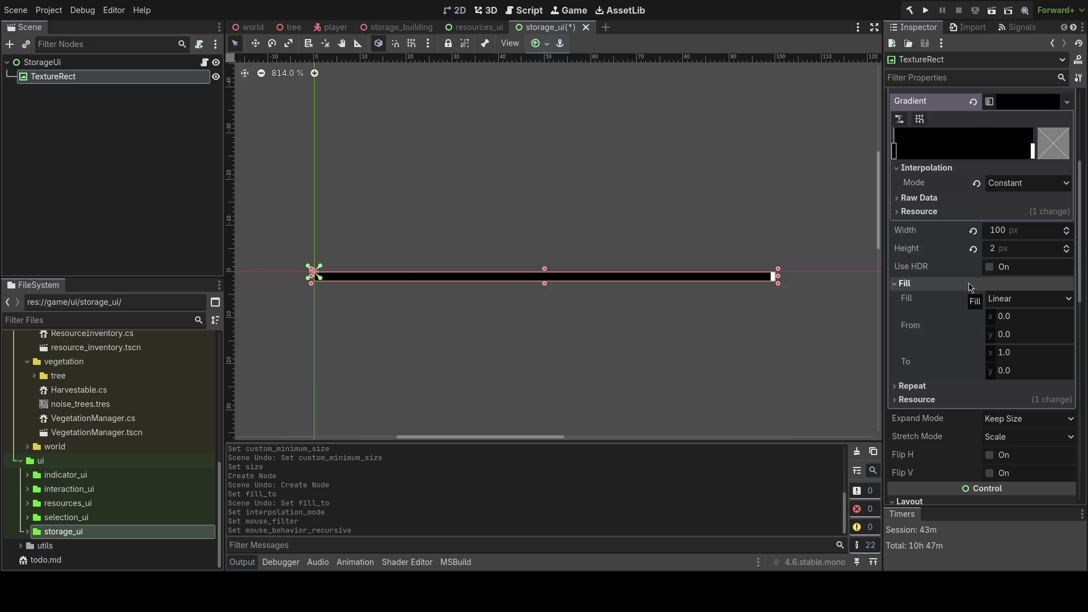
click(929, 386)
click(1020, 407)
click(1026, 418)
click(998, 386)
- Try Repeat mode Repeat, then switch the texture back to No Repeat
click(913, 386)
click(1026, 401)
click(1013, 434)
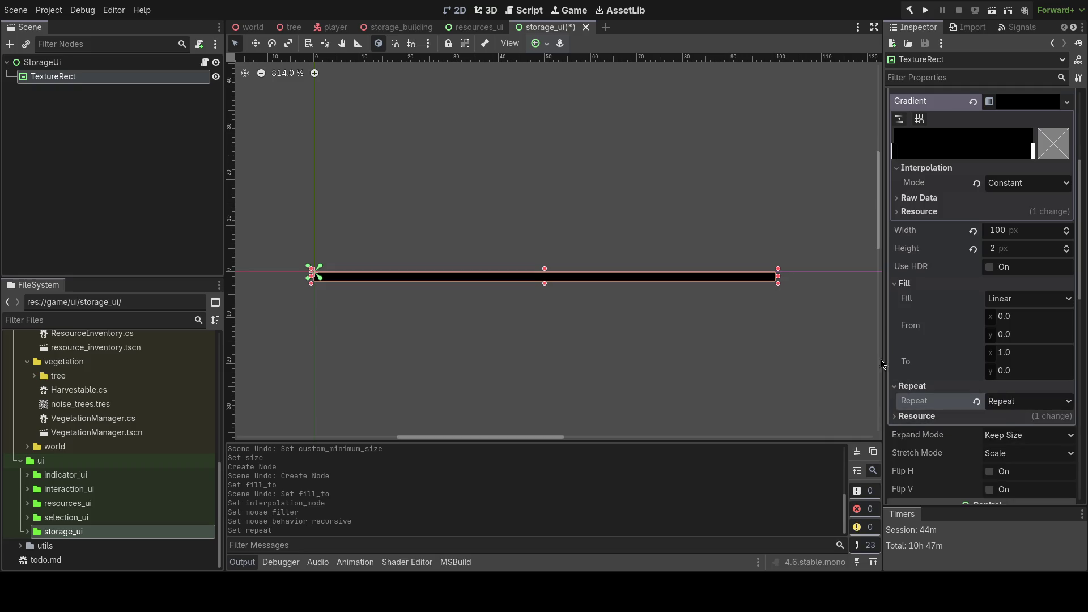
scroll(799, 284, up, 2)
click(977, 401)
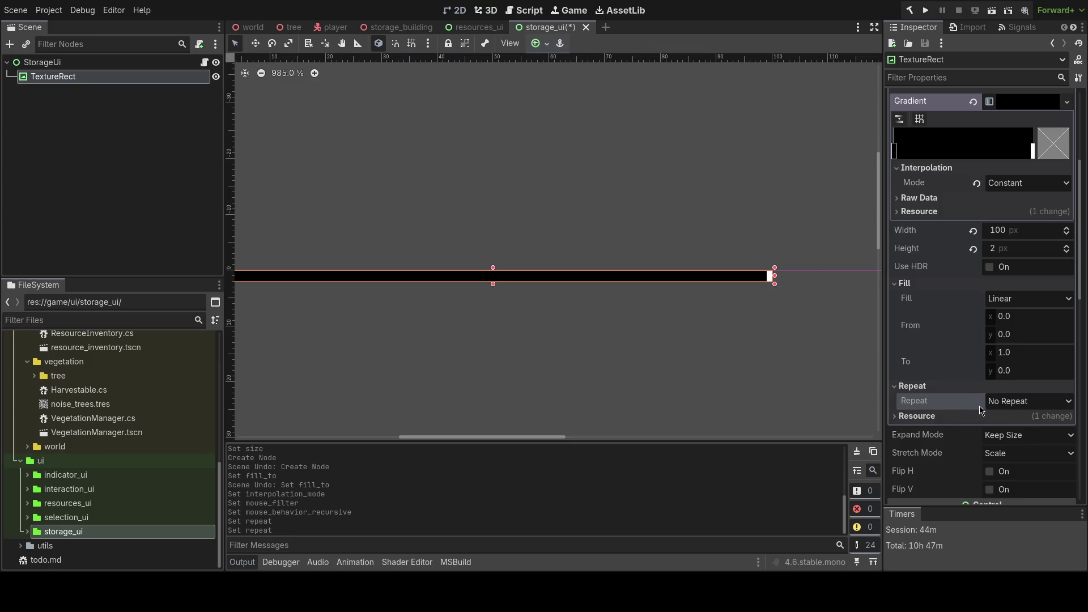
click(958, 386)
click(930, 283)
scroll(942, 288, up, 3)
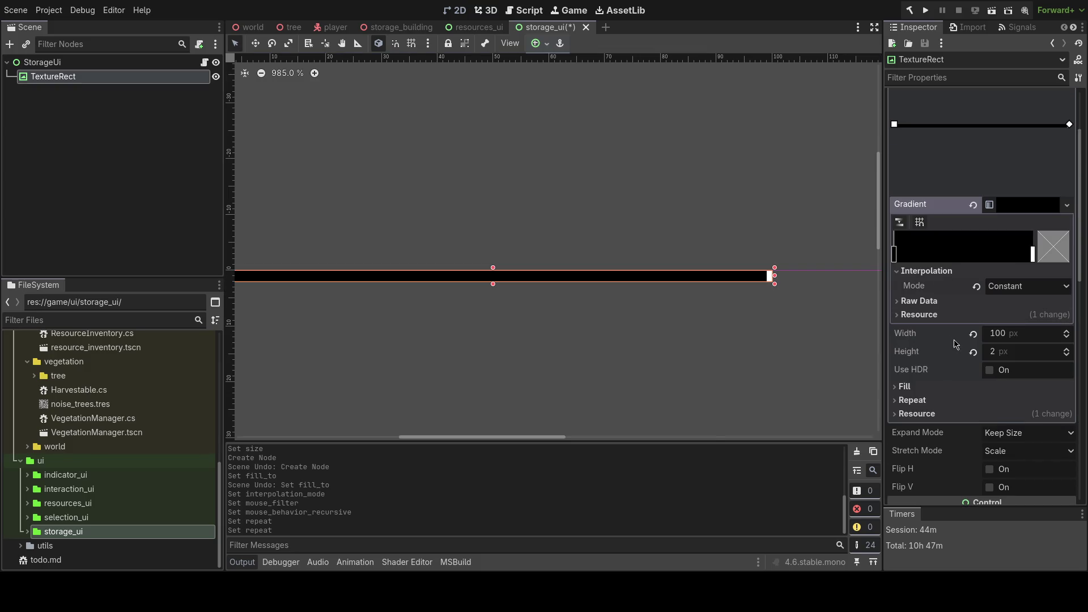
- Save the storage_ui scene while reviewing the gradient resource settings
click(943, 315)
click(941, 301)
key(ctrl+s)
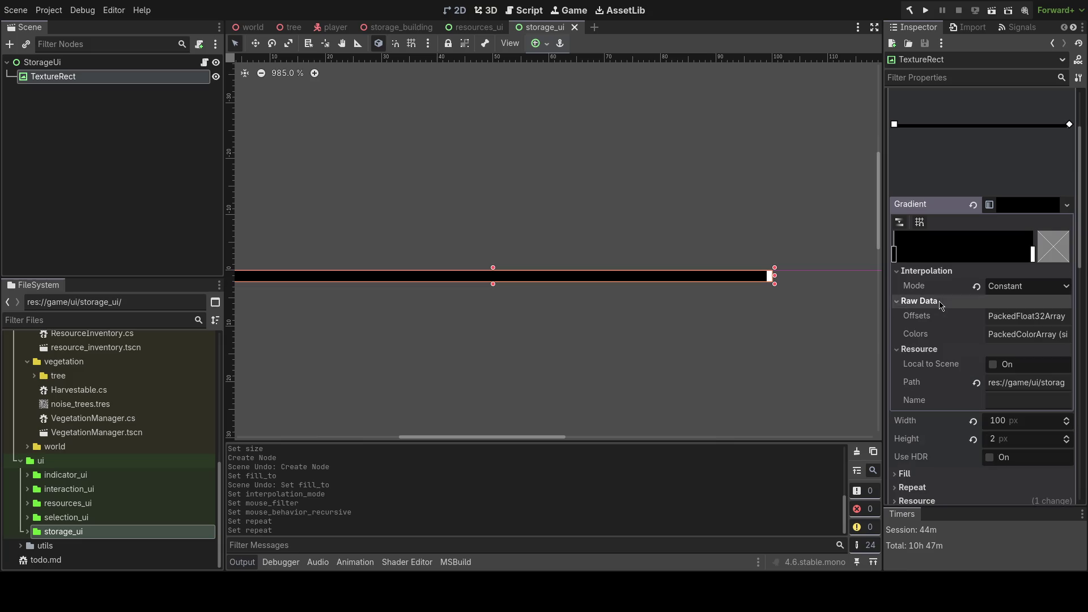
click(941, 301)
scroll(958, 380, down, 5)
scroll(458, 364, down, 3)
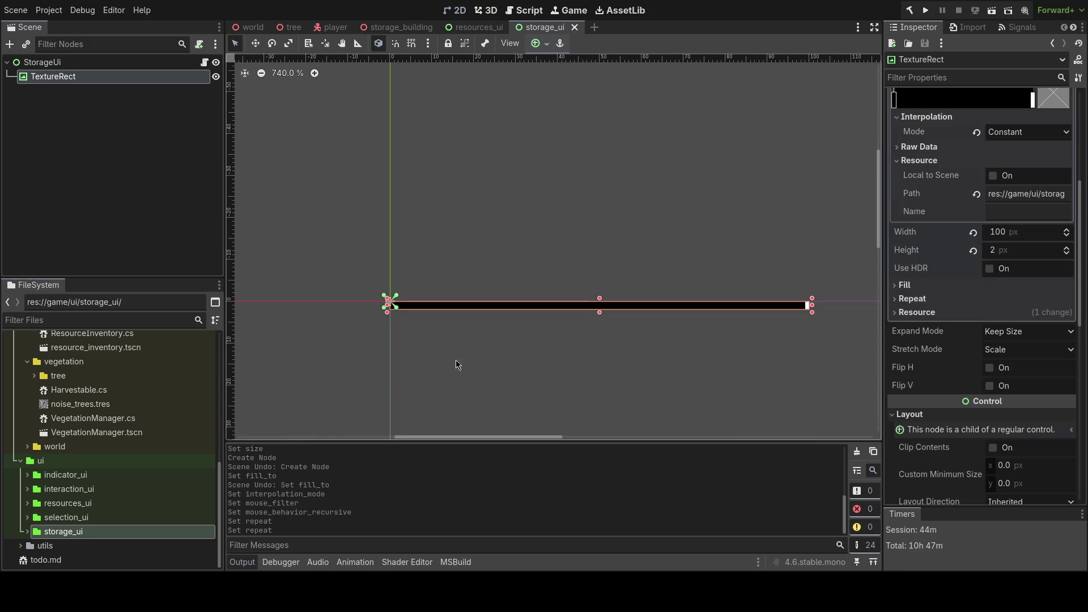
scroll(1022, 132, up, 8)
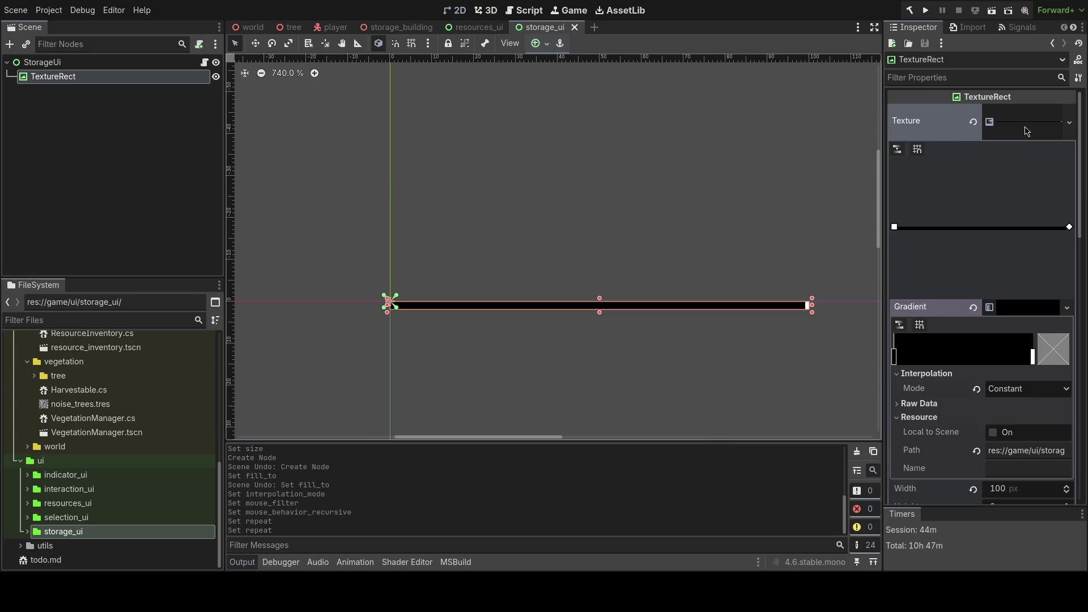
scroll(1003, 255, down, 4)
click(977, 336)
click(977, 336)
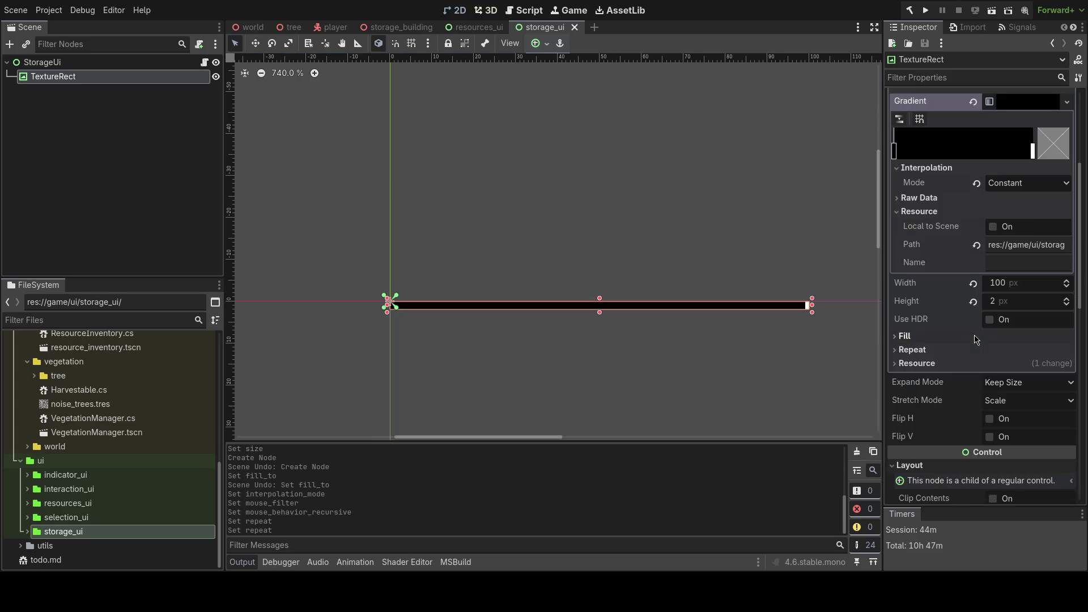
scroll(976, 339, up, 6)
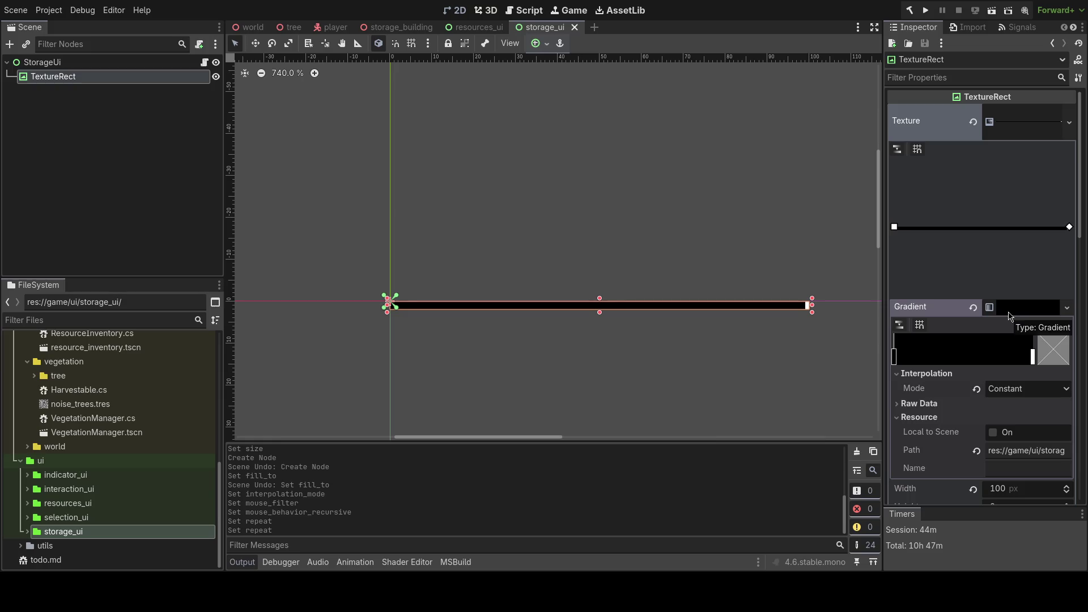
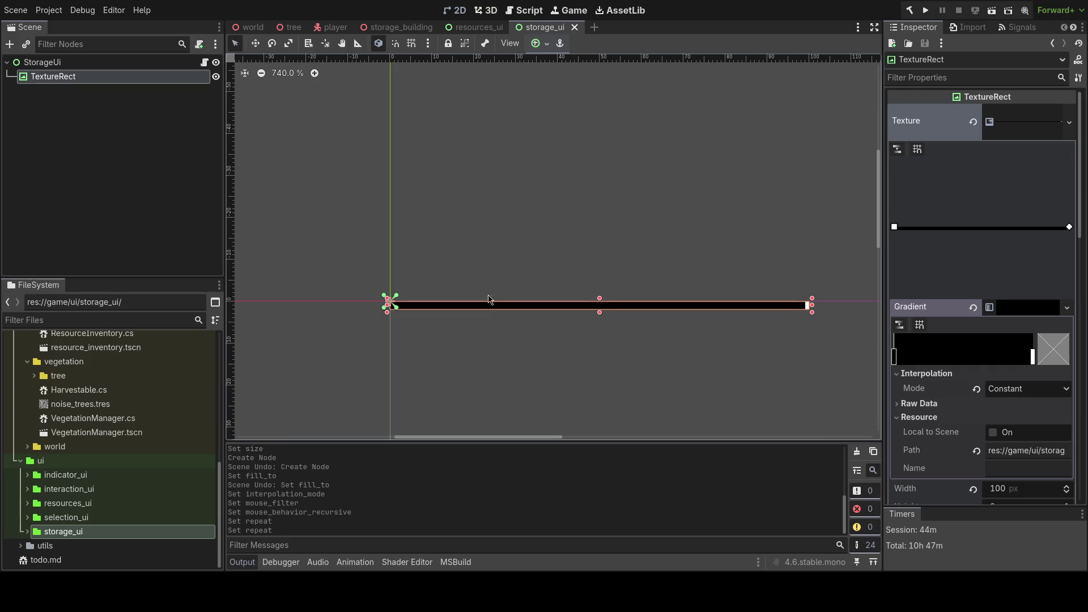
- Look up the GradientTexture2D class documentation in Godot's built-in help
key(F1)
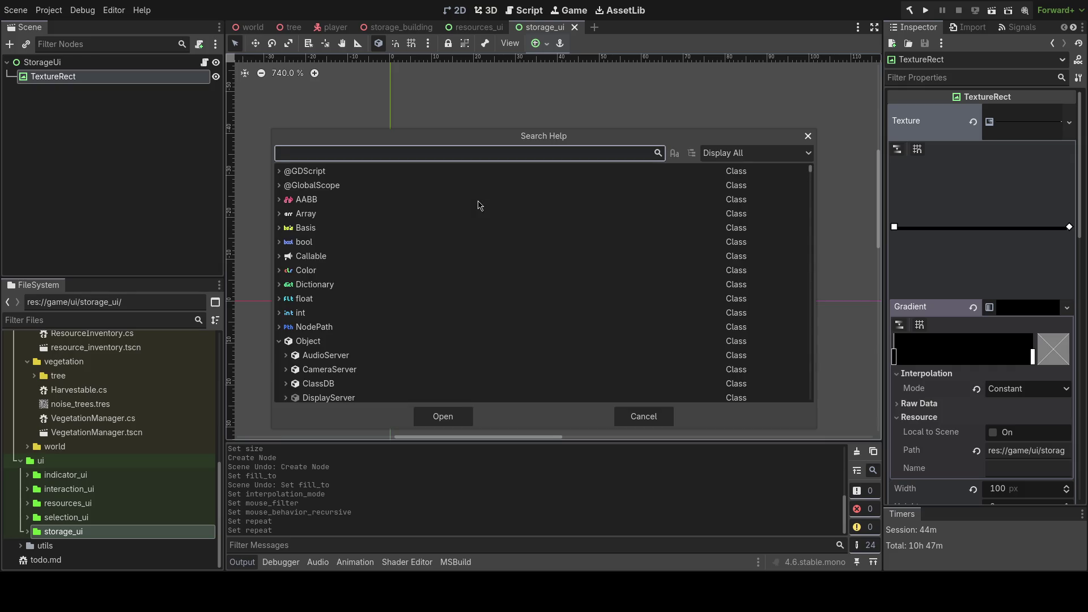
text(gradientte)
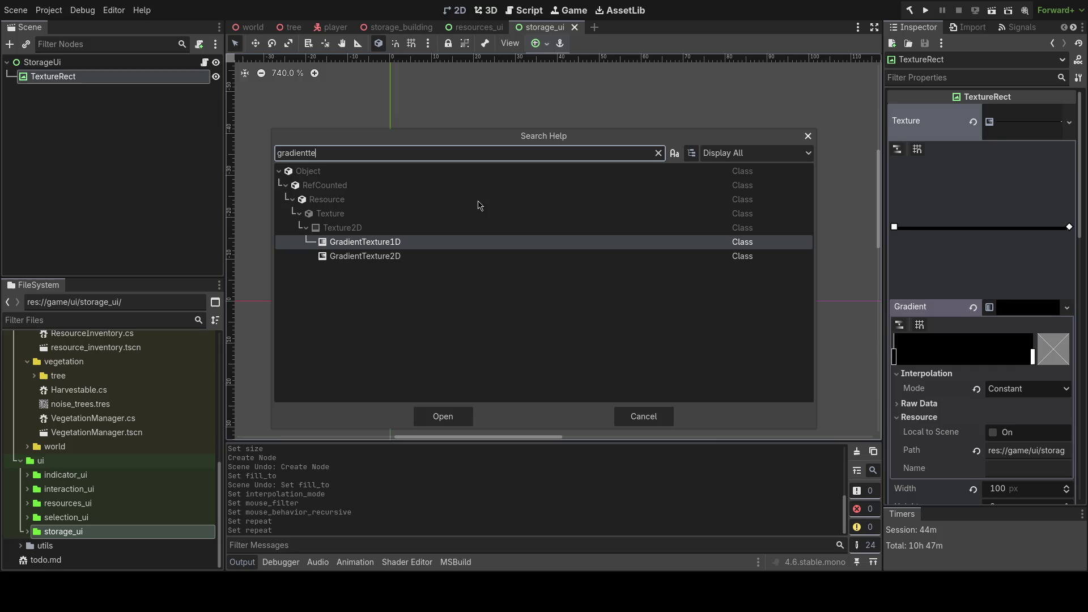
key(Down)
key(Return)
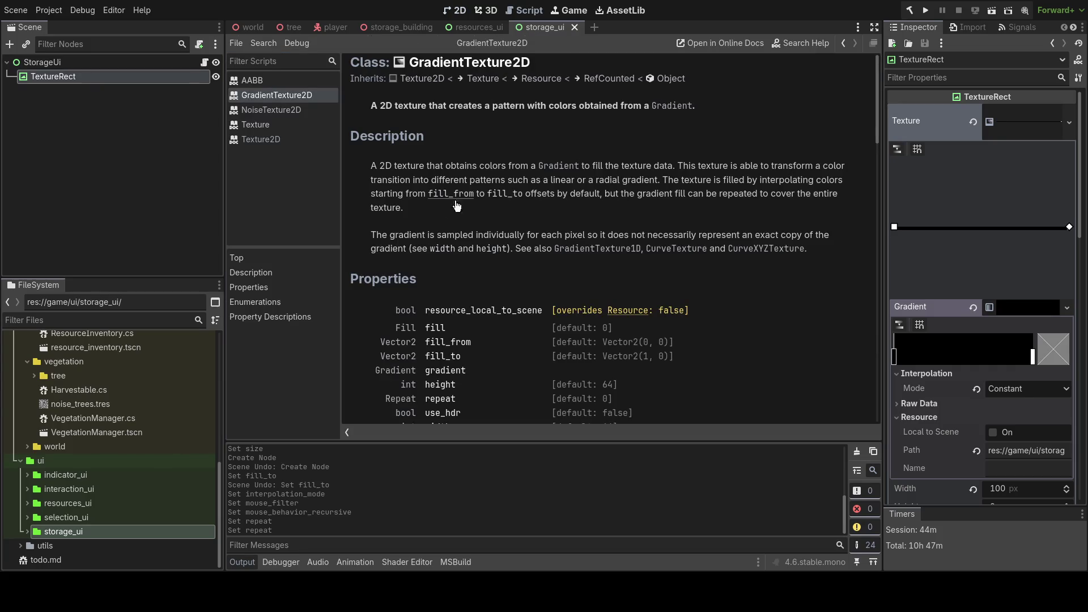
click(485, 10)
key(alt+Tab)
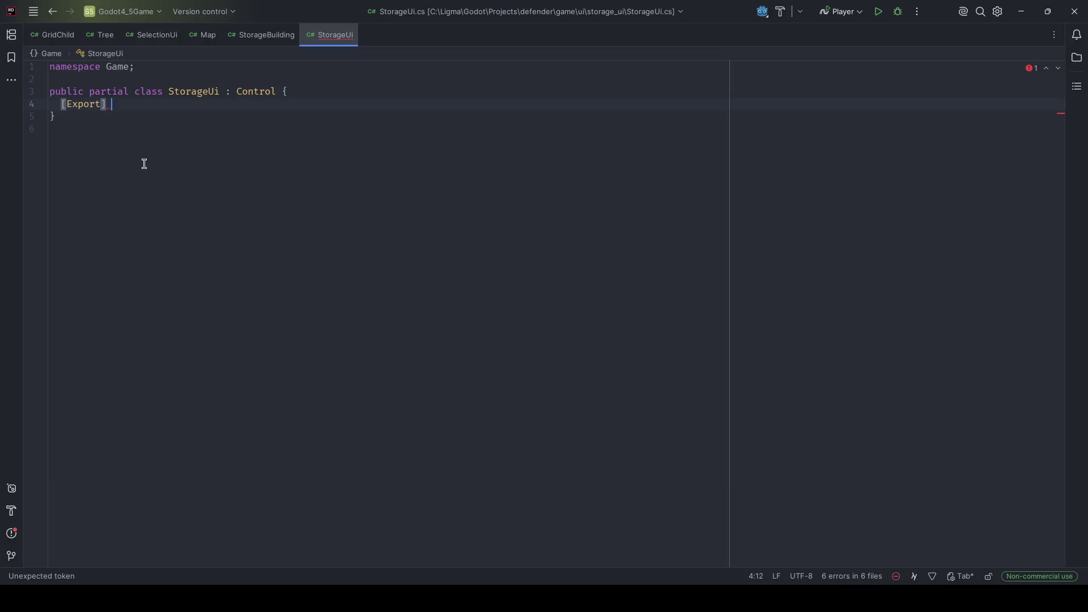
- Add the exported GradientTexture2D _gradientTex field and a SetPercentage(float percentage) method stub, then save
text(GradientTexture2D _gradientTe)
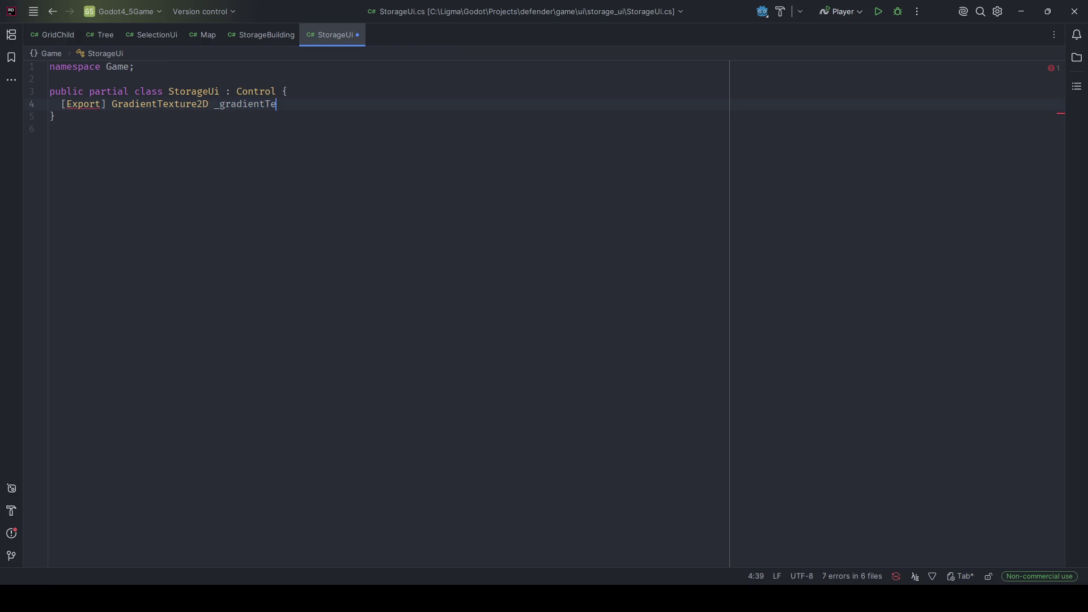
key(Return)
key(Return)
text(blic override void _)
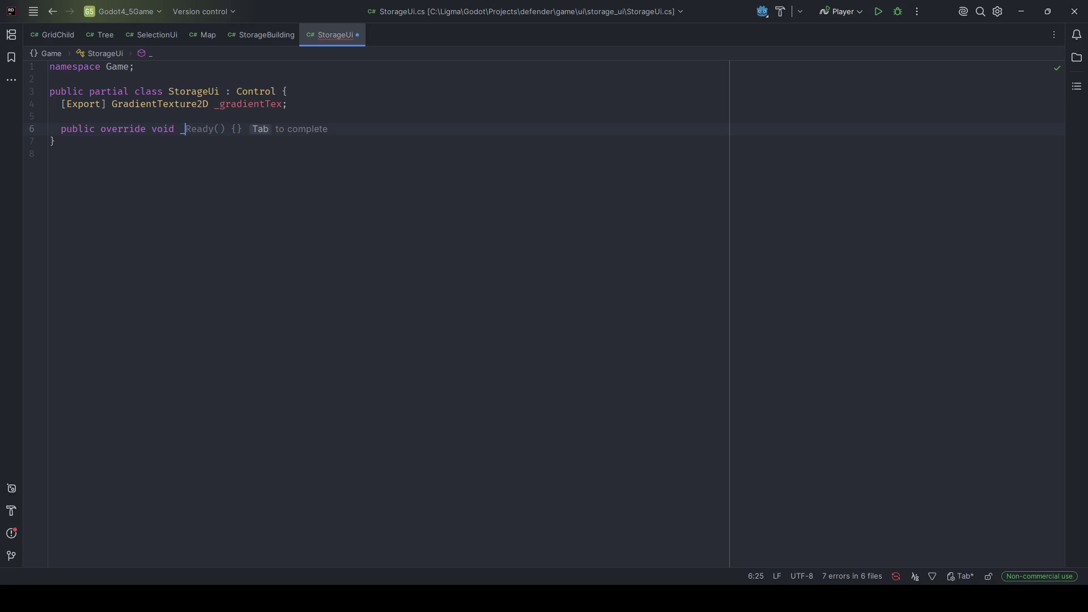
key(ctrl+BackSpace)
key(ctrl+BackSpace)
key(ctrl+BackSpace)
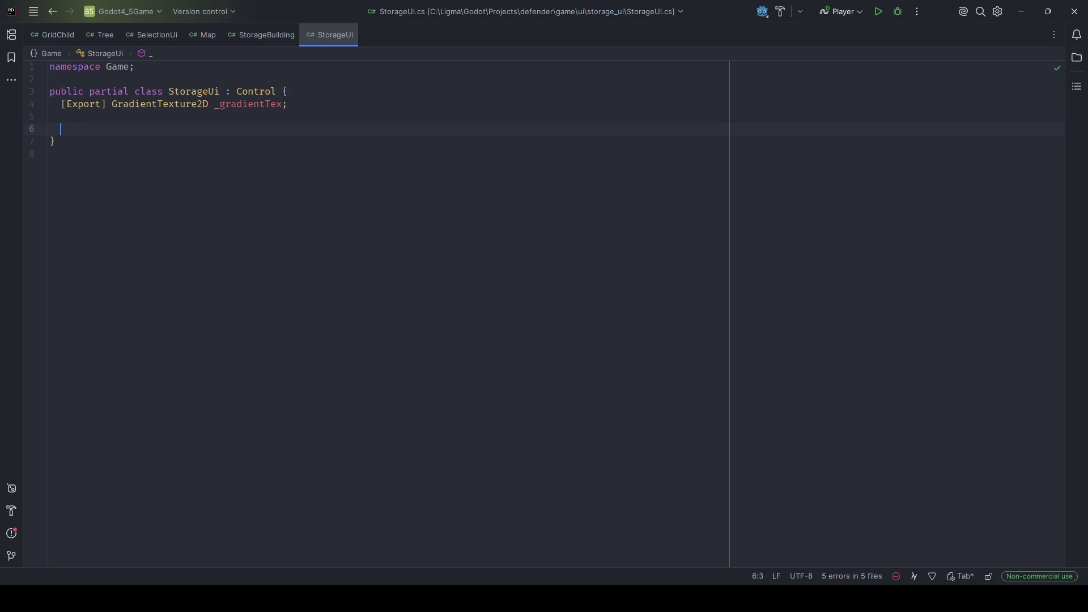
text(public)
key(ctrl+BackSpace)
text(public void Se)
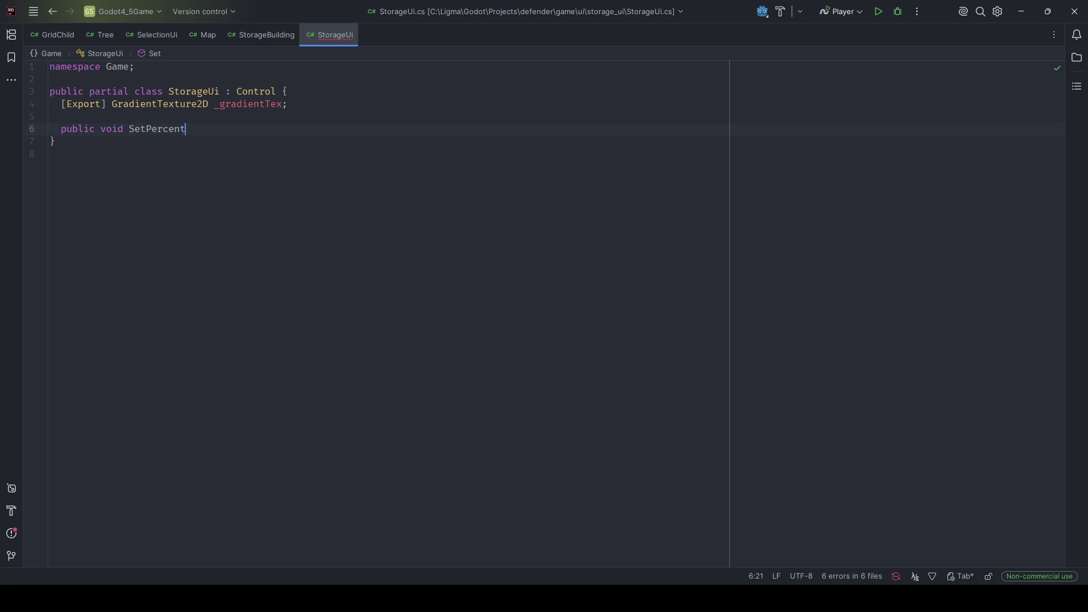
key(ctrl+shift+Return)
key(Up)
click(212, 128)
text(float perc) {)
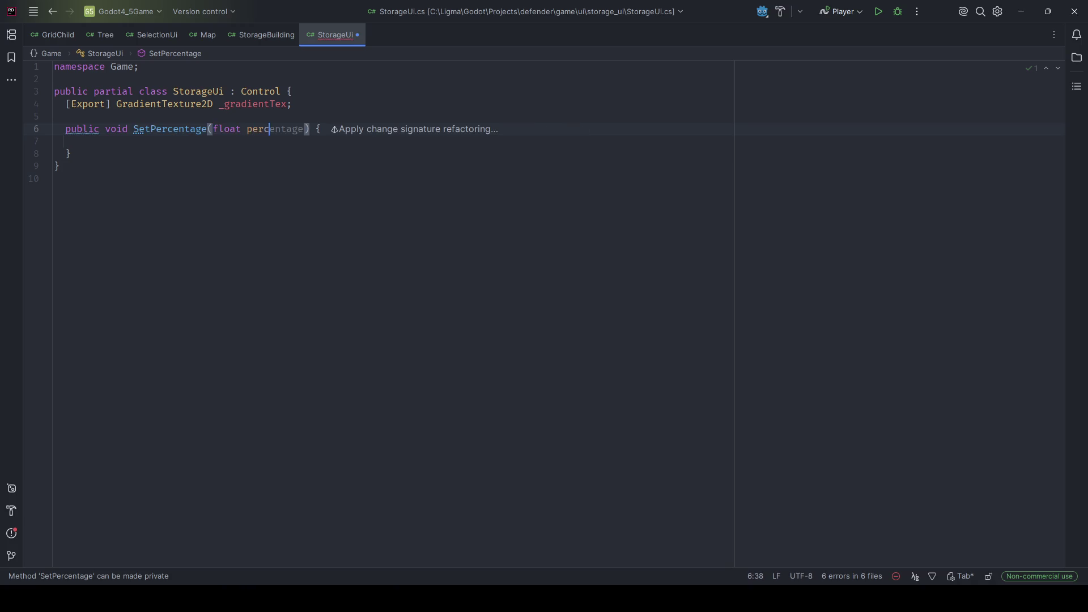
key(Tab)
key(Down)
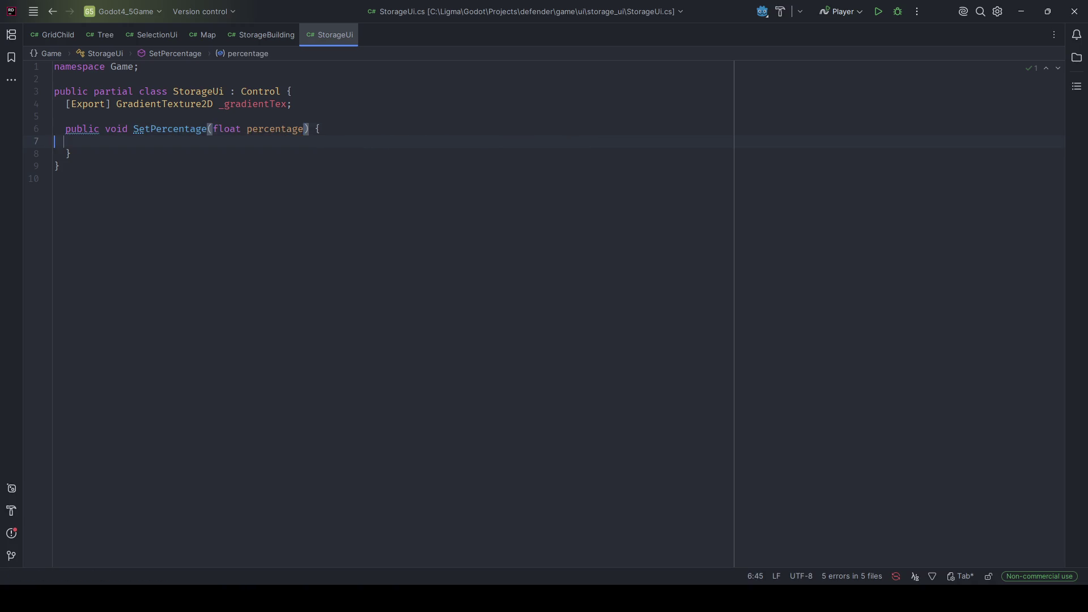
key(ctrl+s)
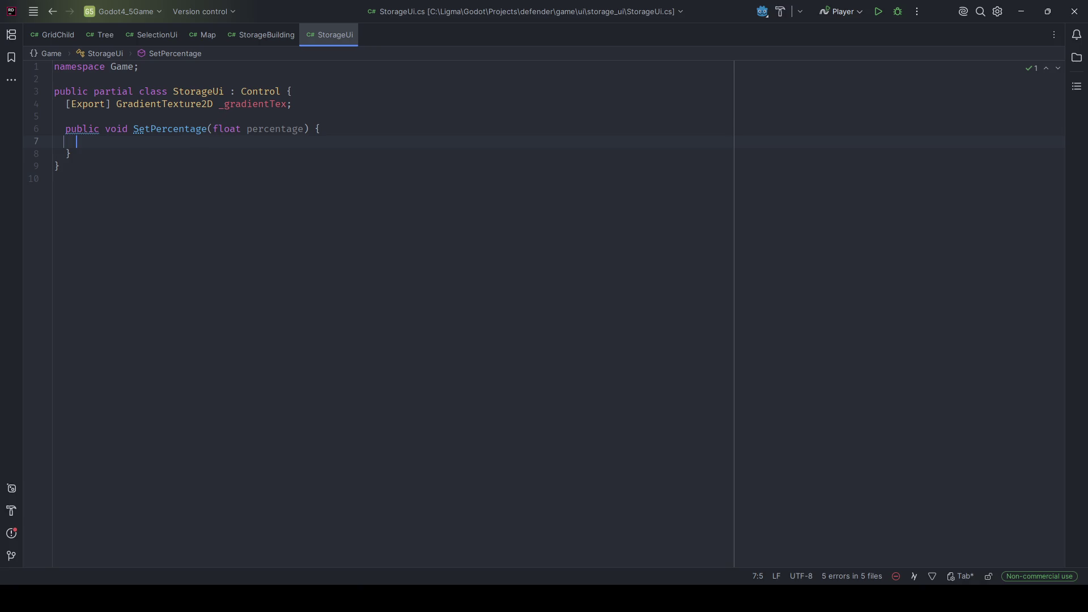
- Write Debug.Assert(Mathf.IsEqualApprox(percentage, Mathf.Clamp(percentage, 0f, 1f))) in SetPercentage
text(Debug.Assert(per)
text(centage )
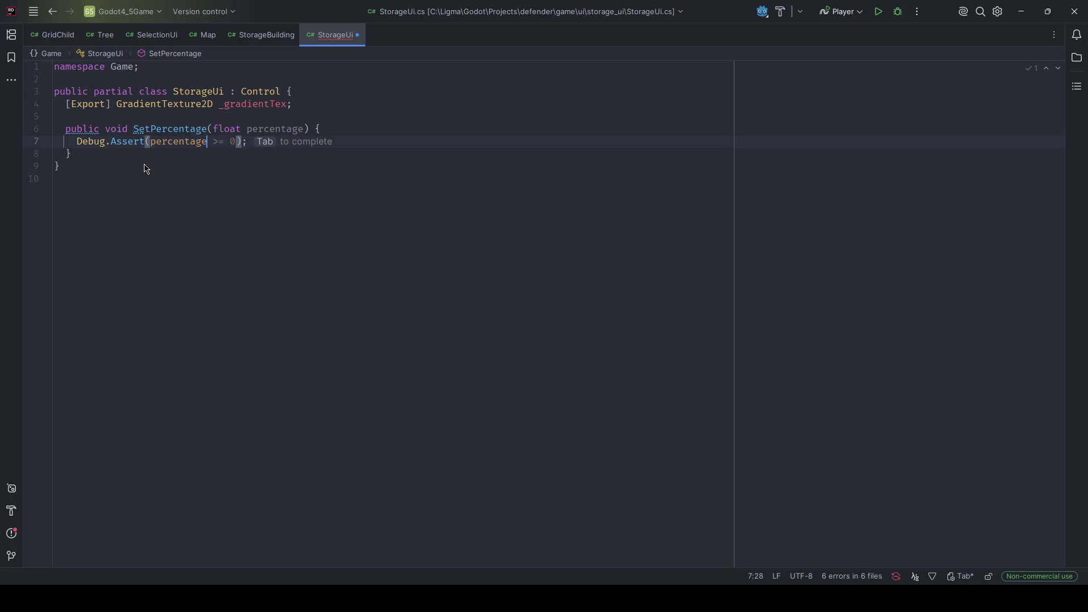
text(=)
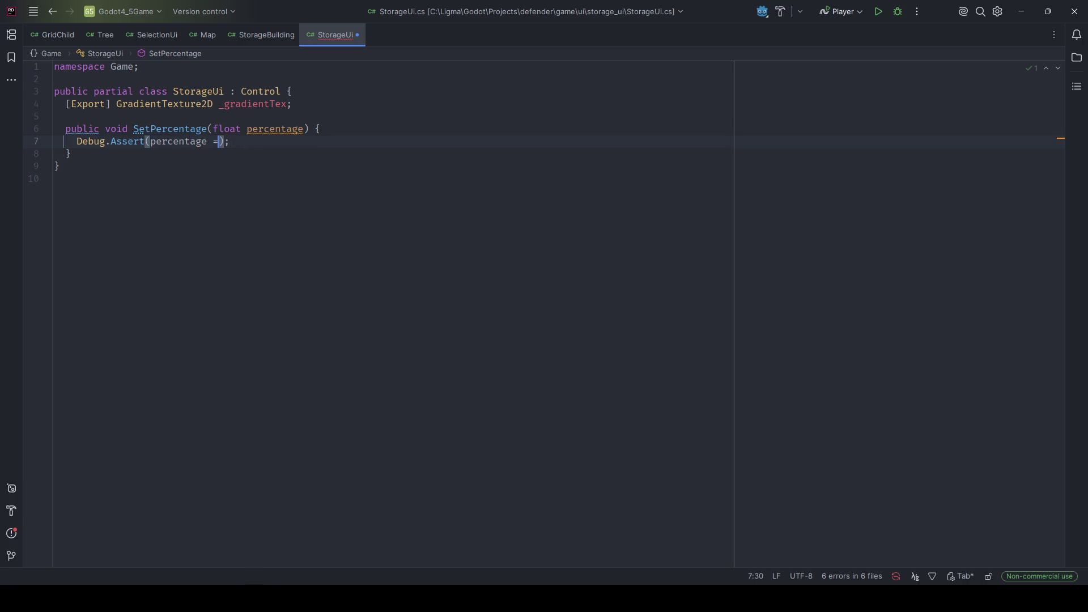
key(ctrl+BackSpace)
key(ctrl+BackSpace)
text(Mathf.)
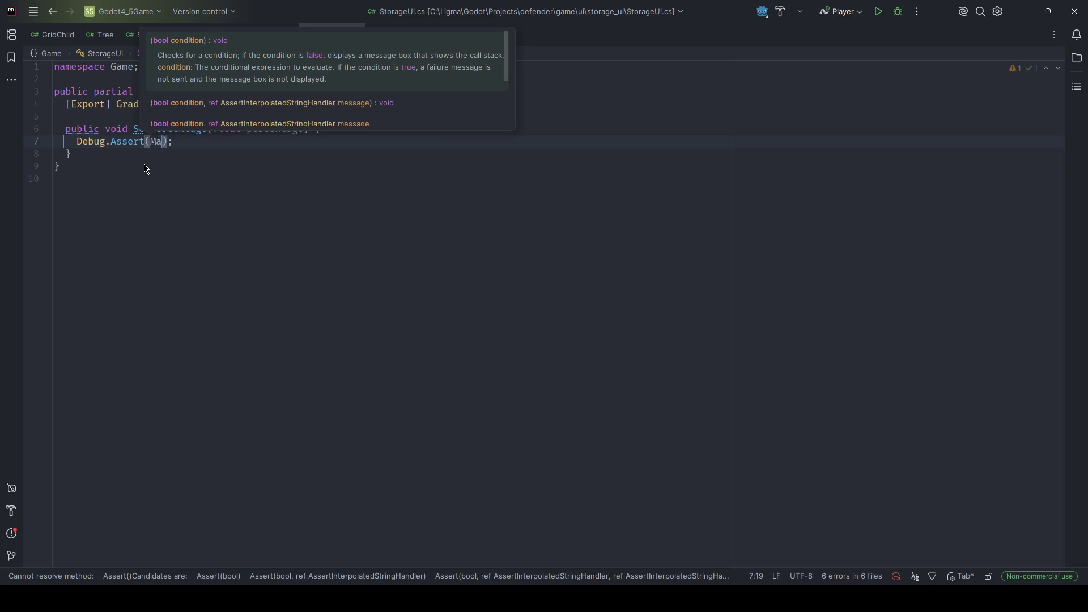
text(Fl)
key(BackSpace)
key(BackSpace)
text(Ise)
key(Return)
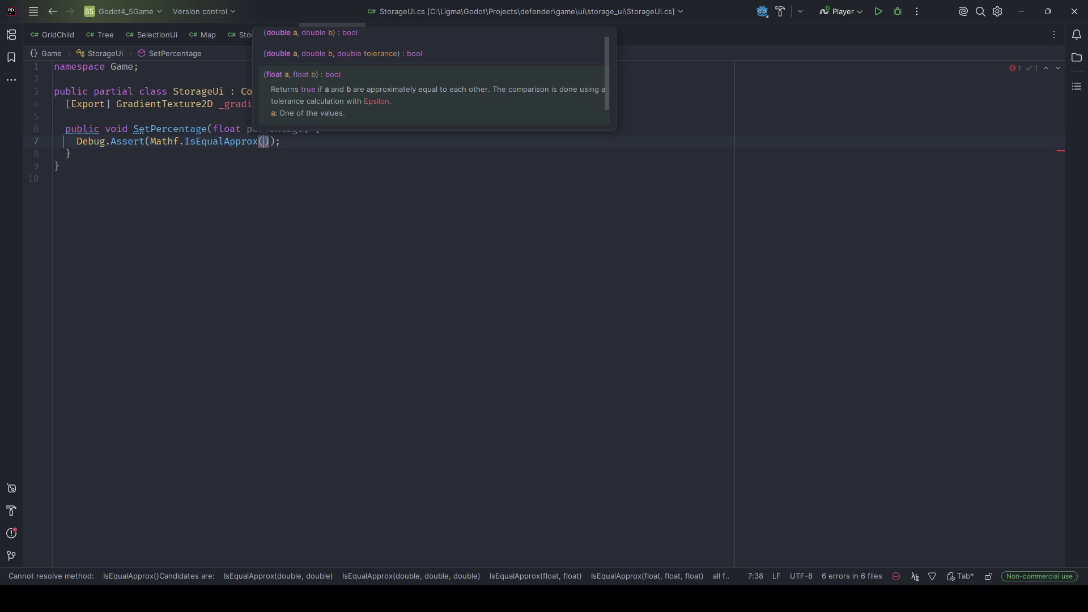
text(percentage, Mathf.Clamp(perc)
key(Return)
text(, .0f, 1f)
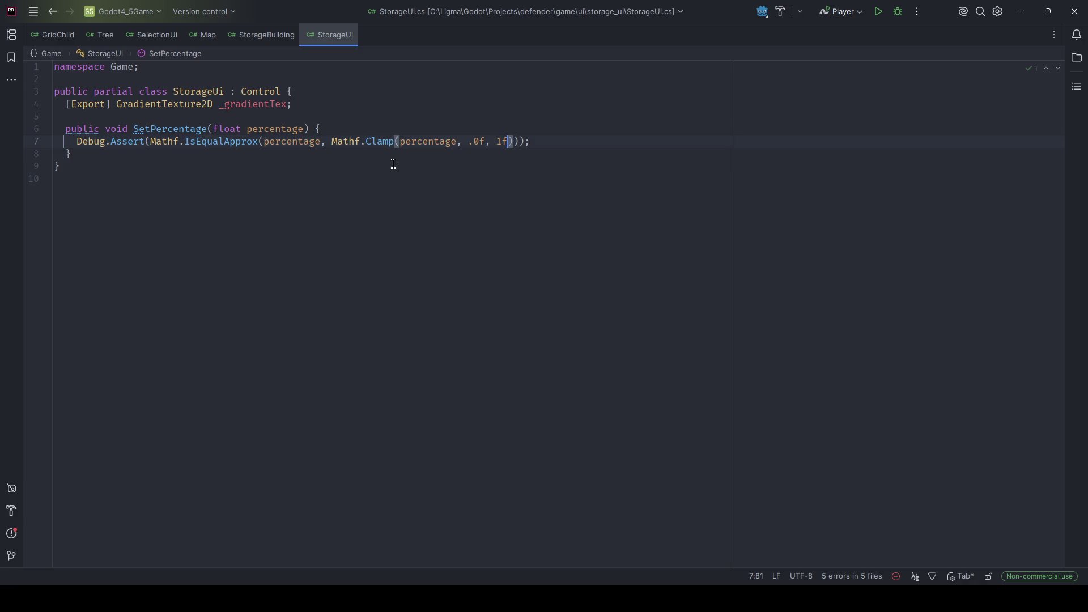
click(473, 142)
key(BackSpace)
- Add '_gradientTex.FillTo = new(percentage, 0);' after the assert
click(548, 141)
key(Return)
key(Return)
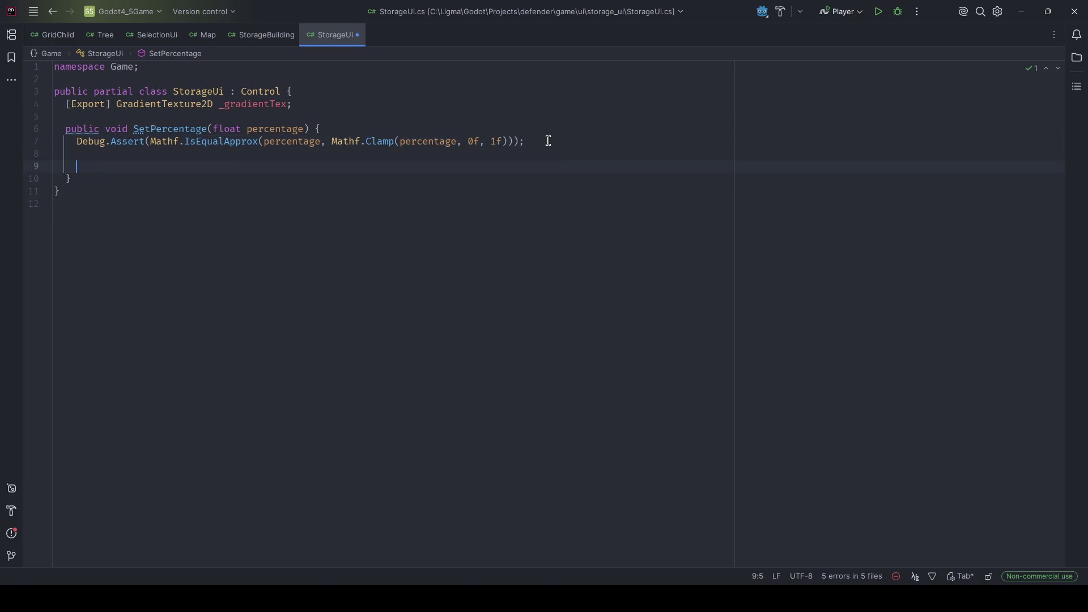
text(_gradientTex.)
text(FillTo)
text( = new()
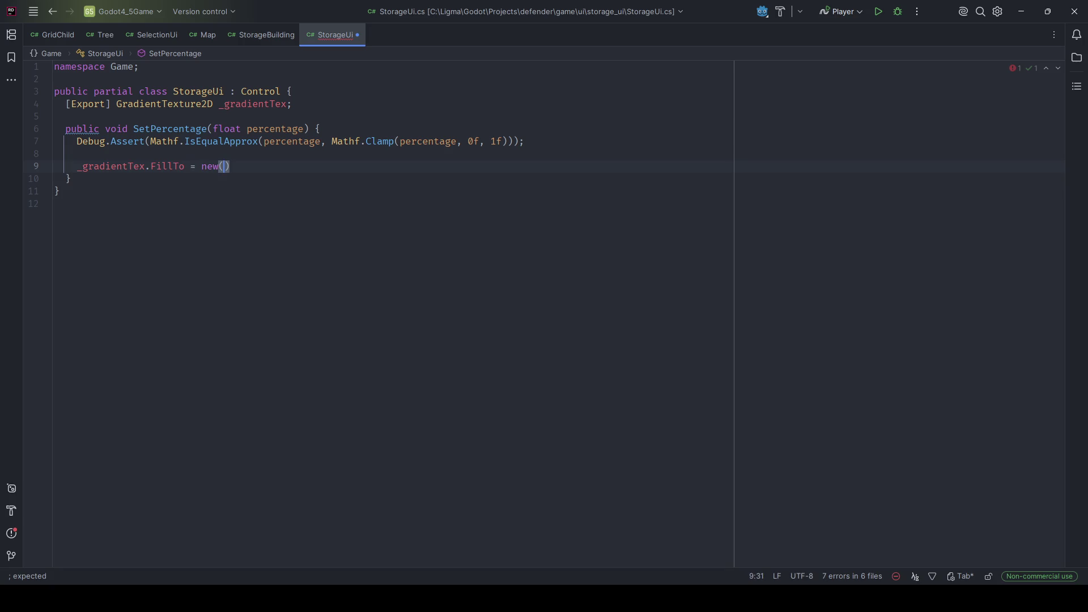
text(percentga)
key(BackSpace)
key(BackSpace)
text(age, 0);)
key(alt+Tab)
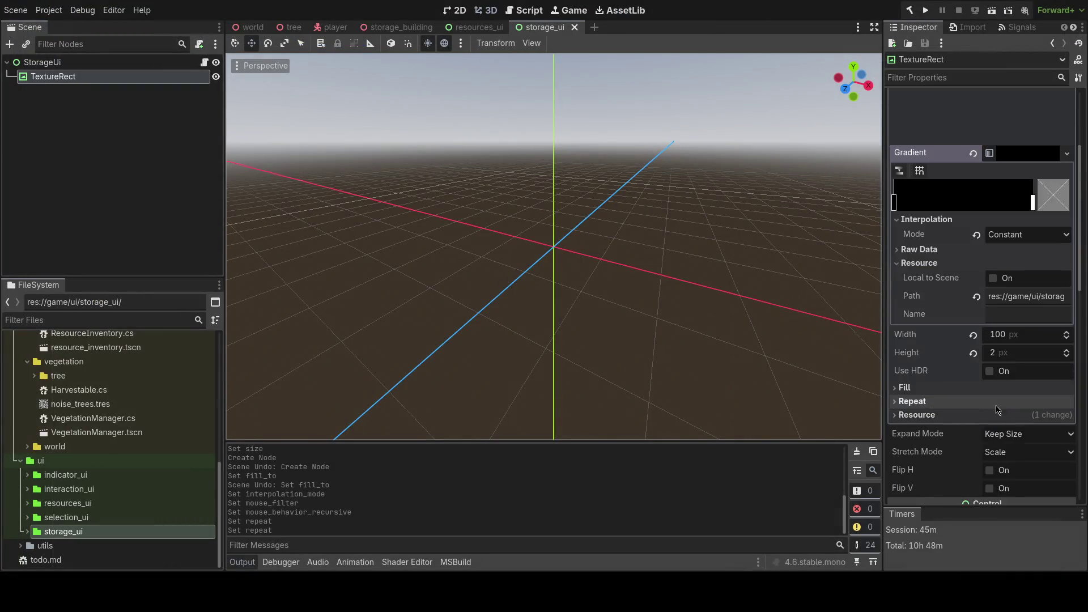
- Expand the gradient's Fill section (Linear, (0, 0) to (1, 0)) and save the storage_ui scene
scroll(995, 397, up, 2)
scroll(969, 320, up, 4)
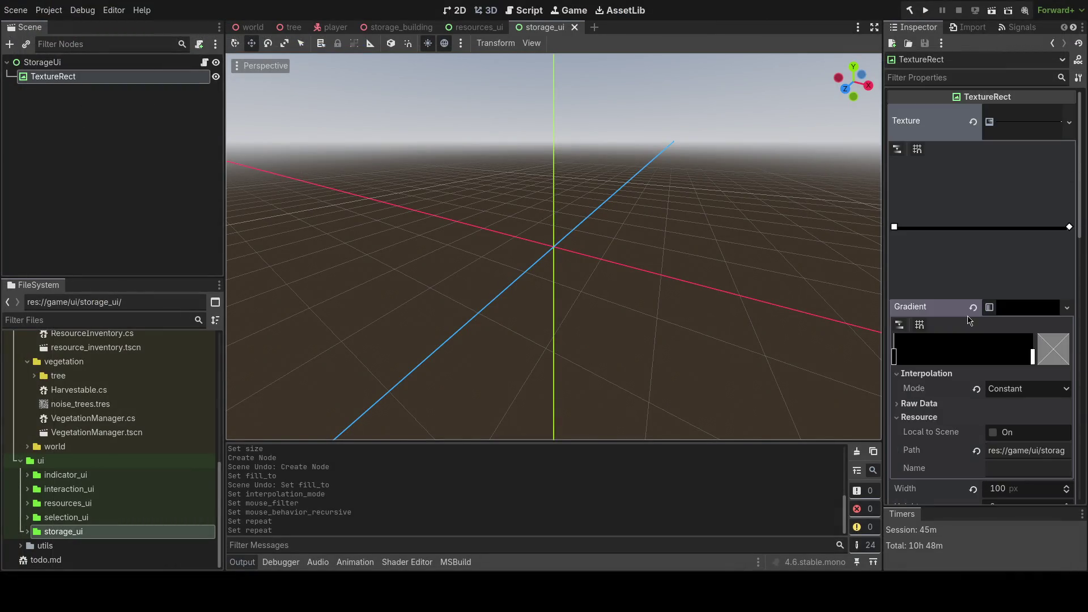
scroll(966, 329, down, 3)
click(936, 388)
scroll(998, 391, down, 2)
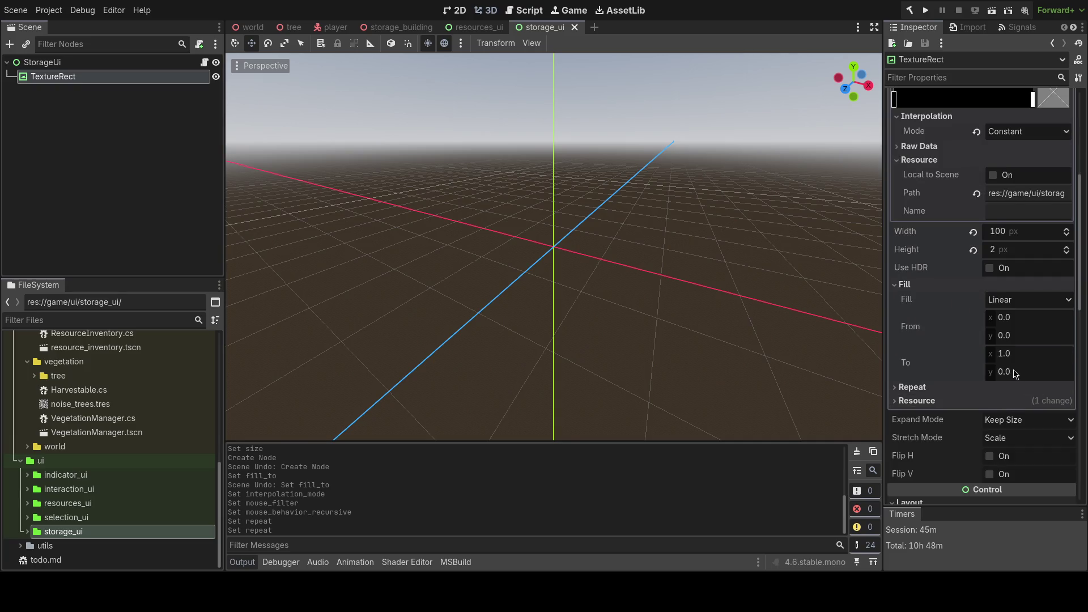
key(ctrl+s)
scroll(618, 292, up, 2)
mouse_move(582, 278)
mouse_down()
mouse_move(686, 272)
mouse_move(595, 269)
mouse_up()
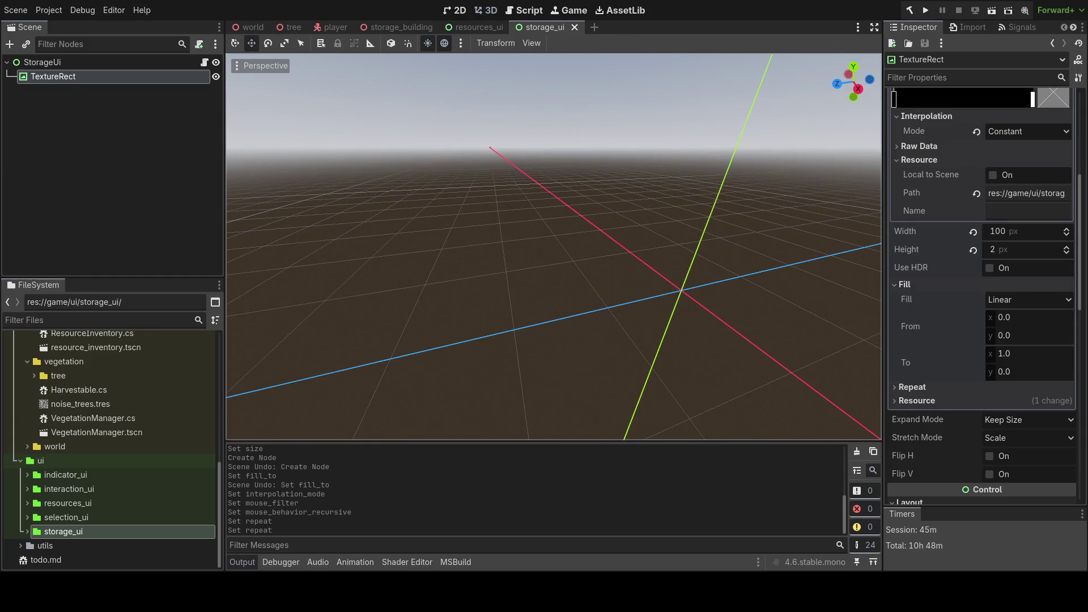
key(alt+Tab)
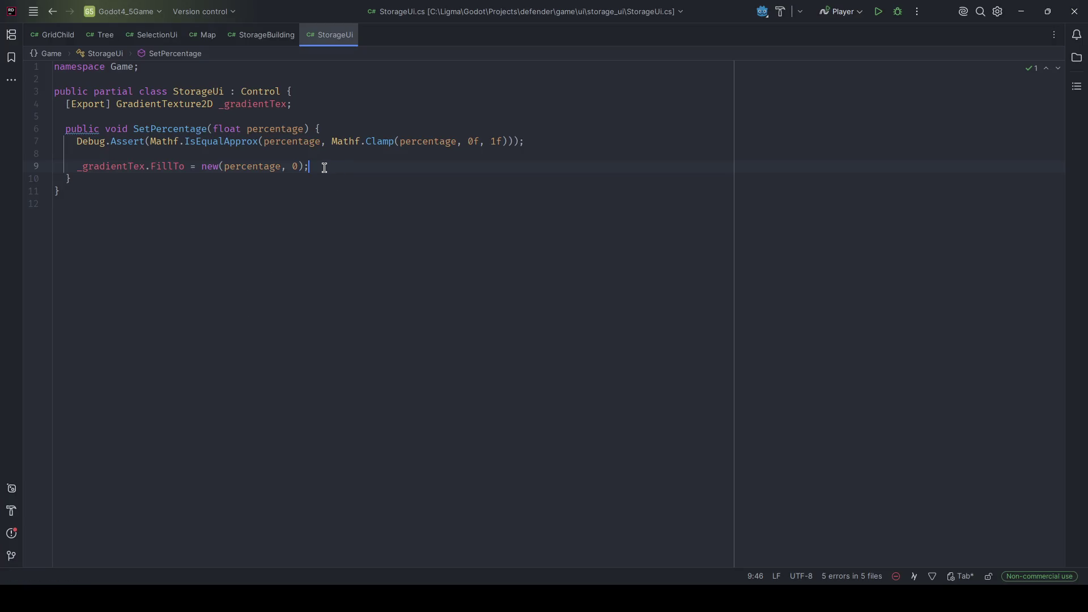
- Select and review the StorageUi class code
drag(324, 165, 47, 89)
mouse_move(90, 191)
mouse_down()
mouse_move(53, 151)
mouse_move(55, 79)
mouse_up()
click(87, 196)
drag(129, 202, 31, 71)
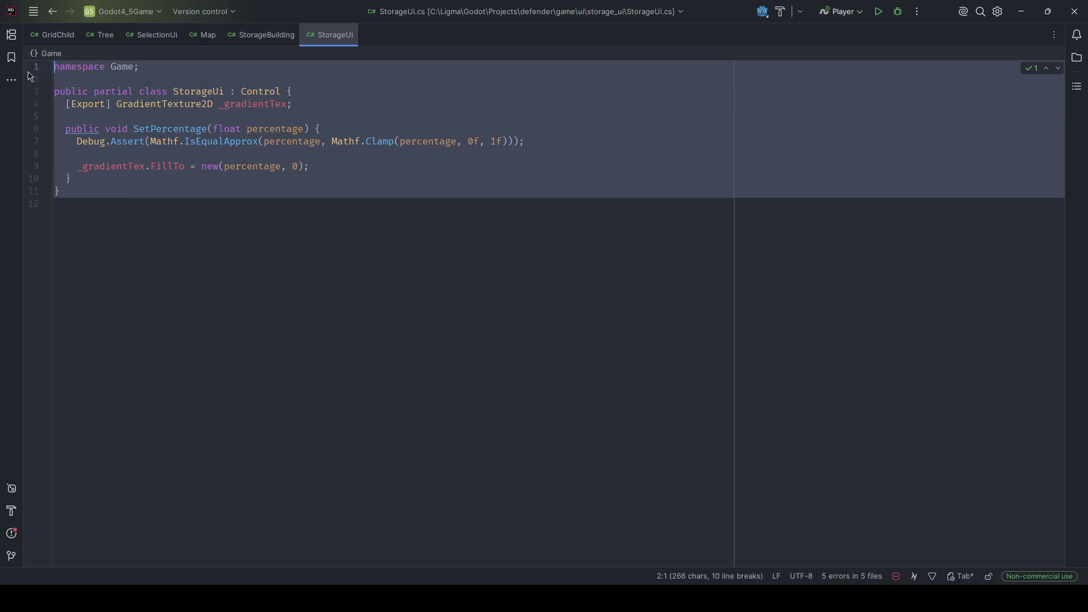
click(77, 198)
- Navigate from the Tree script to Harvestable's Interact and into the ResourceInventory class
key(ctrl+Tab)
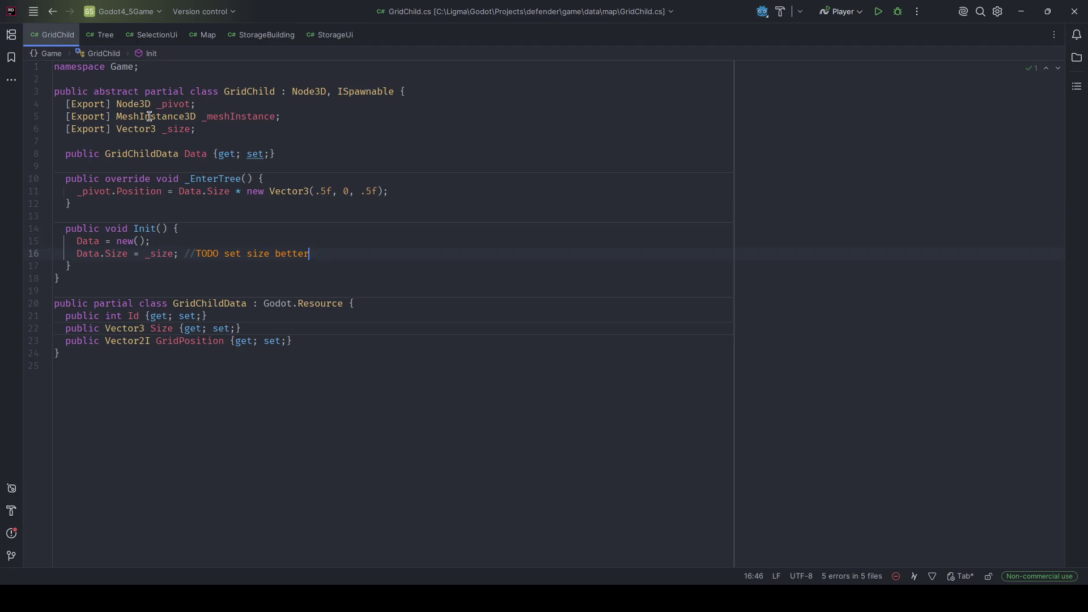
click(103, 33)
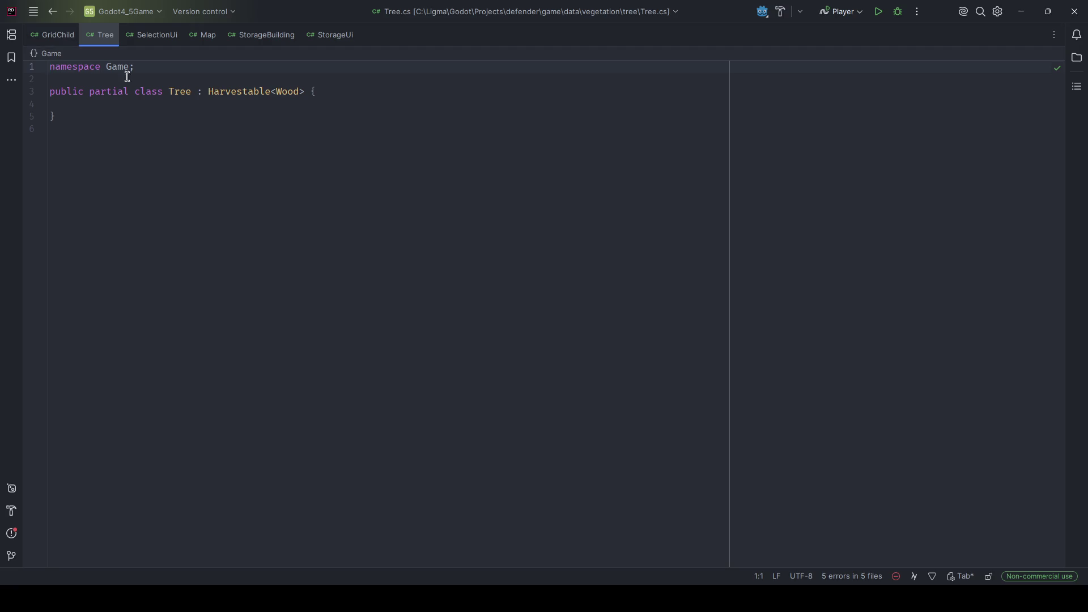
ctrl+click(230, 92)
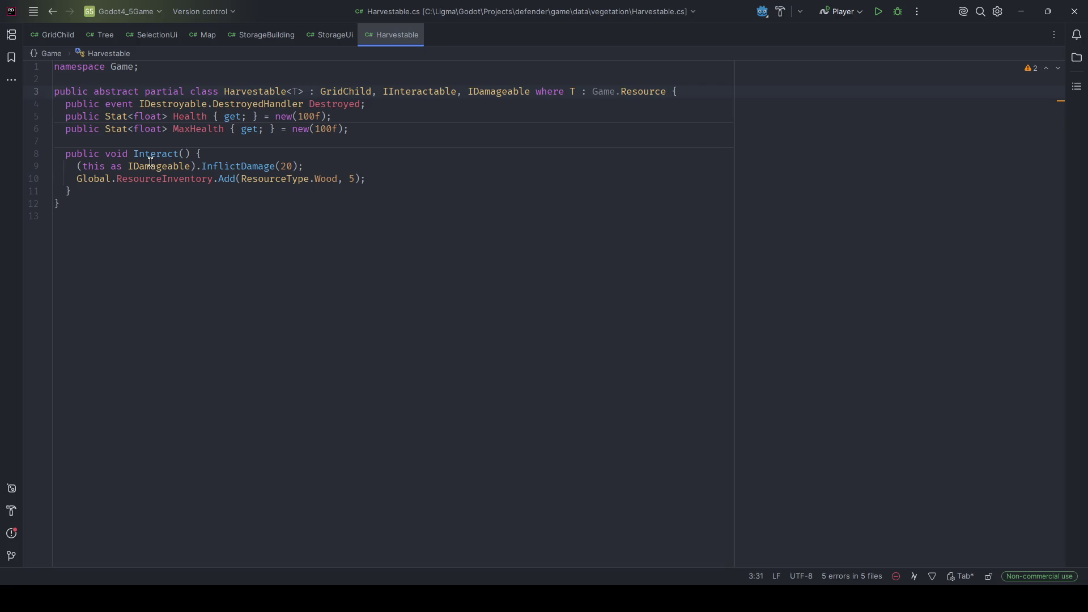
drag(300, 167, 54, 166)
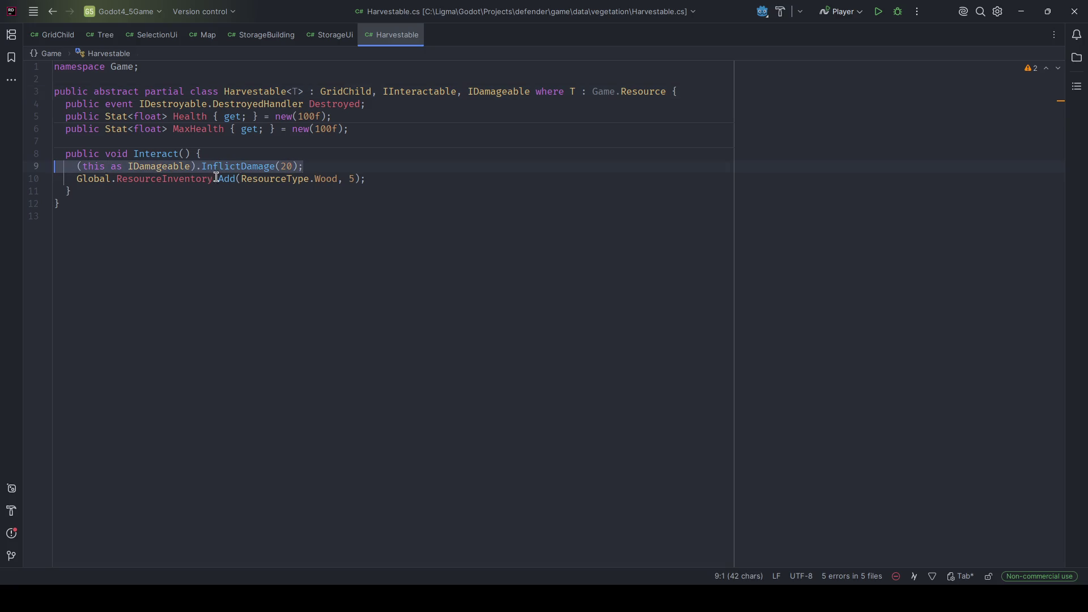
ctrl+click(188, 183)
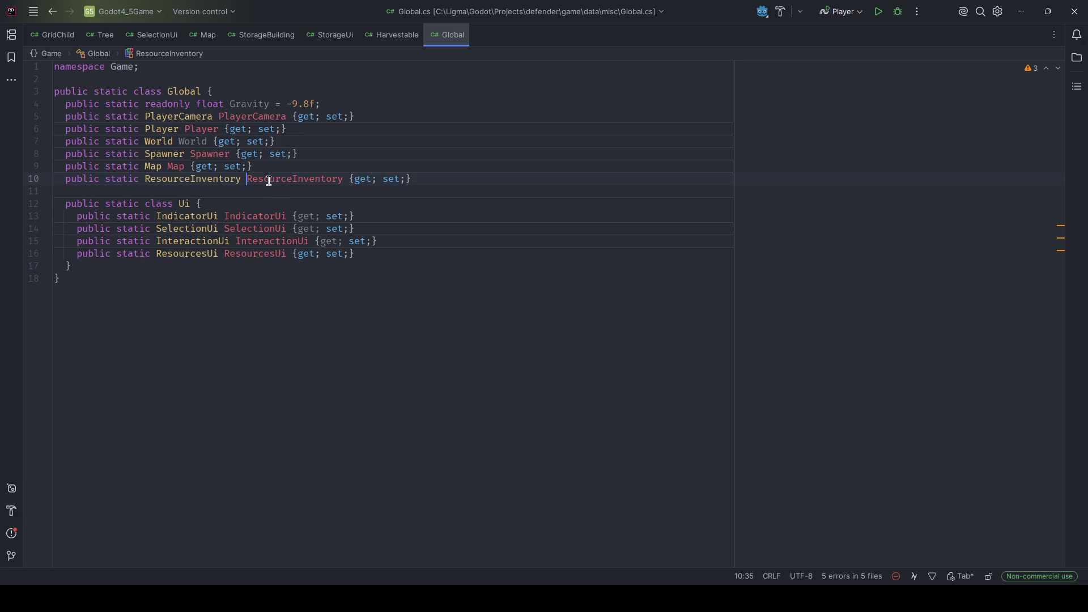
ctrl+click(225, 179)
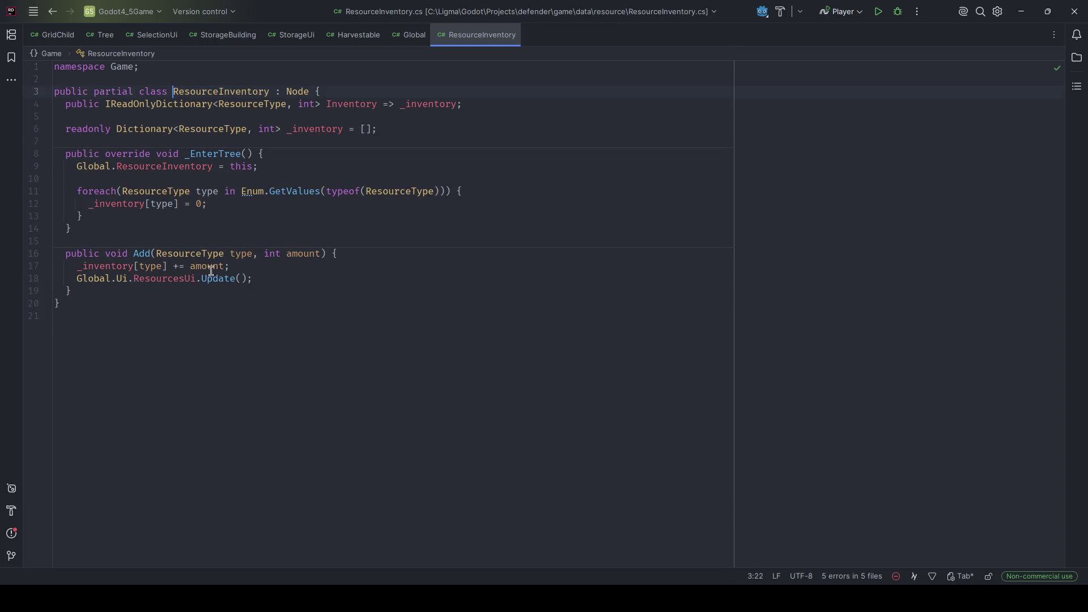
- Remove the stray partial word from ResourceInventory's Add method, save, and return to Harvestable.cs
click(258, 277)
key(ctrl+w)
click(258, 273)
key(Return)
key(ctrl+z)
key(Return)
text(Glob)
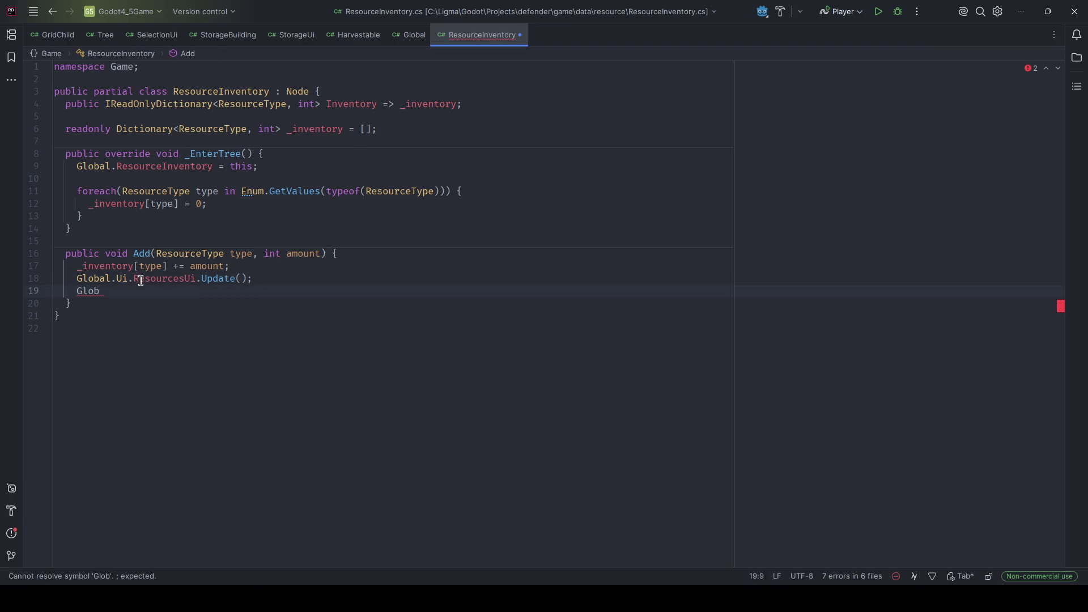
key(ctrl+BackSpace)
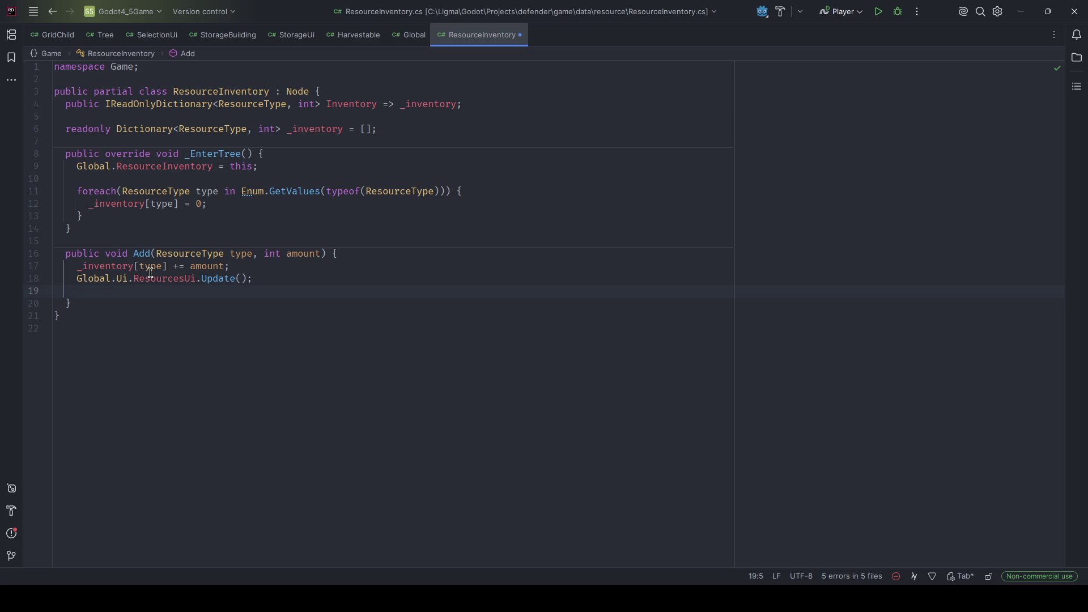
key(ctrl+s)
key(ctrl+alt+Left)
key(ctrl+alt+Left)
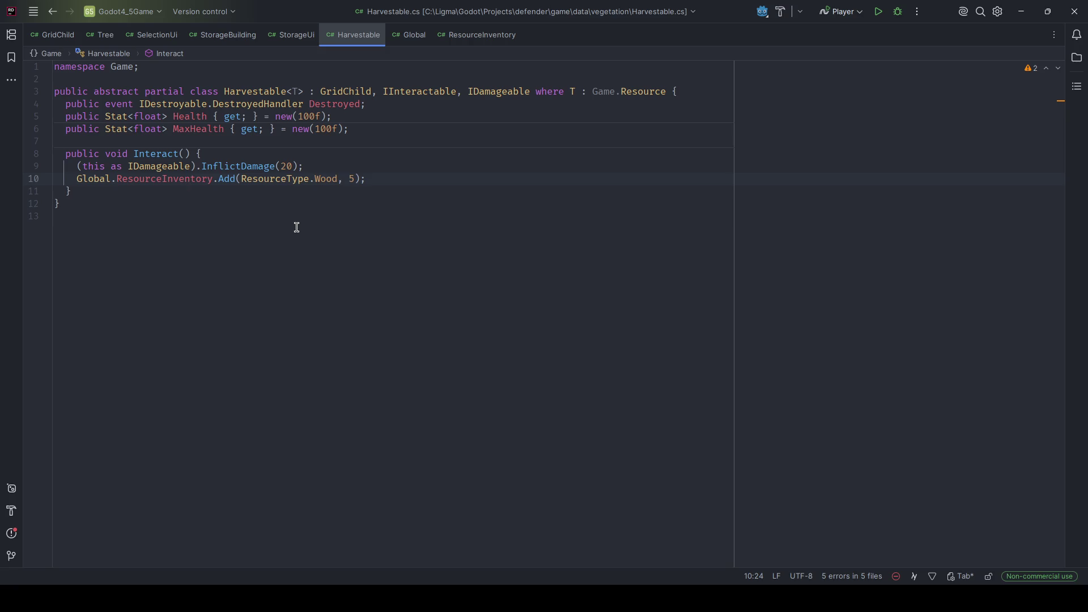
- Inspect the Debug.Assert clamp check in StorageUi's SetPercentage method
click(296, 39)
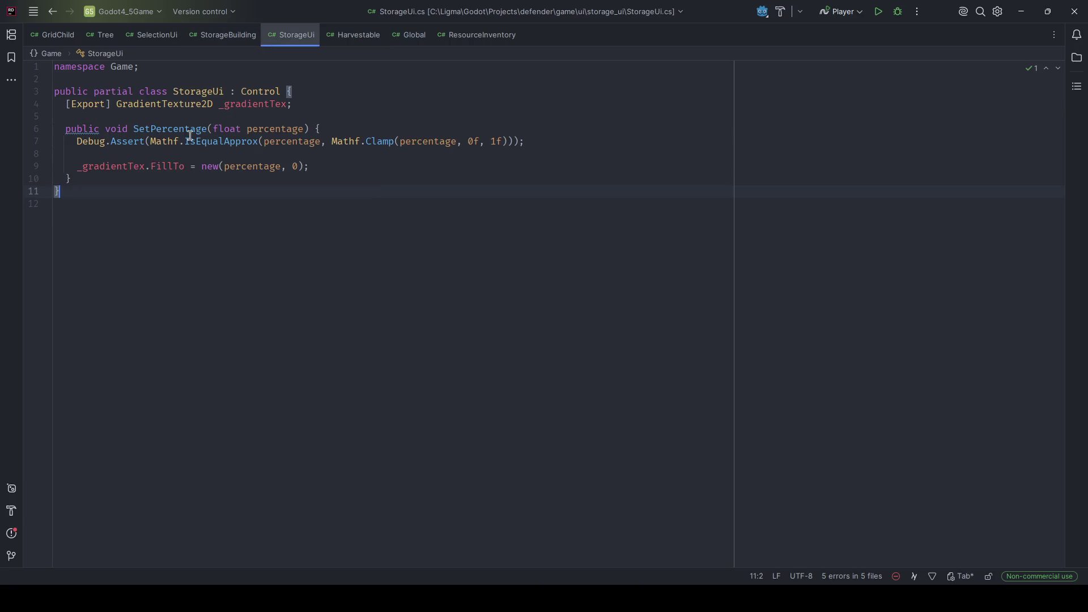
mouse_move(73, 142)
mouse_down()
mouse_move(539, 136)
mouse_move(78, 142)
mouse_up()
click(531, 141)
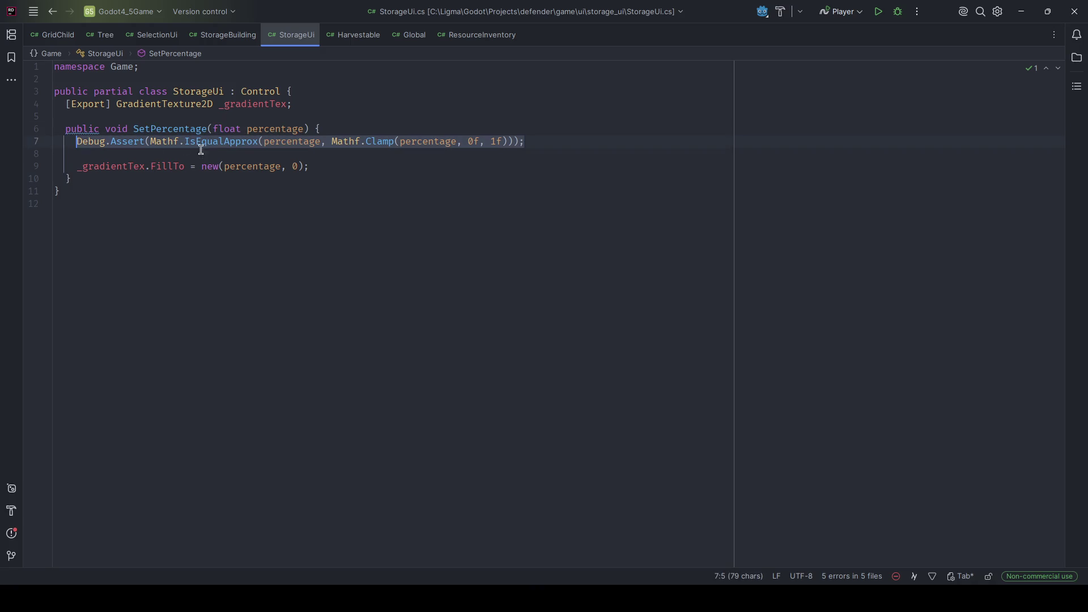
click(271, 141)
mouse_move(263, 141)
mouse_down()
mouse_move(641, 138)
mouse_move(80, 141)
mouse_up()
click(549, 141)
drag(534, 141, 77, 141)
click(470, 35)
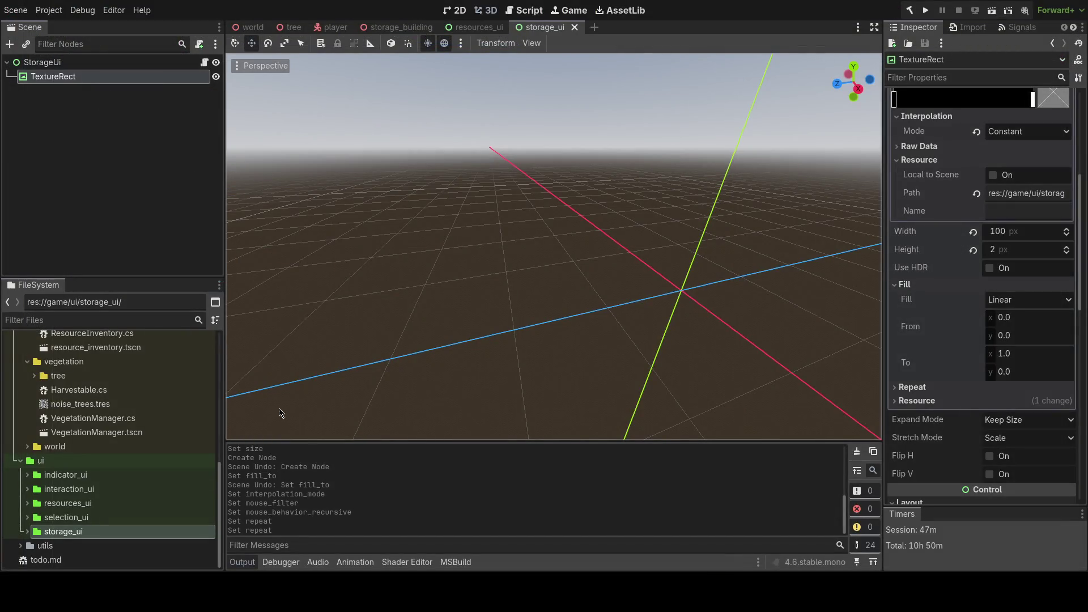
- Return from Godot to ResourceInventory.cs in Rider
key(alt+Tab)
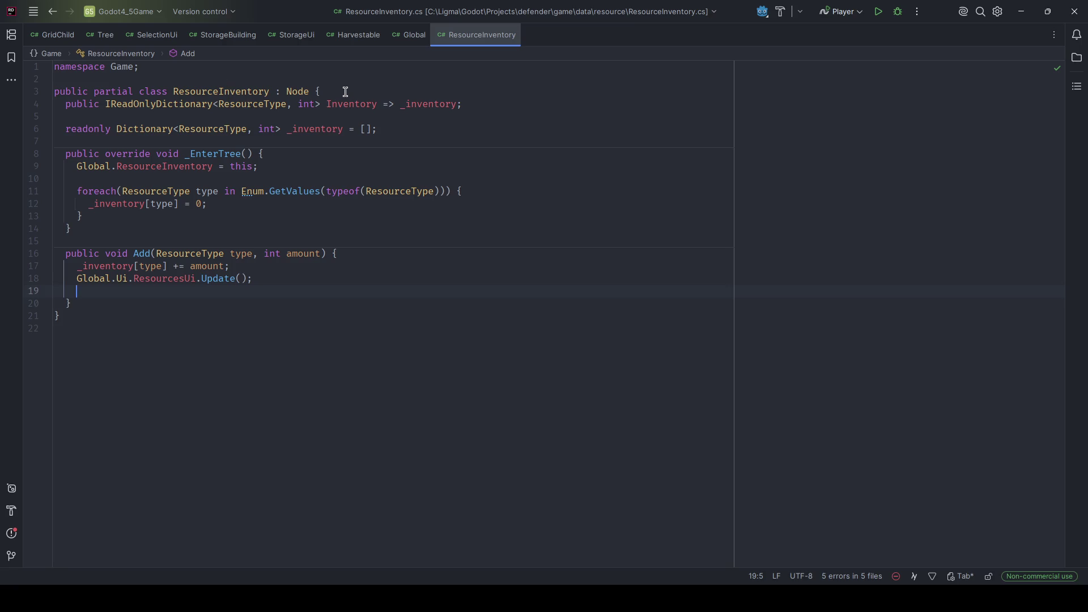
- Declare 'public event Action Updated;' below the Inventory property and save
click(465, 108)
key(Return)
text(public)
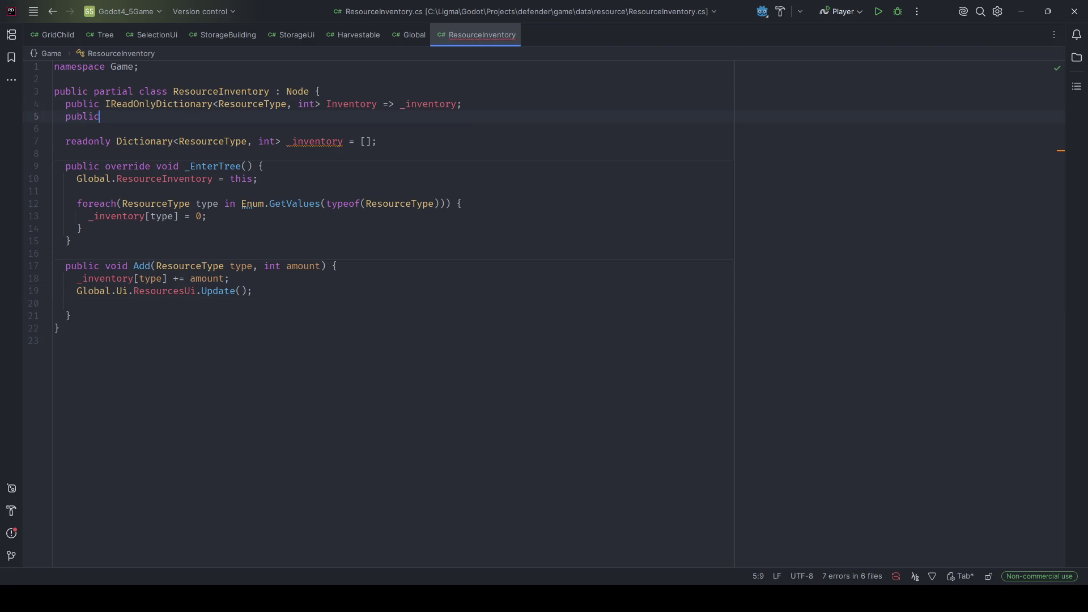
text( event Action )
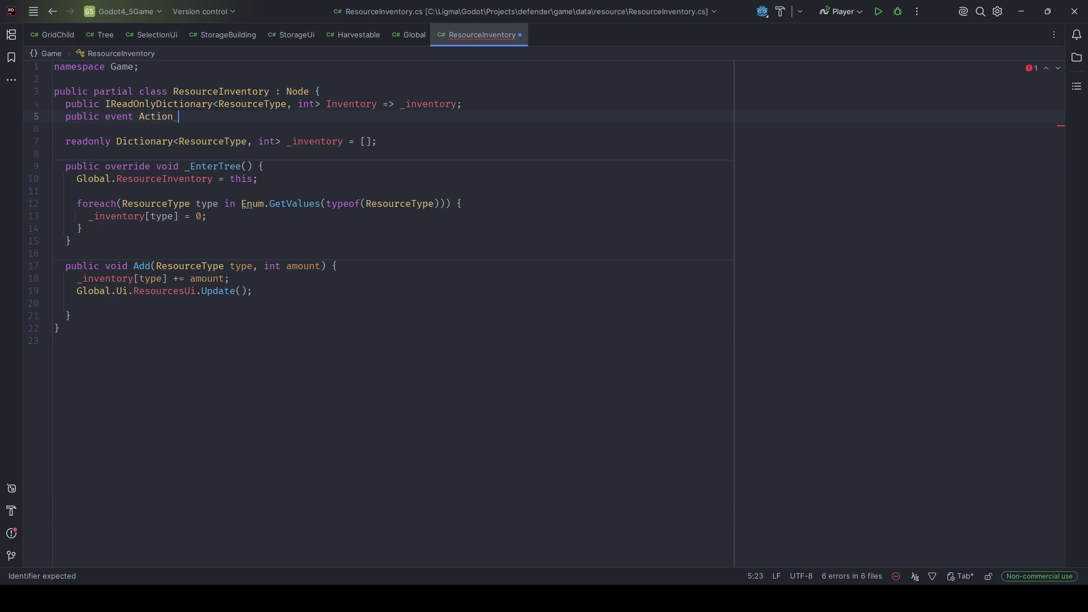
text(Updated;)
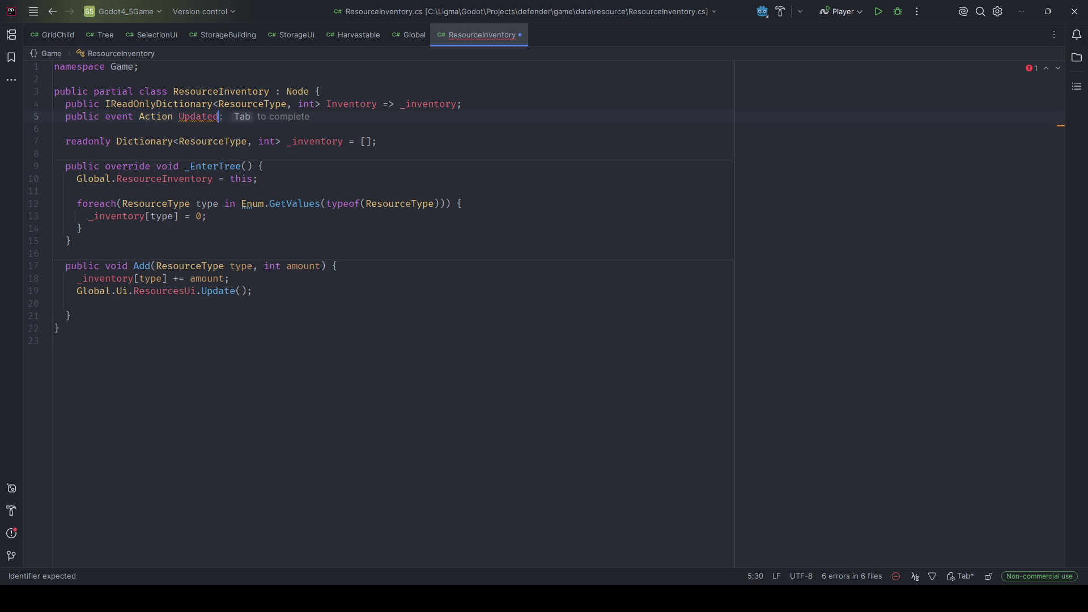
key(ctrl+s)
- Add 'Updated?.Invoke();' inside the Add method and save
click(347, 301)
key(Tab)
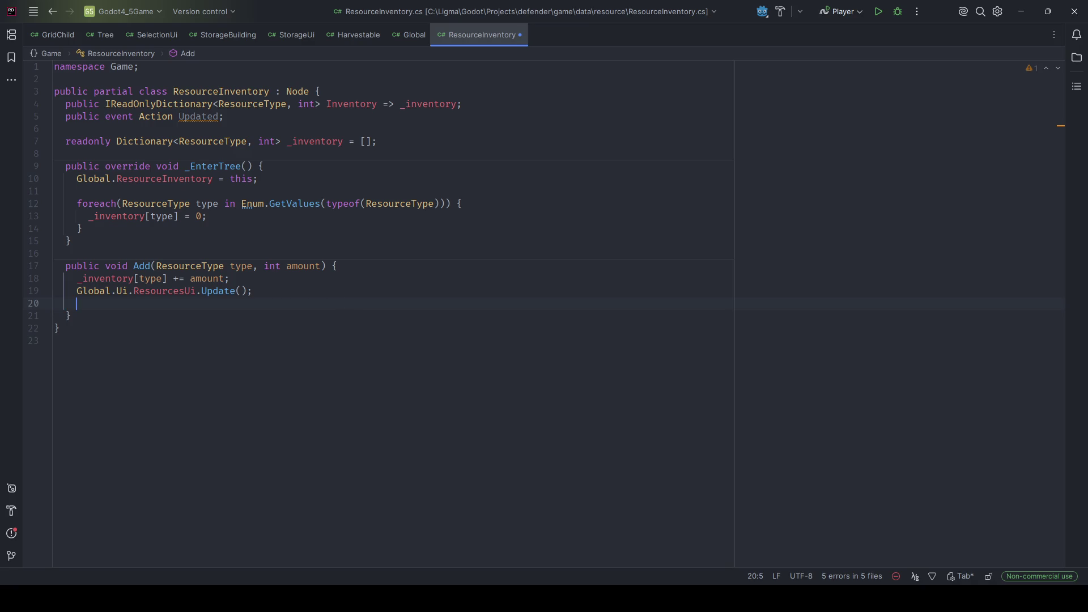
text(Updated?.Invoke();)
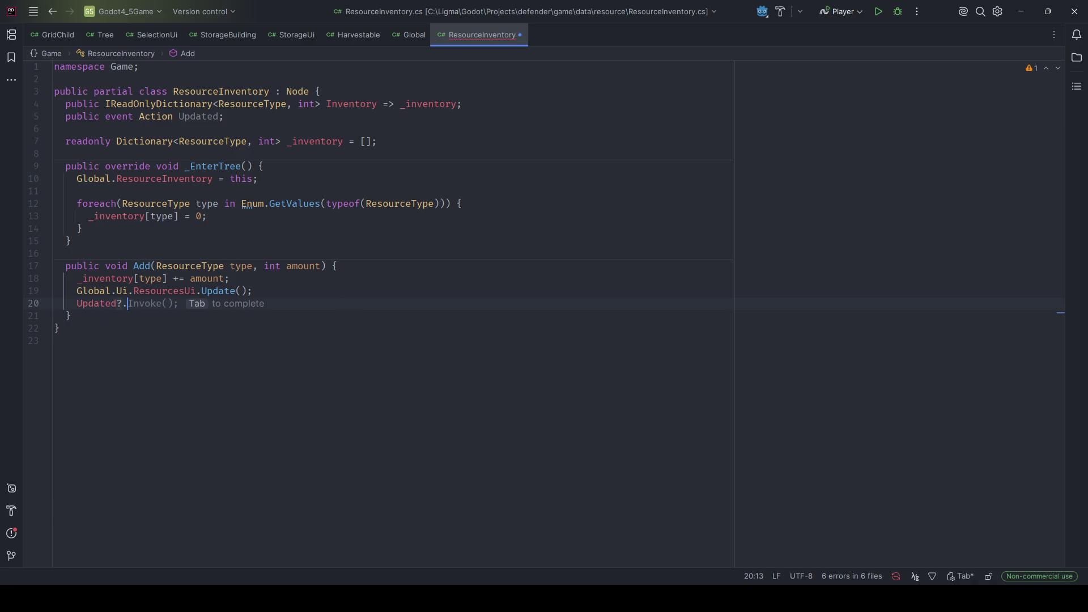
key(ctrl+s)
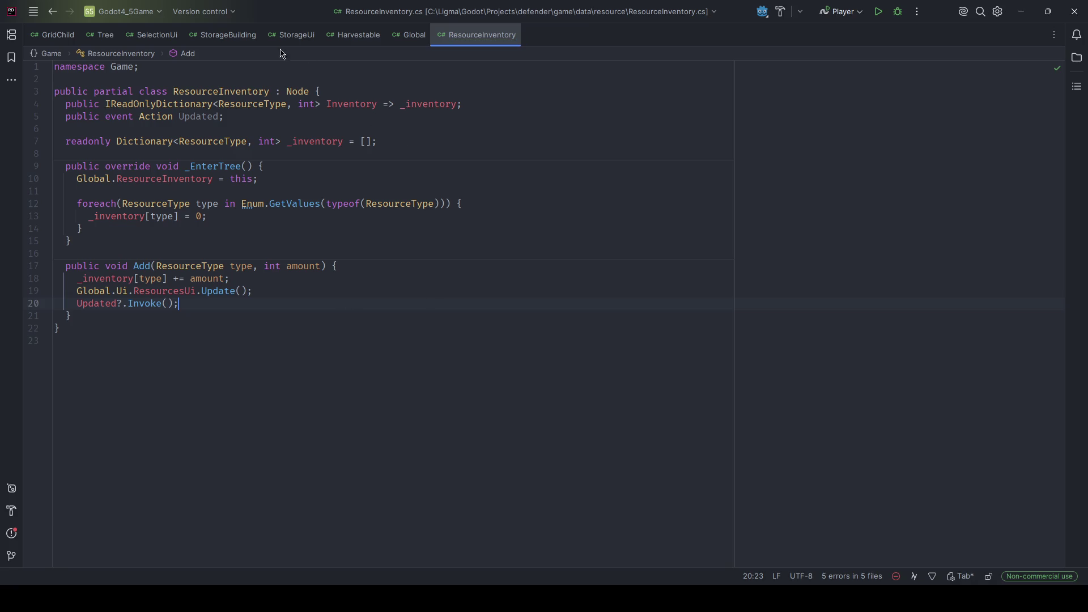
click(230, 36)
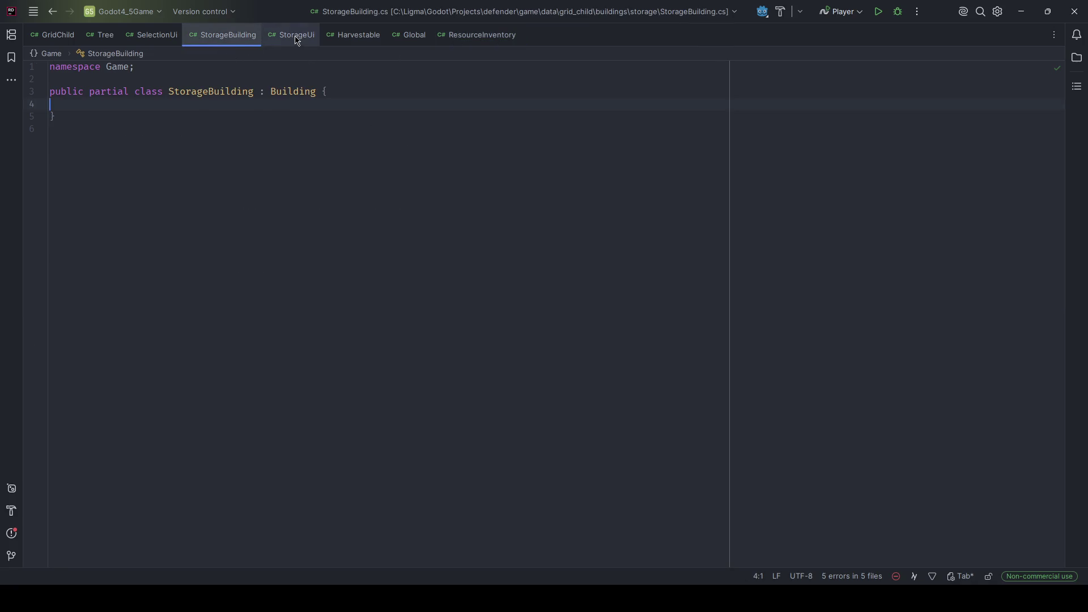
- Add a 'public override void _EnterTree()' method to StorageUi below _gradientTex
click(272, 44)
click(317, 104)
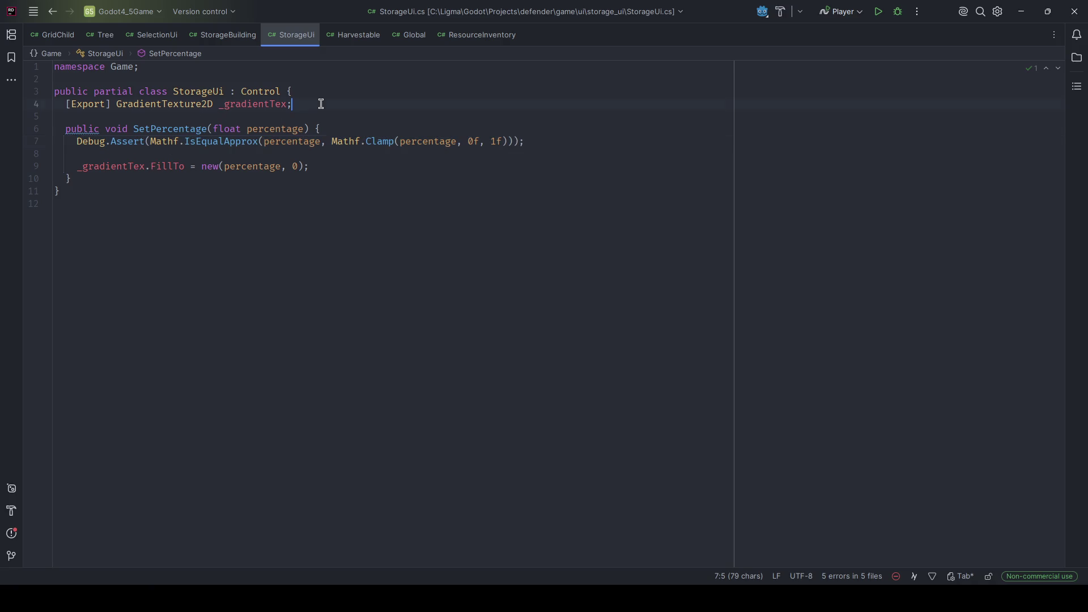
key(Return)
key(Return)
text(pu)
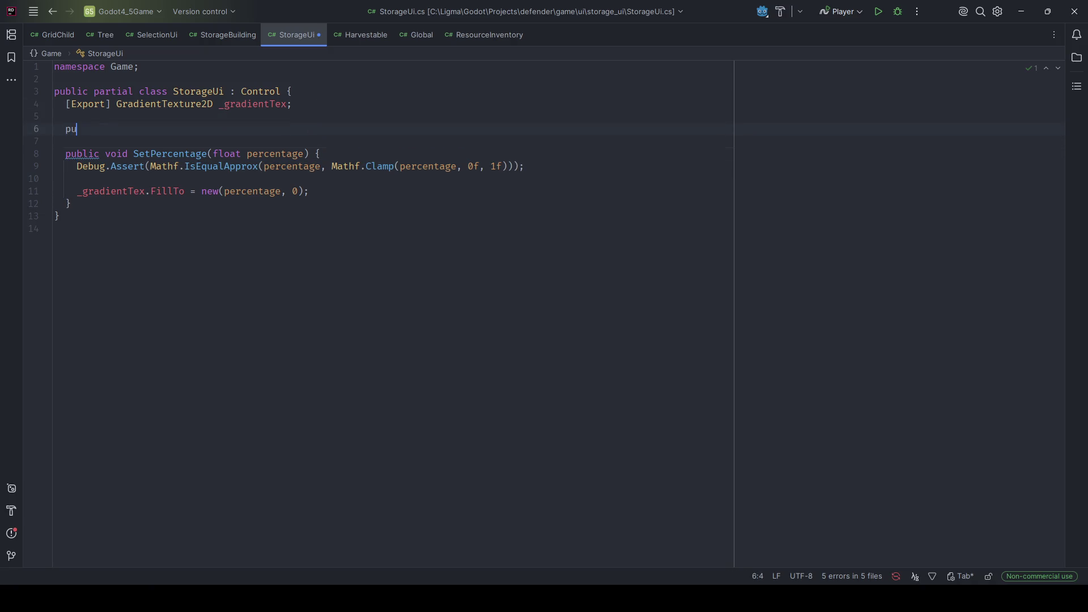
text(blic override void _)
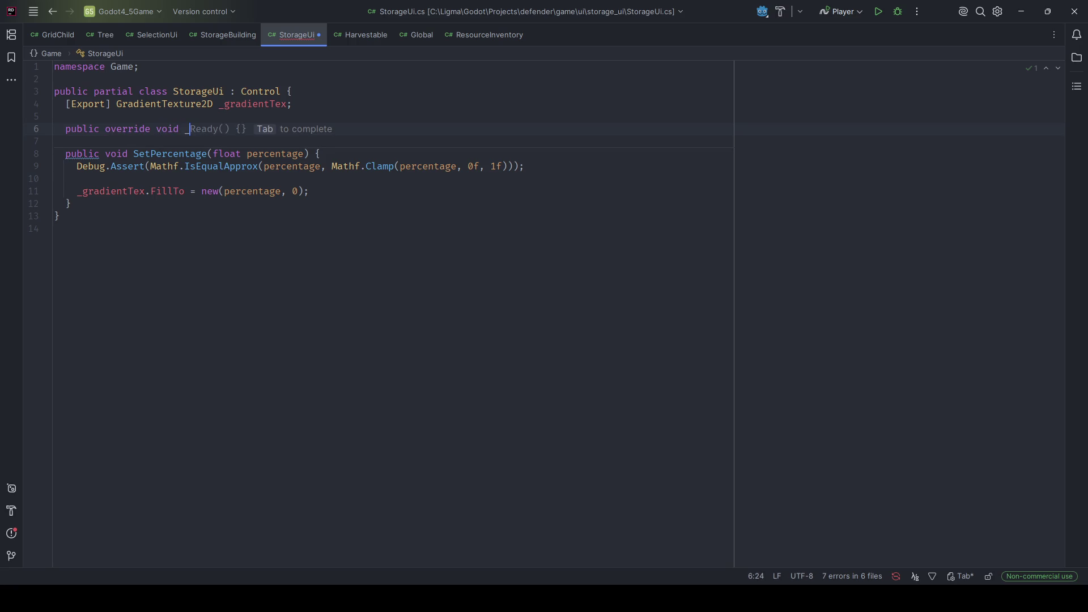
text(EnterTree())
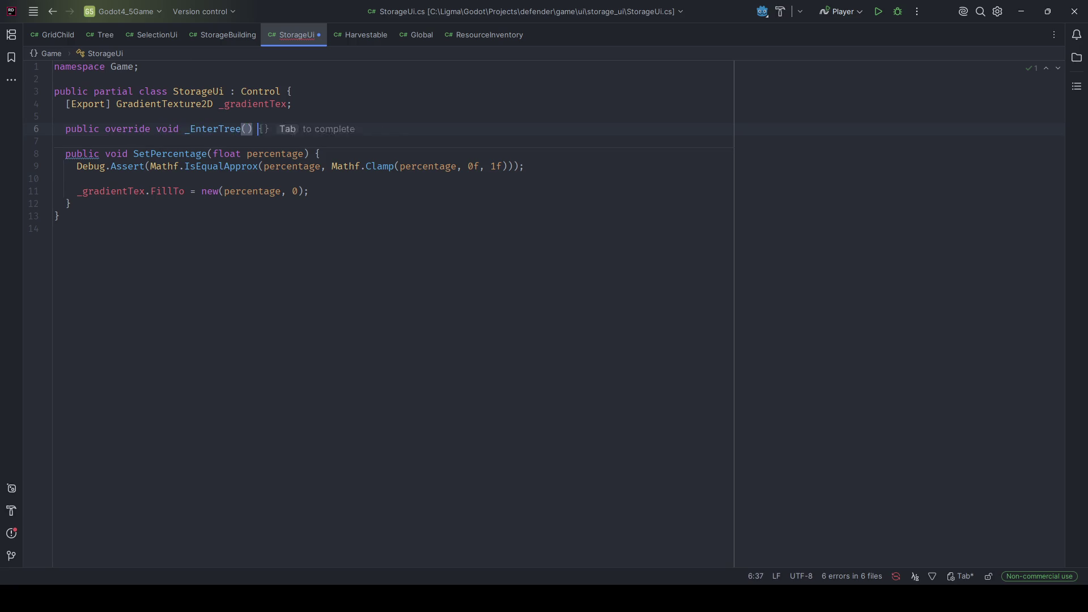
key(Tab)
text(Global.Ui.Resour)
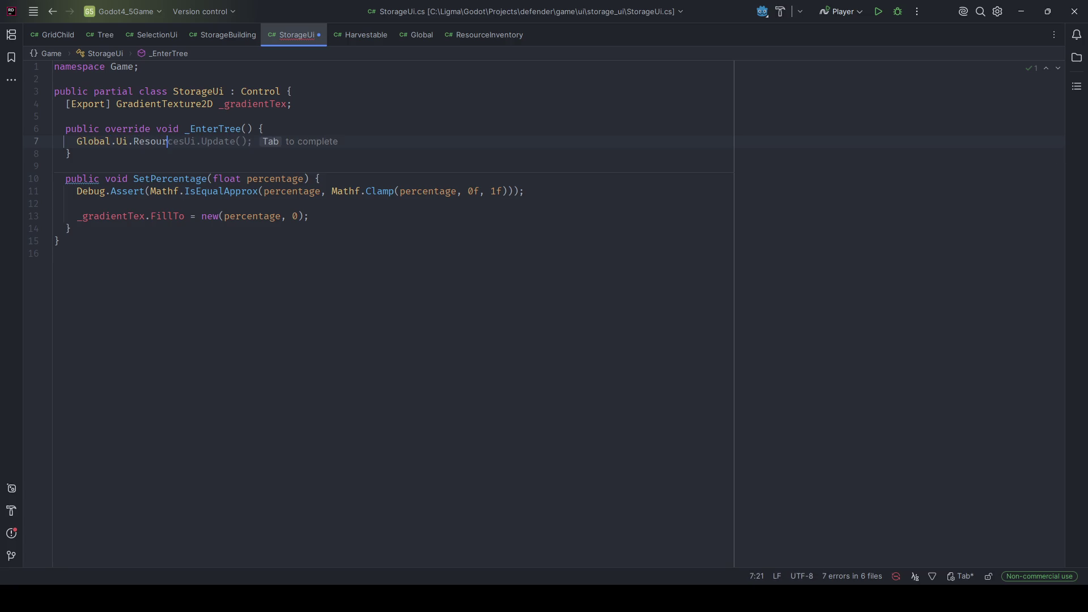
- After checking ResourceInventory and Global, write 'Global.ResourceInventory.Updated +=' in _EnterTree
click(486, 38)
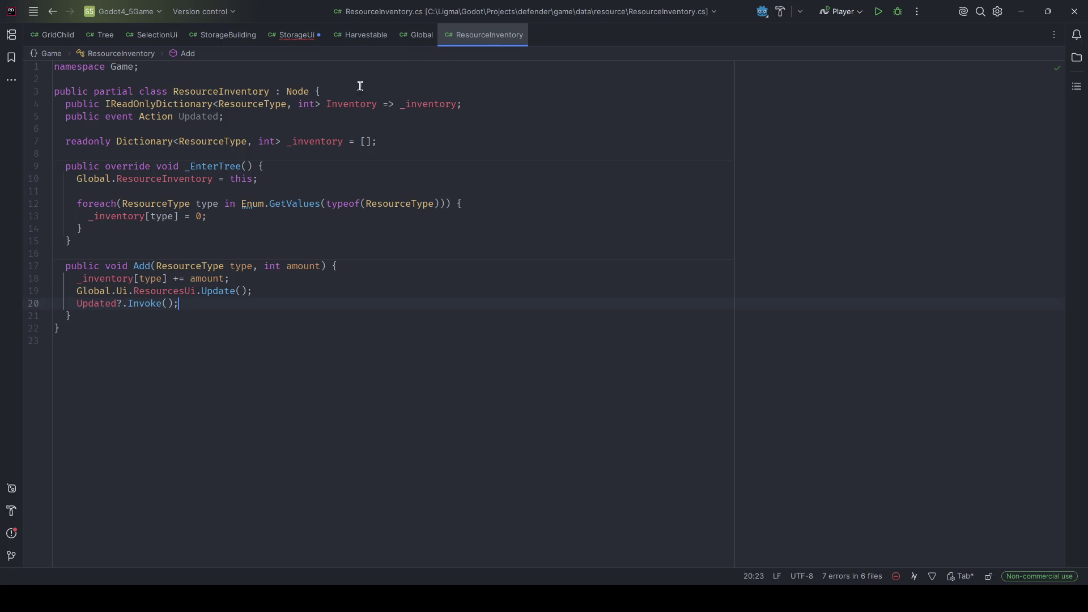
key(alt+Tab)
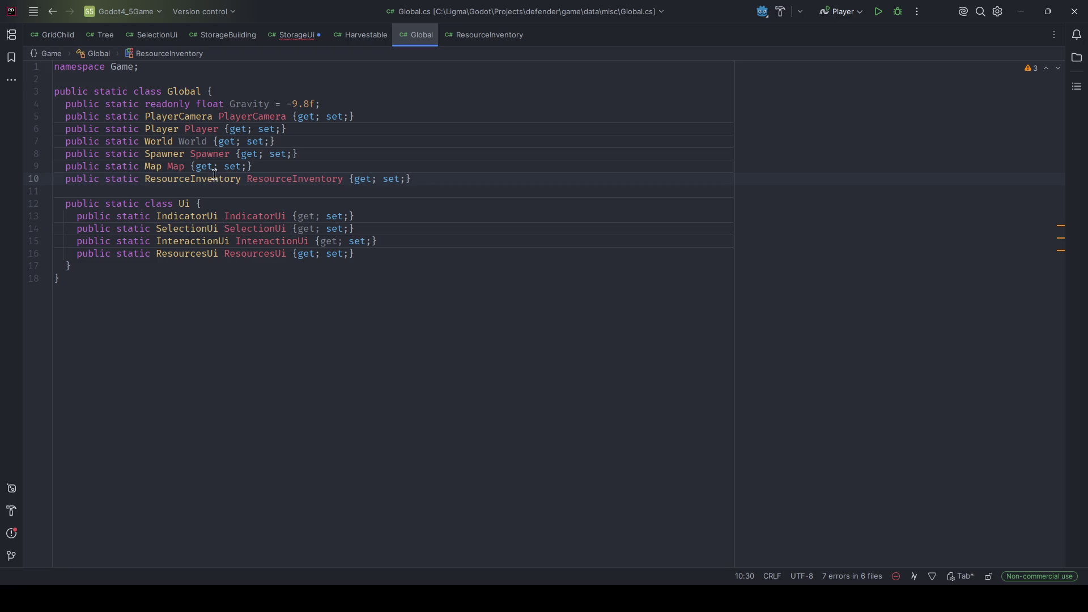
click(293, 35)
key(BackSpace)
key(BackSpace)
key(BackSpace)
key(BackSpace)
key(BackSpace)
text(ResourceInventory.)
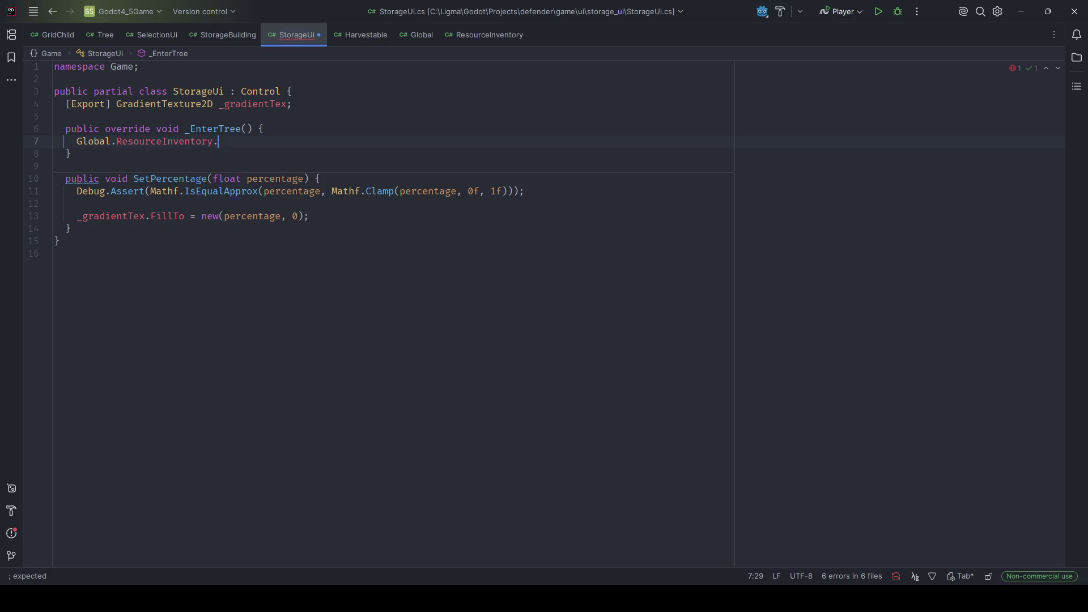
text(Updated += S)
text(etPercenta)
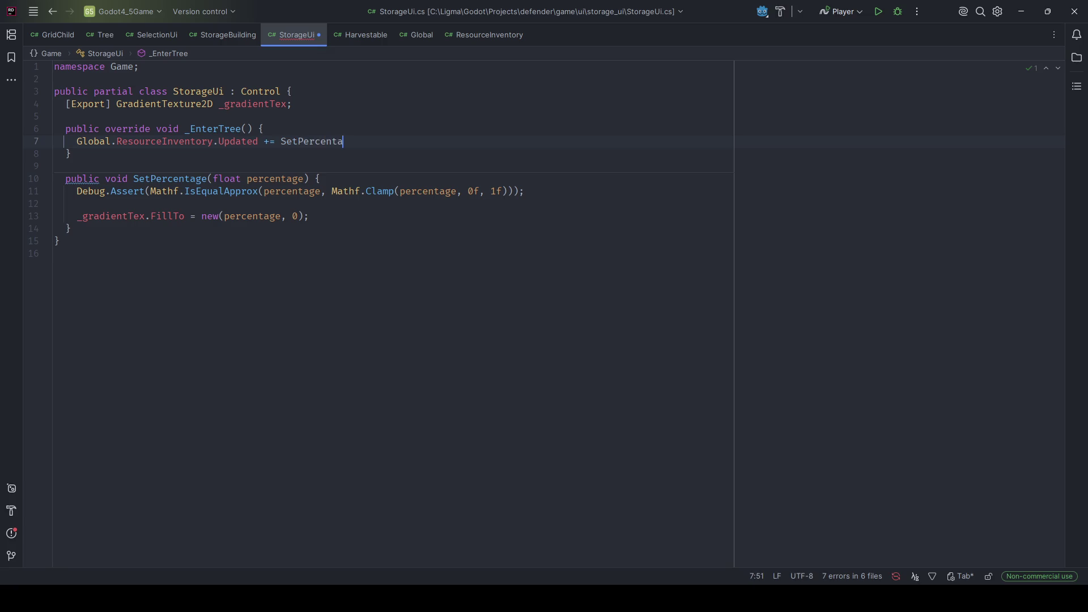
text(ge();)
key(ctrl+BackSpace)
key(ctrl+BackSpace)
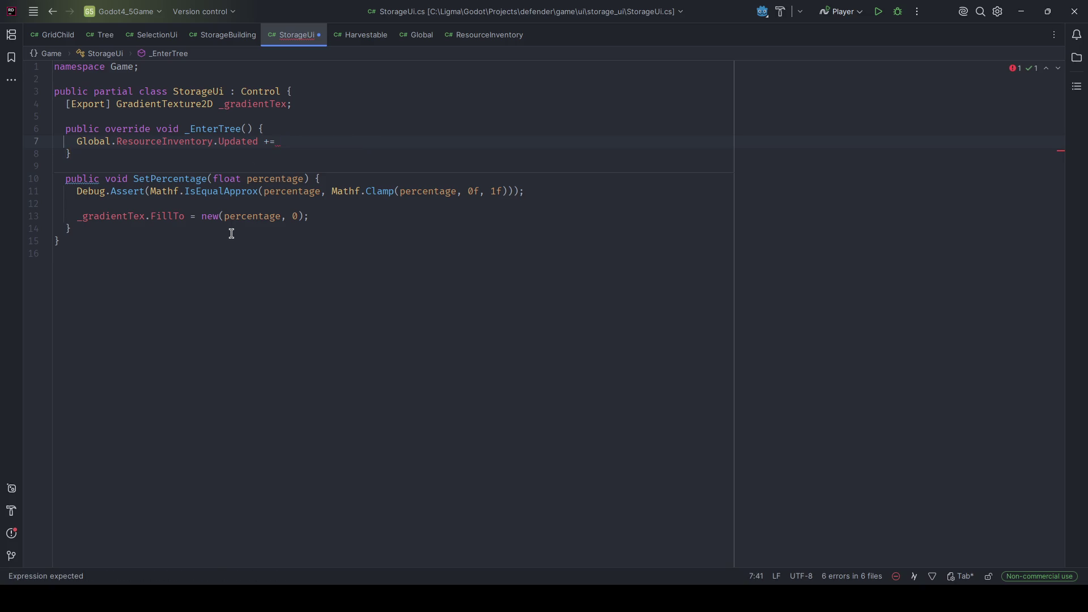
click(252, 227)
key(ctrl+w)
key(ctrl+w)
key(ctrl+w)
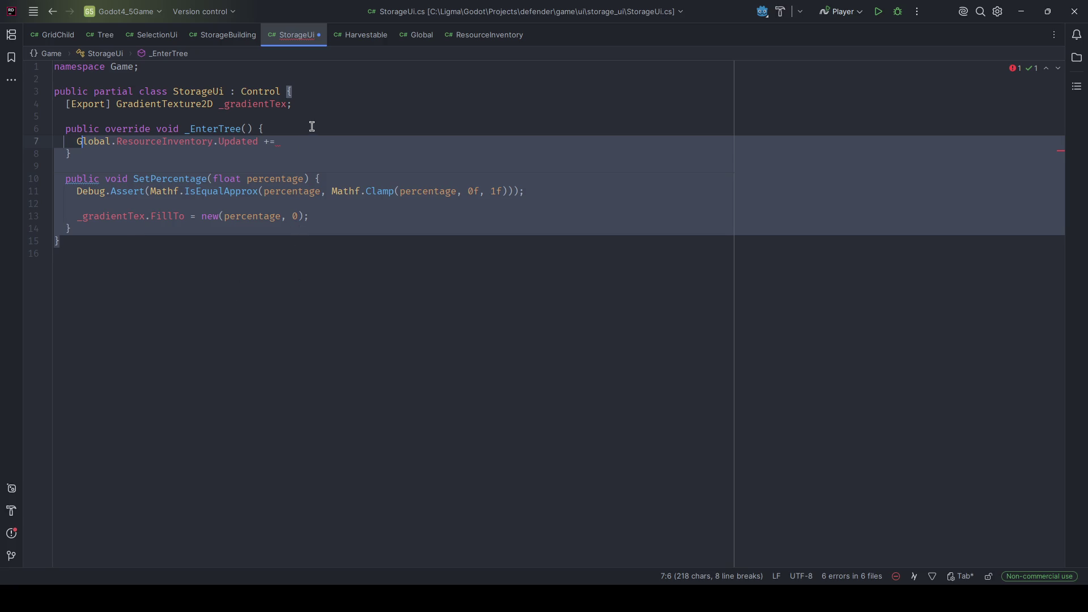
click(217, 36)
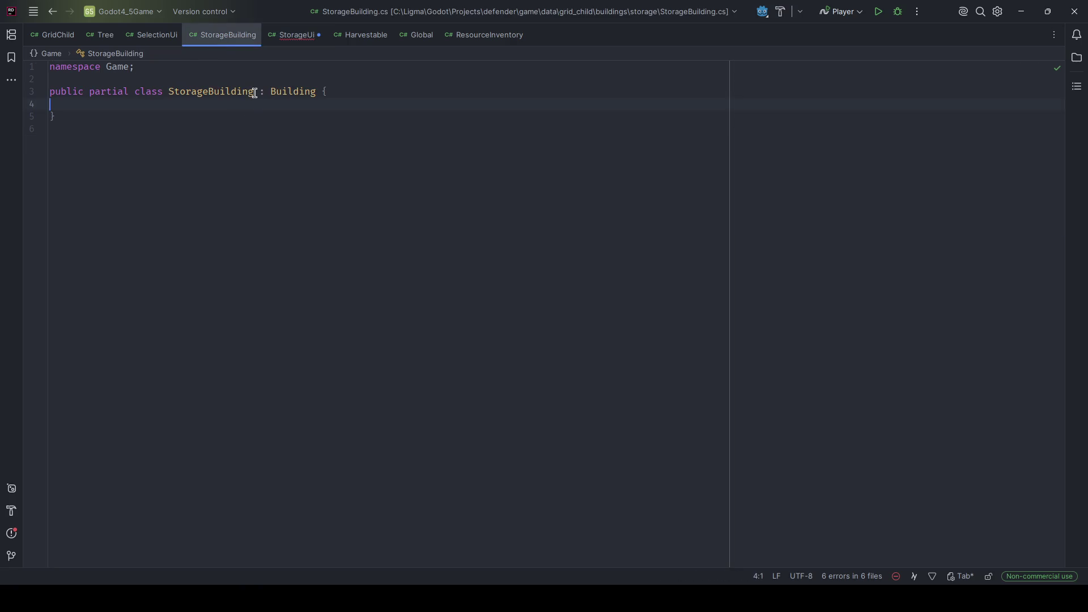
- Complete line 7 of StorageUi as 'Global.ResourceInventory.Updated += Update;'
click(207, 577)
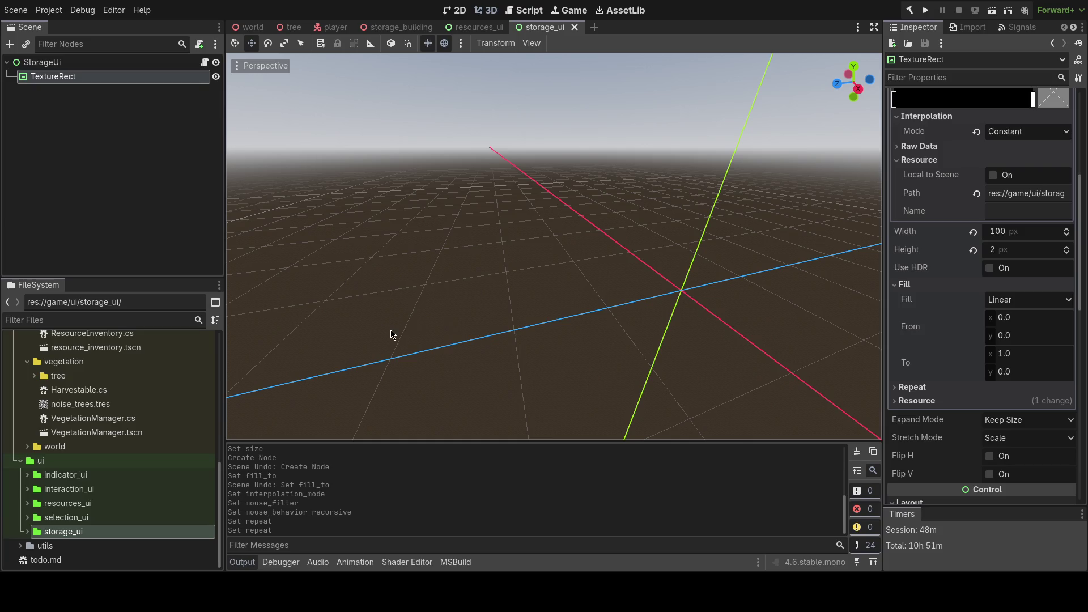
key(alt+Tab)
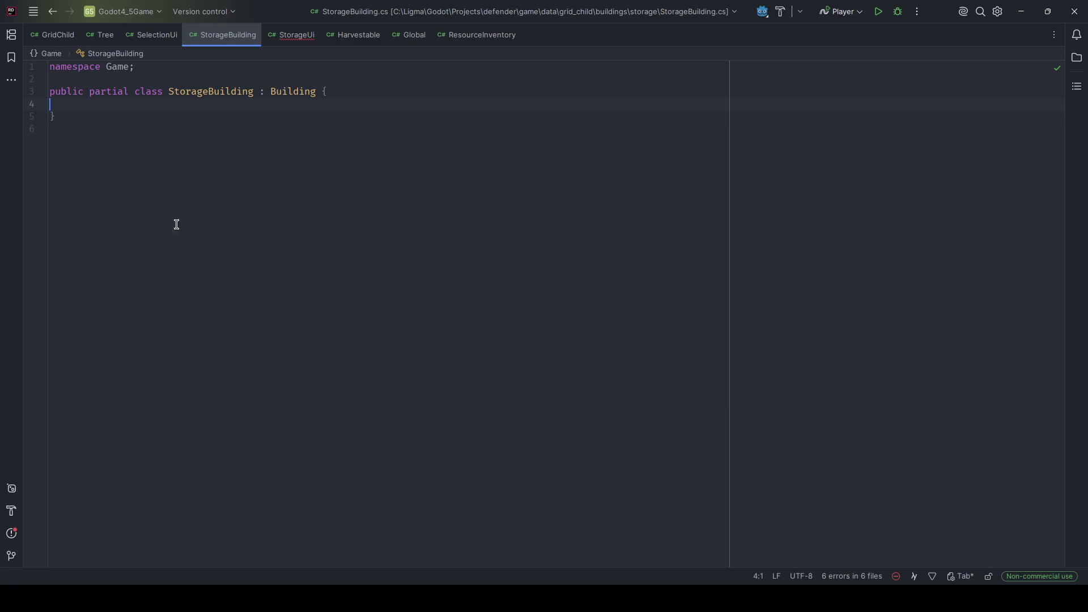
click(291, 39)
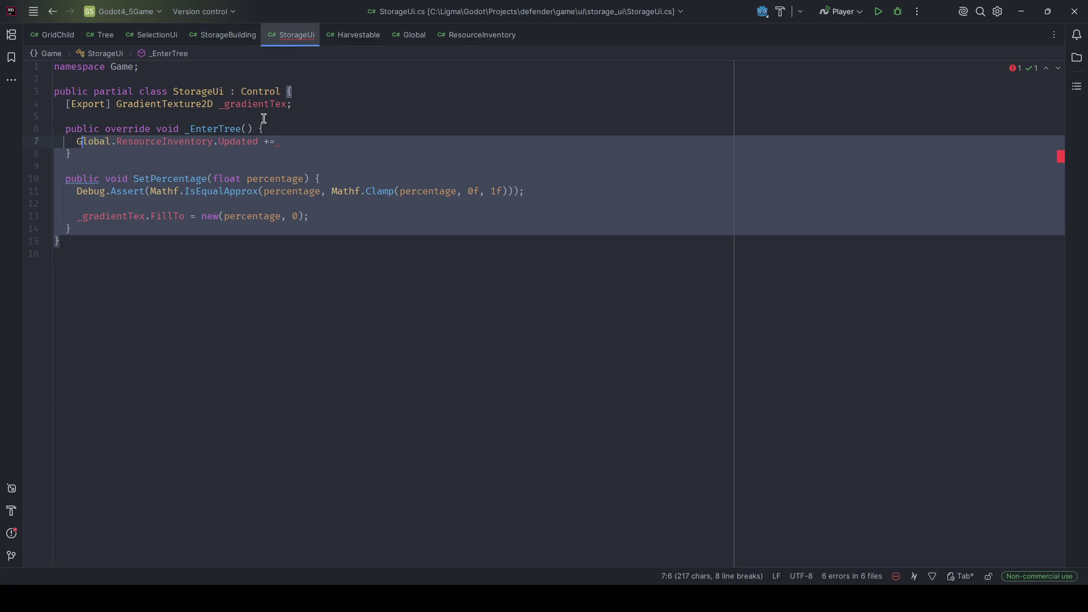
click(313, 219)
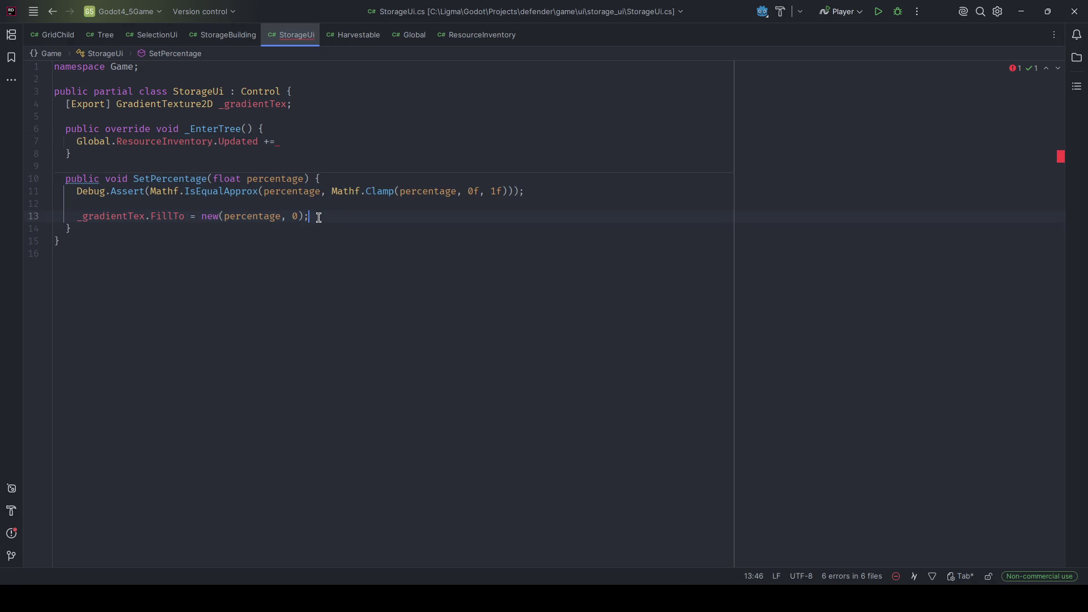
click(287, 142)
text(Noti)
key(Return)
key(BackSpace)
key(ctrl+BackSpace)
text(Update)
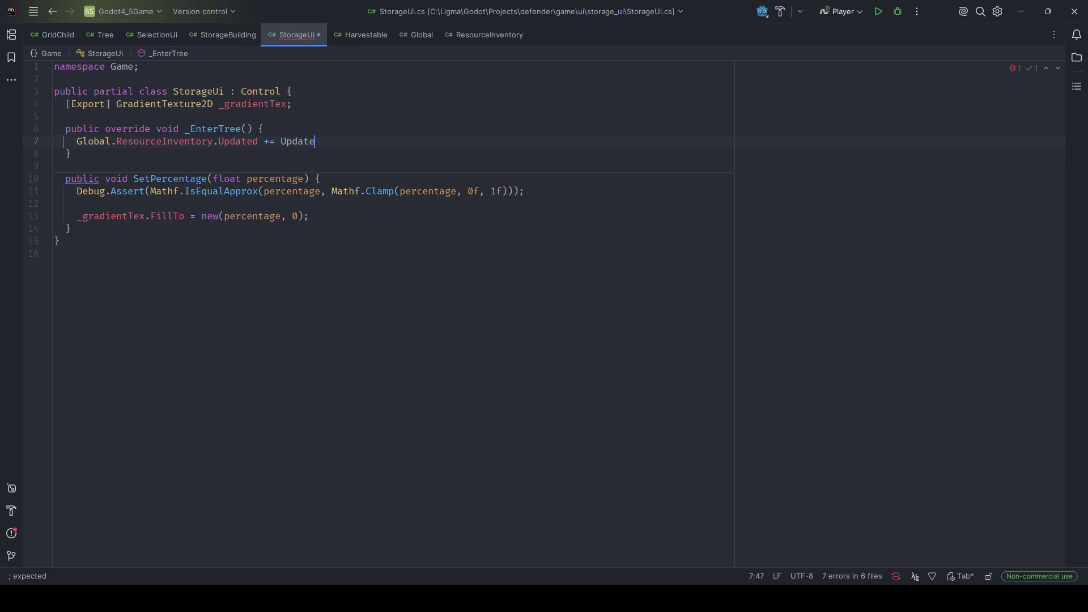
text(;)
key(Down)
- Add an empty void _Update() method after SetPercentage, subscribe _Update instead, and save
key(Down)
key(Down)
key(End)
key(Down)
key(Down)
key(Down)
key(Down)
key(Return)
key(Return)
text(void _Update())
key(Tab)
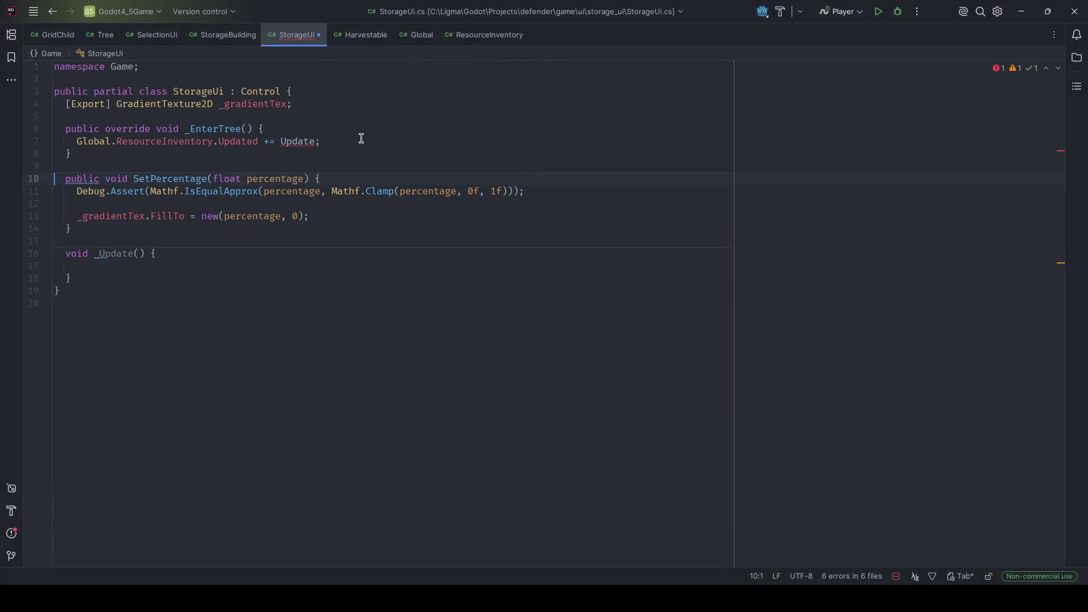
key(Up)
key(Up)
key(Up)
key(ctrl+Right)
key(ctrl+Right)
key(ctrl+Right)
key(Right)
text(_)
key(ctrl+s)
- Review the new _Update method and the SetPercentage name before returning to Godot
key(Down)
key(Down)
key(Down)
key(Down)
key(End)
key(Down)
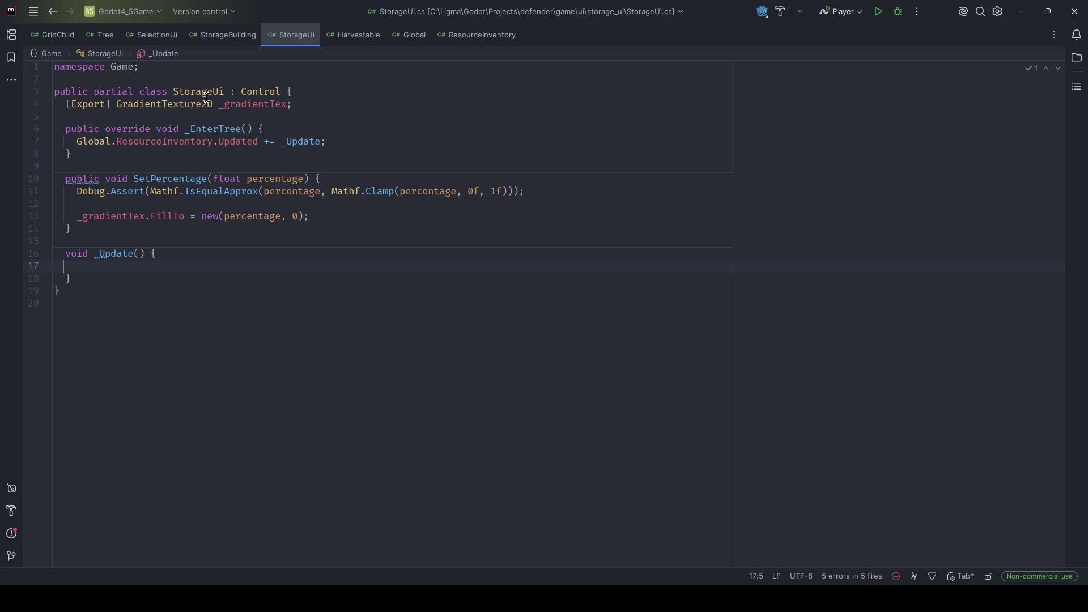
click(153, 170)
double_click(155, 179)
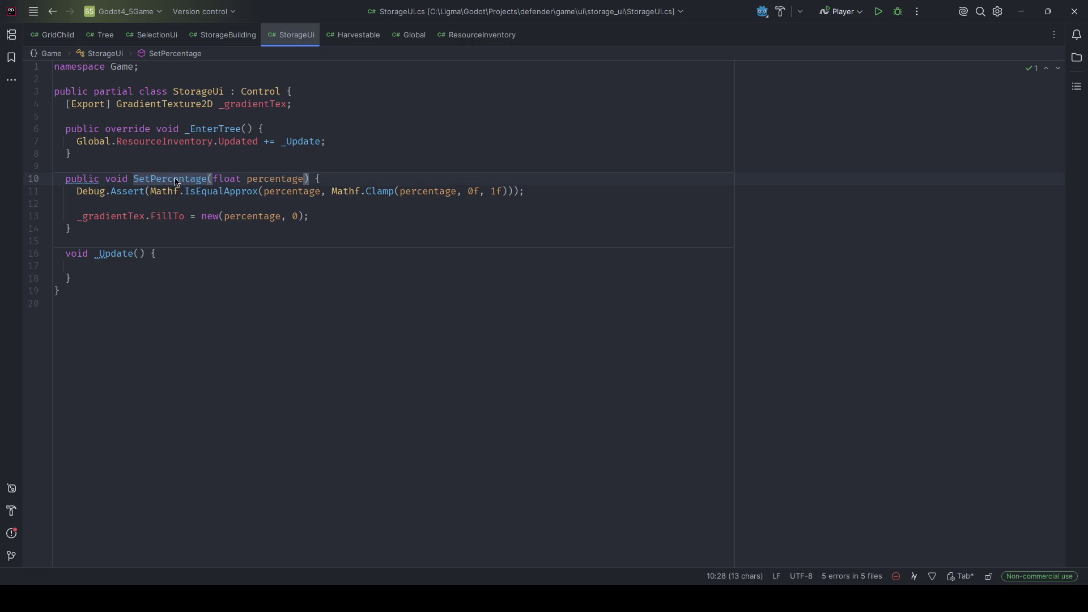
key(alt+Tab)
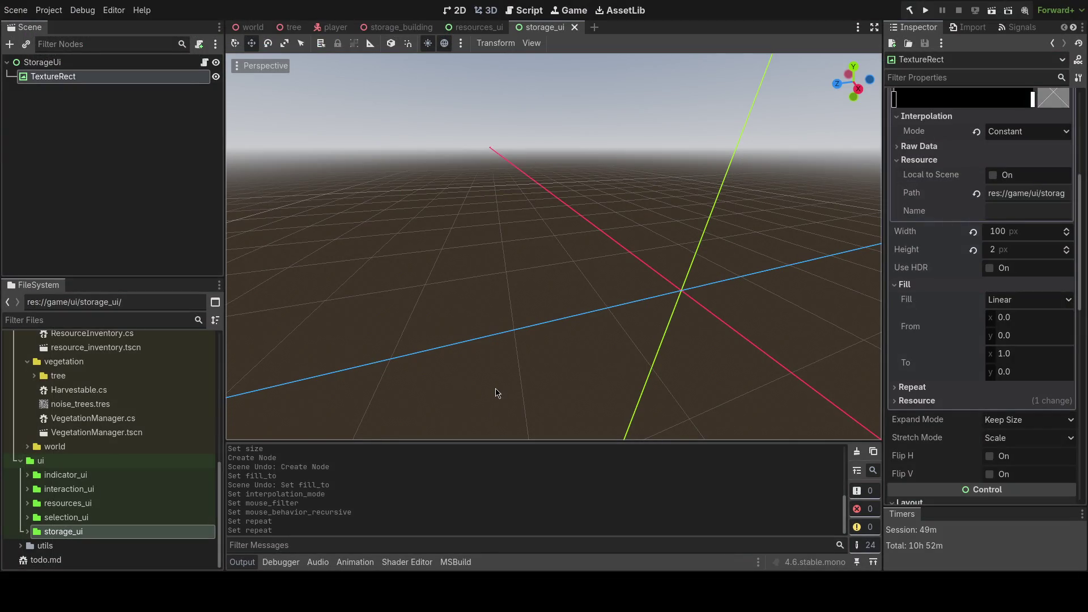
- Switch to storage_building, zoom around the resources_ui label, then return to storage_building's 2×2×2 cube
drag(518, 342, 522, 338)
click(397, 28)
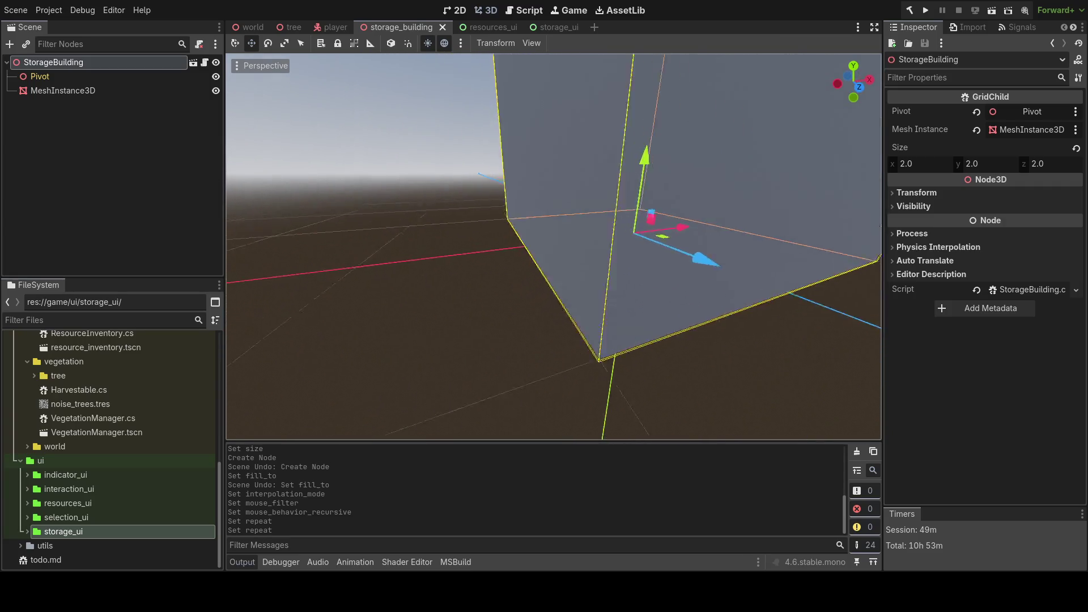
click(486, 29)
scroll(400, 229, up, 5)
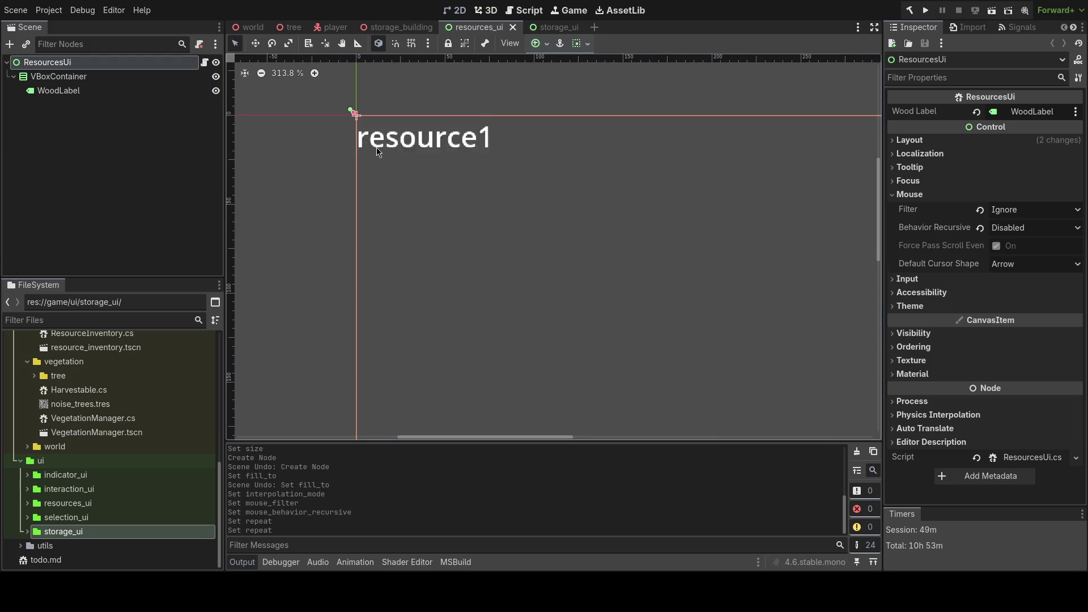
scroll(400, 228, up, 2)
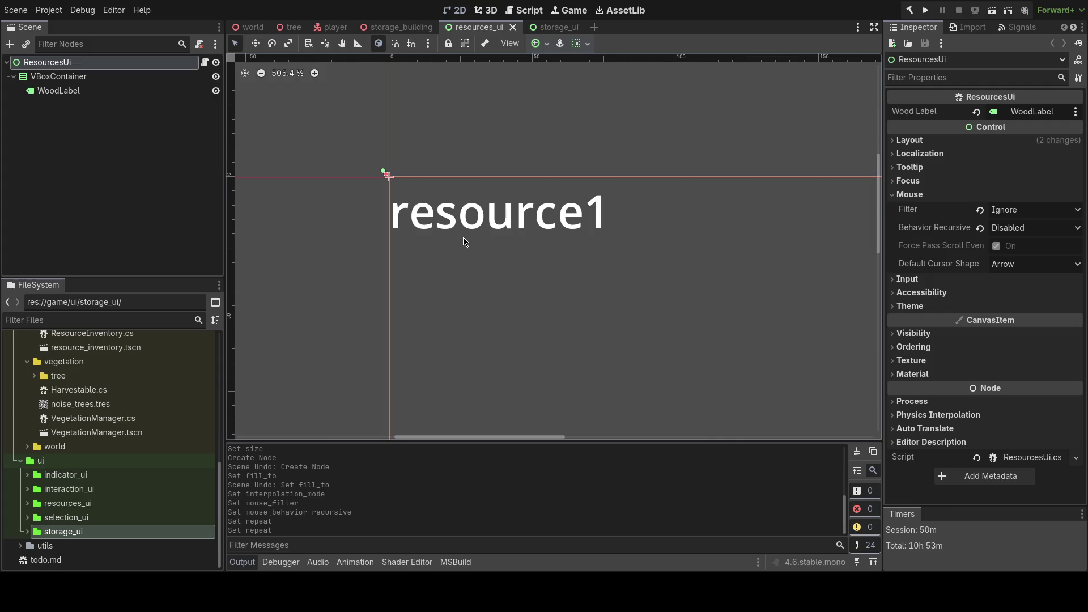
scroll(450, 246, down, 3)
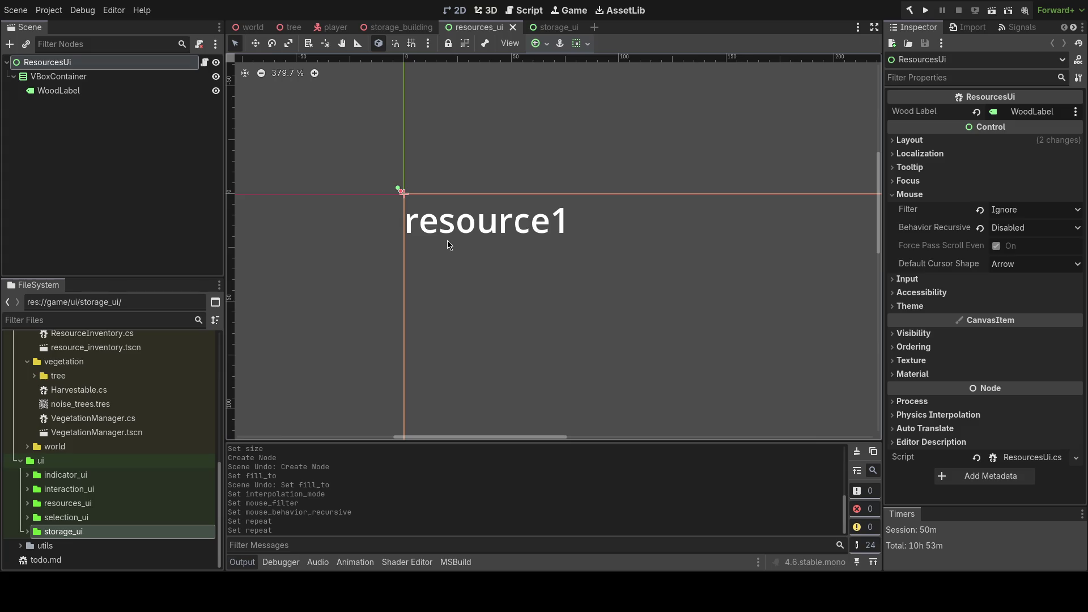
scroll(499, 252, up, 9)
scroll(513, 253, up, 10)
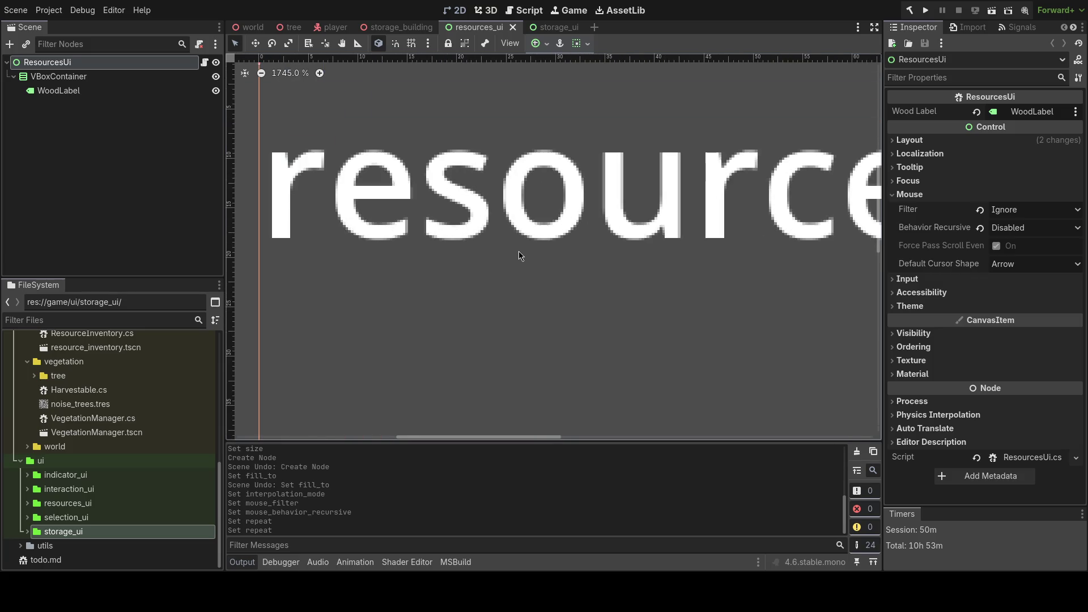
scroll(527, 321, down, 7)
scroll(551, 308, down, 11)
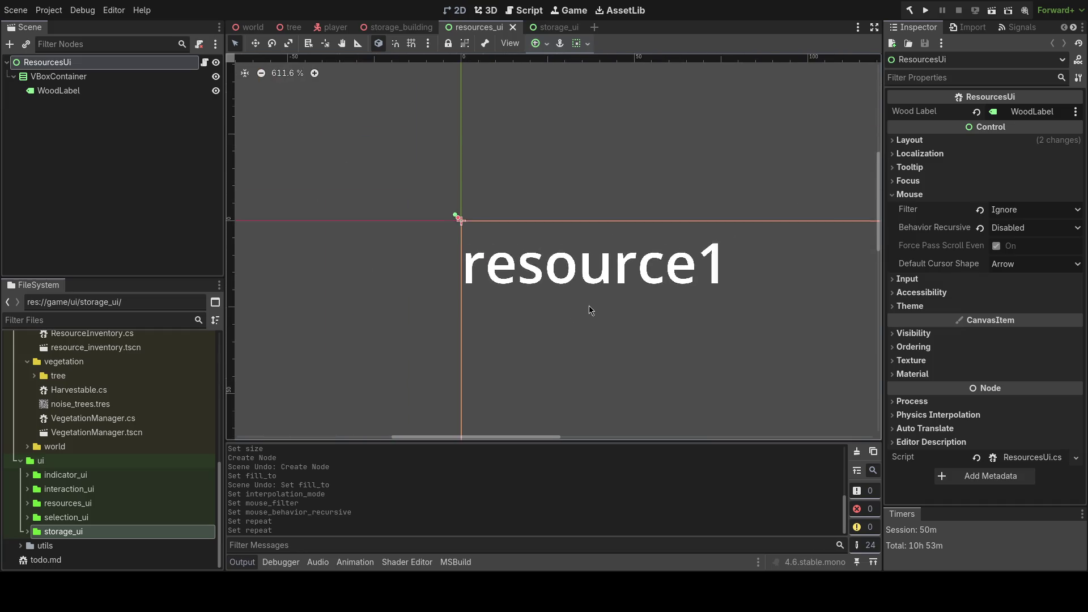
scroll(457, 249, up, 4)
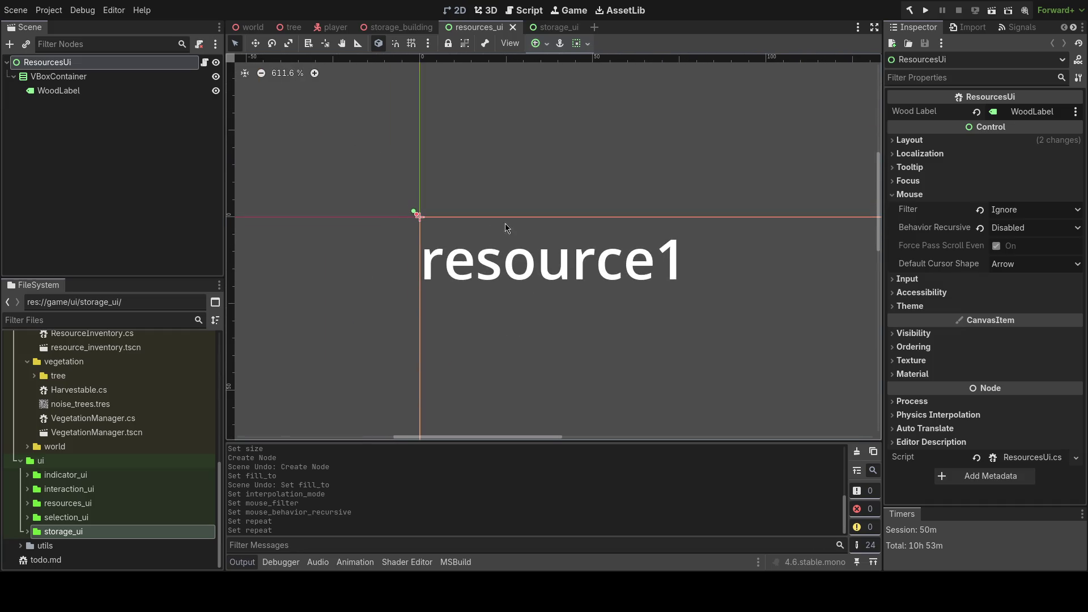
click(399, 27)
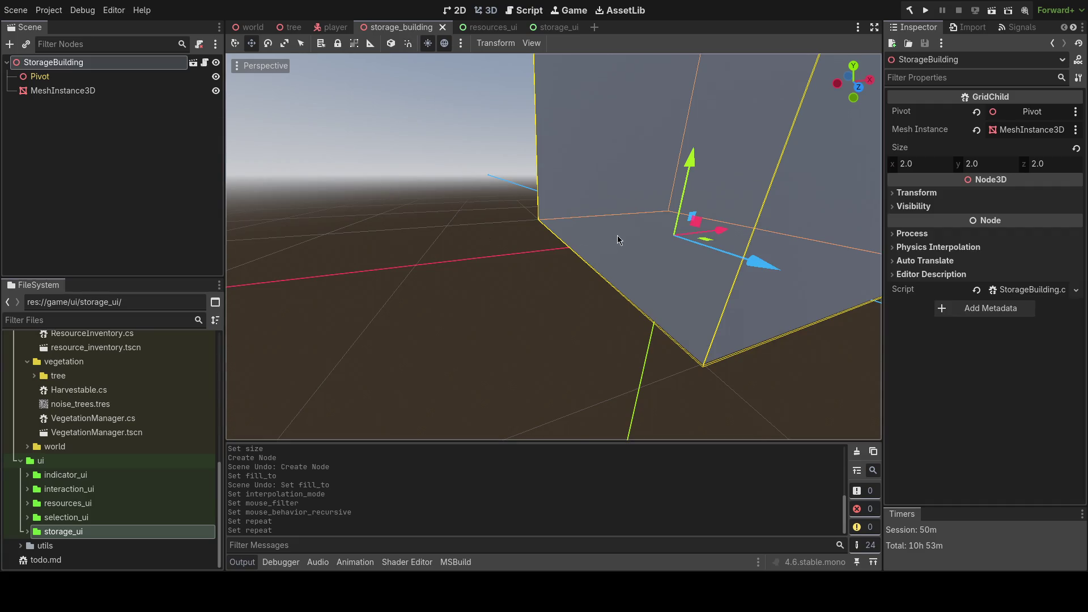
scroll(618, 235, down, 8)
scroll(617, 236, up, 2)
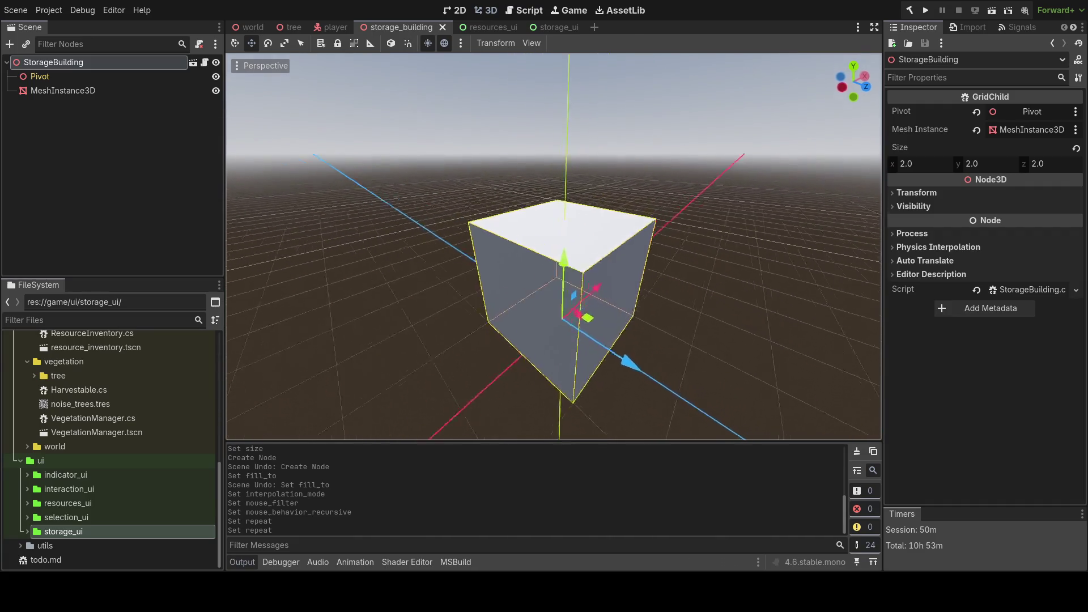
scroll(553, 246, up, 5)
scroll(554, 247, up, 3)
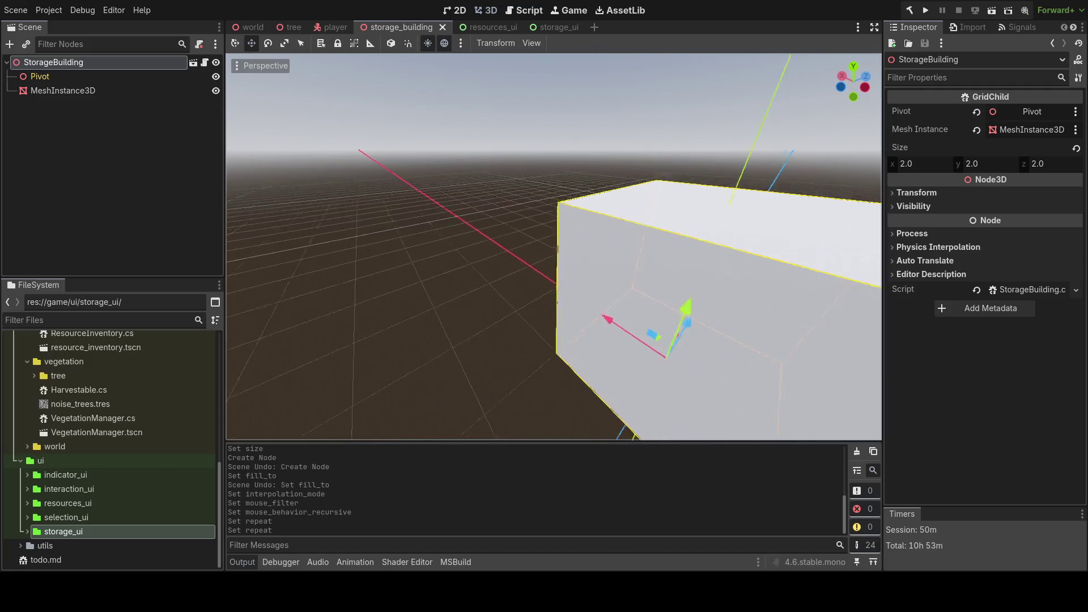
scroll(554, 246, down, 3)
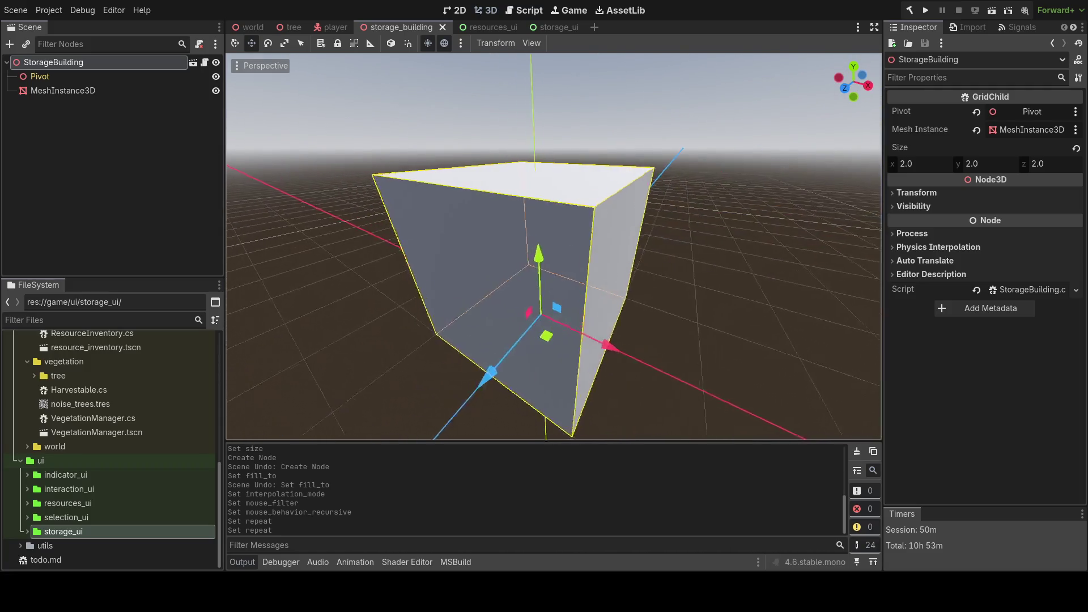
scroll(554, 246, up, 3)
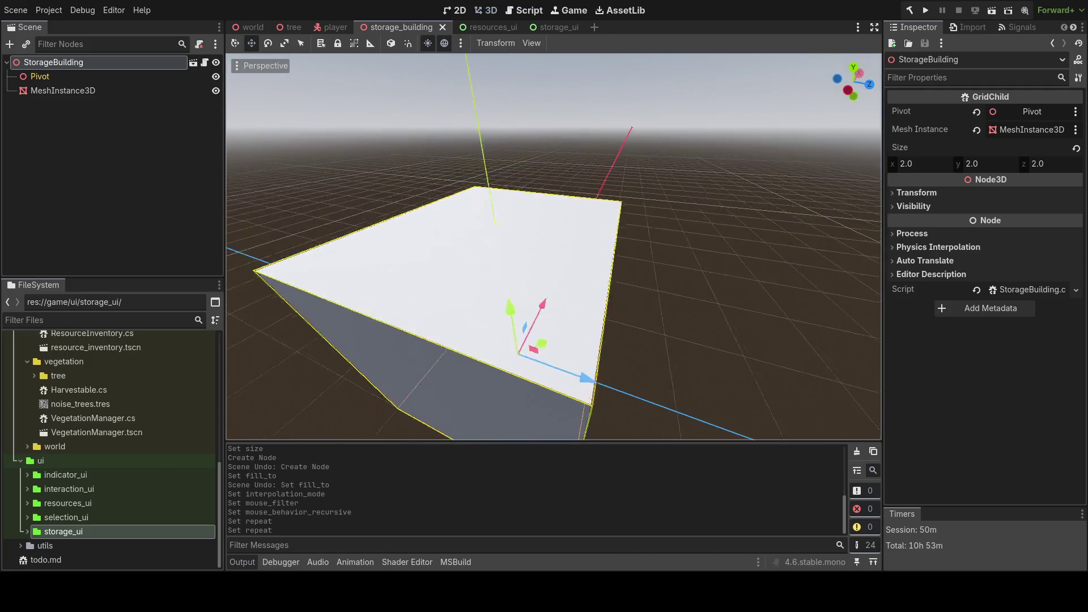
scroll(554, 246, down, 5)
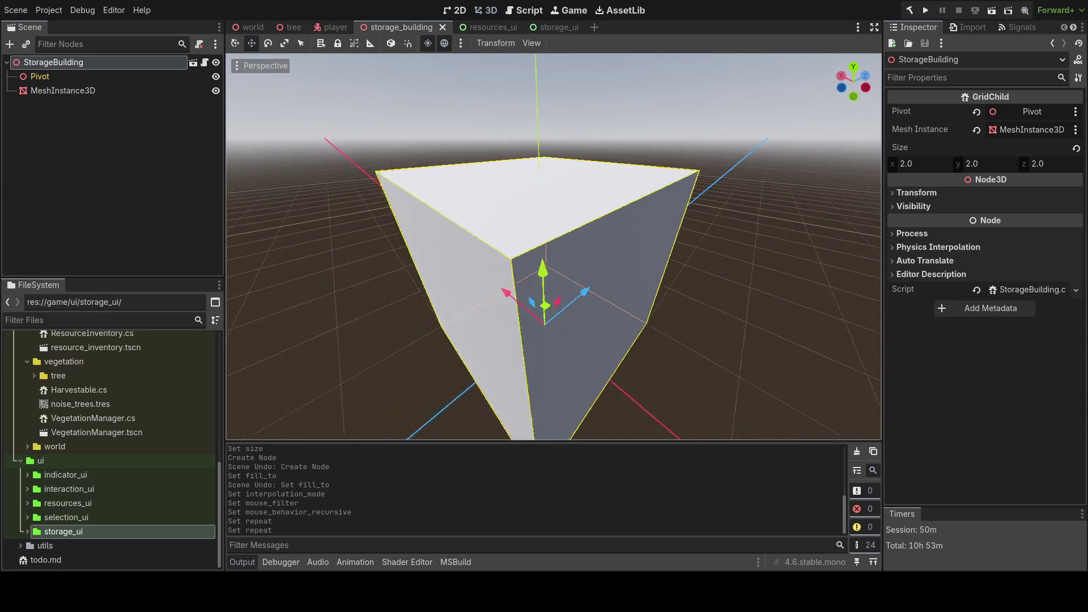
click(479, 27)
scroll(429, 264, up, 3)
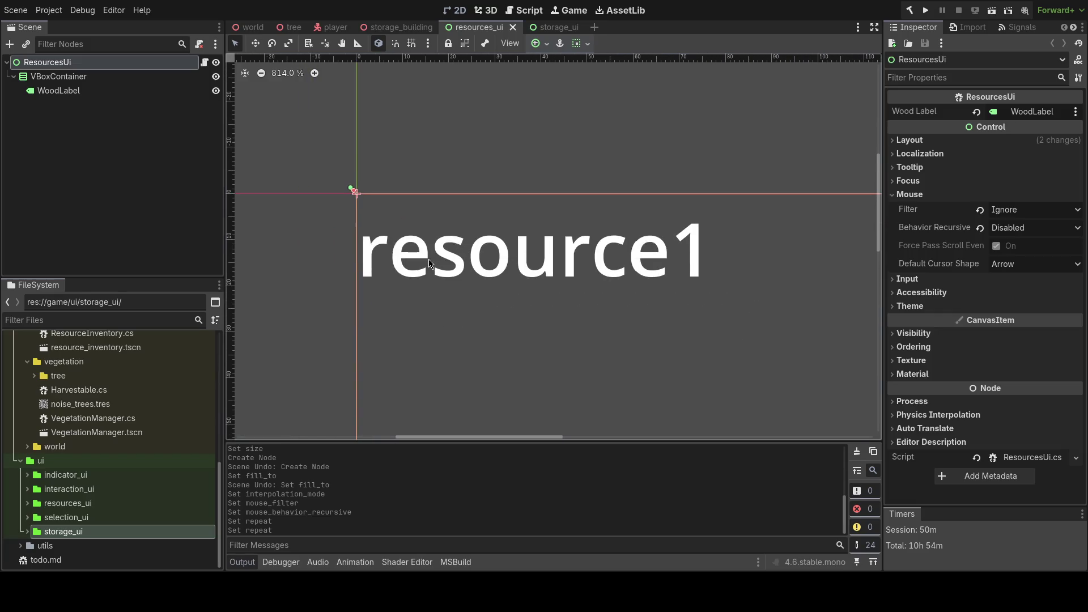
scroll(431, 263, down, 4)
scroll(395, 267, up, 4)
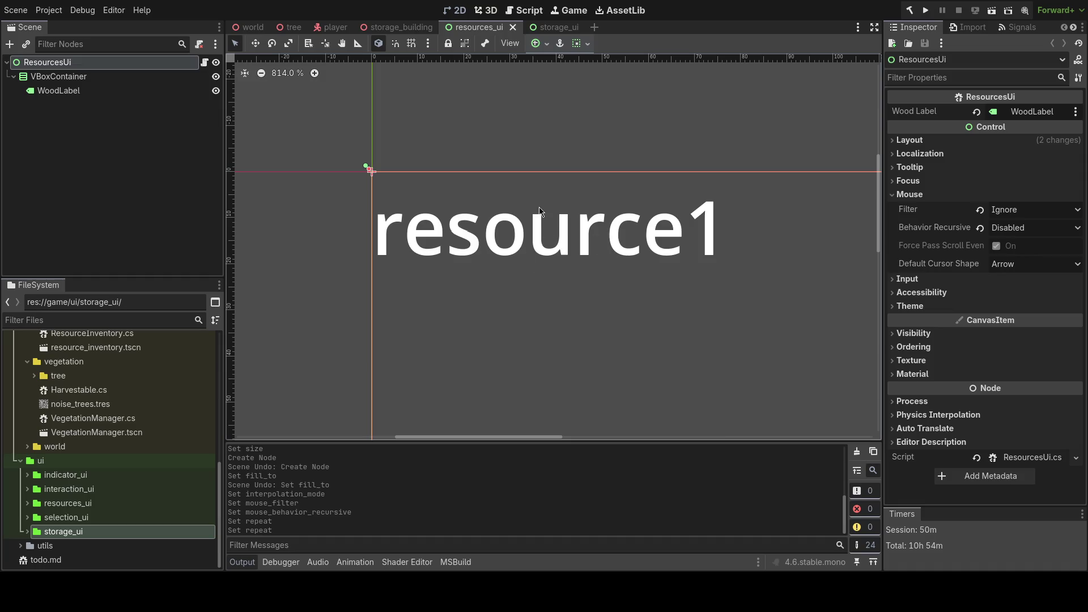
click(401, 28)
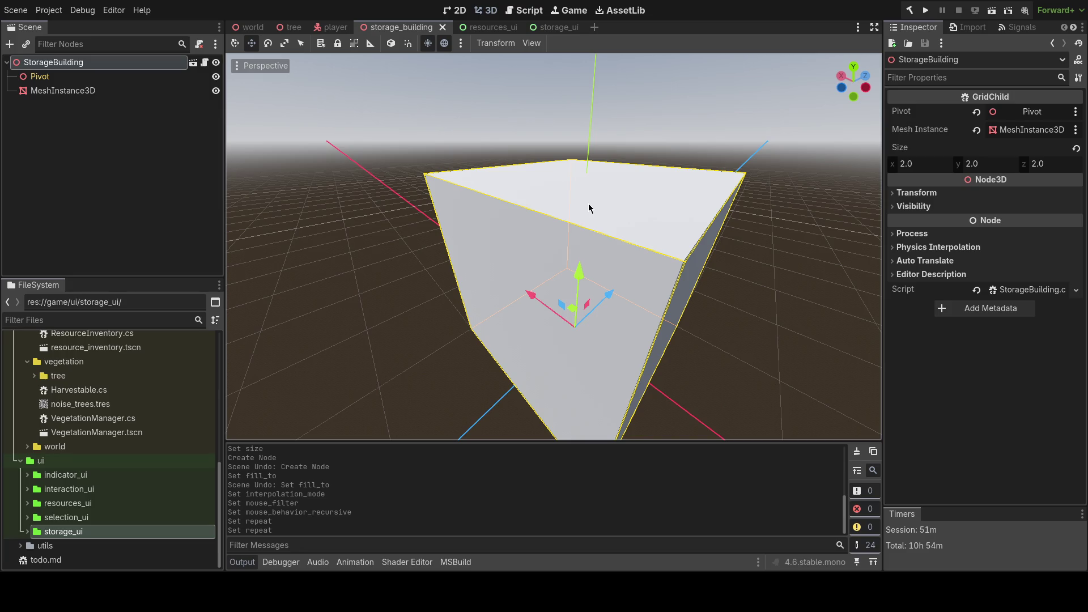
mouse_move(575, 207)
mouse_down()
mouse_move(578, 223)
mouse_move(566, 204)
mouse_move(566, 219)
mouse_move(502, 223)
mouse_move(572, 221)
mouse_up()
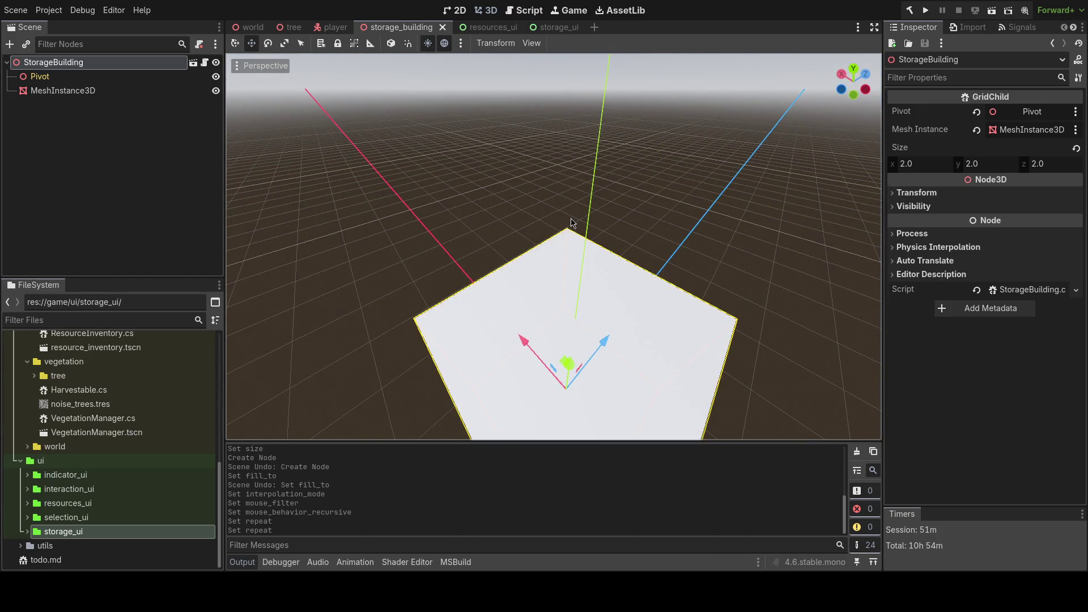
drag(572, 223, 558, 241)
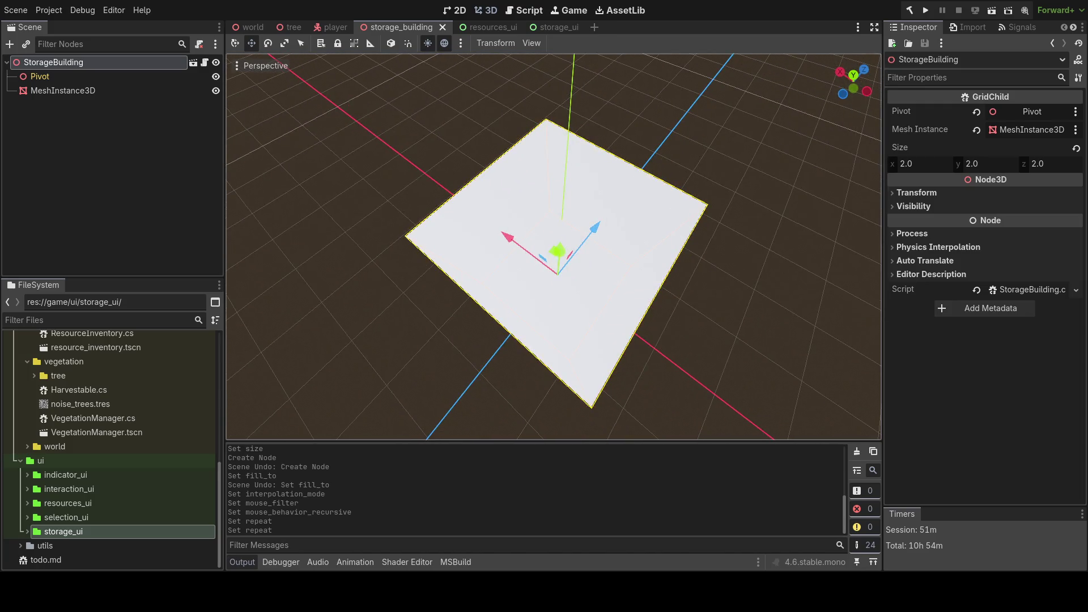
mouse_move(558, 241)
mouse_down()
mouse_move(595, 232)
mouse_move(590, 249)
mouse_move(564, 237)
mouse_move(564, 253)
mouse_move(565, 236)
mouse_move(565, 249)
mouse_move(581, 240)
mouse_up()
scroll(579, 238, down, 5)
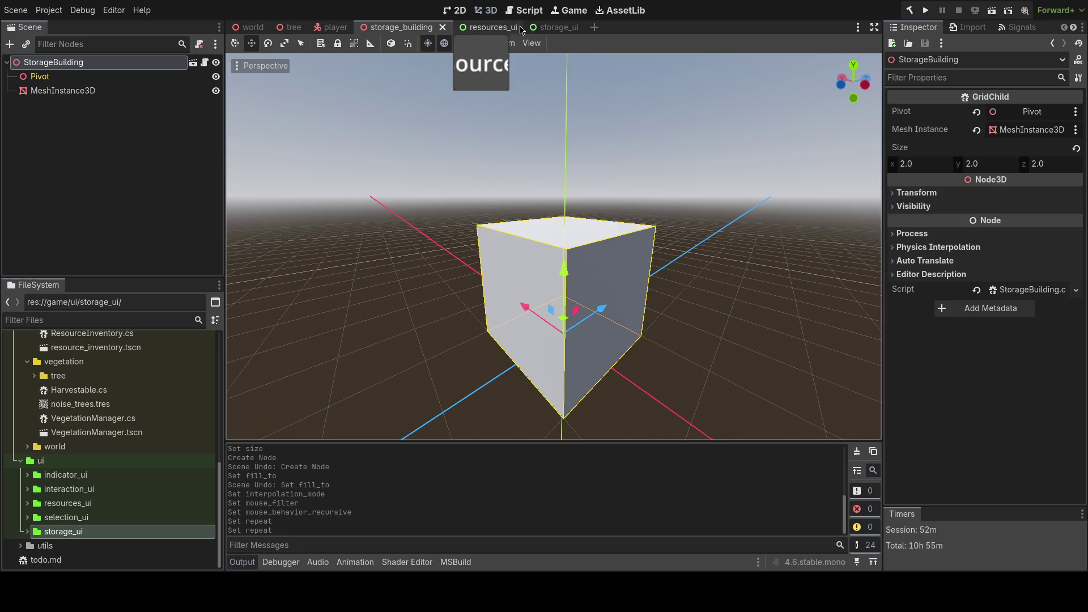
- Open the storage_ui scene, locate storage_ui.tscn, and select all of StorageUi.cs in the code editor
click(536, 27)
click(28, 532)
scroll(68, 533, down, 1)
click(79, 532)
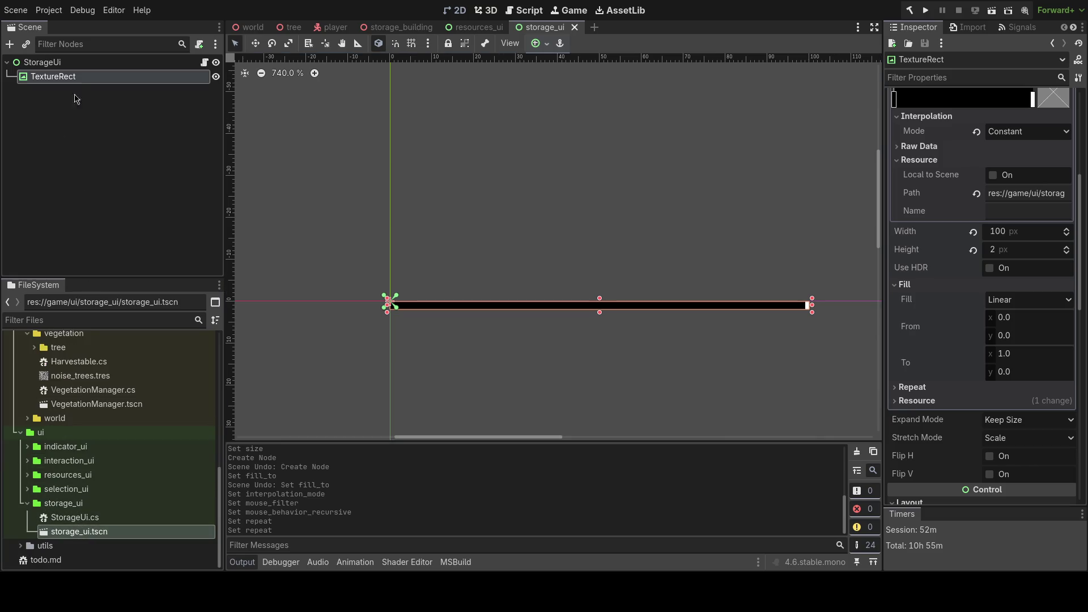
scroll(975, 181, up, 5)
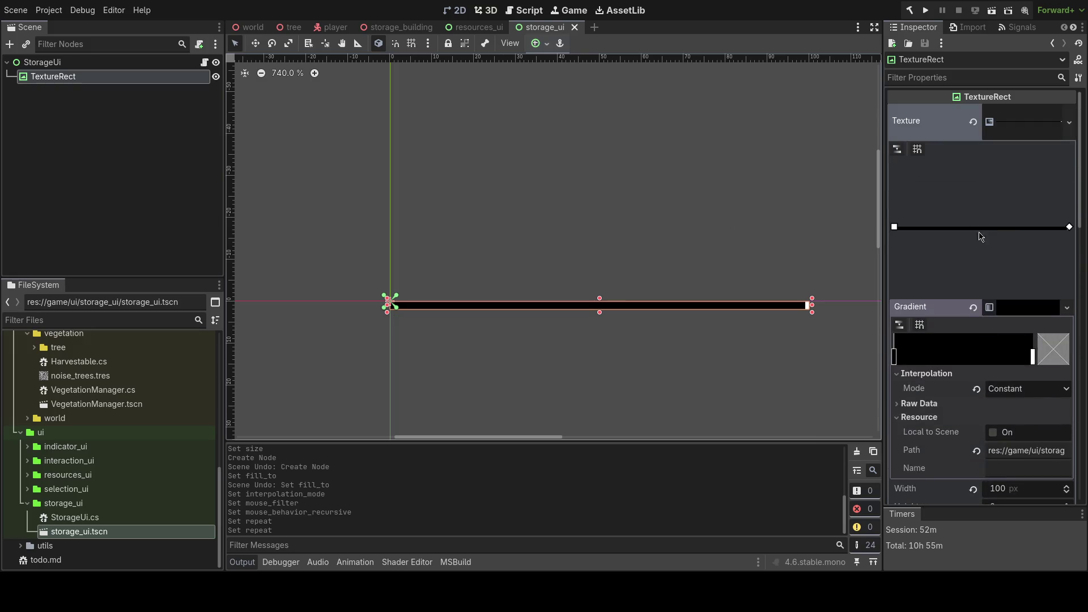
key(alt+Tab)
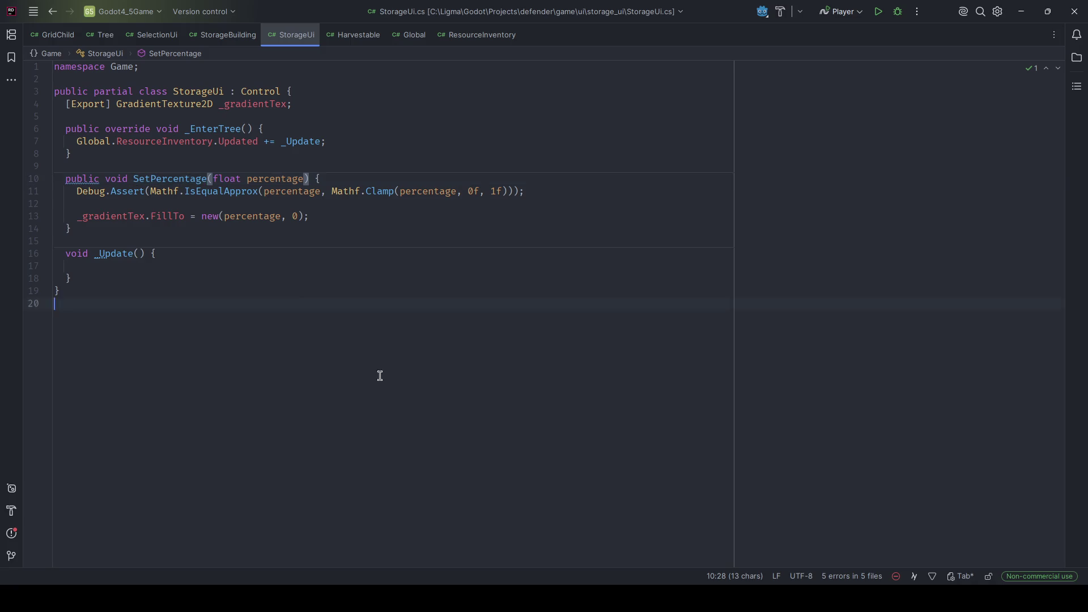
key(ctrl+a)
key(alt+Tab)
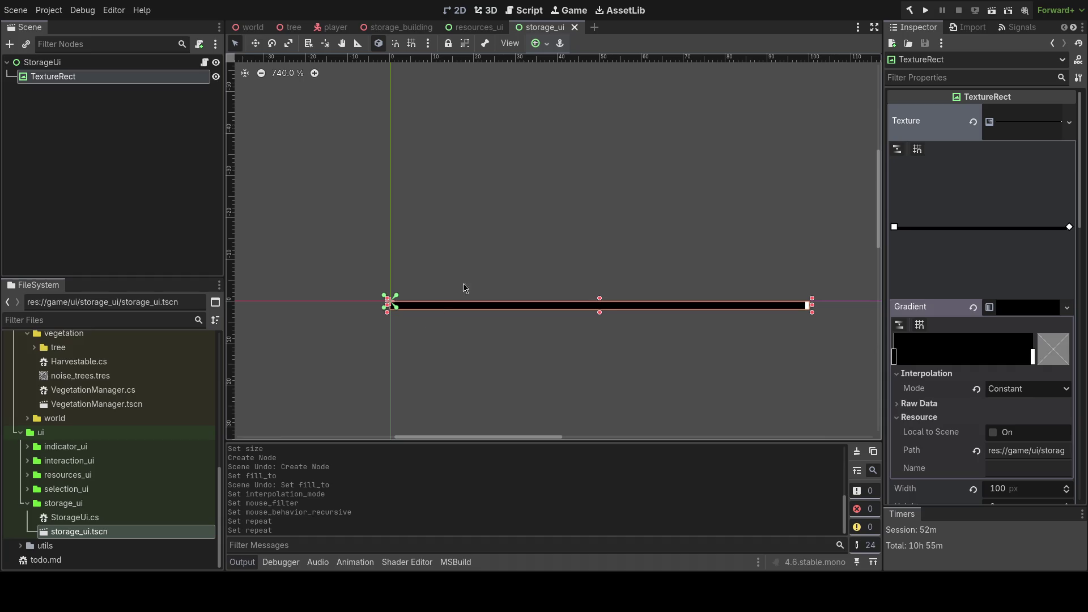
- Close the storage_ui scene and delete the storage_ui folder from FileSystem
click(574, 27)
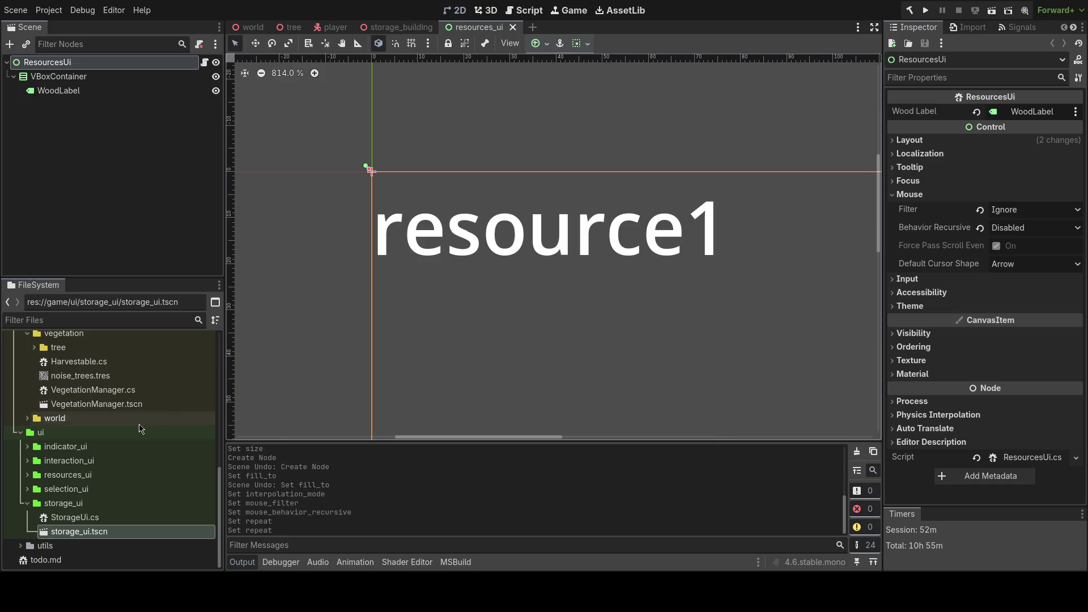
right_click(94, 505)
click(119, 506)
click(459, 339)
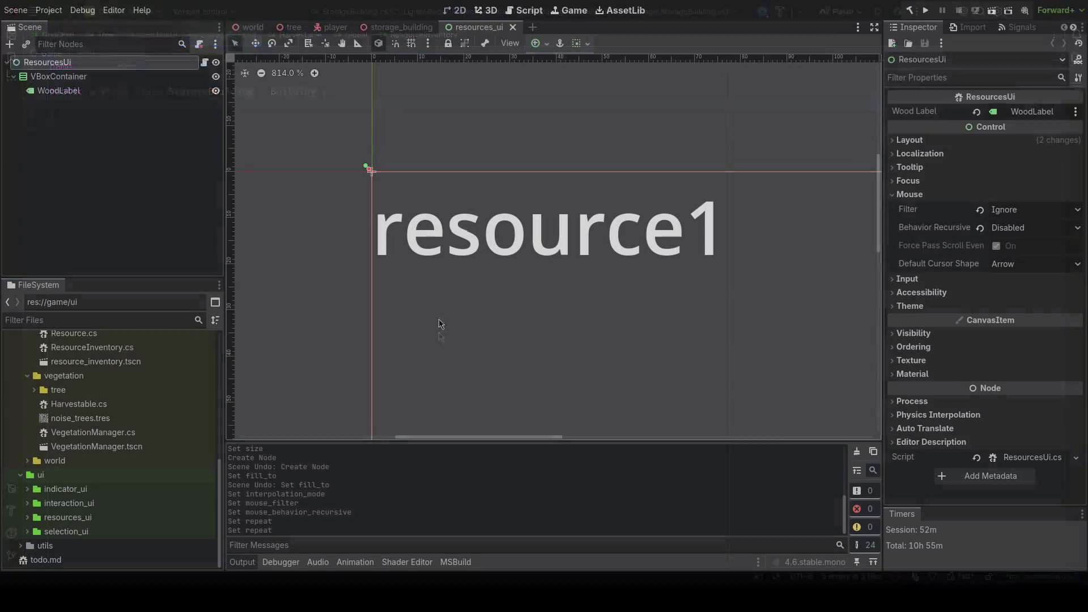
- Save the resources_ui scene and switch to the tree scene
right_click(444, 319)
scroll(481, 308, down, 2)
scroll(495, 300, up, 2)
scroll(495, 300, down, 6)
key(ctrl+s)
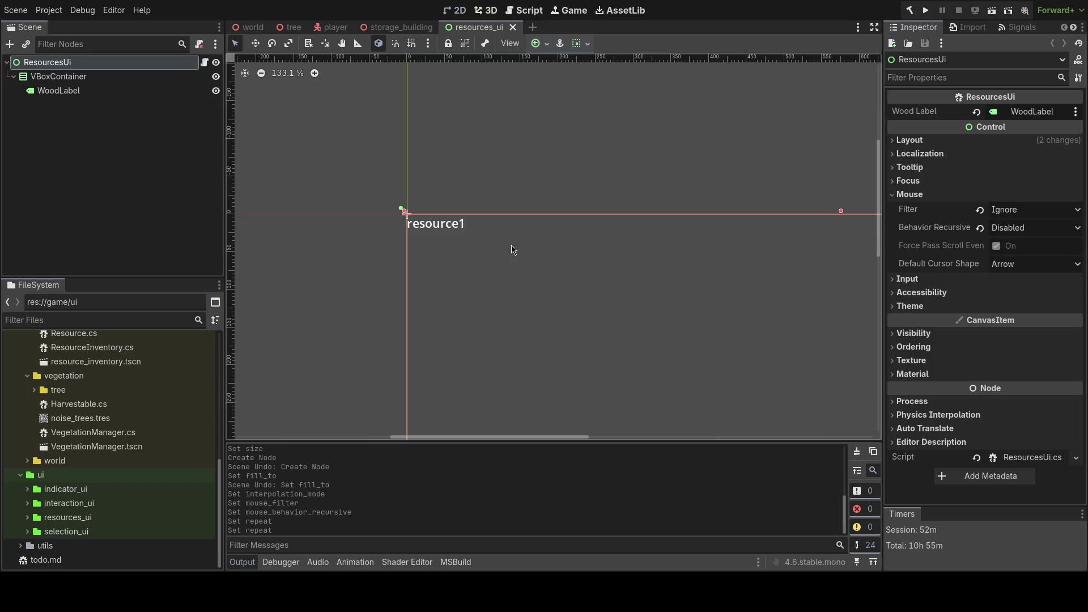
click(292, 27)
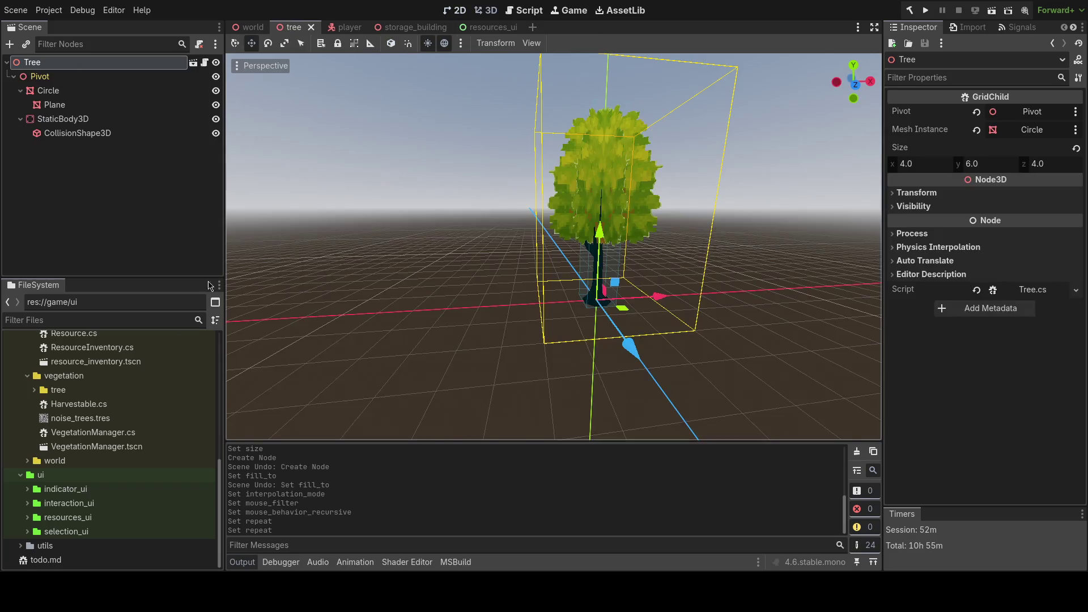
- Select wood_1.tres in the vegetation tree folder and inspect its Albedo and Shading settings
scroll(51, 481, up, 5)
scroll(52, 482, down, 3)
click(34, 390)
click(92, 478)
key(w)
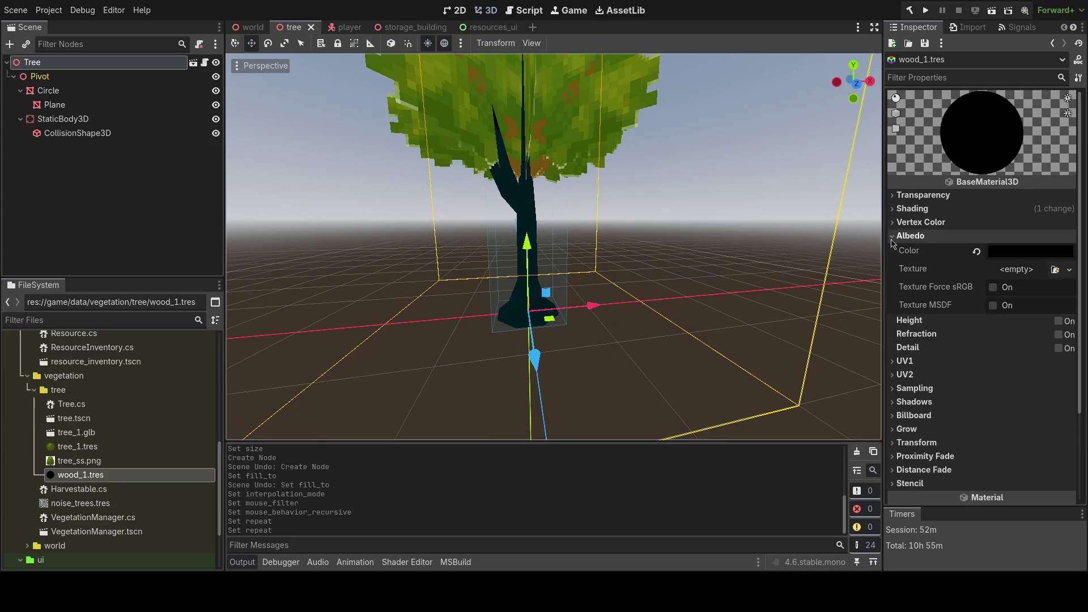
click(911, 237)
click(929, 195)
click(932, 195)
click(935, 210)
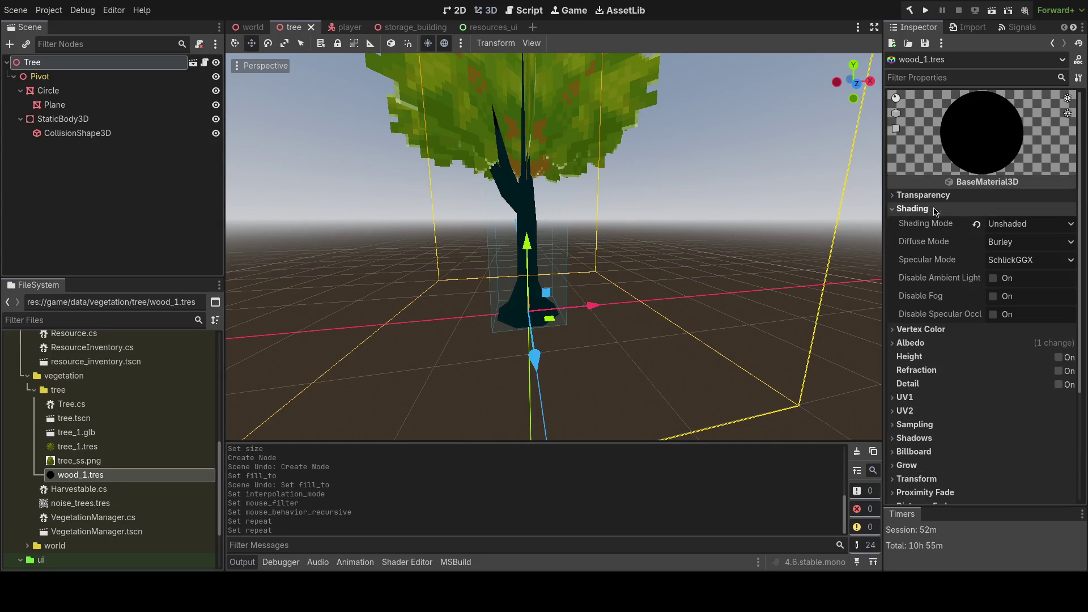
- Set wood_1's albedo colour to brown 453214, then run the game to test it
click(913, 209)
click(911, 236)
click(1017, 250)
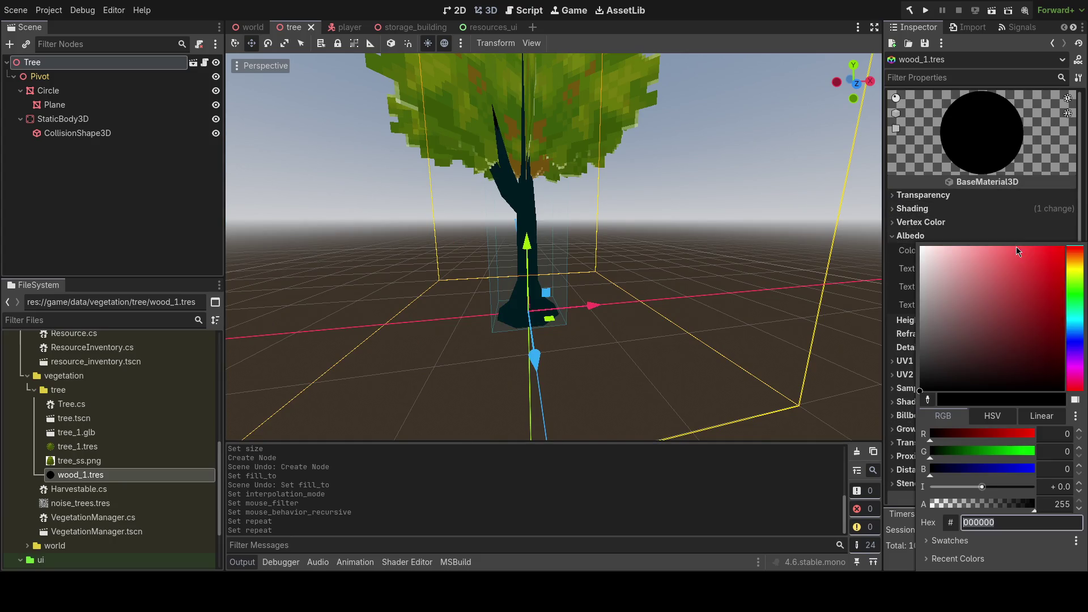
drag(1073, 331, 1074, 267)
drag(1011, 323, 1024, 354)
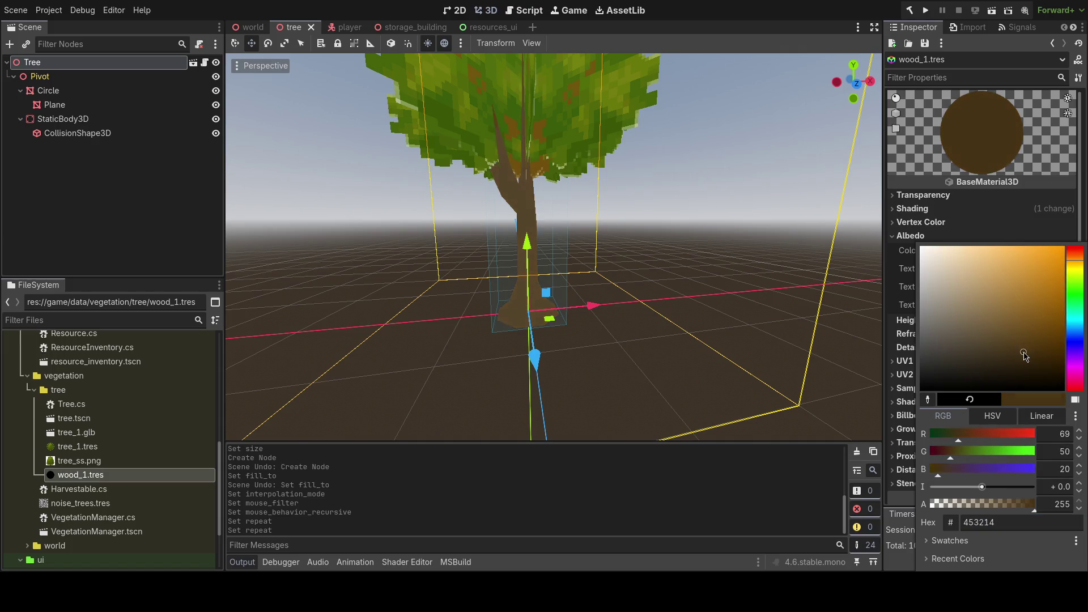
click(762, 323)
key(F5)
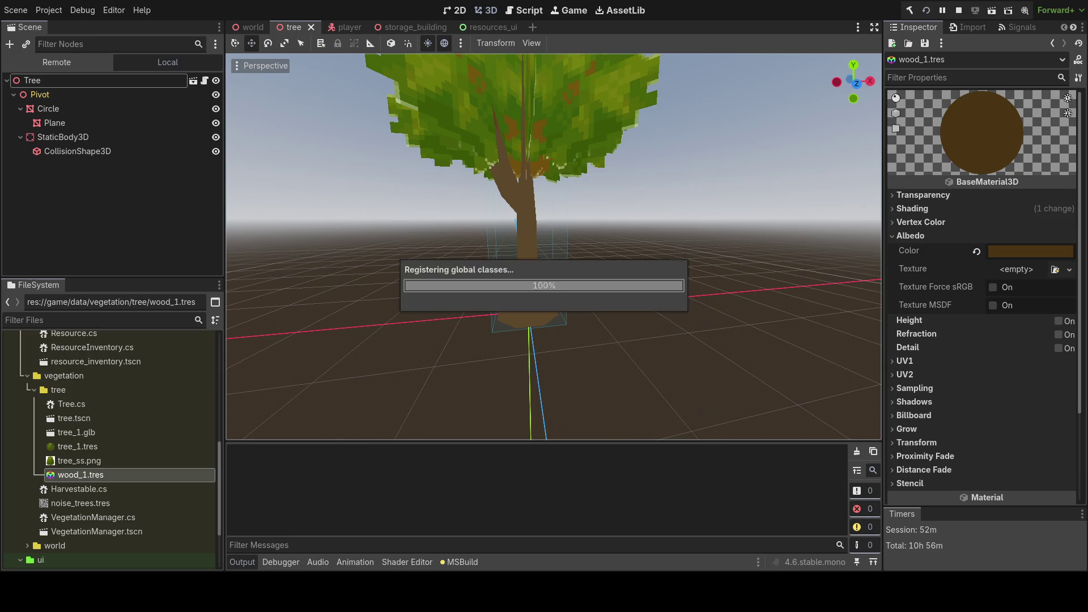
- Walk the player among the trees and harvest wood
key(w)
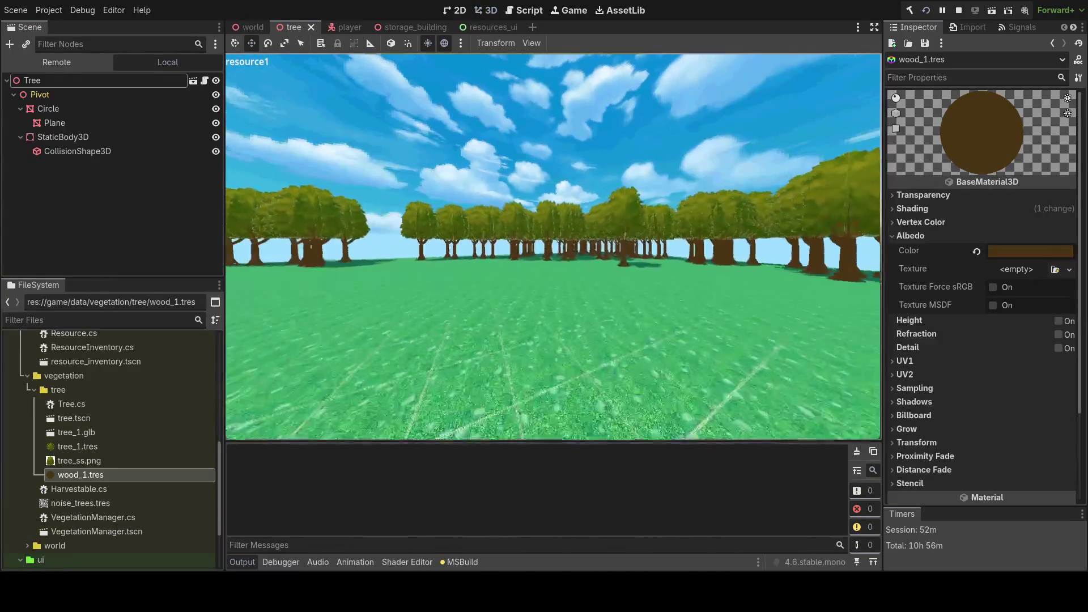
key(e)
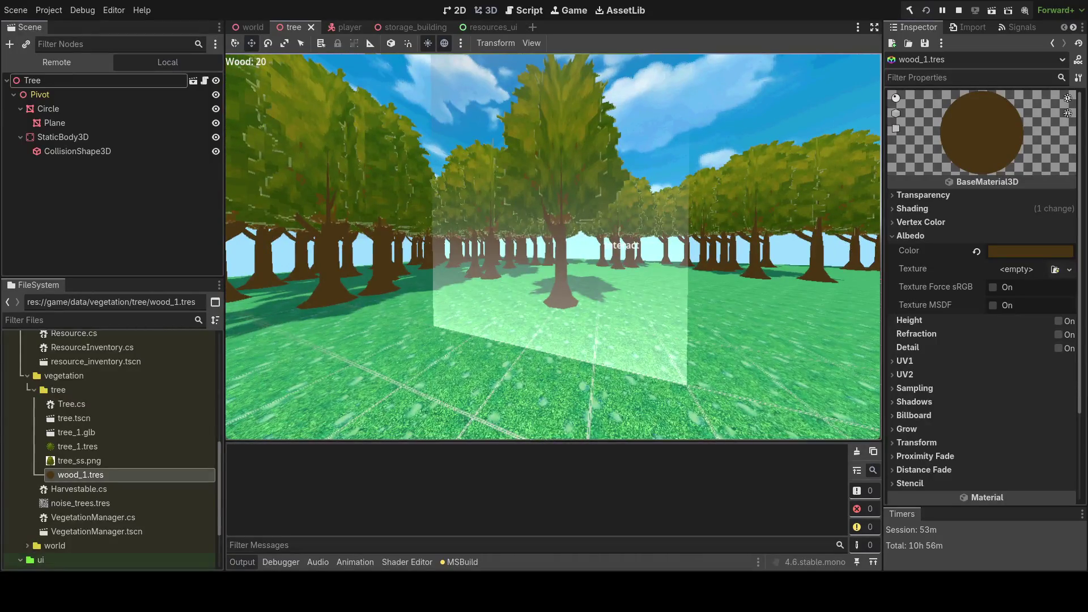
key(s)
key(e)
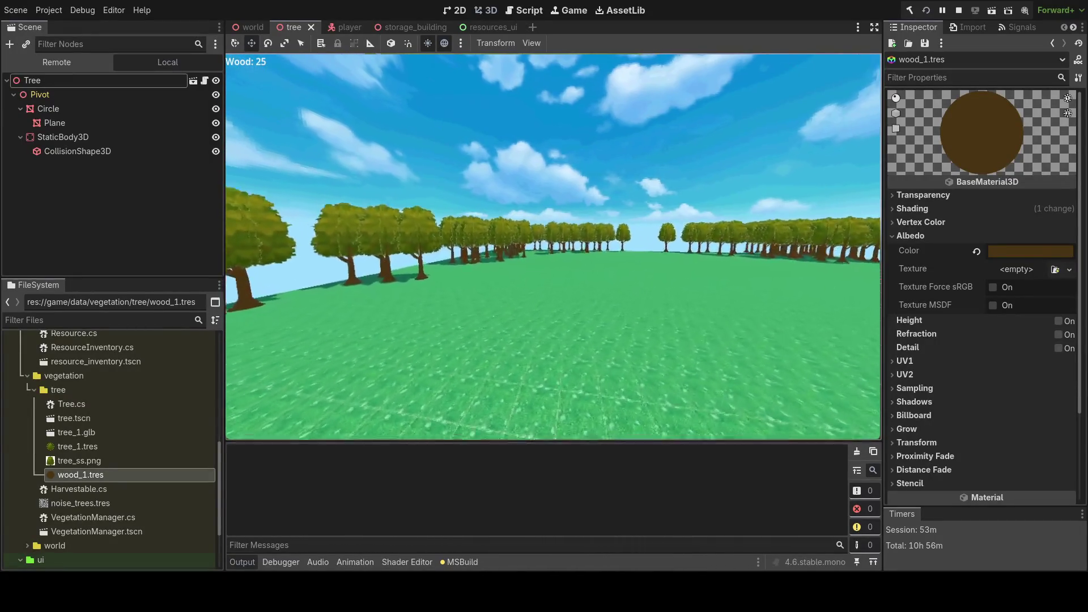
key(s)
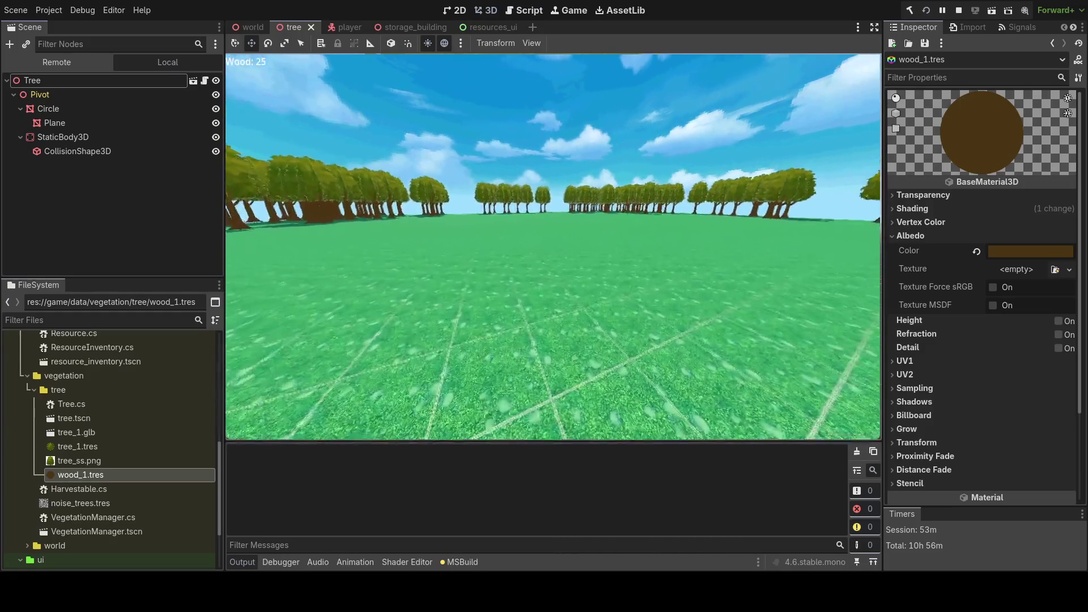
key(w)
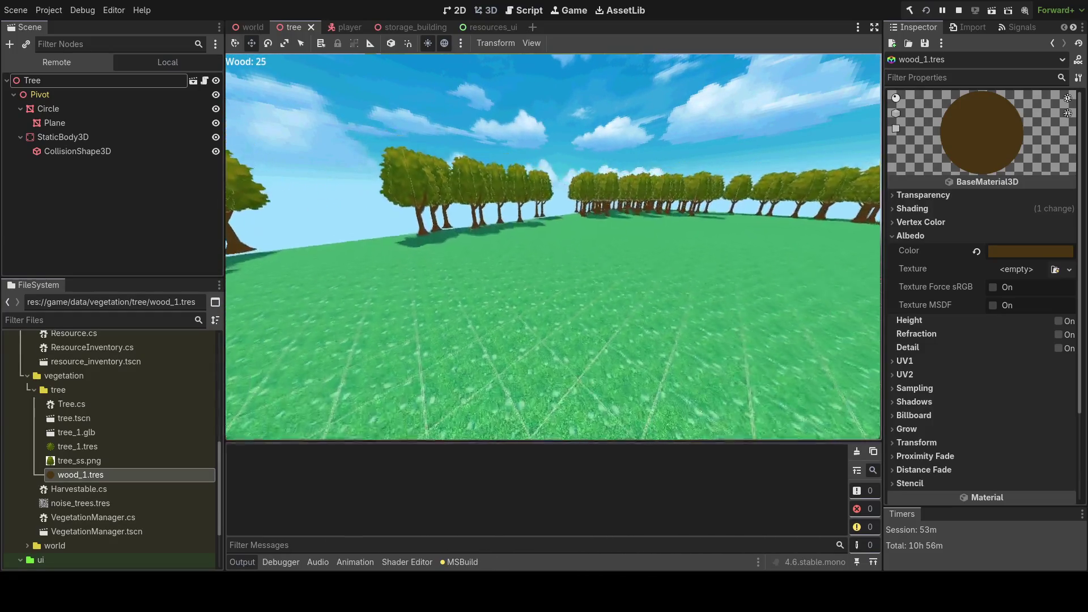
- Look over the brown-trunked treeline, then stop the game and reopen the albedo colour picker
key(s)
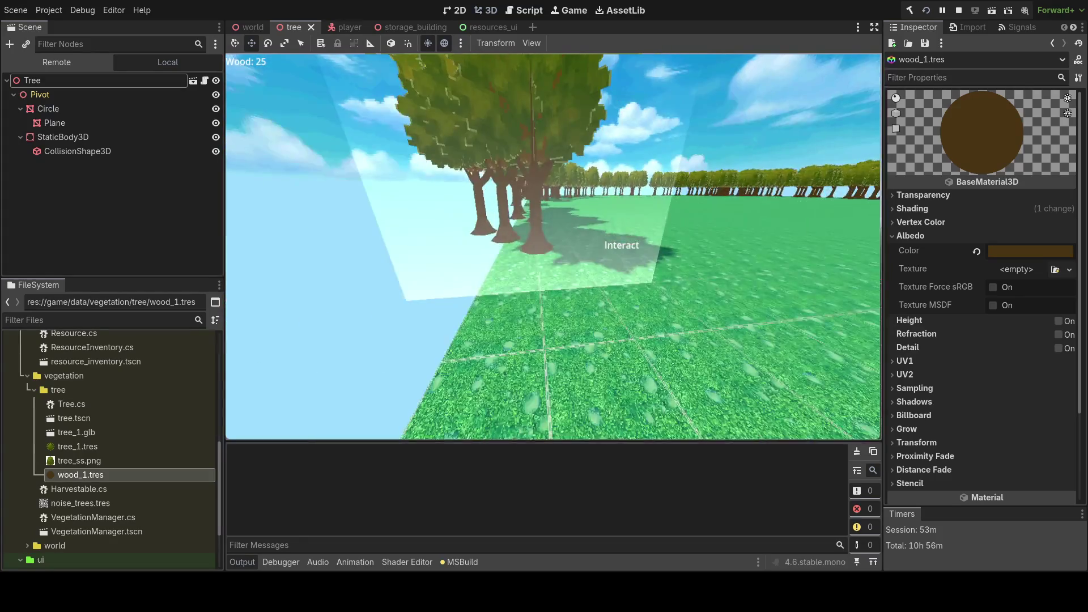
key(w)
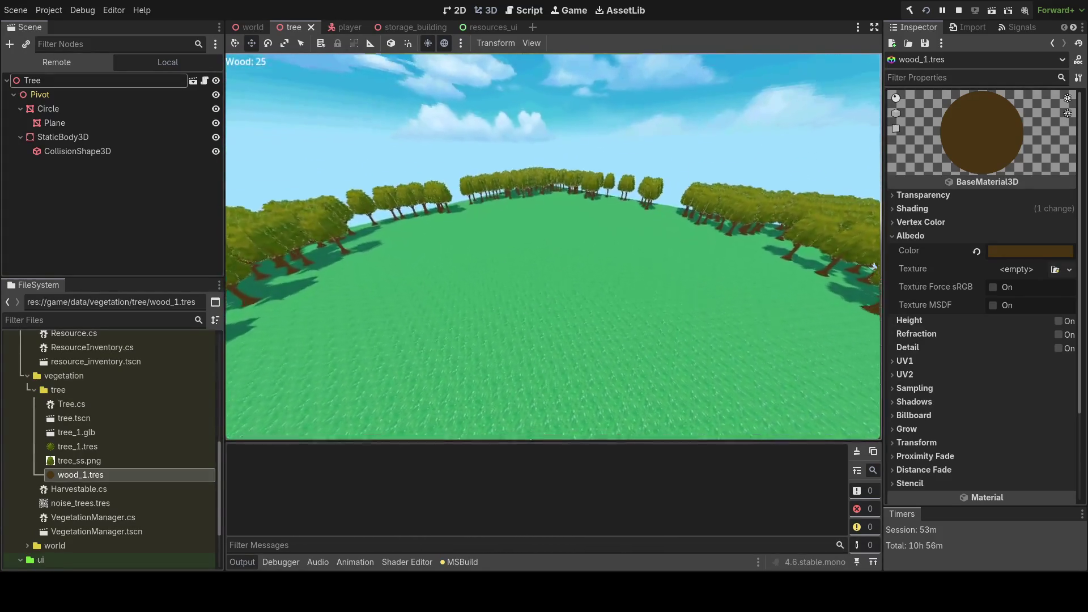
key(s)
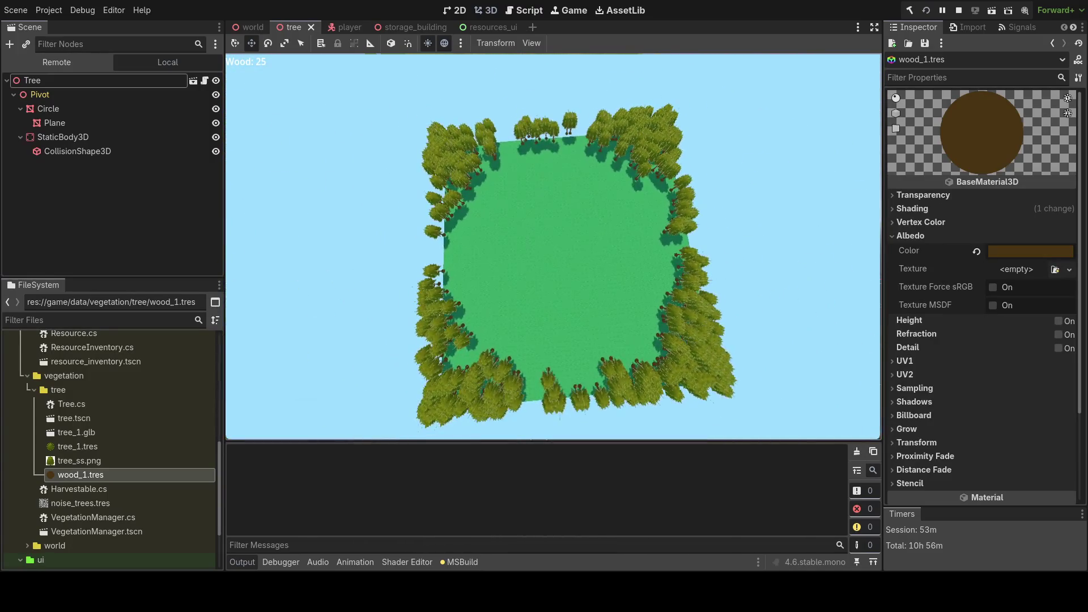
key(s)
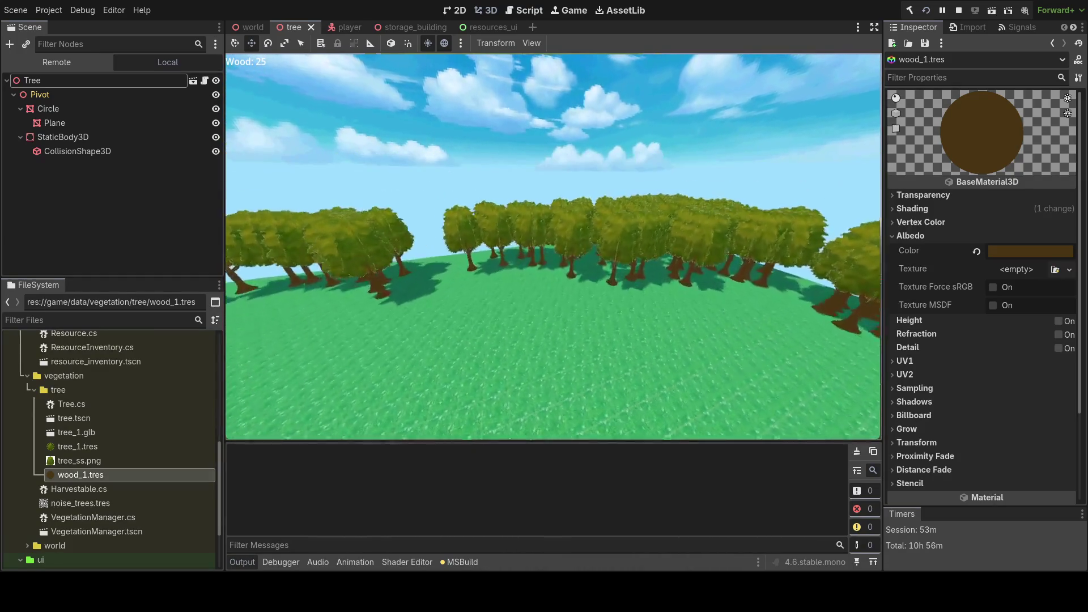
key(s)
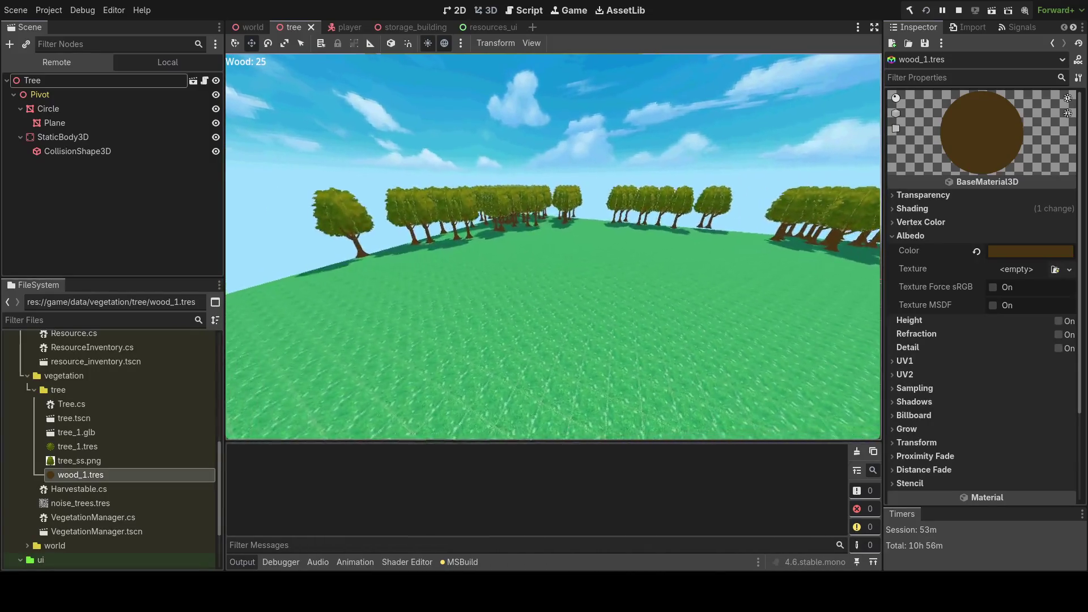
key(F8)
click(1010, 253)
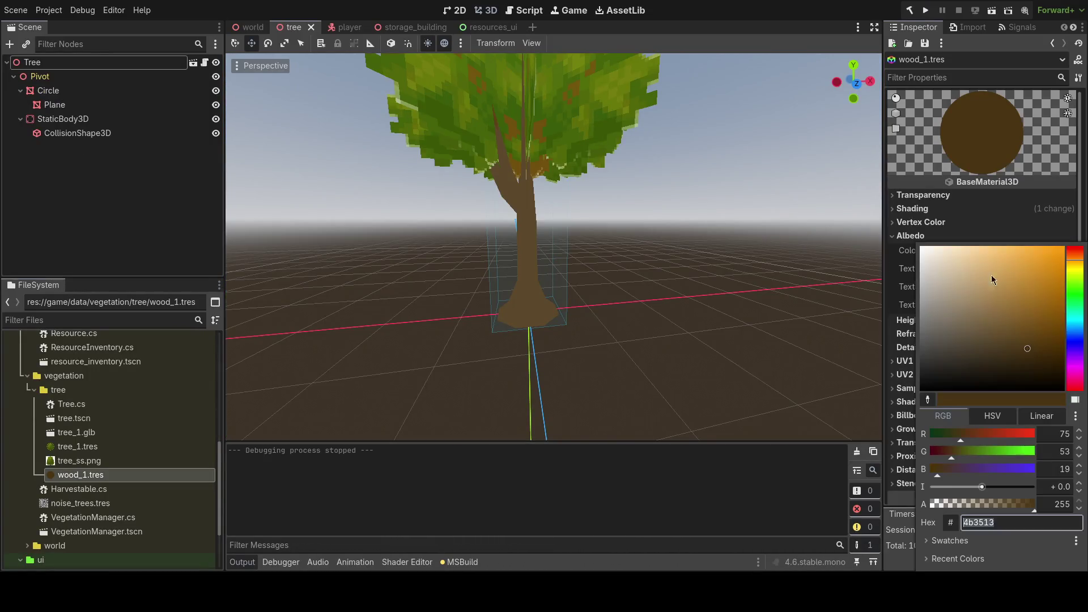
- Try brighter orange and lighter brown trunk albedos, keeping the dark brown colour
drag(966, 290, 1060, 250)
key(Escape)
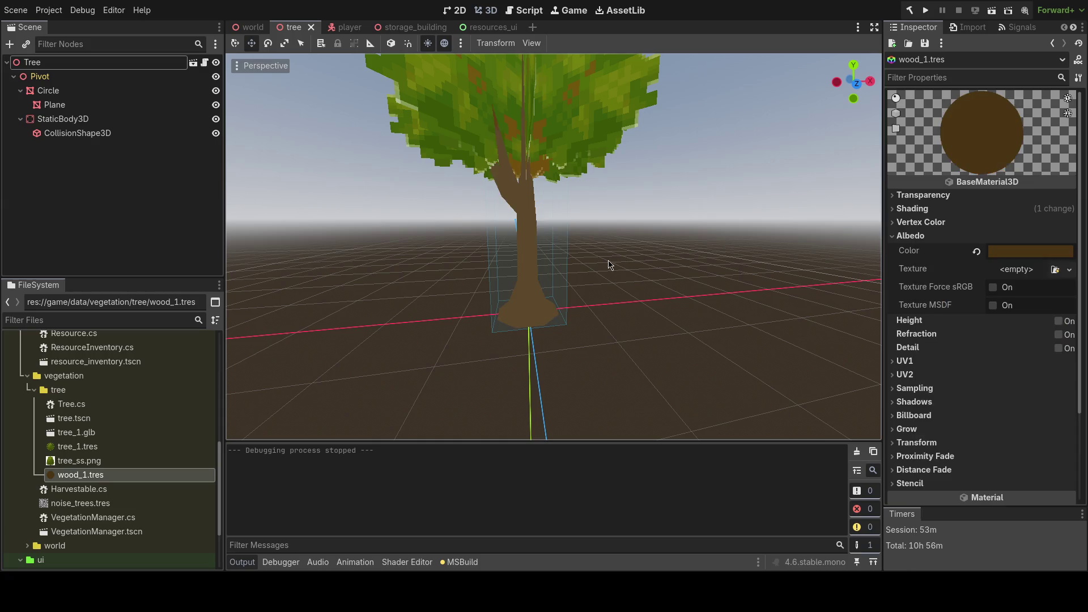
scroll(607, 263, up, 3)
mouse_move(554, 246)
mouse_down()
mouse_move(645, 246)
mouse_move(673, 303)
mouse_move(654, 314)
mouse_up()
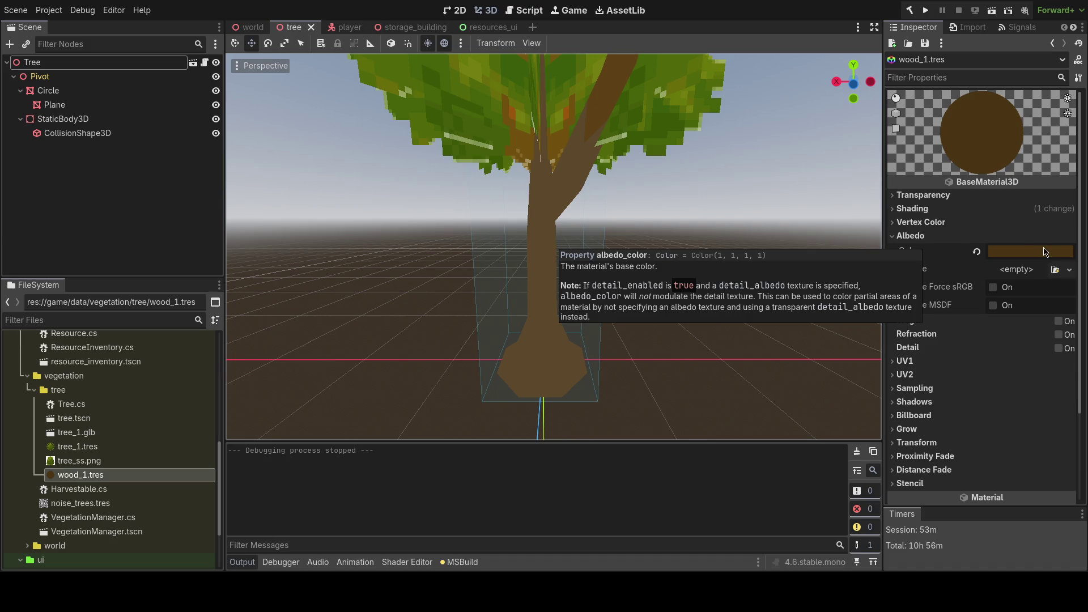
click(1046, 252)
click(1022, 337)
mouse_move(1022, 337)
mouse_down()
mouse_move(936, 261)
mouse_move(944, 296)
mouse_up()
key(Escape)
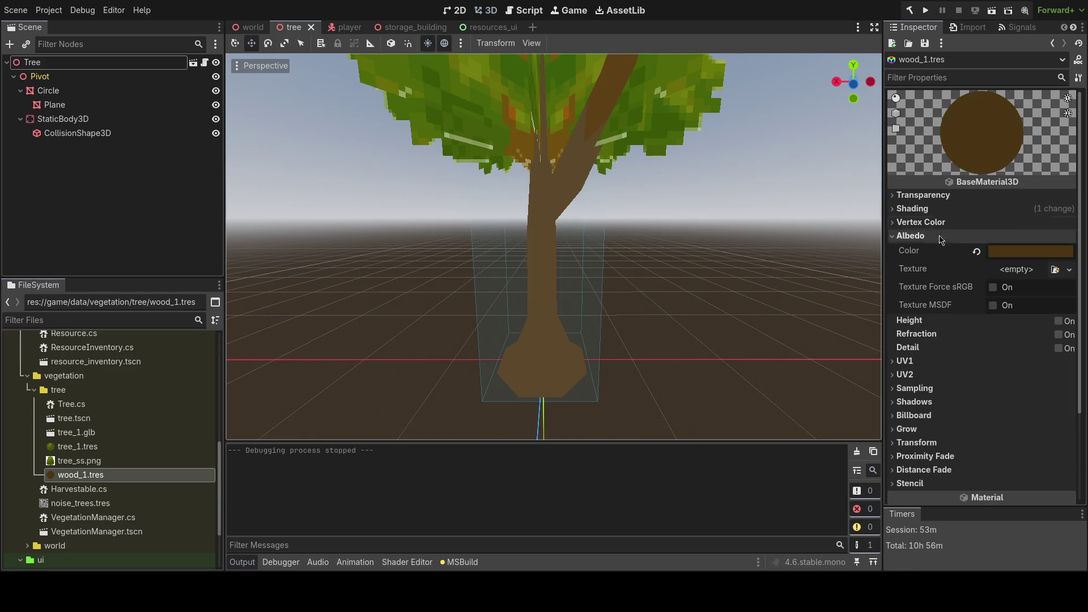
- Confirm Unshaded shading, orbit around the tree, and open the tree_1.tres leaf shader
click(924, 208)
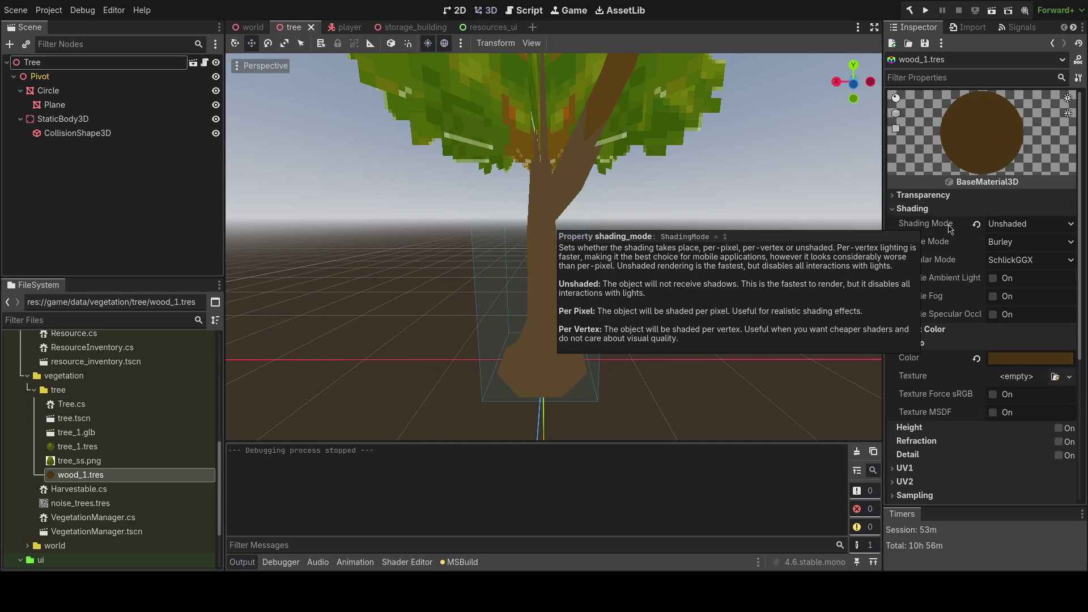
mouse_move(594, 219)
mouse_down()
mouse_move(583, 222)
mouse_move(831, 237)
mouse_up()
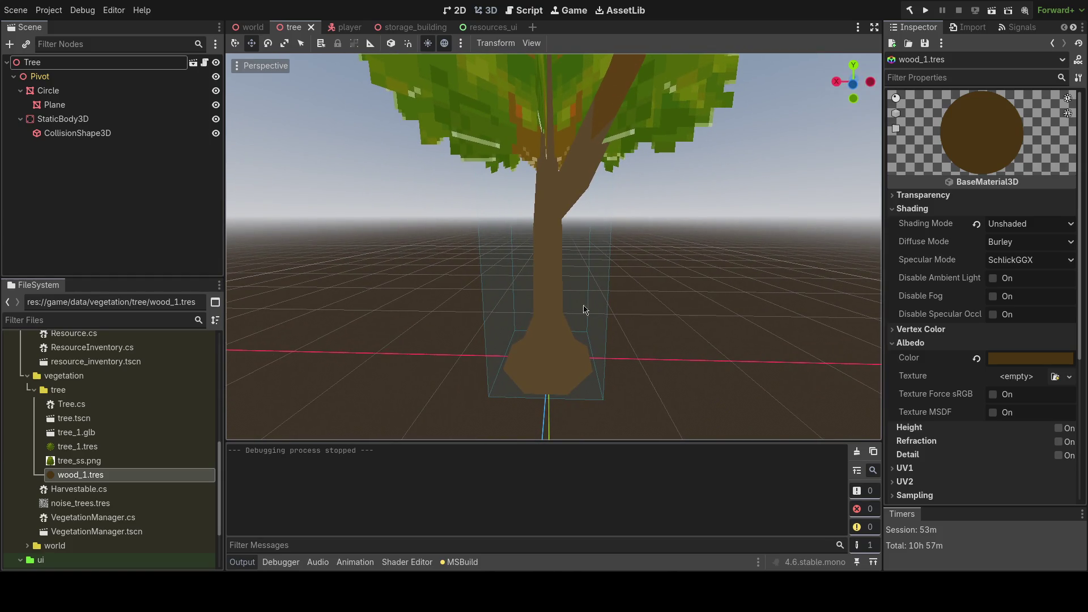
mouse_move(548, 278)
mouse_down()
mouse_move(573, 271)
mouse_move(552, 273)
mouse_up()
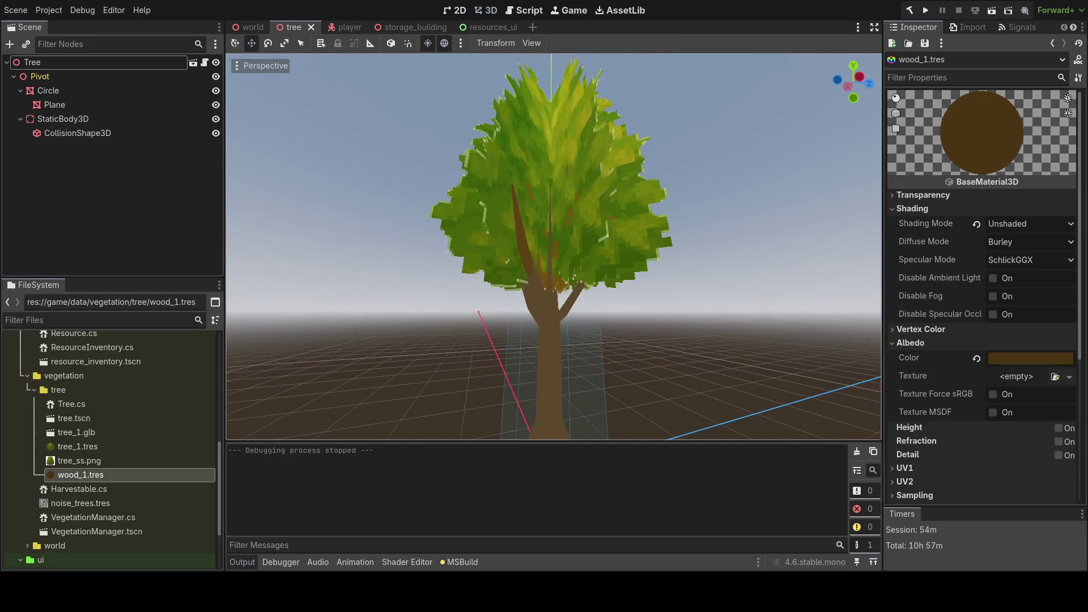
click(94, 447)
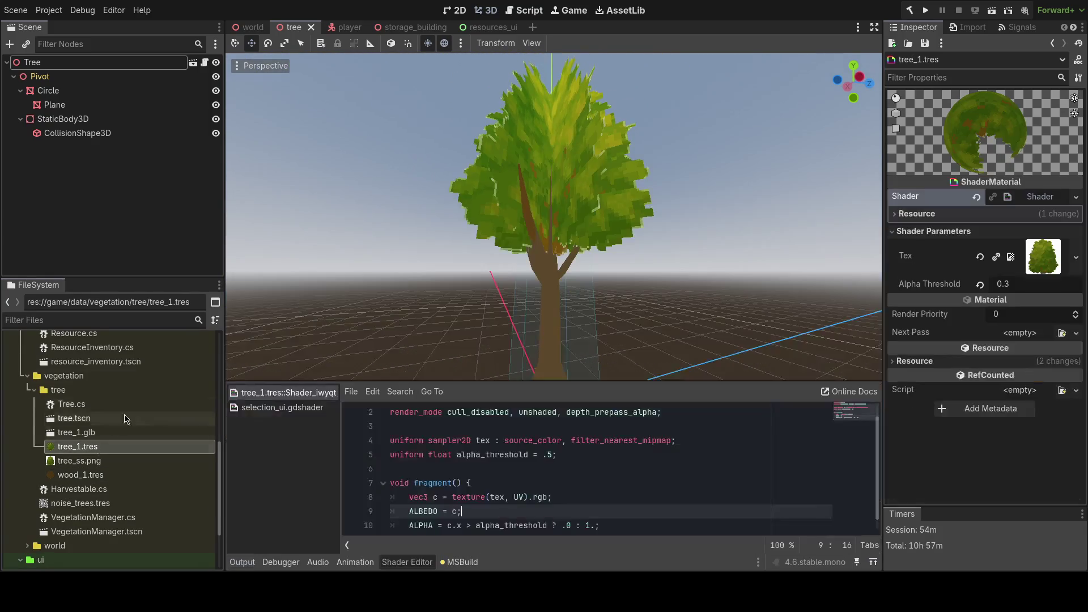
- Frame the Circle trunk mesh with the leaves hidden, fly closer, and save the tree scene
click(113, 91)
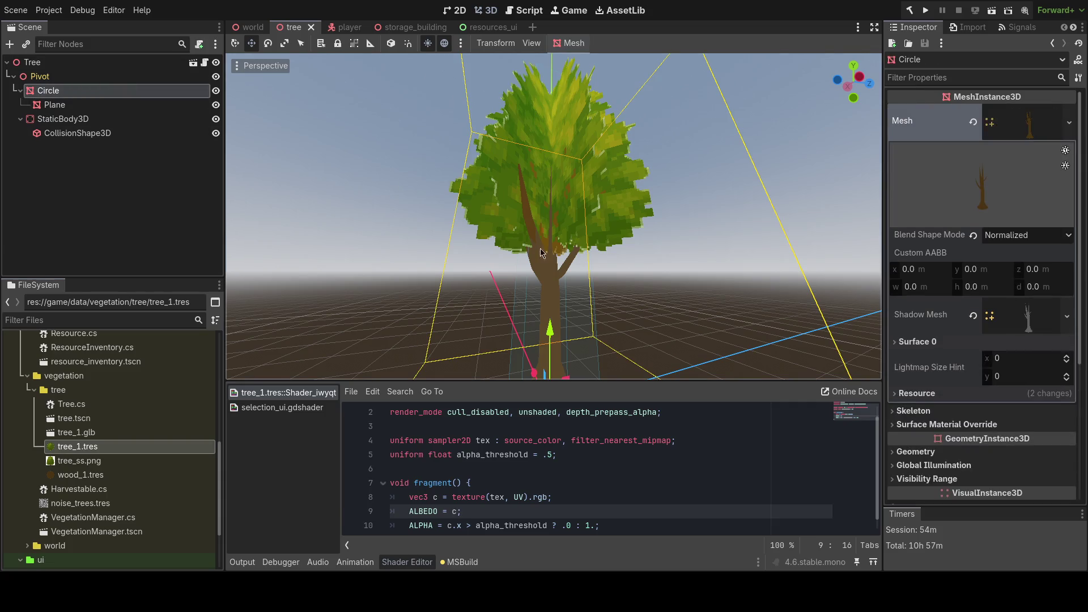
key(f)
click(216, 106)
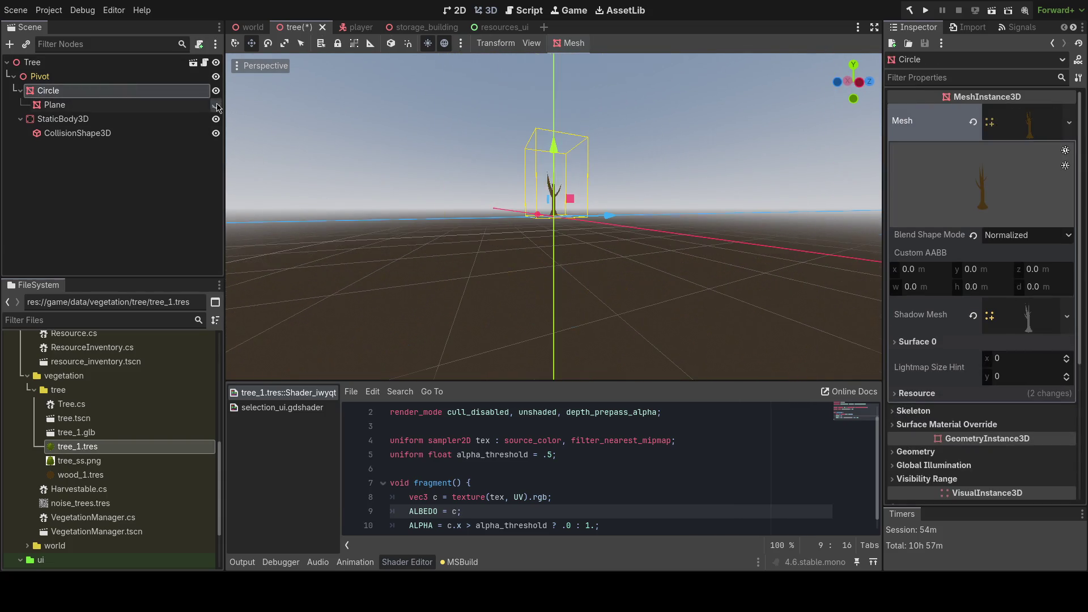
scroll(473, 156, up, 2)
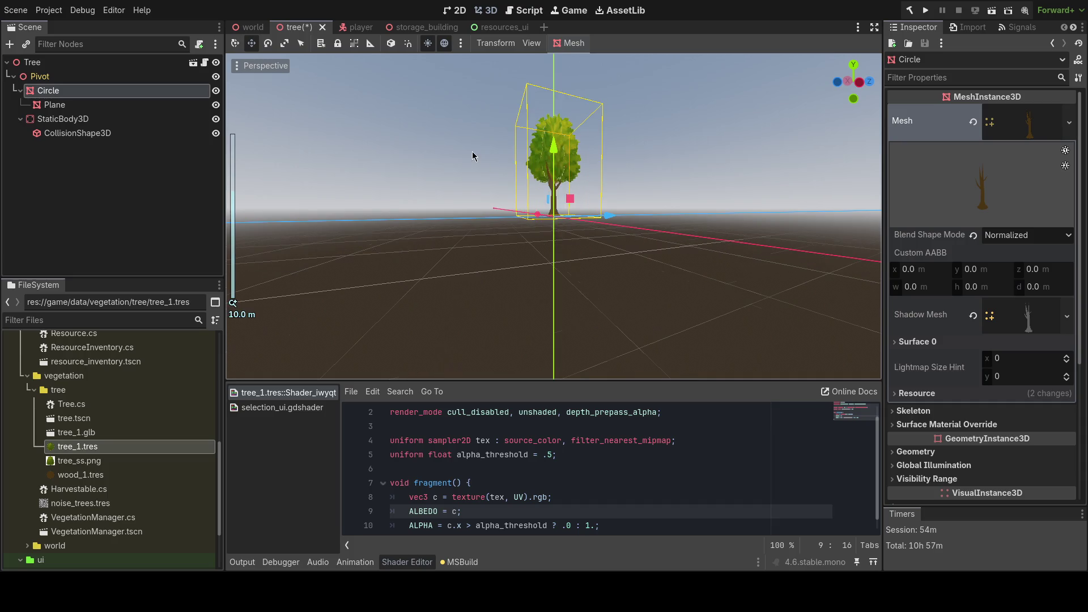
key(shift+f)
key(w)
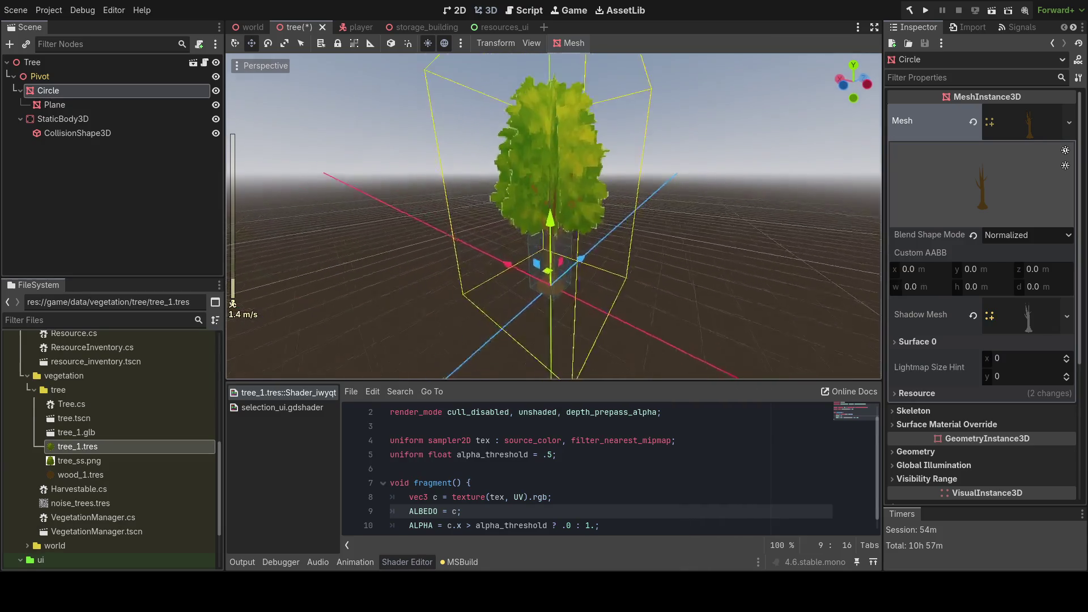
key(shift+f)
key(ctrl+s)
- Toggle the Plane leaves mesh visibility on and off to compare the trunk
click(119, 105)
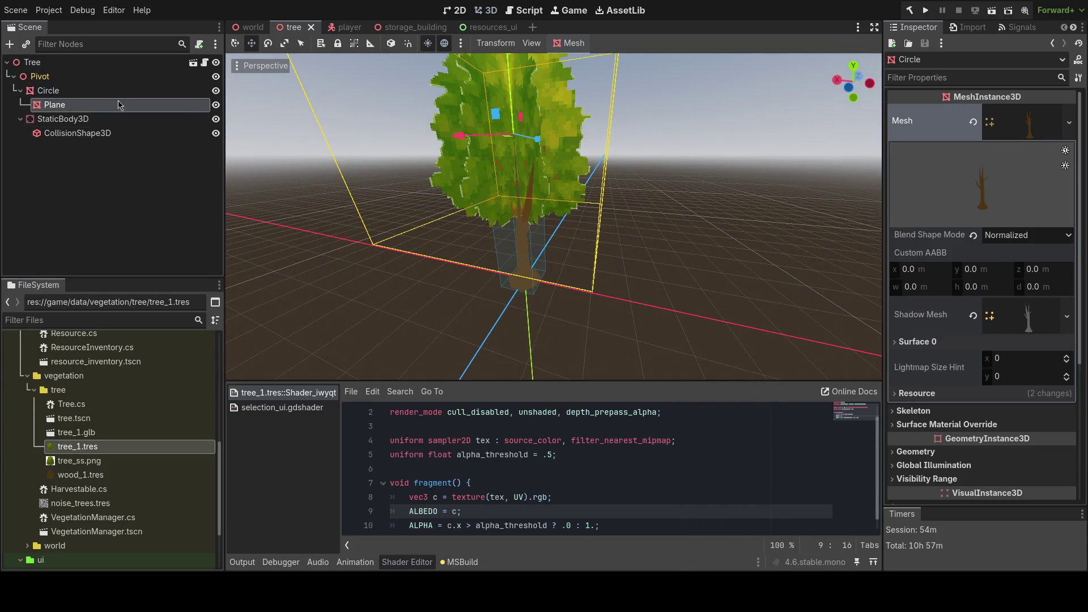
click(216, 105)
click(215, 105)
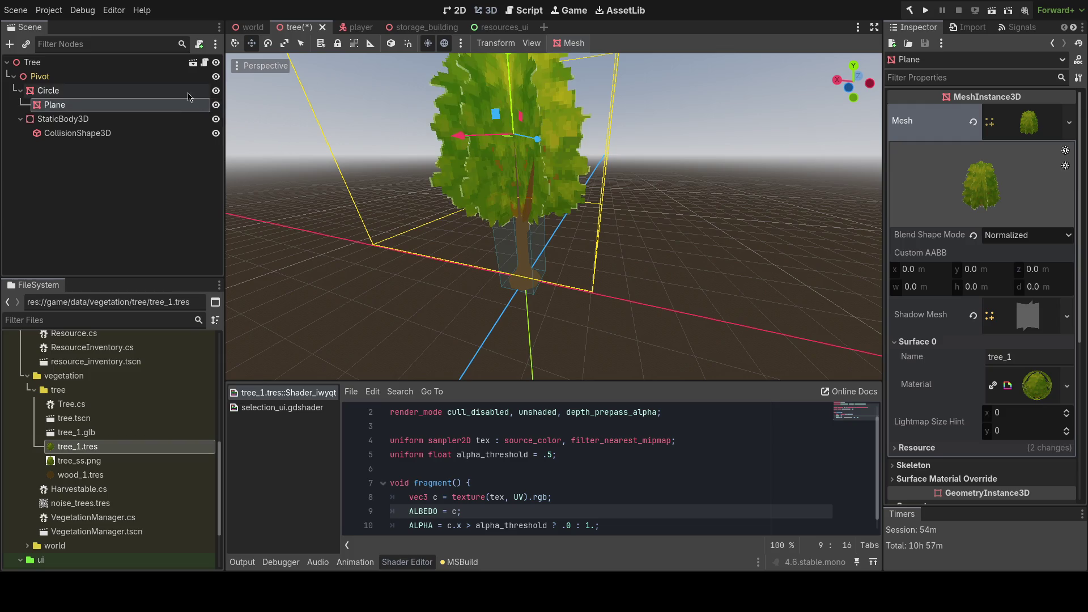
click(210, 91)
click(210, 105)
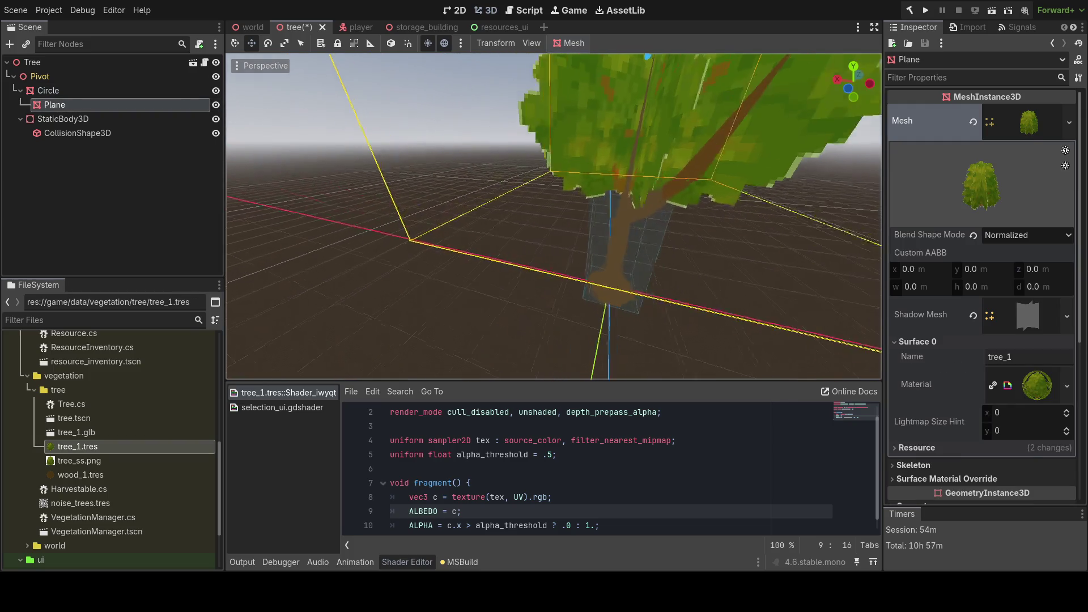
click(216, 105)
click(216, 105)
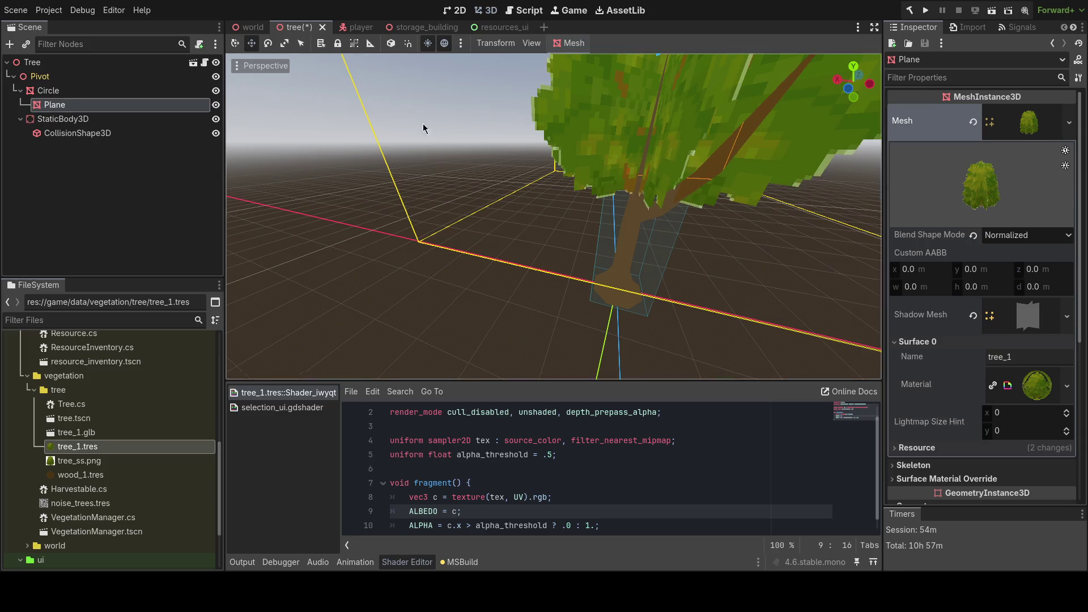
- Fly the camera around the tree, then show wood_1.tres trunk material in the Inspector
key(s)
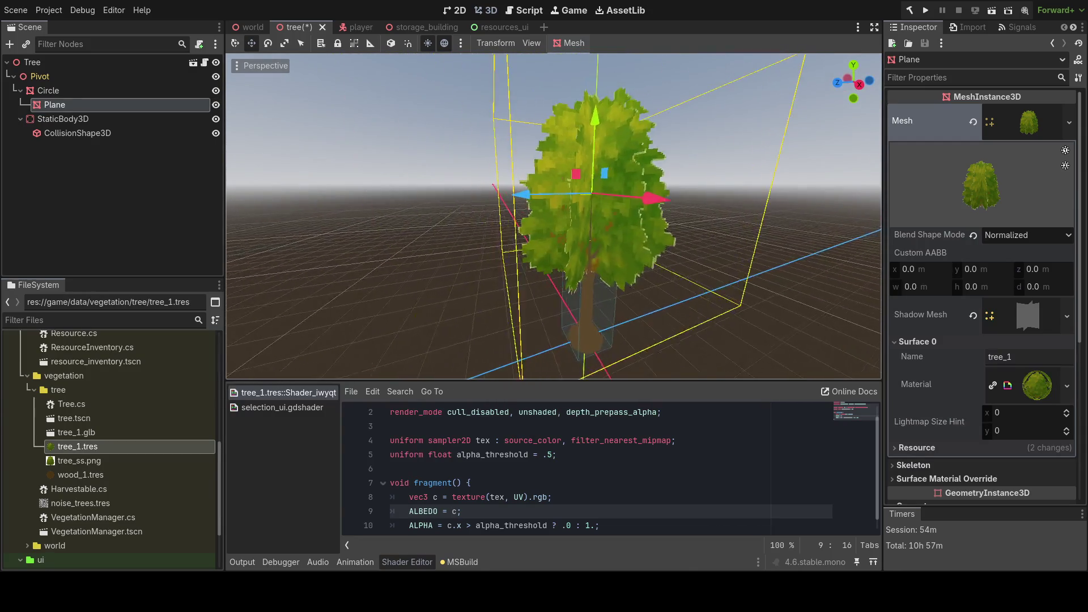
key(w)
key(s)
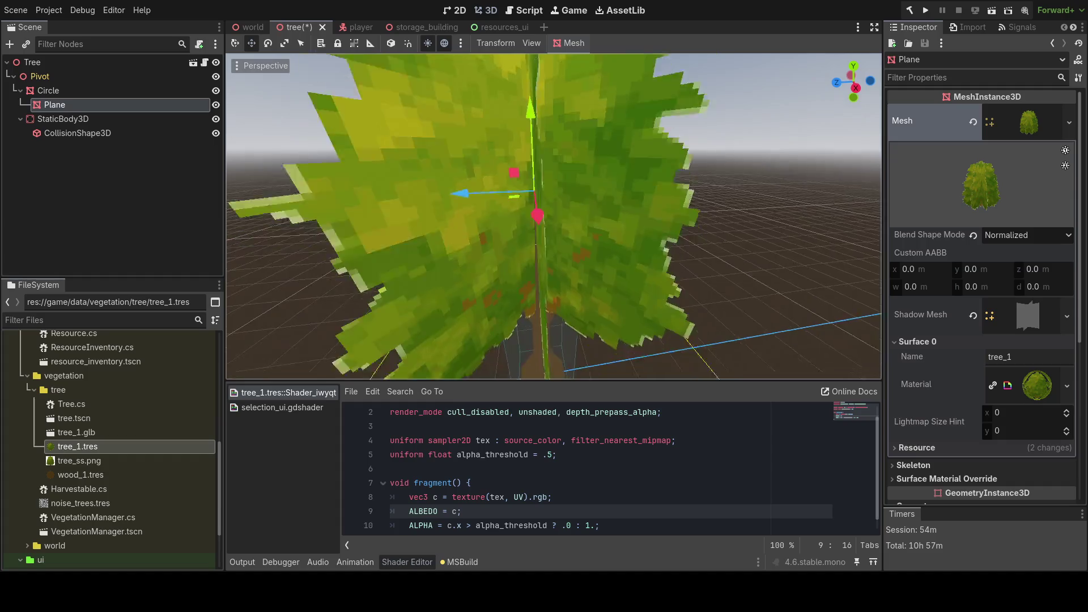
key(q)
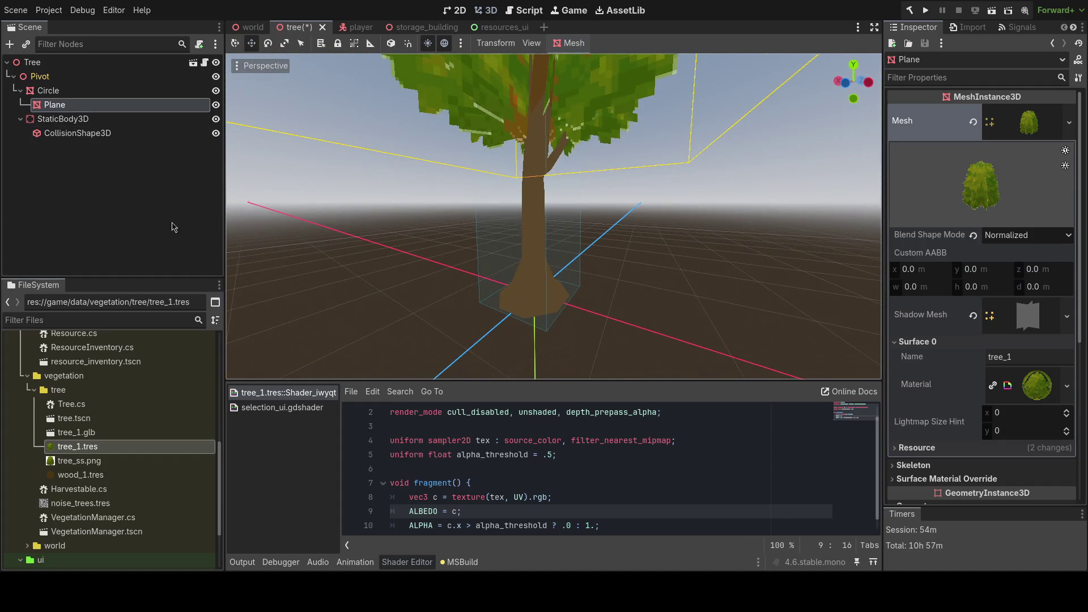
click(147, 450)
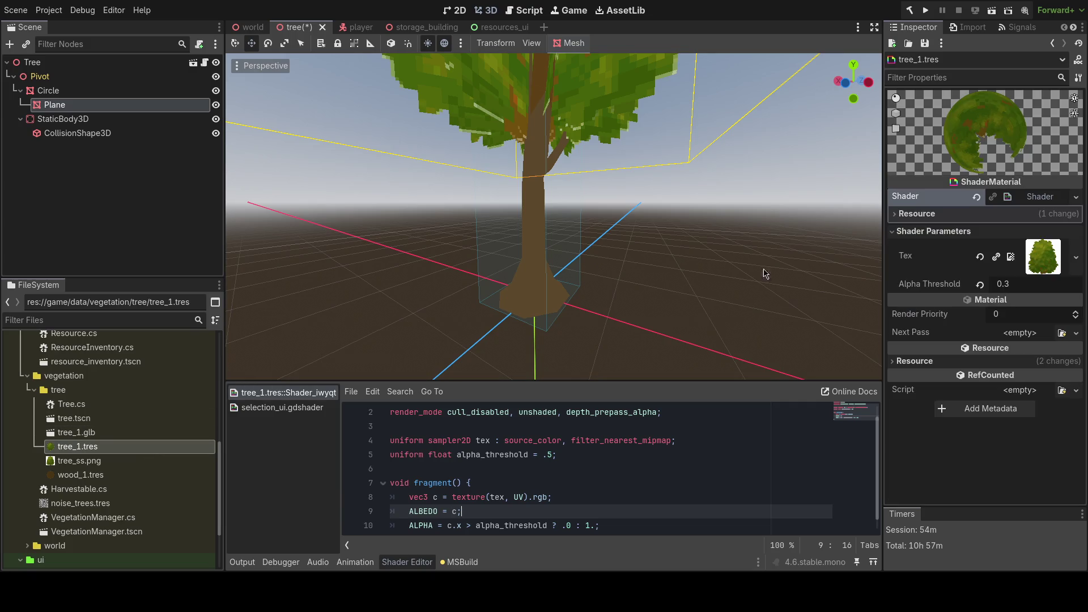
click(85, 477)
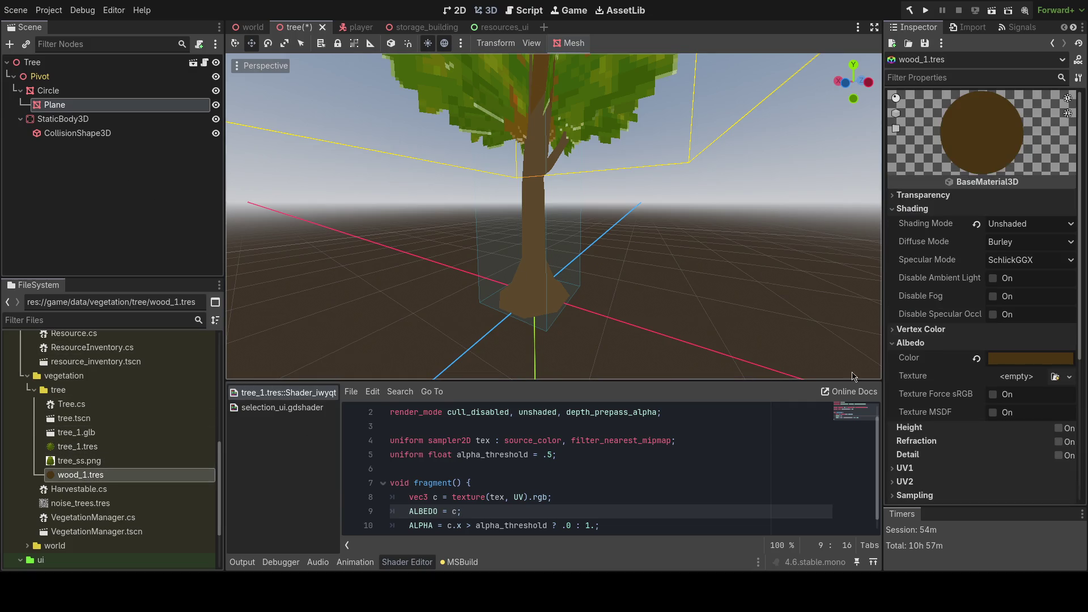
- Try Per-Pixel shading on wood_1, revert to Unshaded, and save the tree scene
click(976, 224)
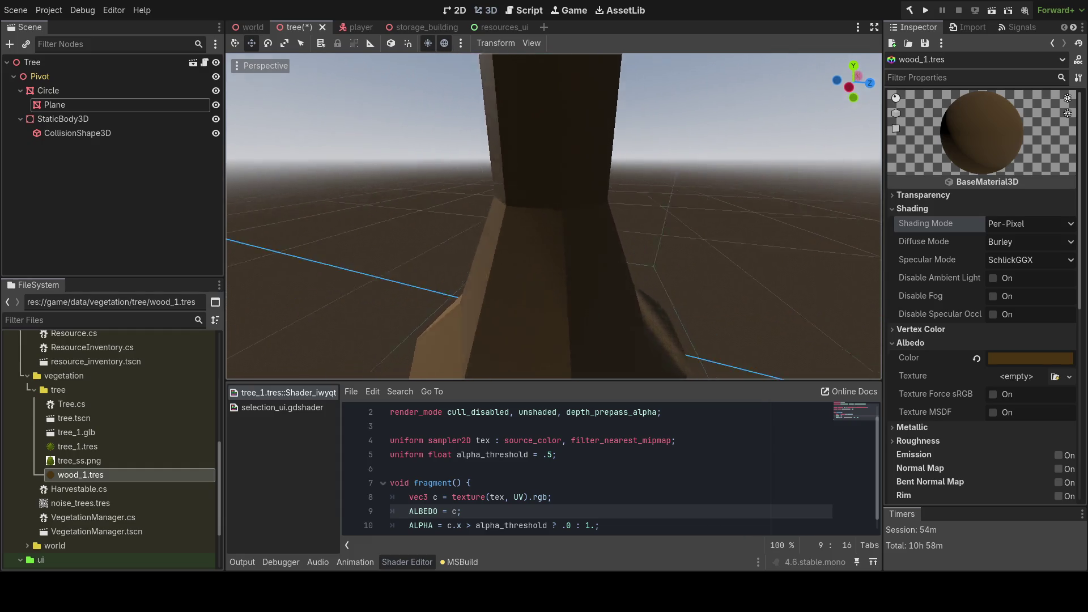
click(991, 357)
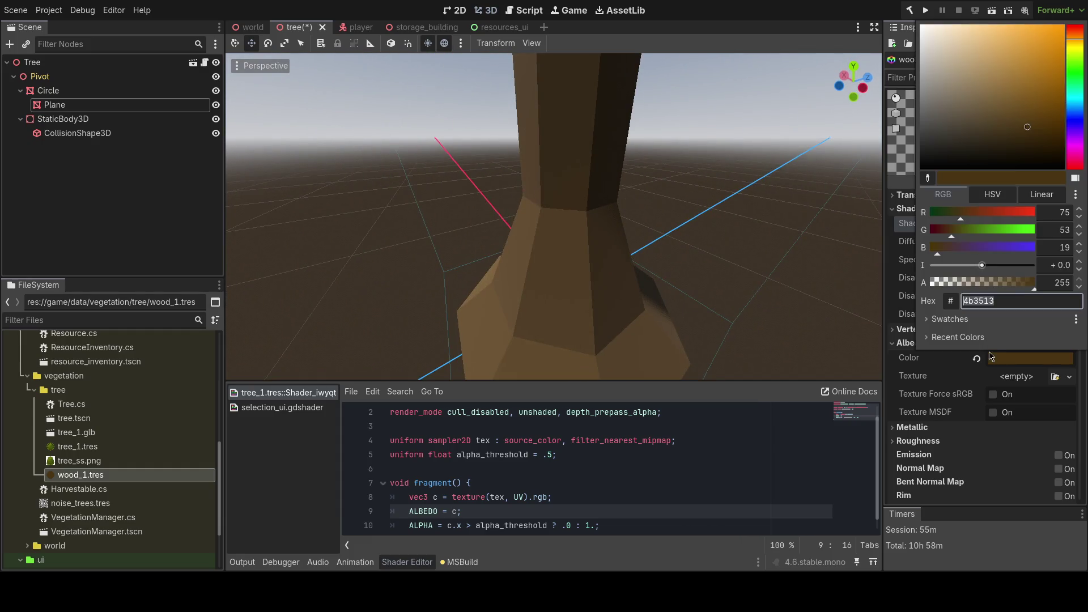
mouse_move(1079, 52)
mouse_down()
mouse_move(1079, 34)
mouse_move(1078, 52)
mouse_up()
key(Escape)
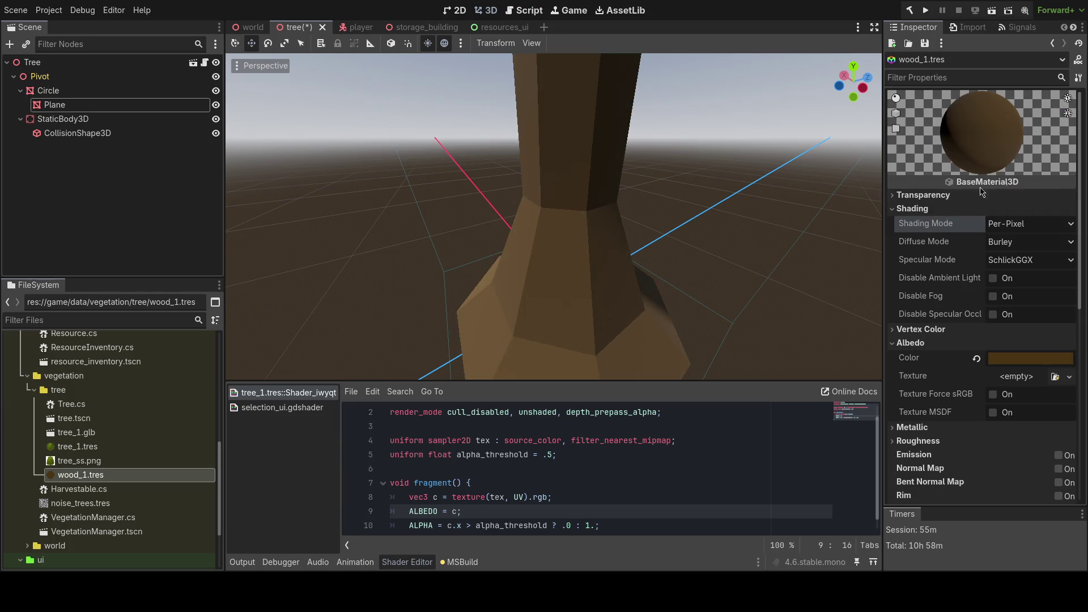
click(1020, 224)
click(1017, 241)
key(ctrl+s)
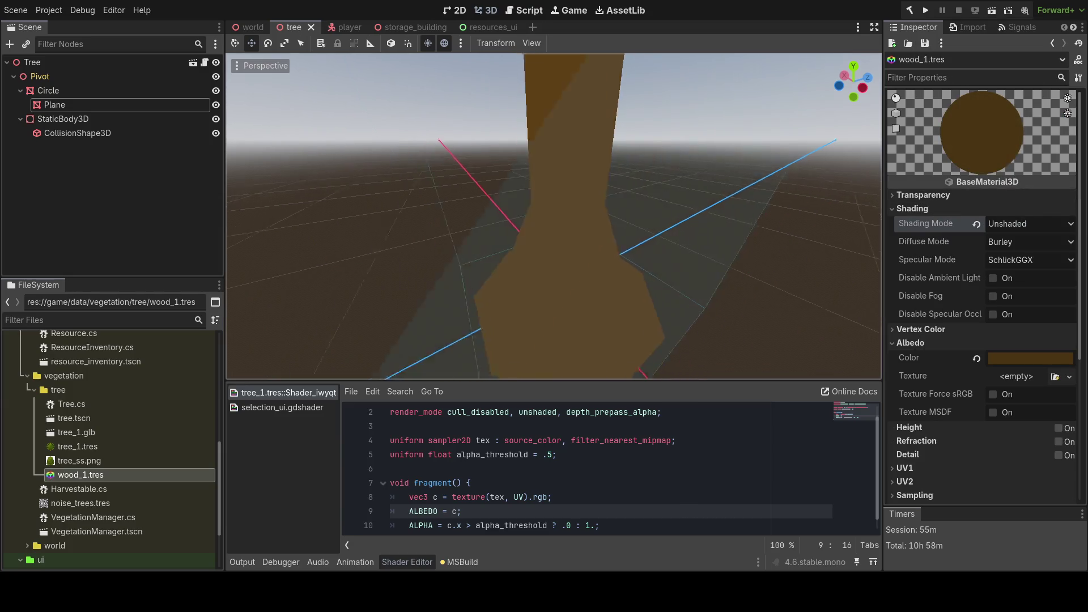
scroll(683, 236, down, 5)
scroll(682, 236, up, 10)
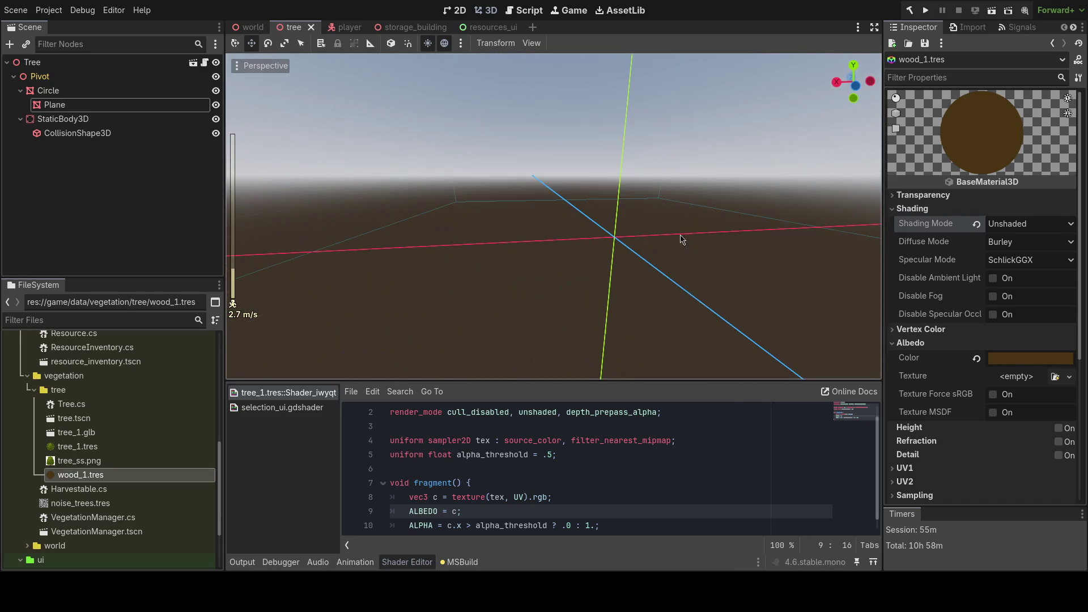
- Try Per-Vertex and Per-Pixel shading again, settle on Unshaded, and save
click(1017, 224)
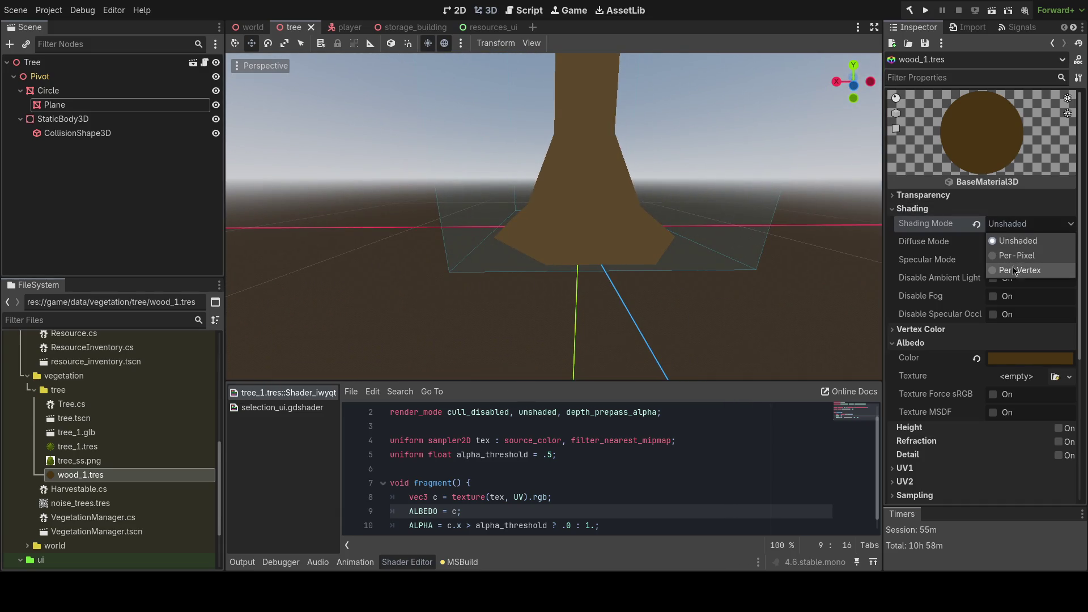
key(Return)
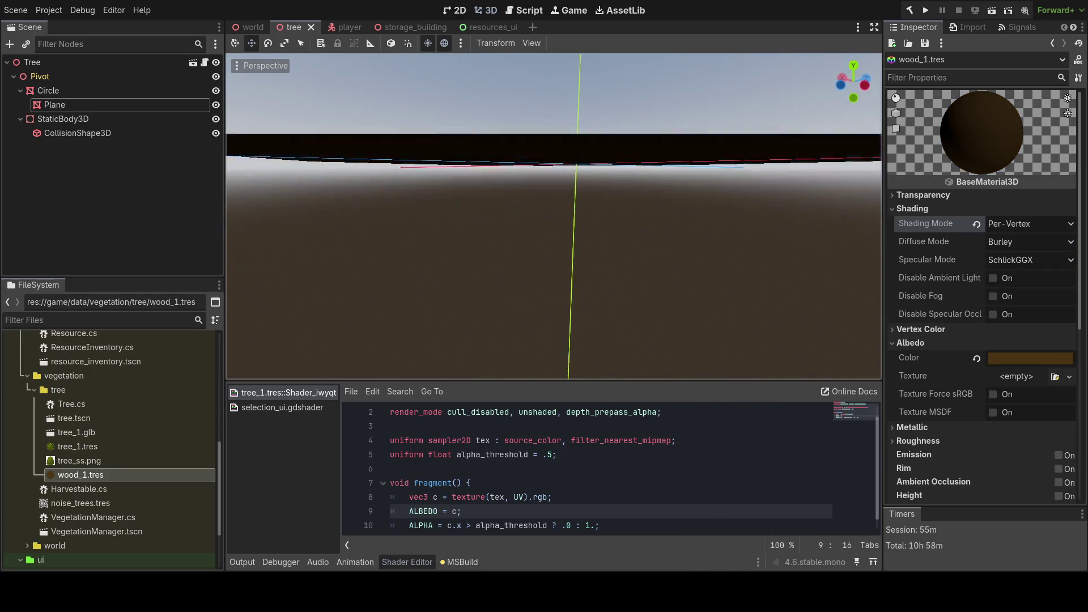
click(1027, 224)
click(1018, 255)
click(1028, 223)
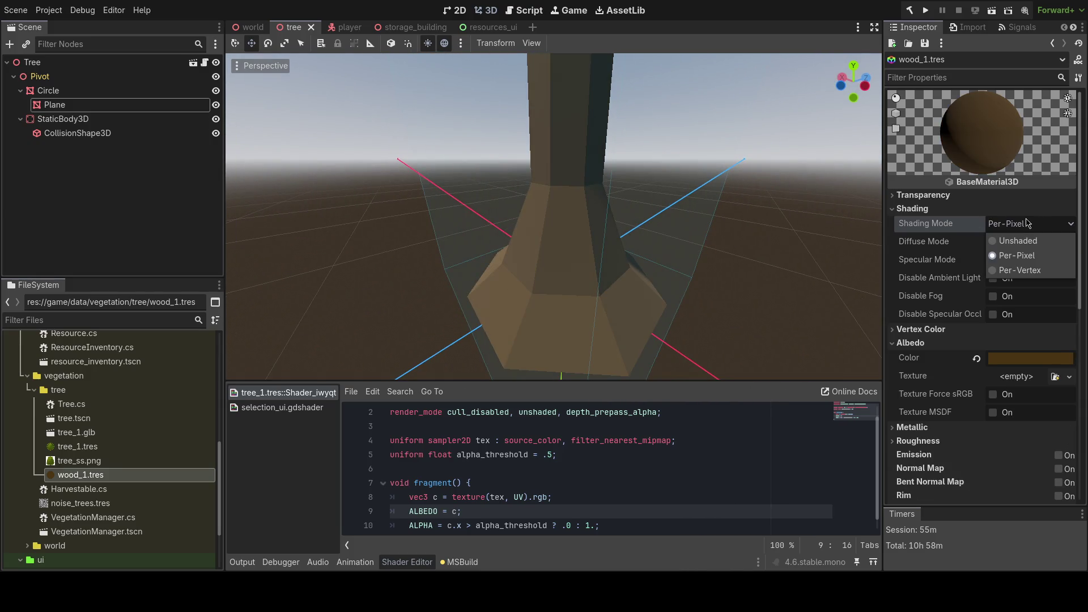
click(1020, 270)
click(1010, 229)
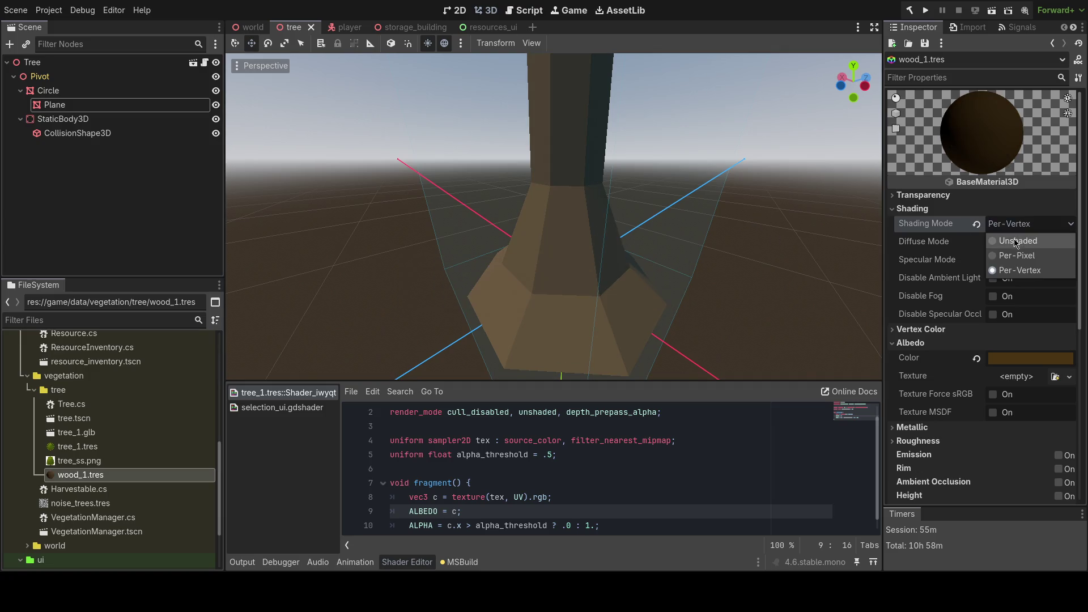
click(1014, 240)
key(ctrl+s)
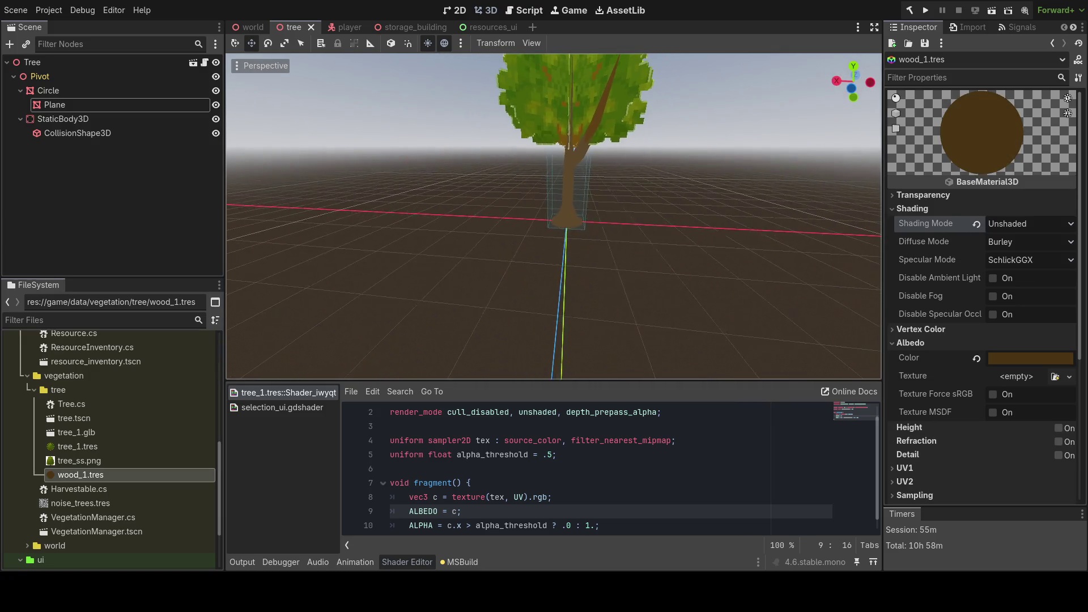
- Fly around the trunk in free-look to inspect its flat brown lighting
right_click(739, 229)
key(w)
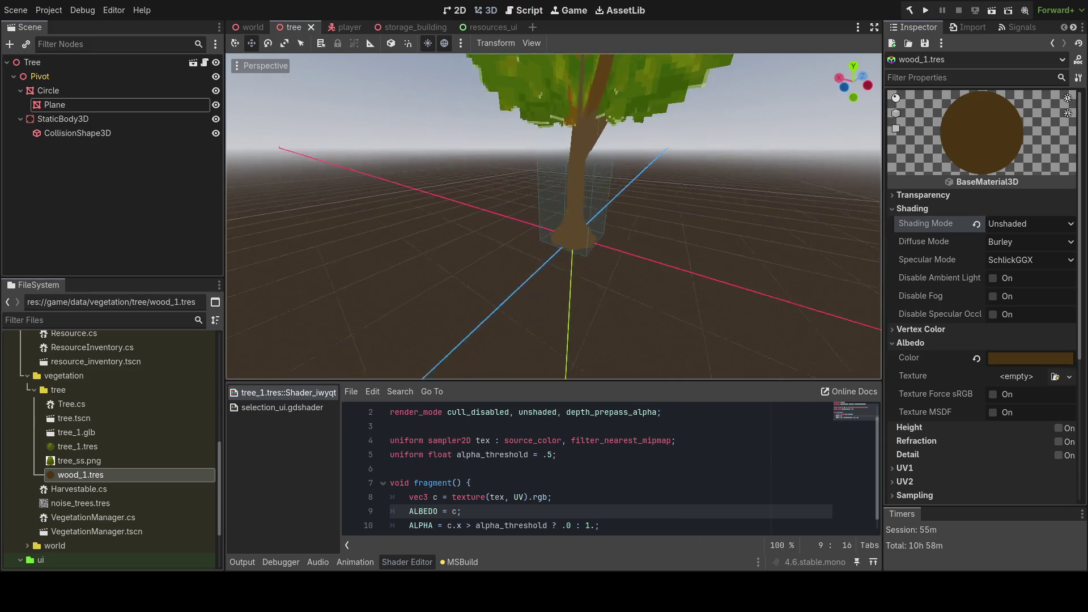
key(s)
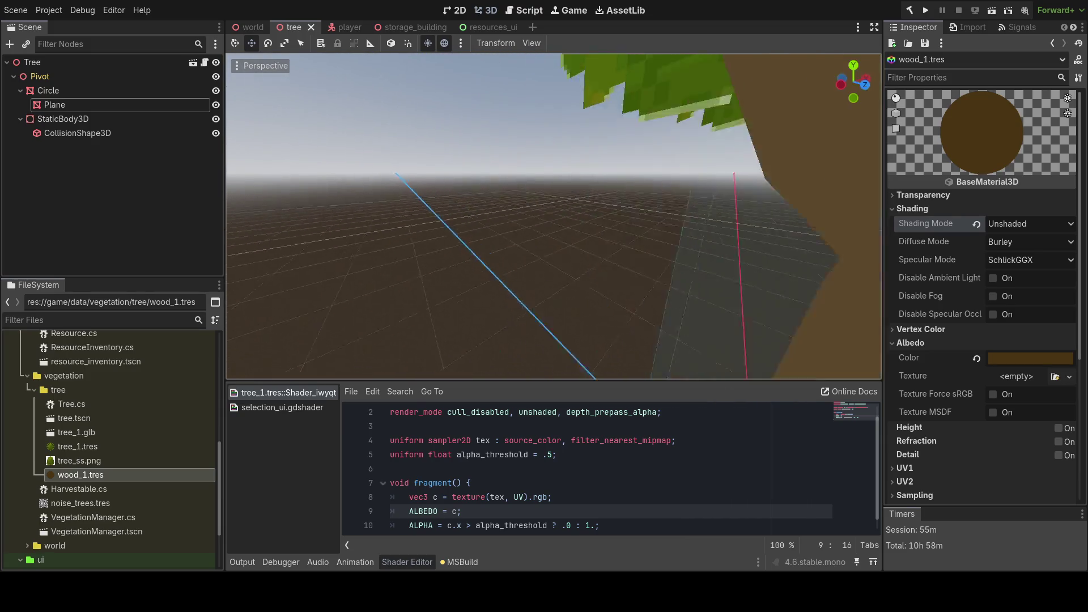
key(w)
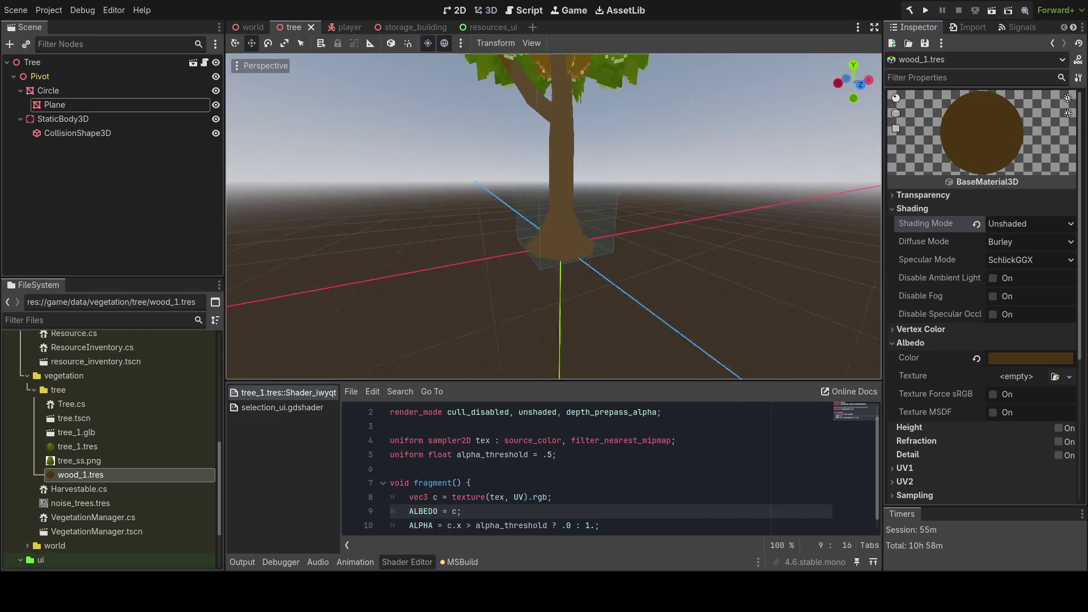
key(s)
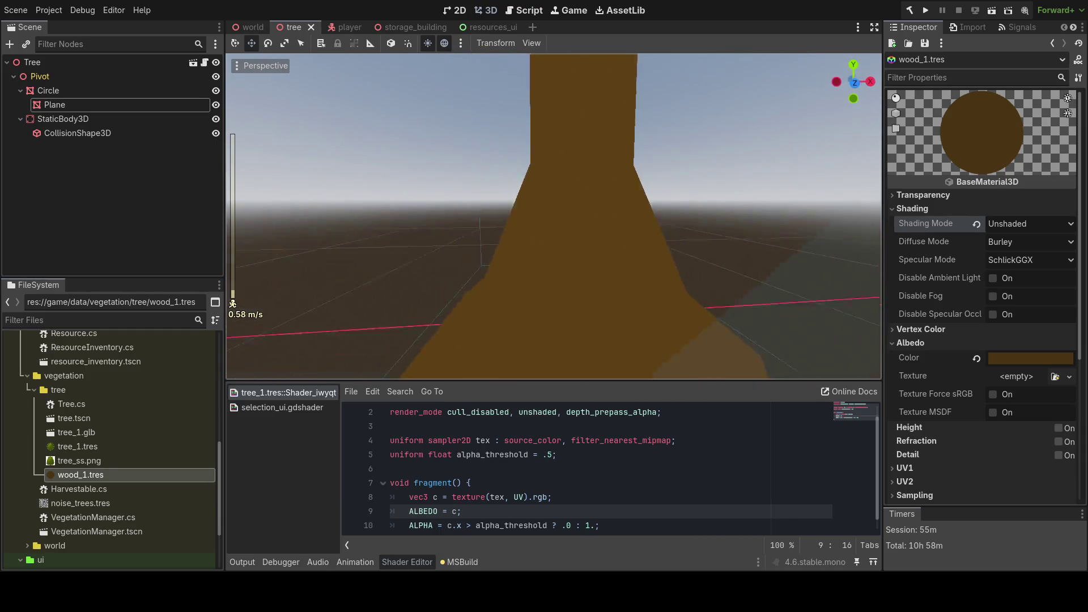
key(w)
scroll(542, 453, down, 1)
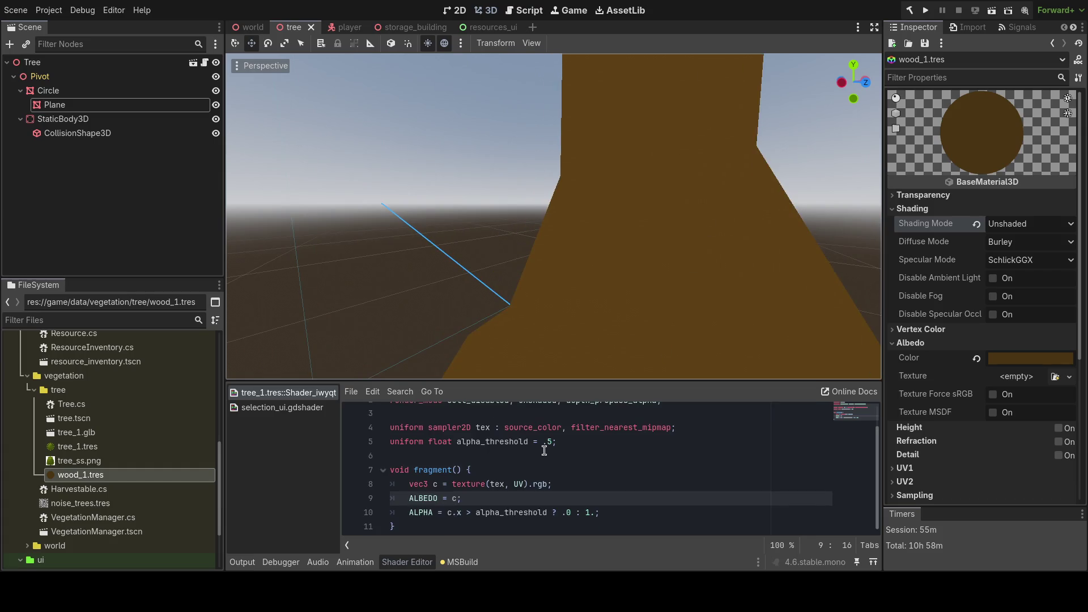
click(454, 527)
key(Return)
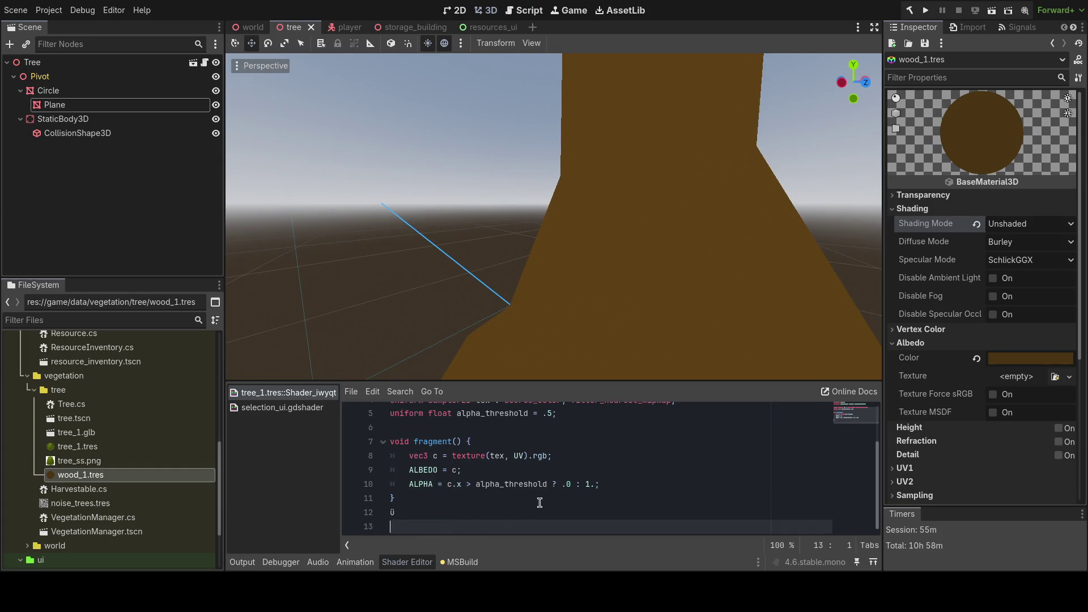
key(Return)
text(void li)
text(ght())
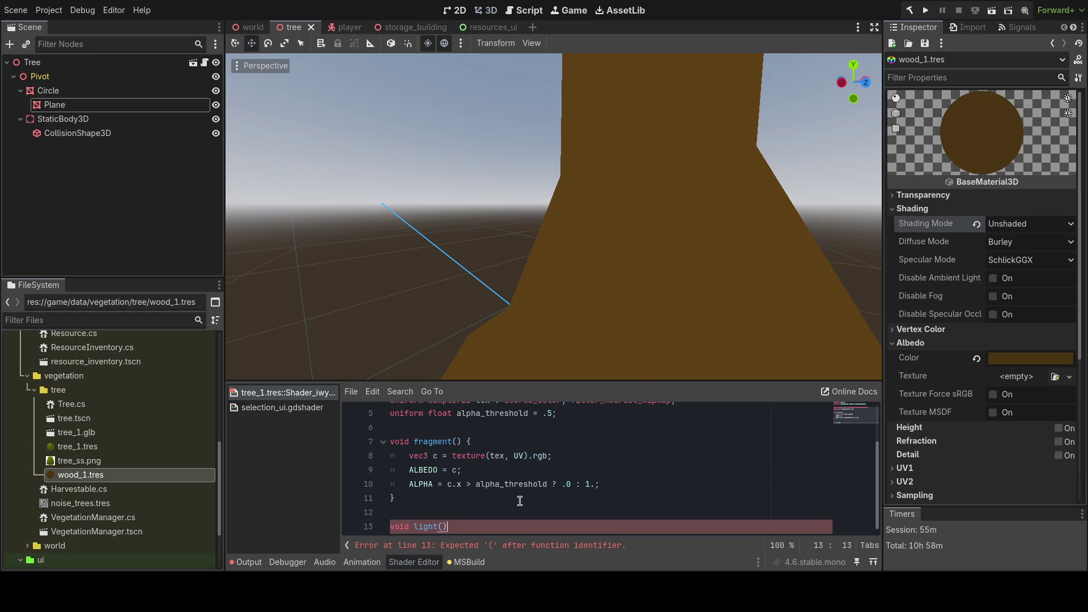
text( {)
key(Return)
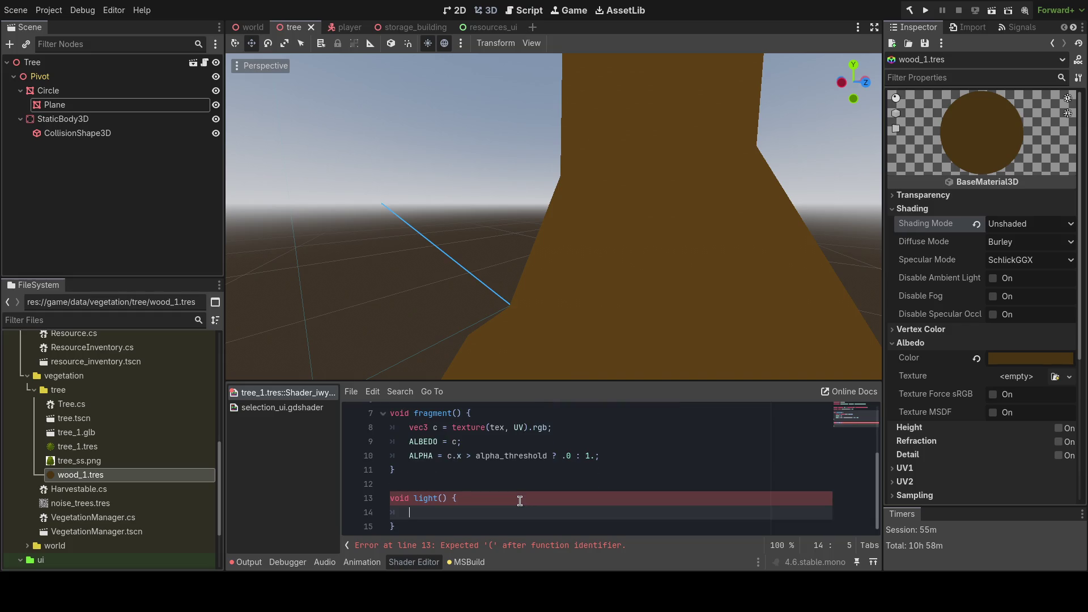
text(float )
text(ndotl)
text(? )
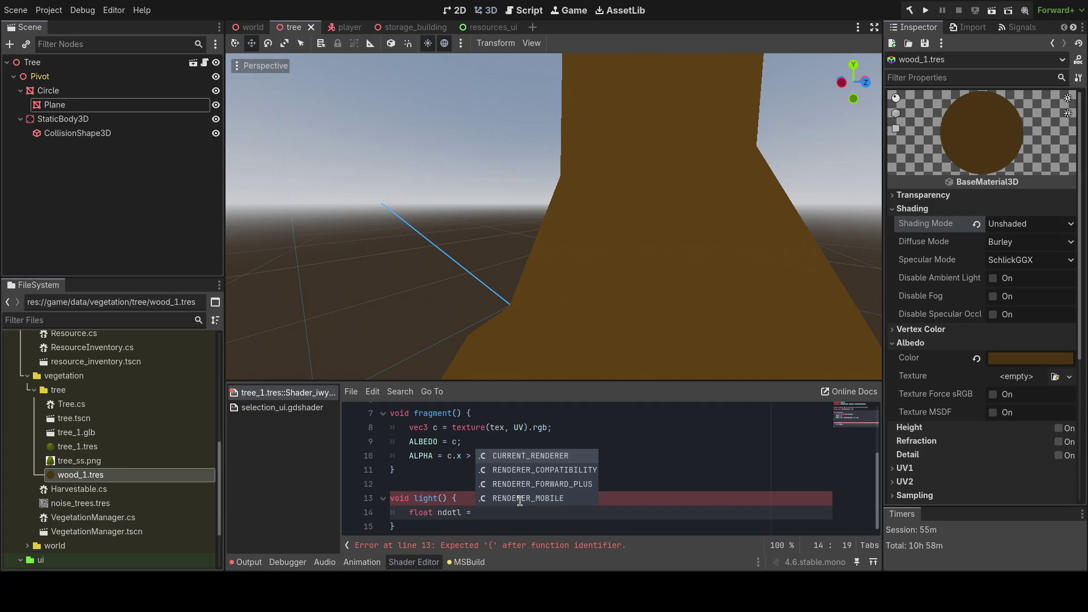
text( dot()
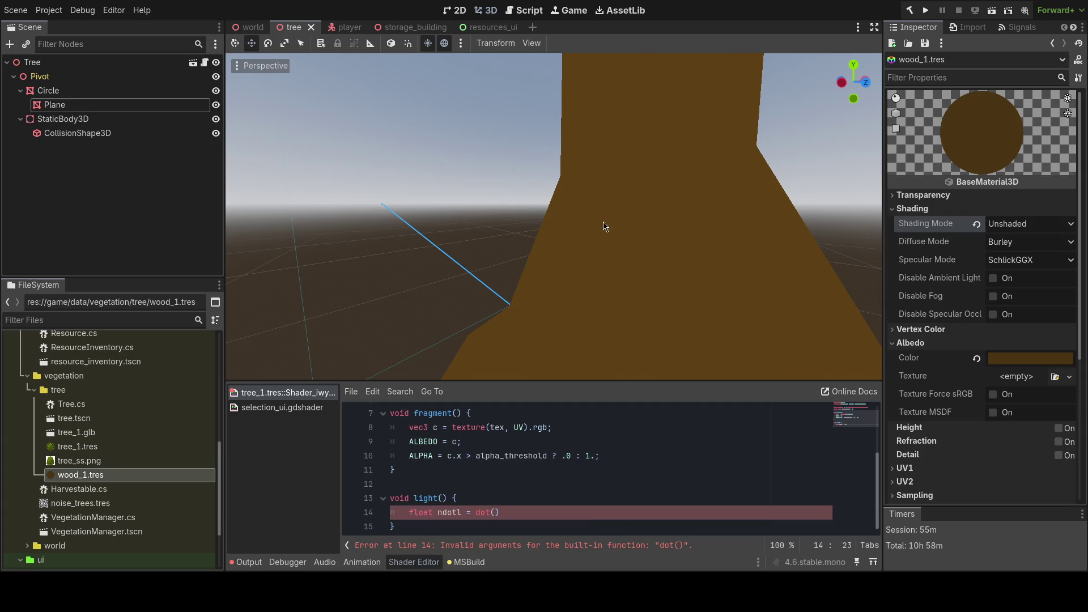
drag(605, 238, 642, 192)
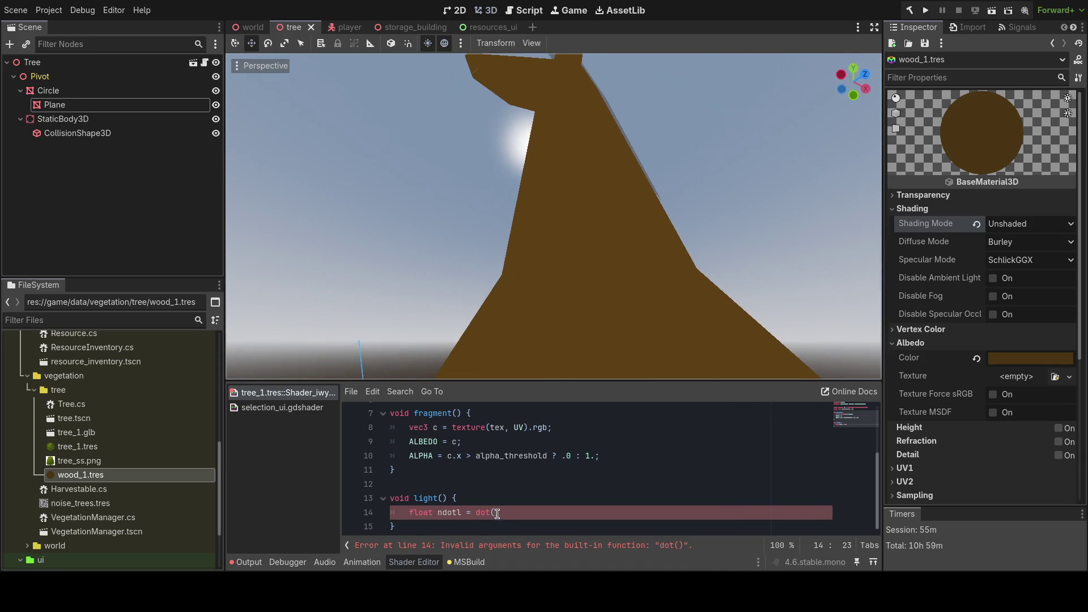
text(NORMAL, L)
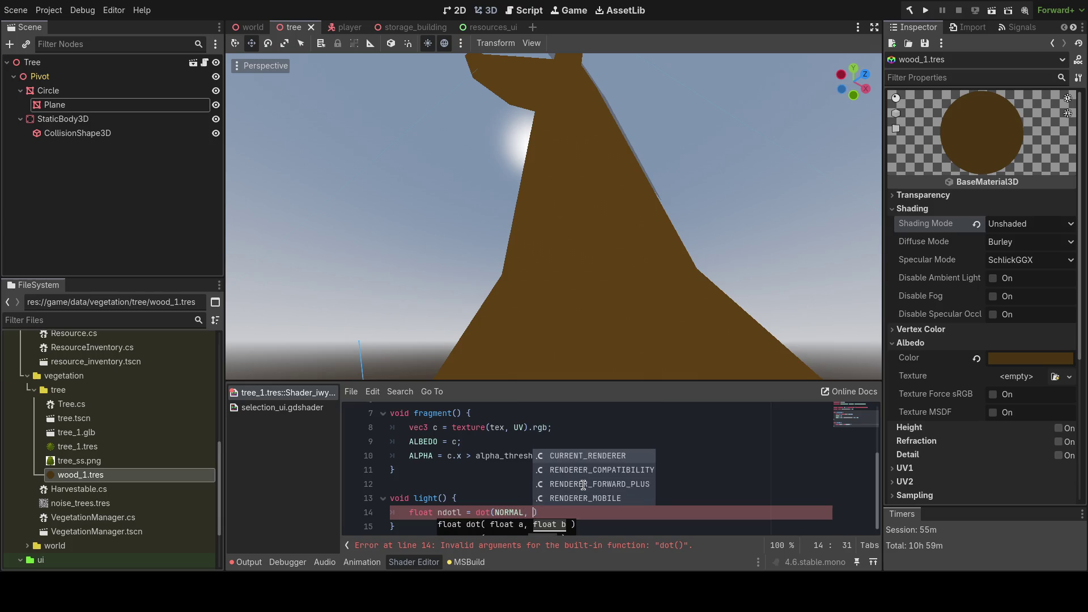
key(Return)
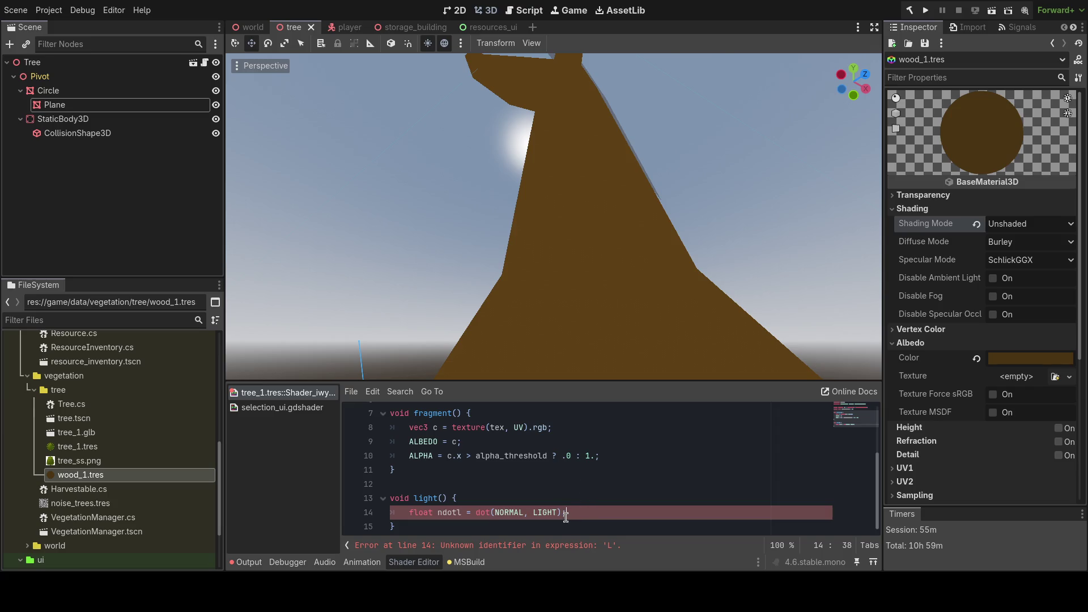
key(shift+Up)
key(shift+Up)
key(BackSpace)
key(BackSpace)
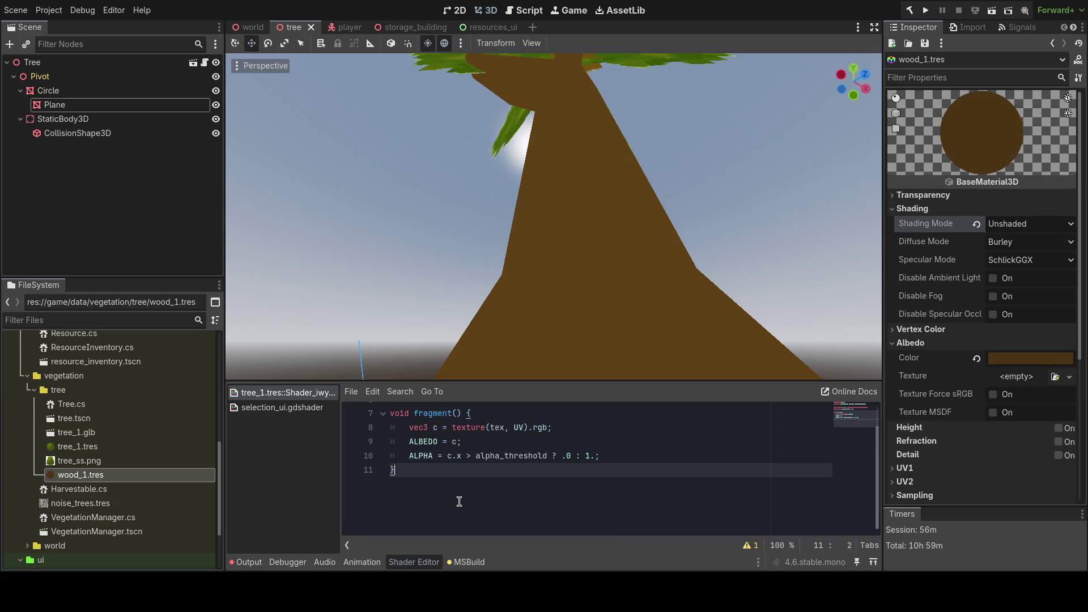
key(ctrl+s)
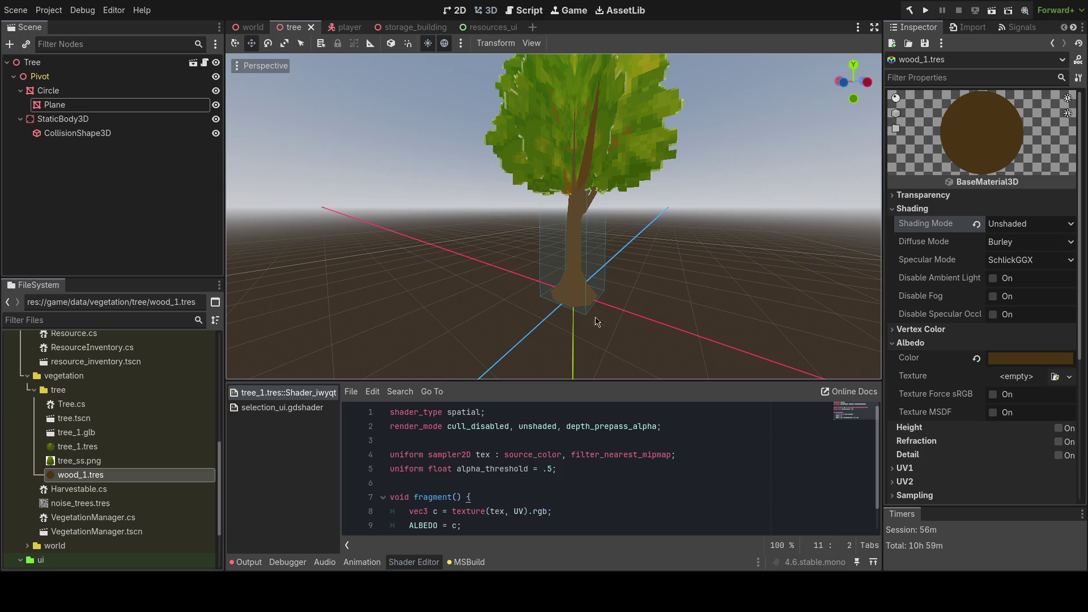
scroll(597, 322, up, 8)
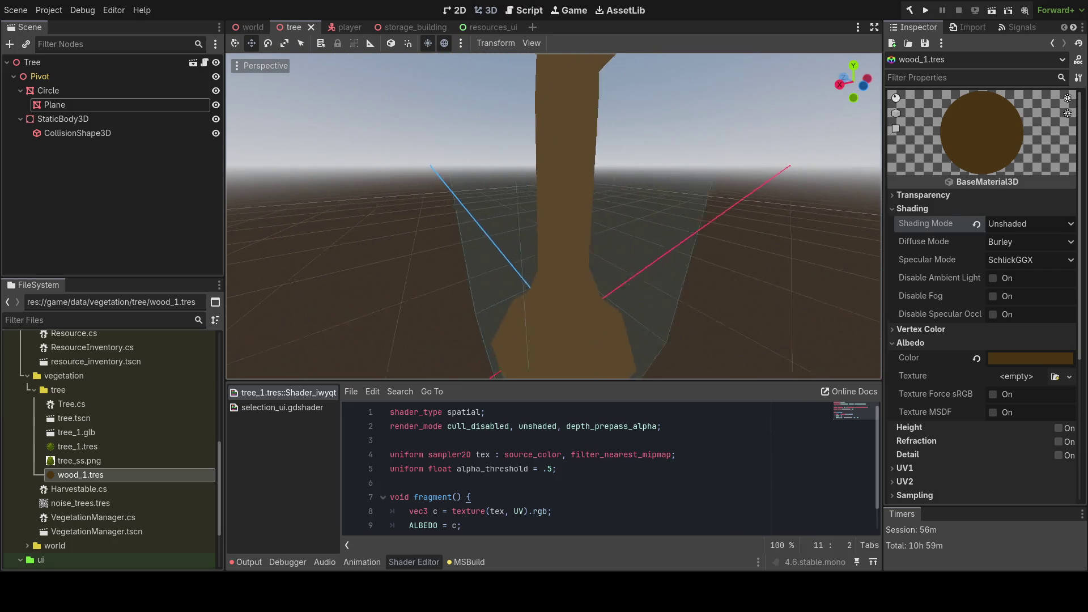
scroll(576, 196, down, 8)
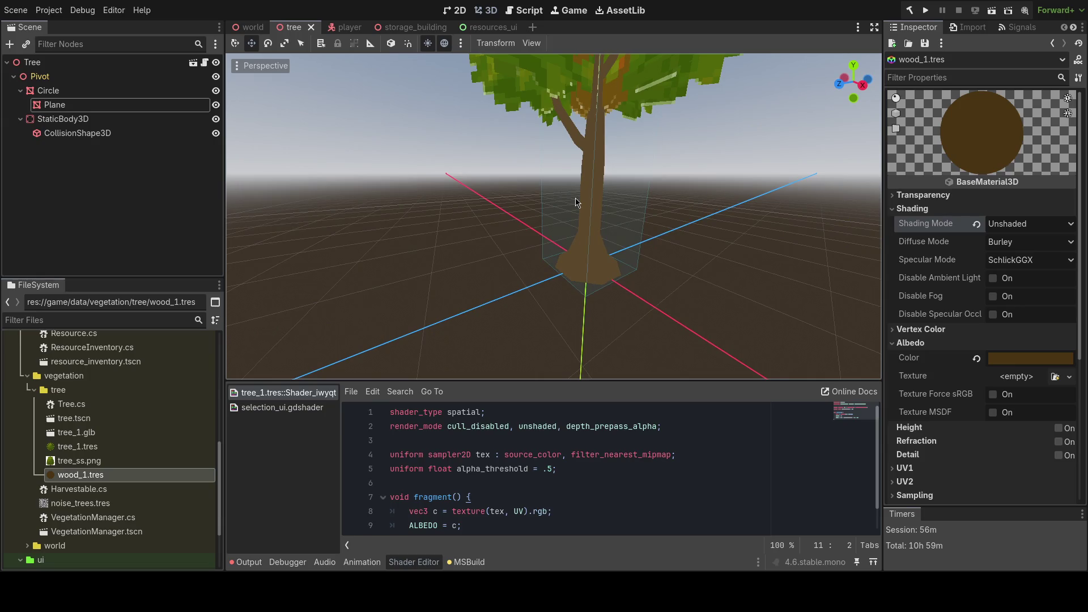
scroll(577, 203, up, 8)
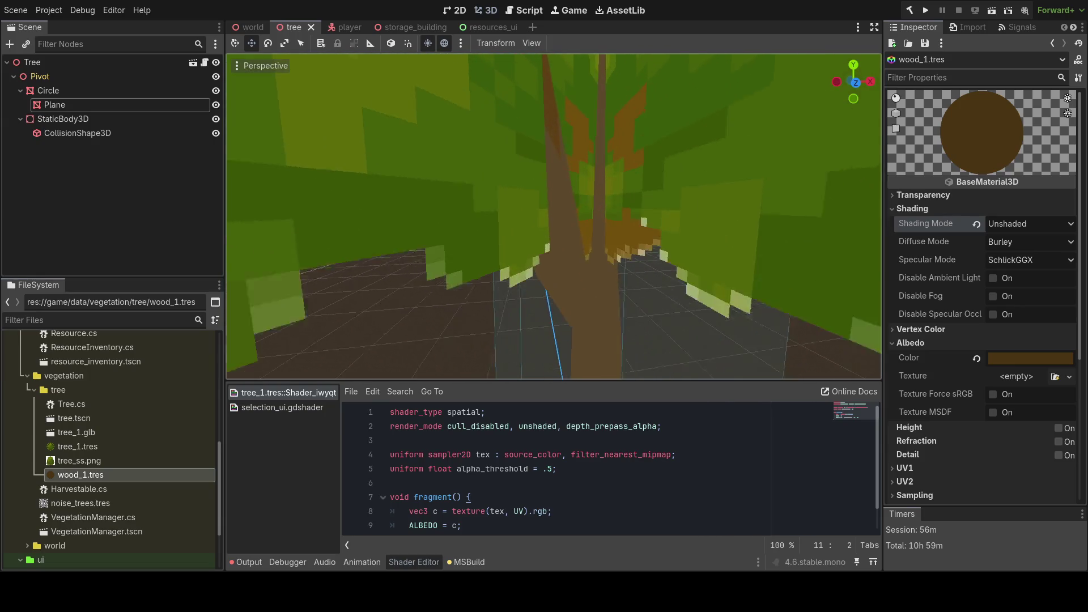
scroll(577, 202, down, 8)
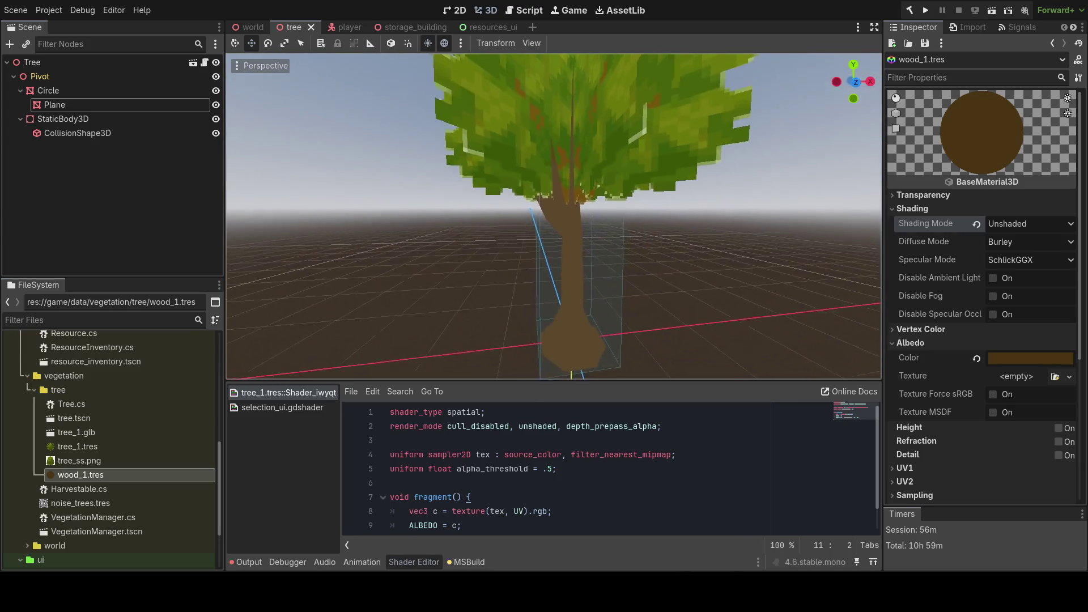
scroll(577, 197, up, 8)
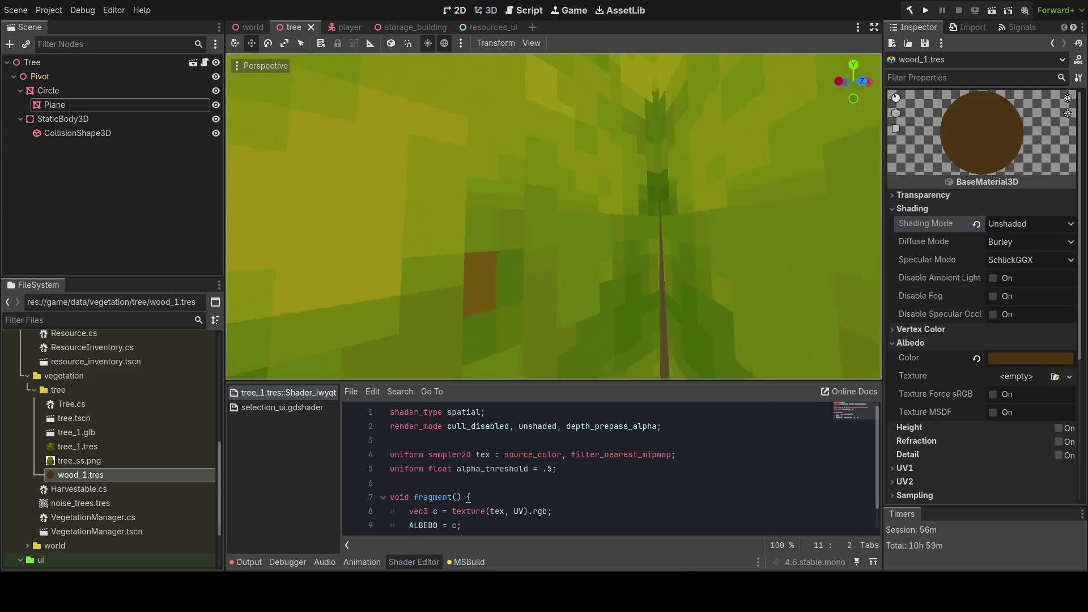
scroll(577, 197, down, 8)
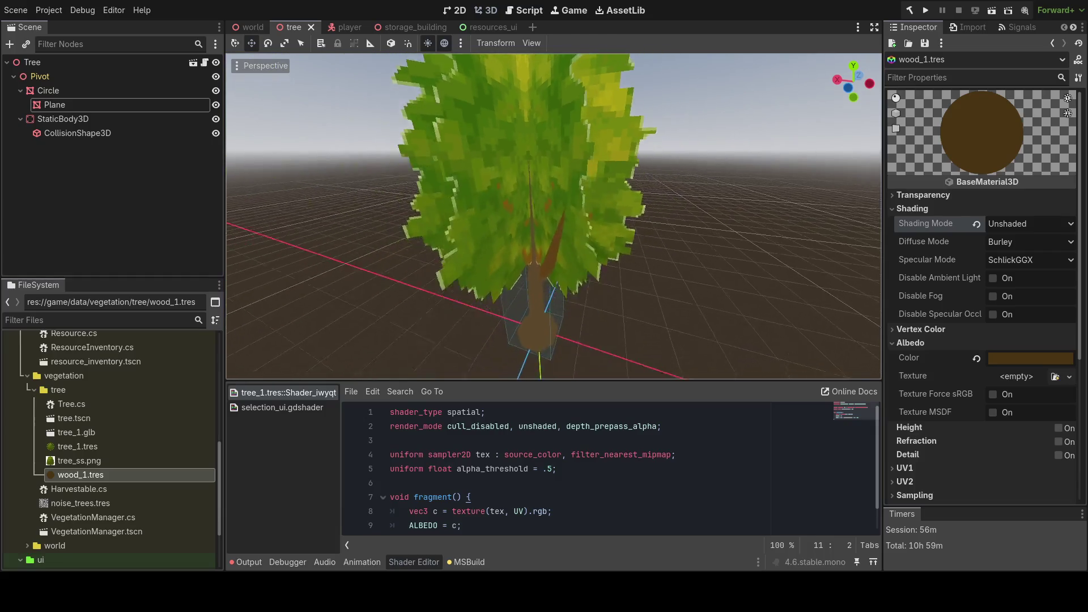
scroll(577, 197, up, 5)
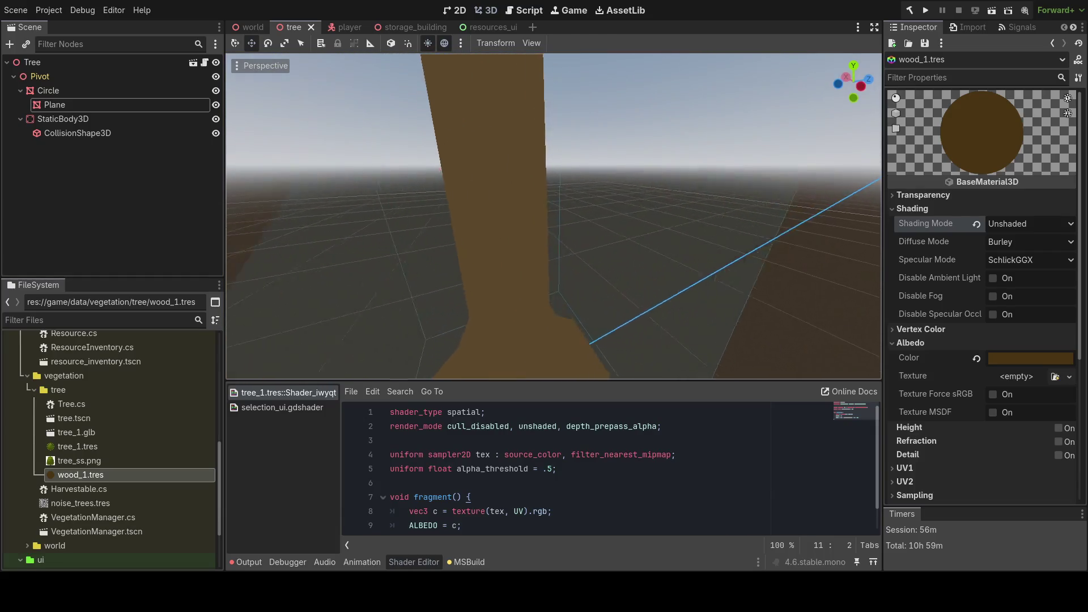
scroll(554, 216, up, 5)
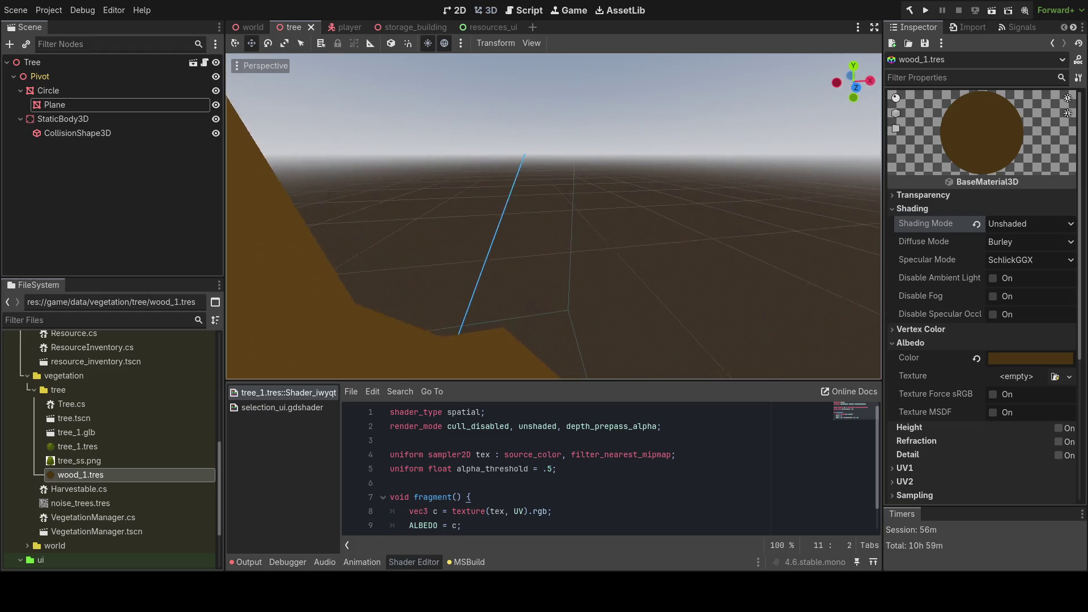
key(a)
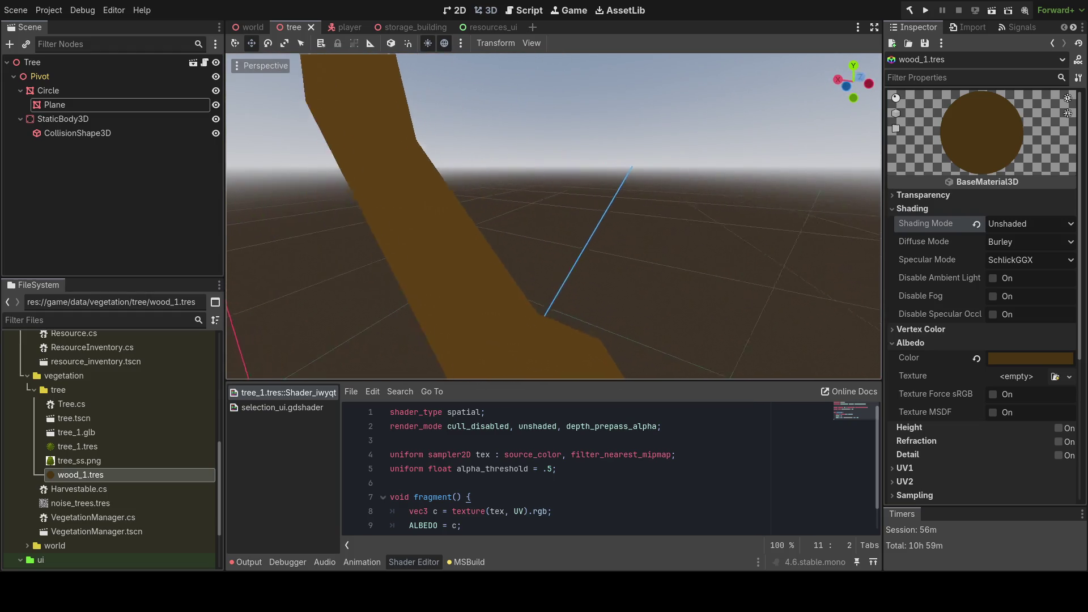
key(a)
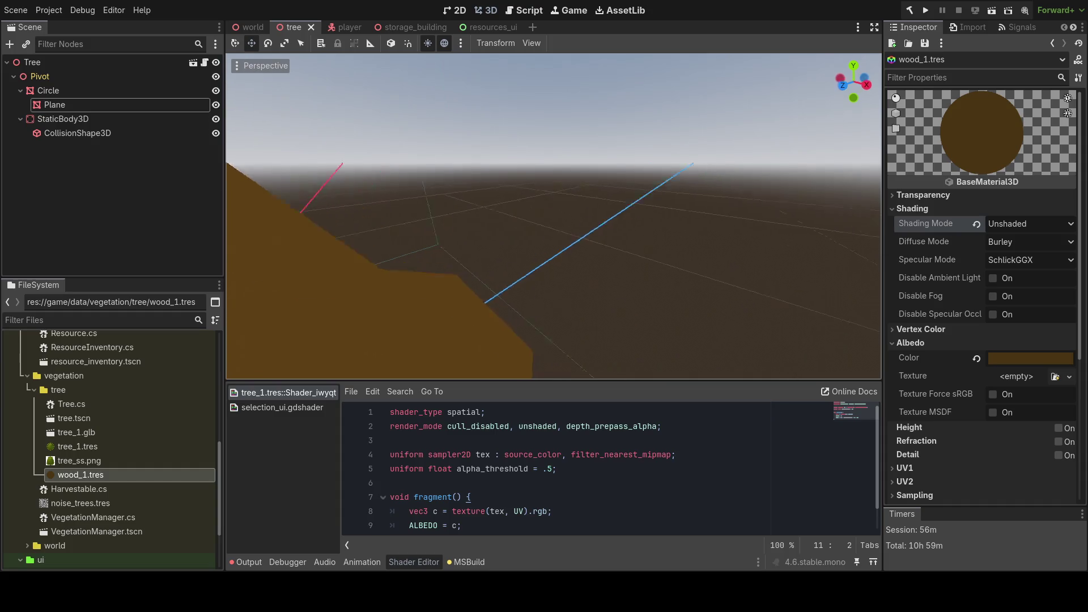
scroll(553, 216, down, 3)
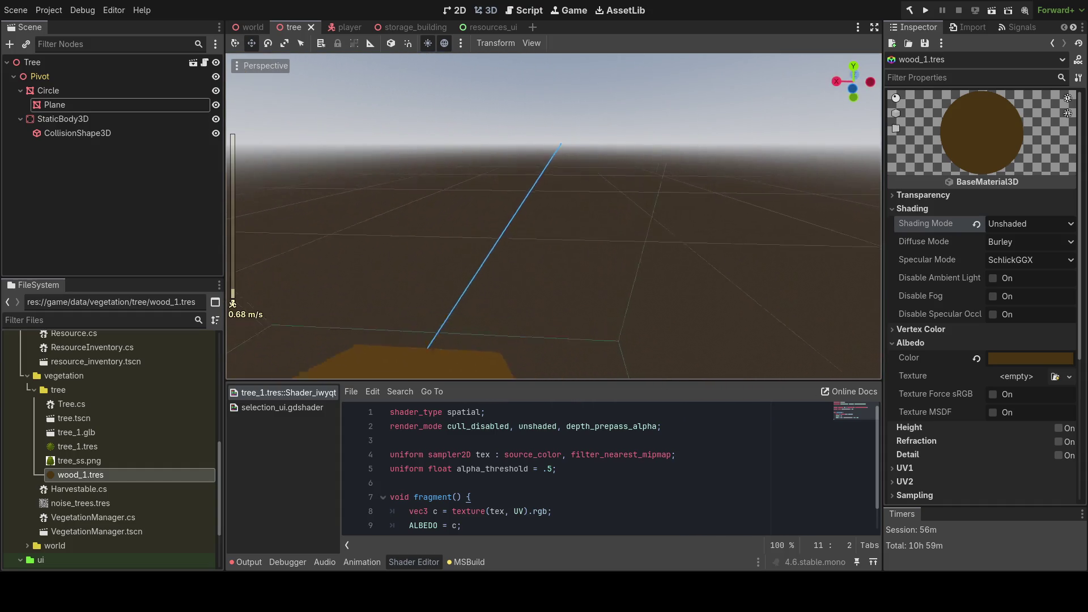
scroll(554, 216, up, 2)
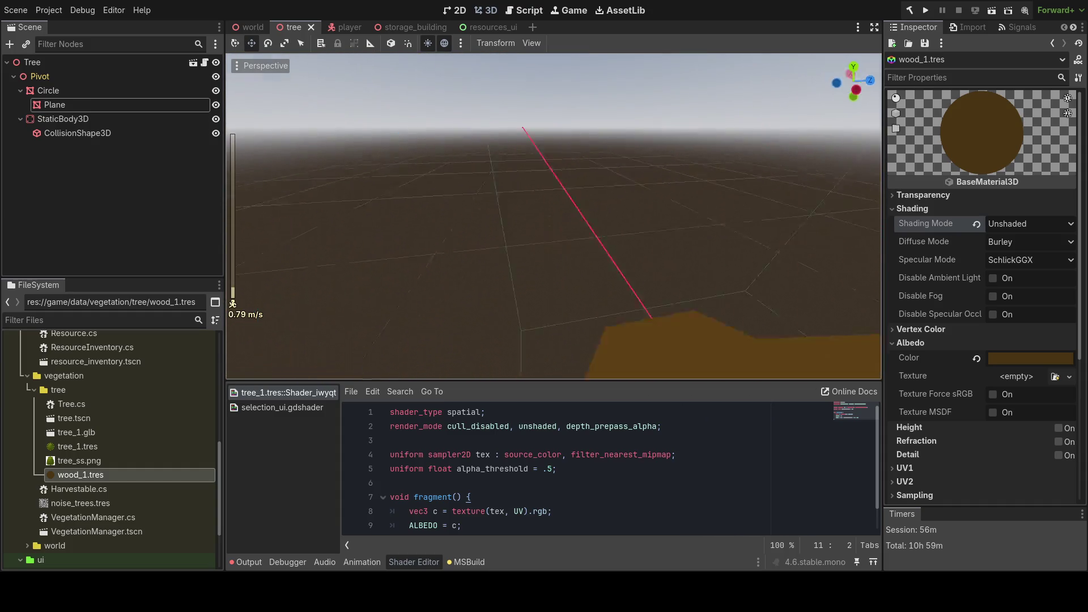
key(d)
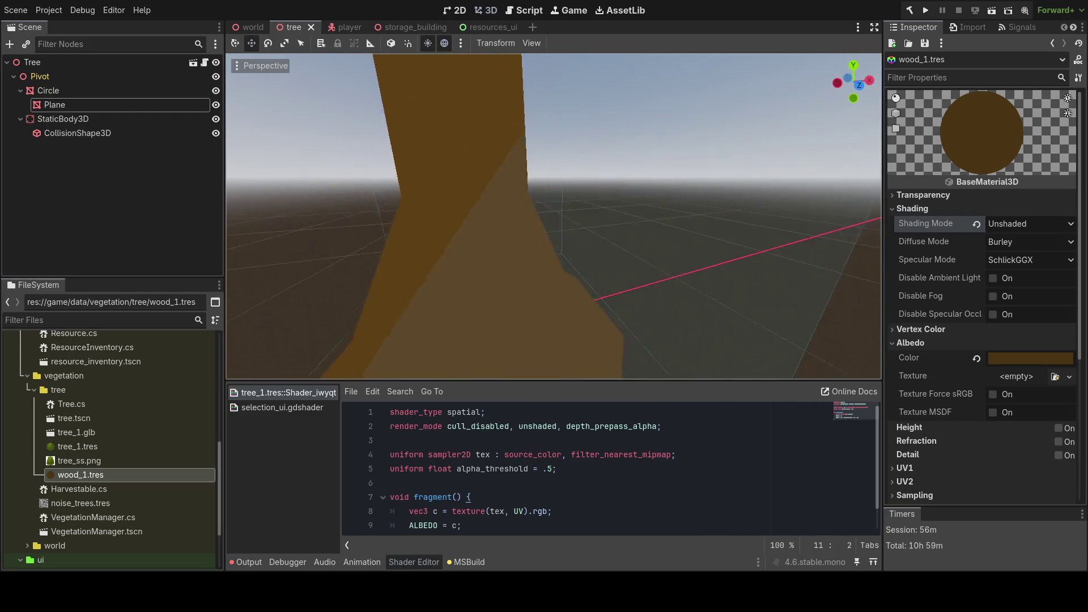
key(a)
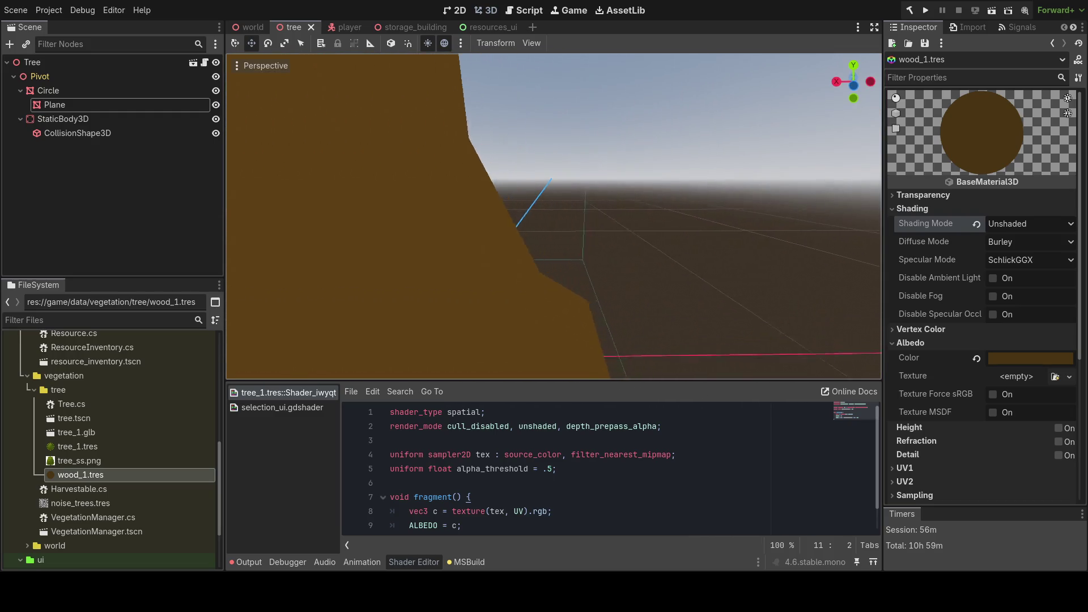
key(d)
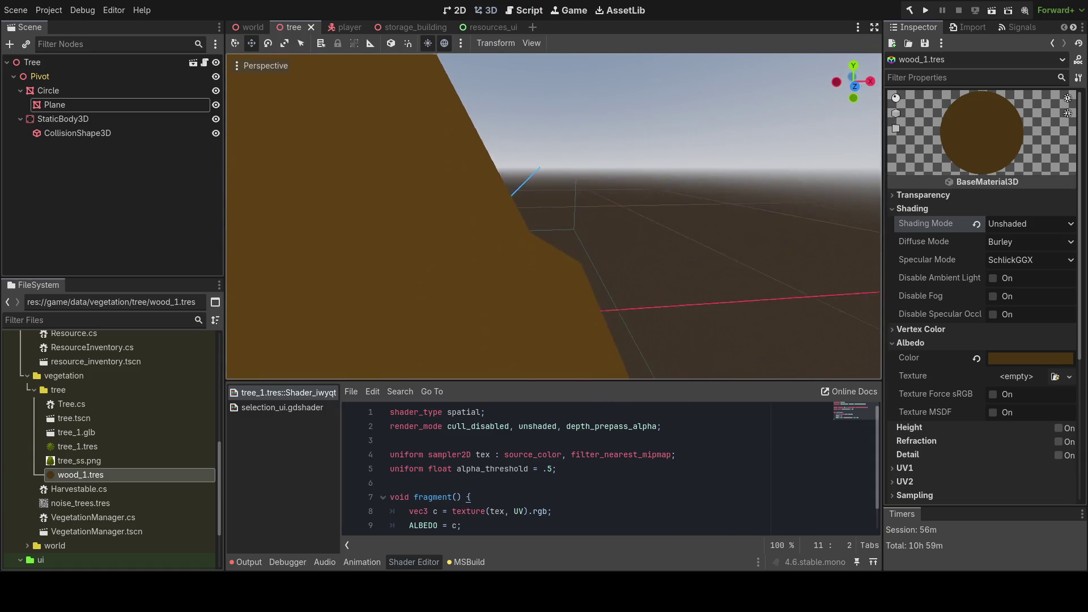
key(d)
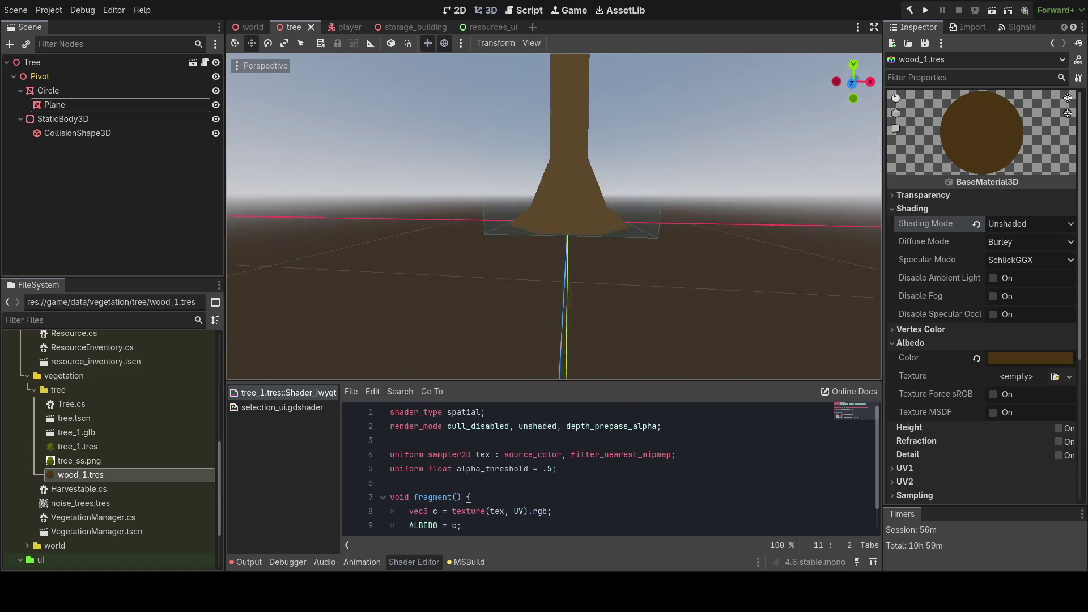
key(a)
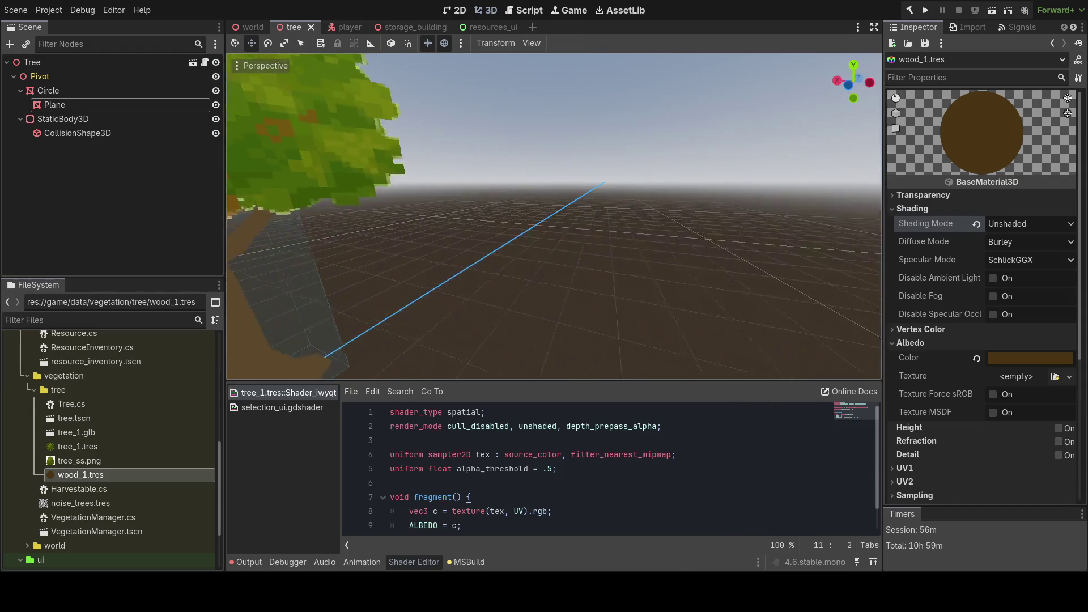
key(w)
key(w)
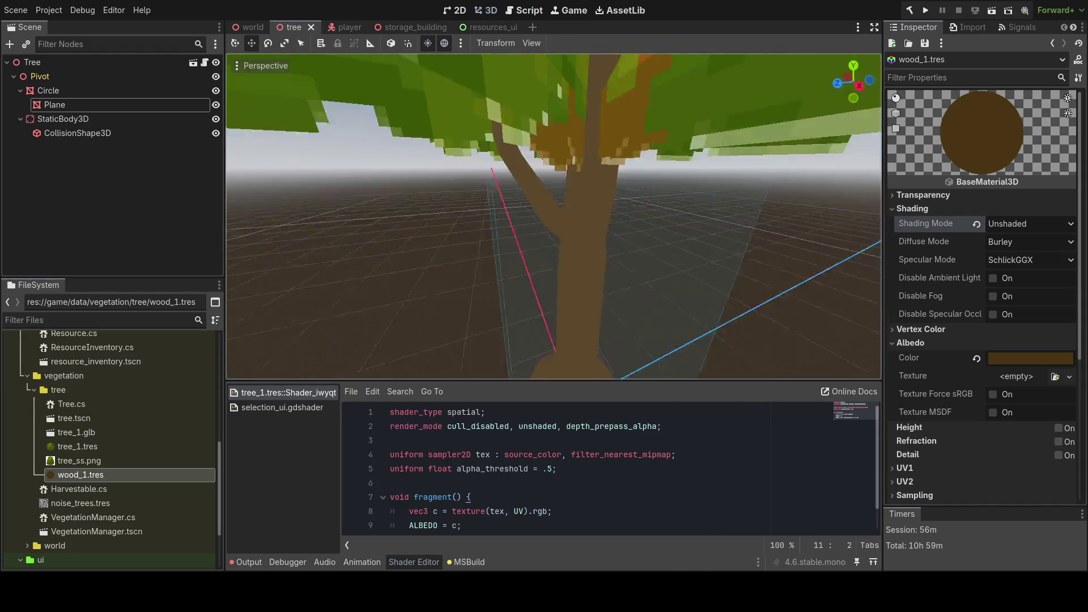
key(s)
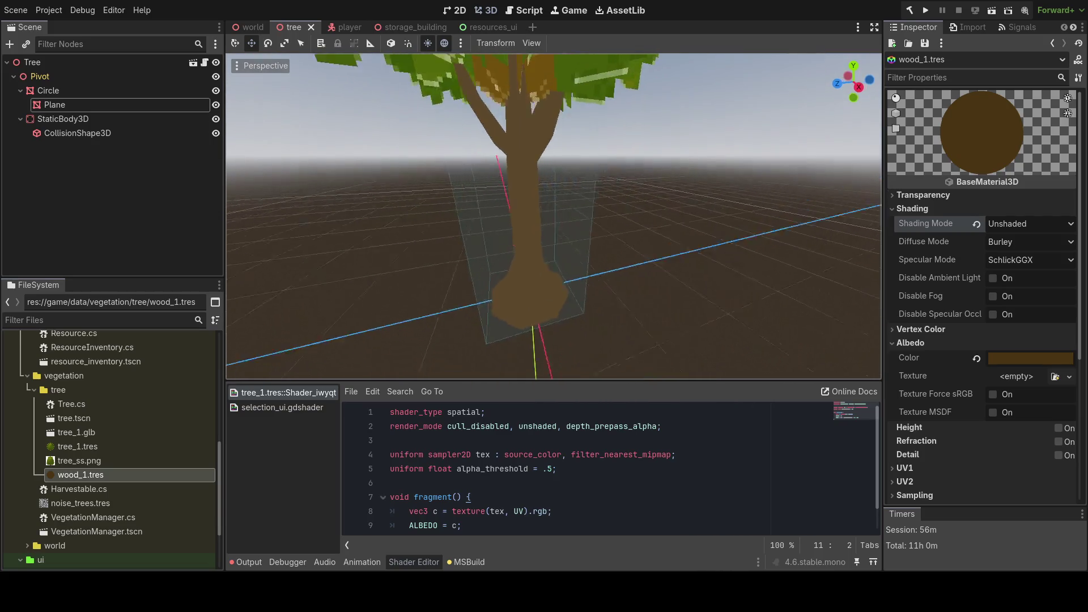
key(w)
key(s)
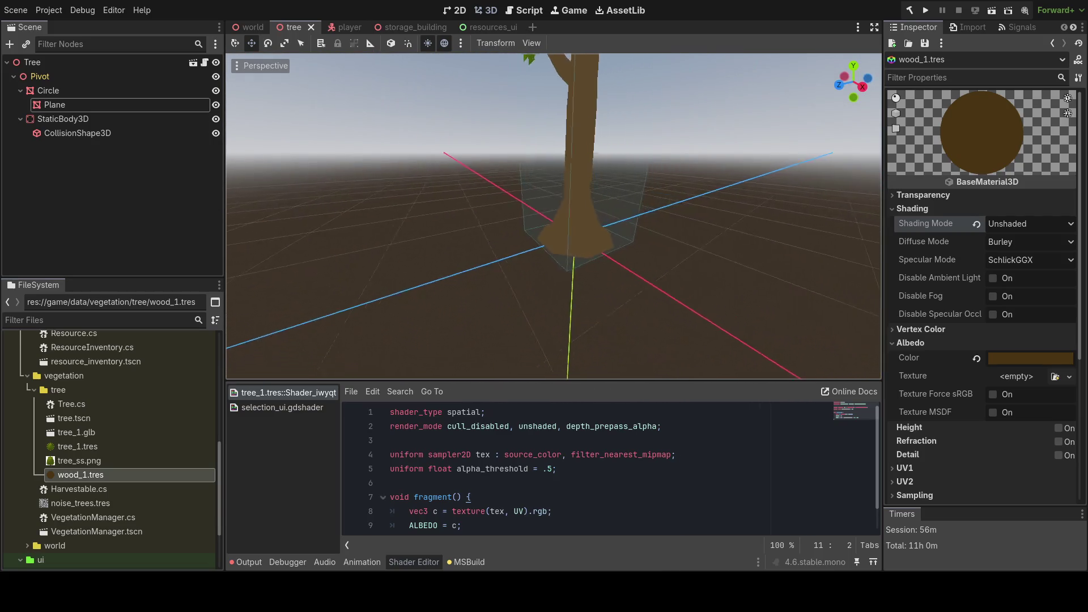
key(s)
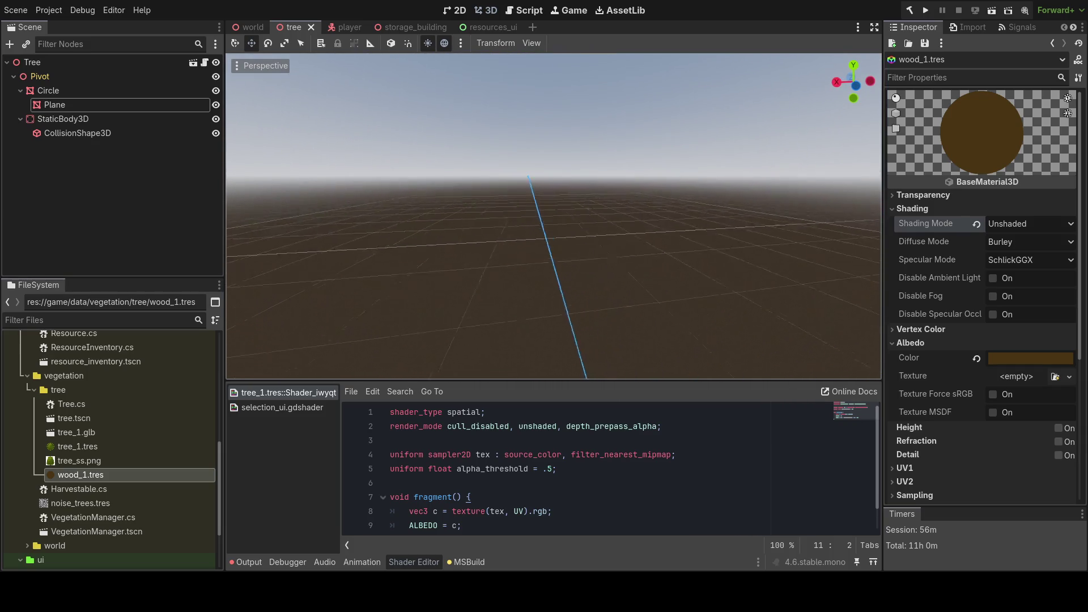
key(w)
key(w)
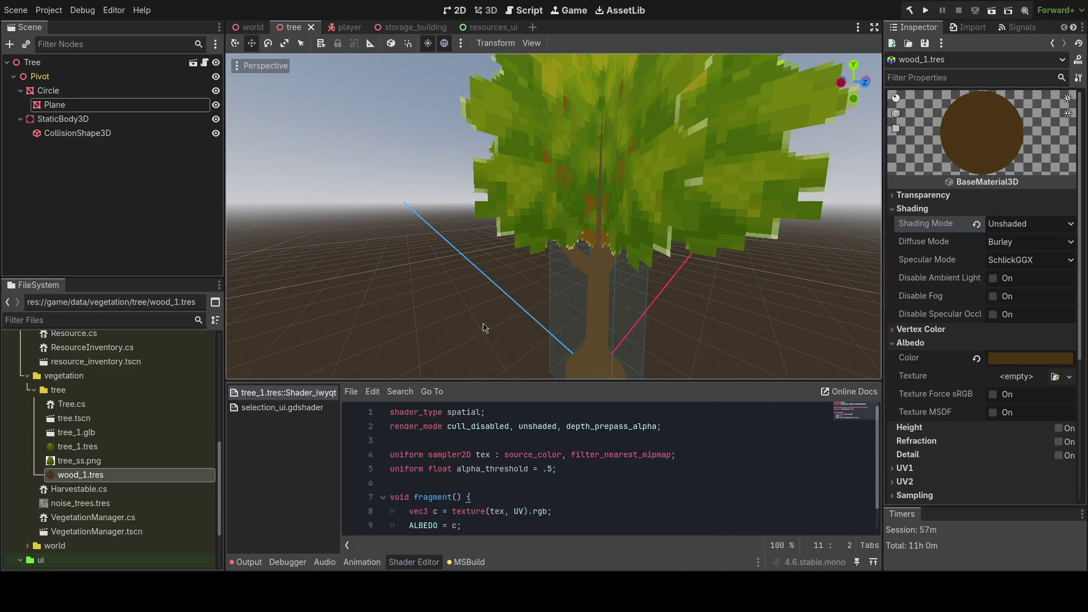
scroll(82, 479, up, 3)
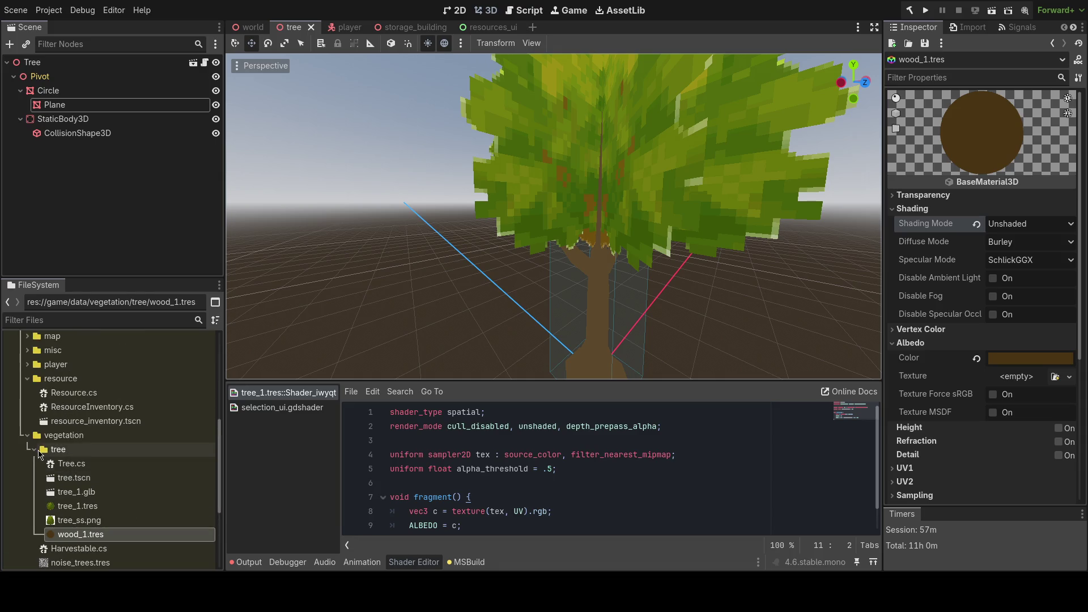
- Collapse the tree, storage and buildings folders in FileSystem
click(35, 449)
scroll(35, 451, up, 2)
scroll(35, 451, down, 3)
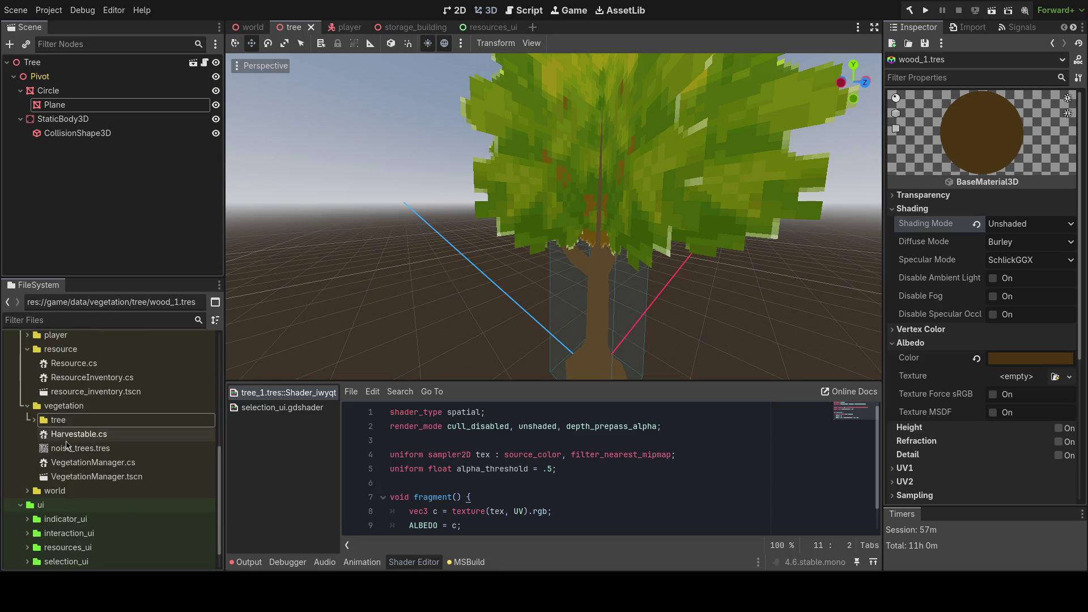
scroll(41, 496, up, 8)
click(41, 508)
click(34, 480)
scroll(51, 448, down, 5)
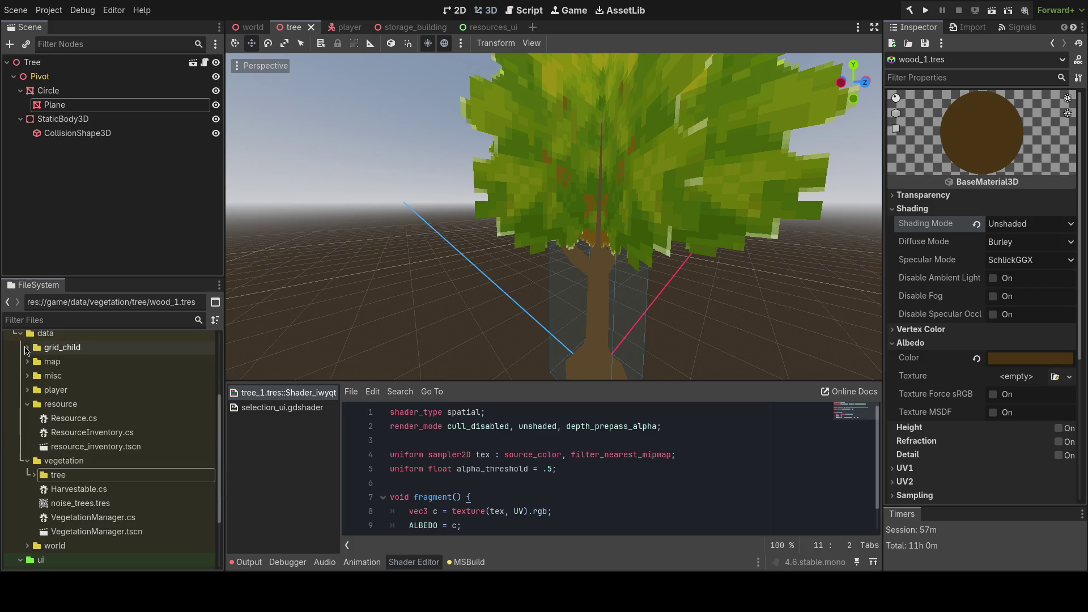
- Check the grid_child folder and its buildings subfolder
click(64, 353)
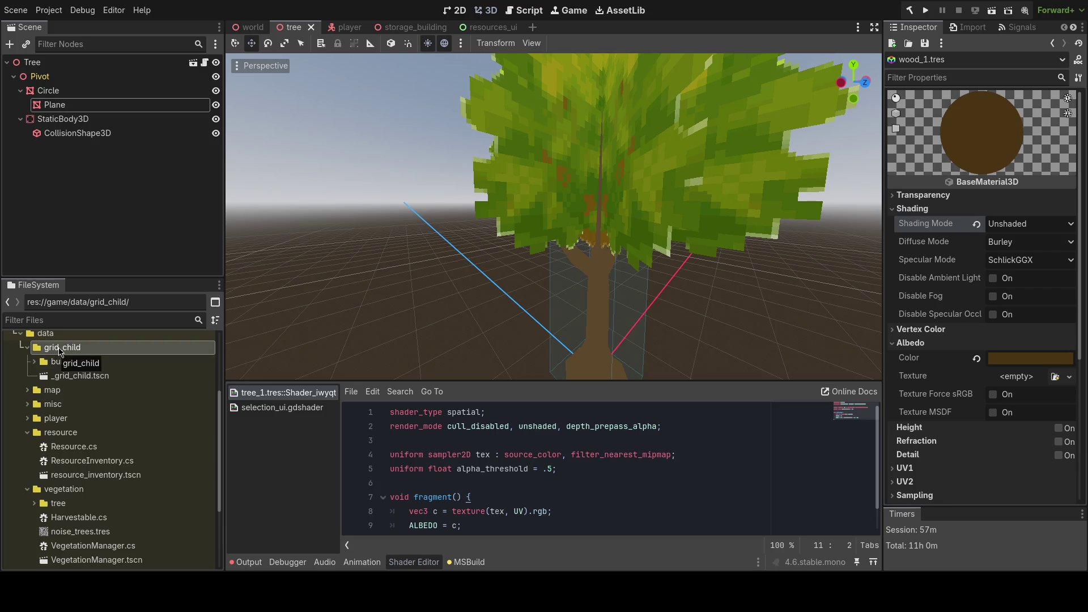
click(85, 363)
click(87, 348)
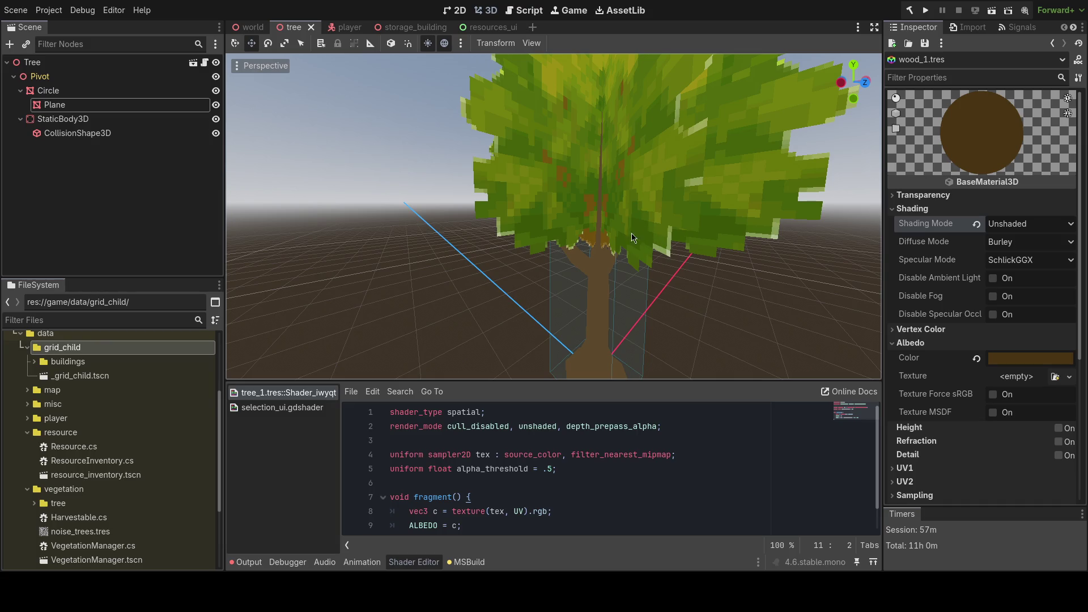
scroll(96, 391, down, 3)
scroll(90, 394, up, 5)
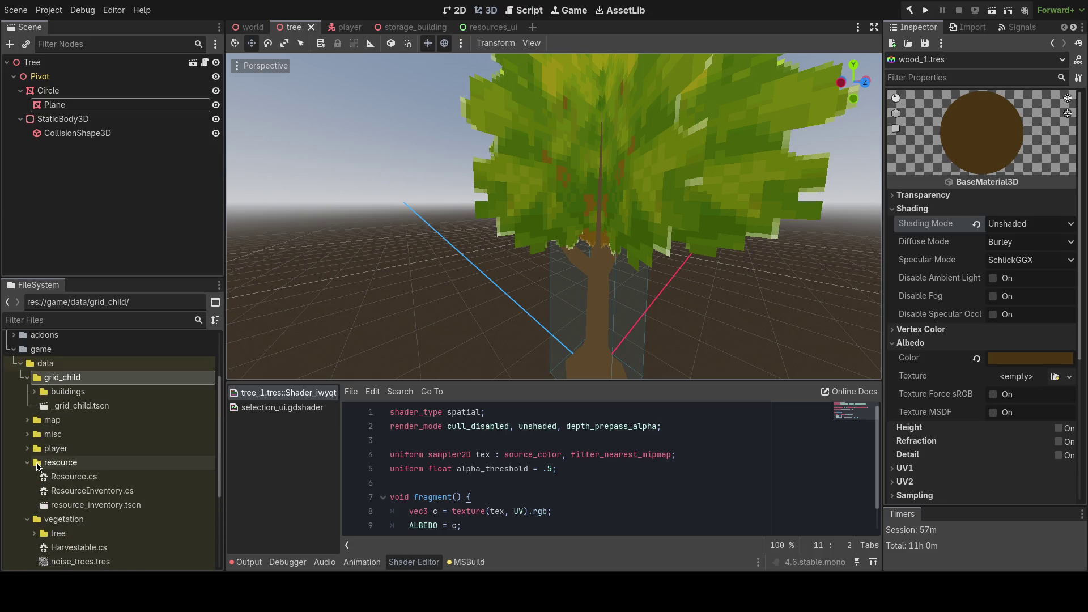
- Collapse resource, vegetation and grid_child, then select the data folder and bring up its actions
click(27, 463)
click(27, 477)
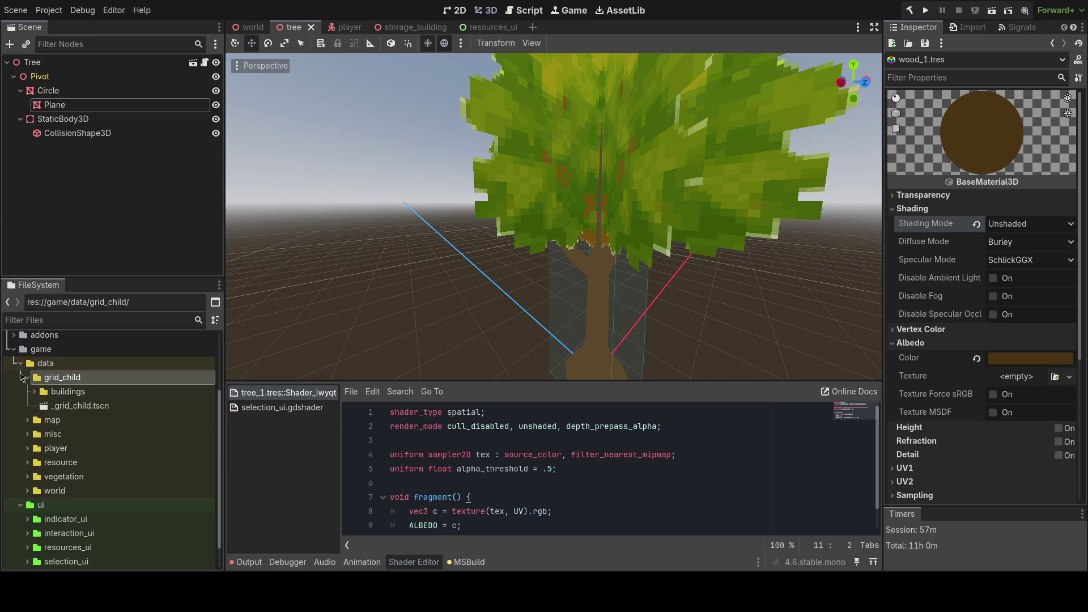
click(27, 377)
click(45, 365)
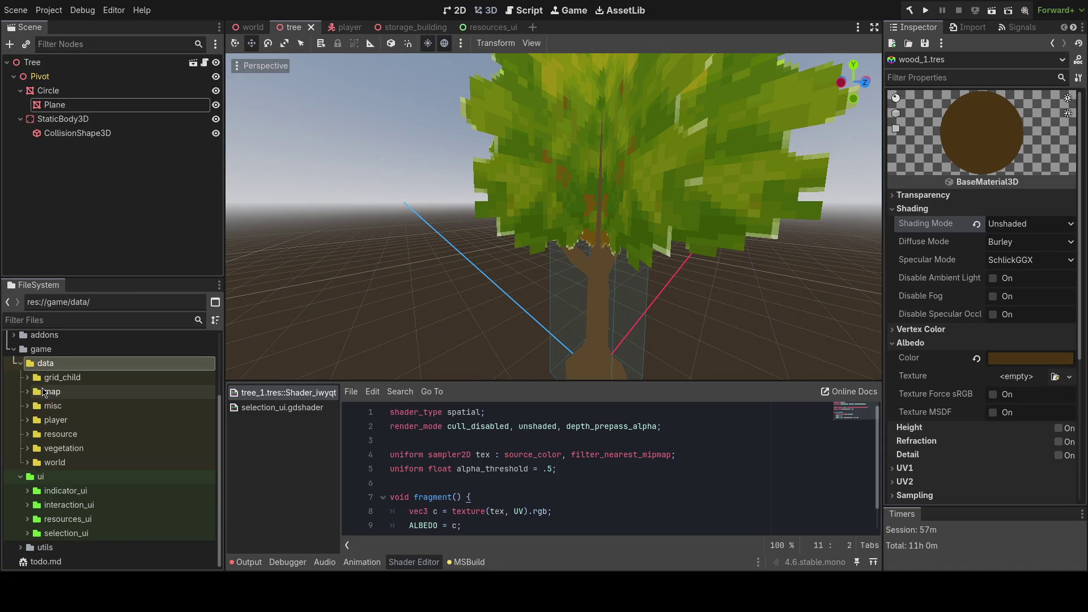
scroll(34, 406, up, 3)
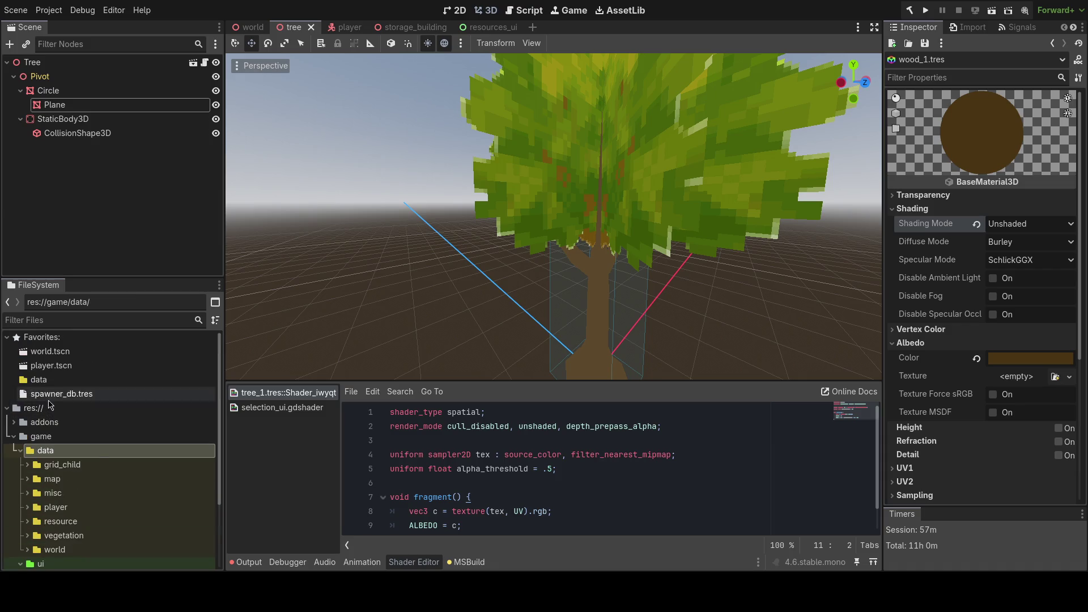
right_click(98, 452)
- Create a folder named 'enemy' inside the data folder
mouse_move(157, 348)
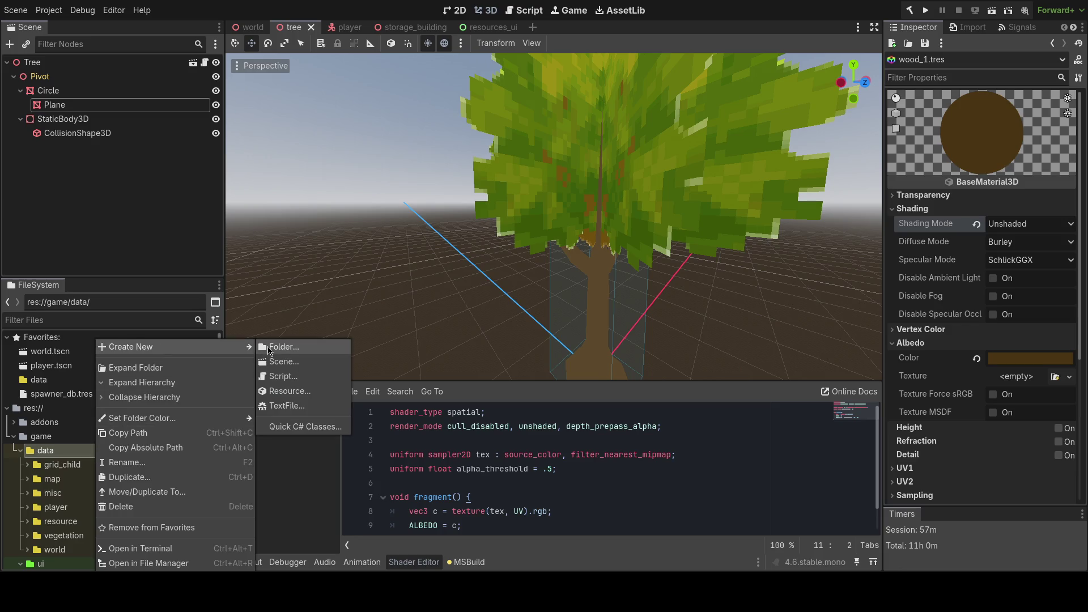
click(266, 348)
text(enemy)
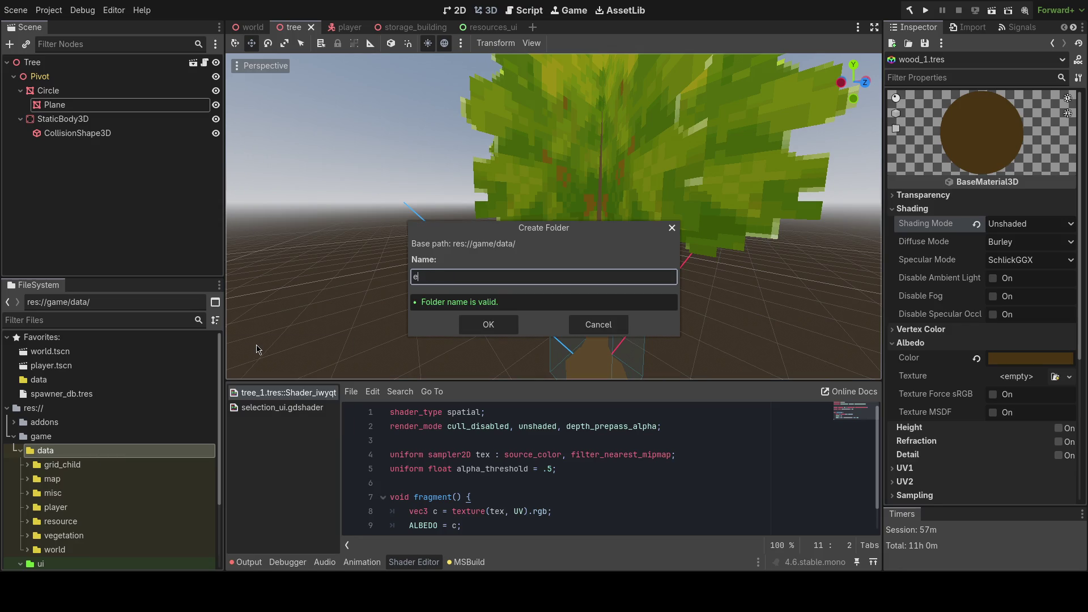
key(Return)
- Create a new scene named '_enemy' in the enemy folder
click(80, 466)
right_click(80, 466)
key(Escape)
right_click(80, 466)
mouse_move(153, 348)
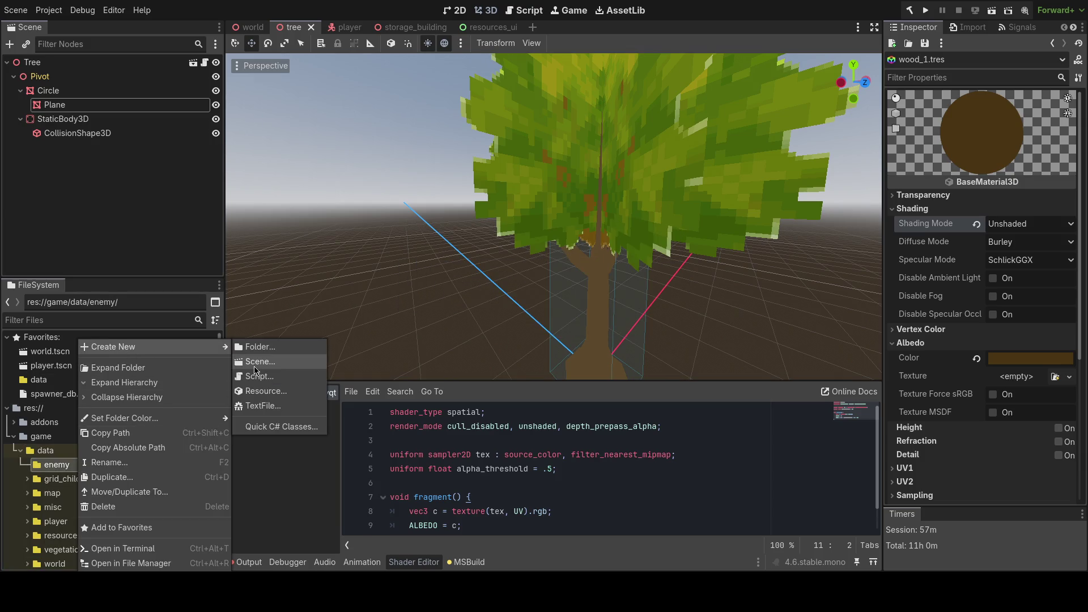
click(292, 359)
text(_enemy)
key(Return)
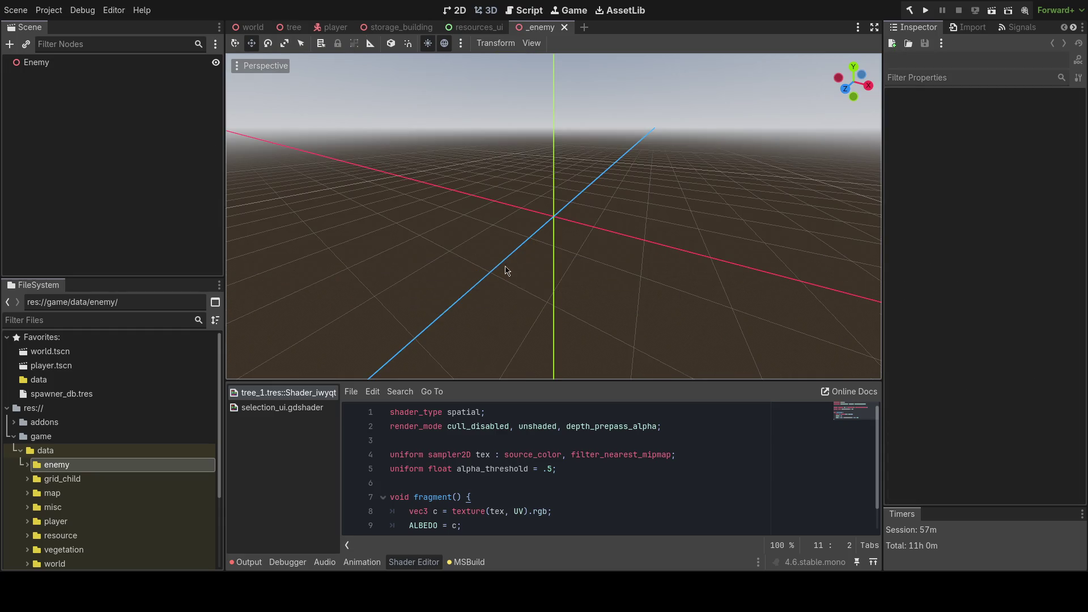
- Expand the enemy folder to reveal _enemy.tscn
right_click(157, 463)
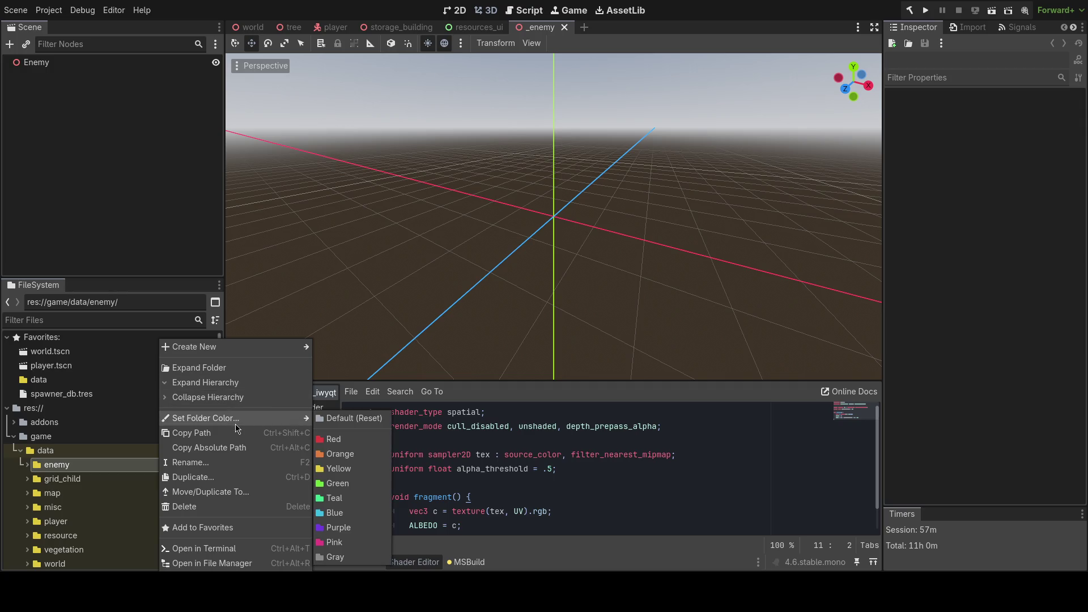
click(27, 464)
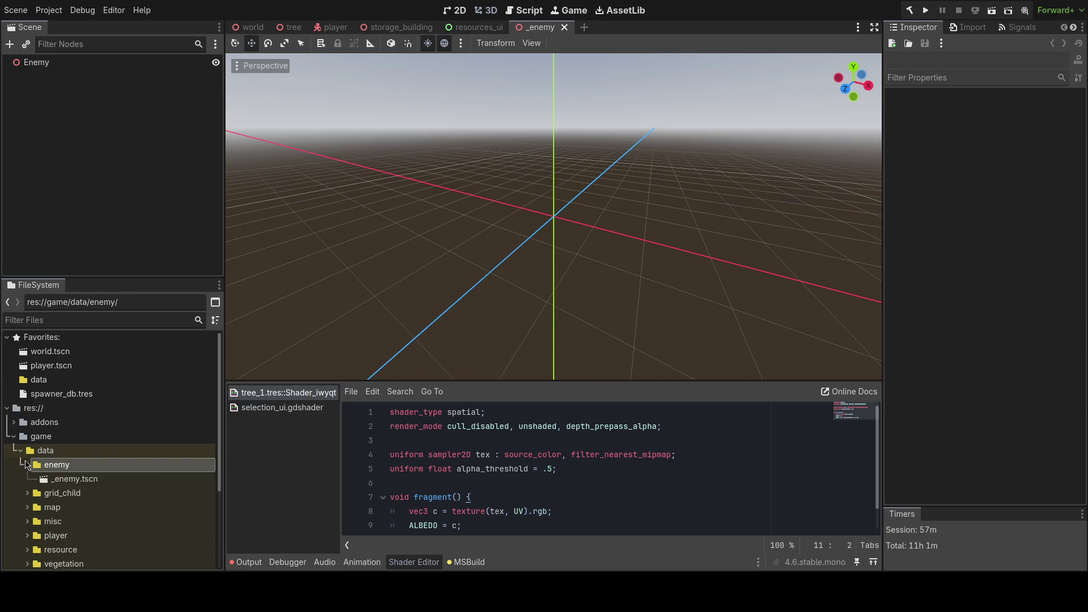
right_click(67, 481)
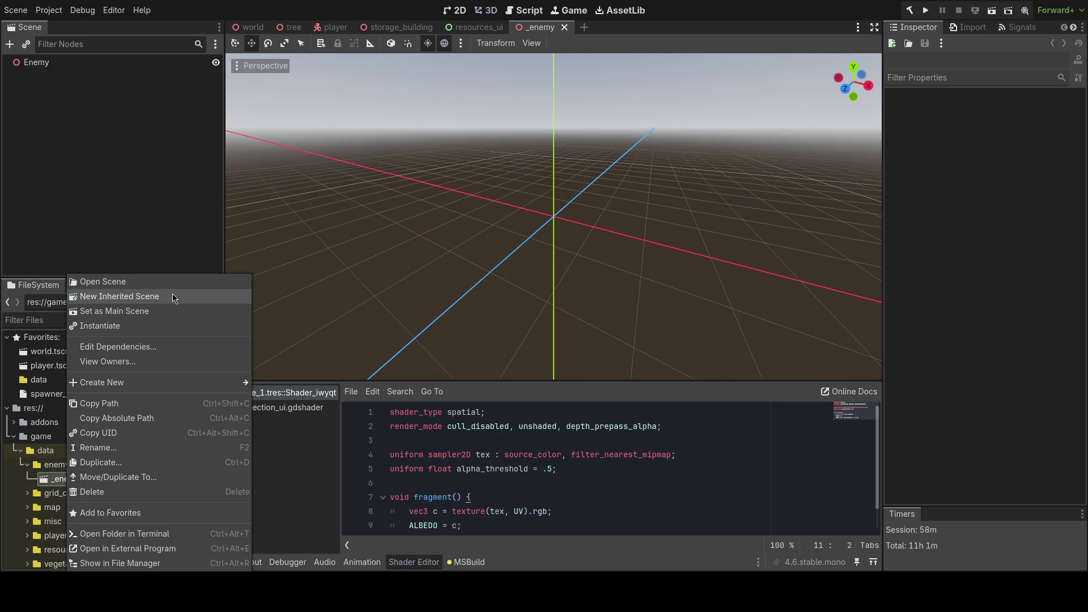
key(Escape)
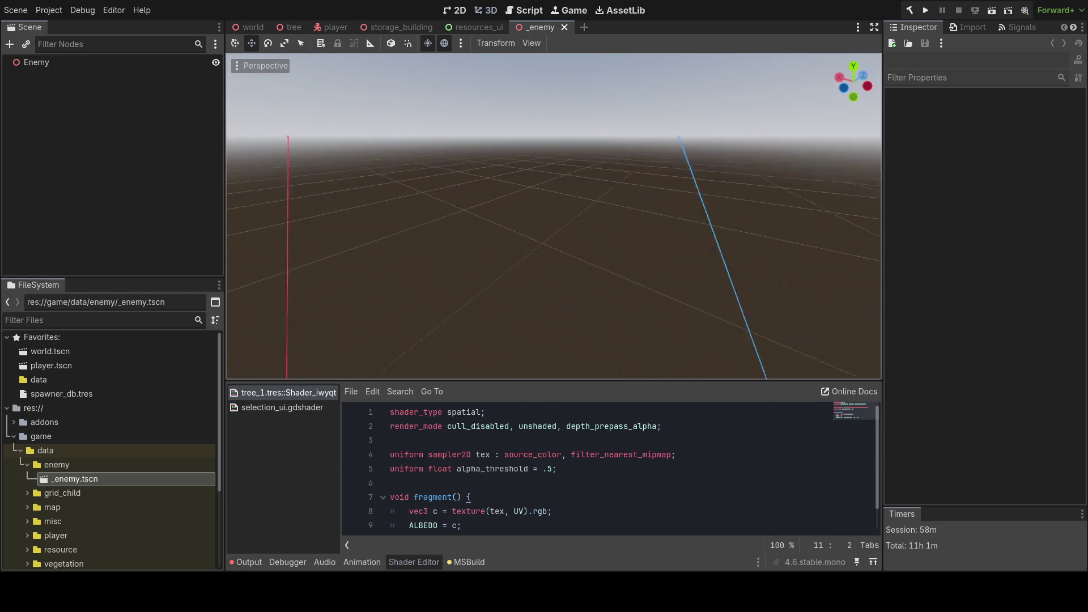
scroll(100, 448, down, 2)
scroll(100, 449, up, 2)
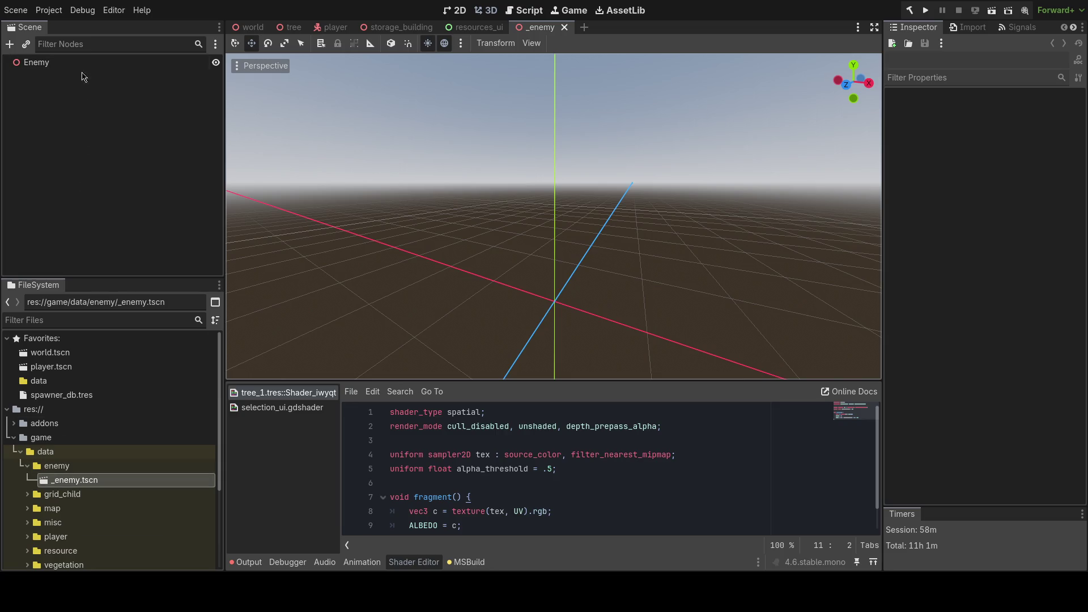
right_click(96, 466)
- Start a new folder inside enemy, nudging the Create Folder dialog aside
mouse_move(170, 347)
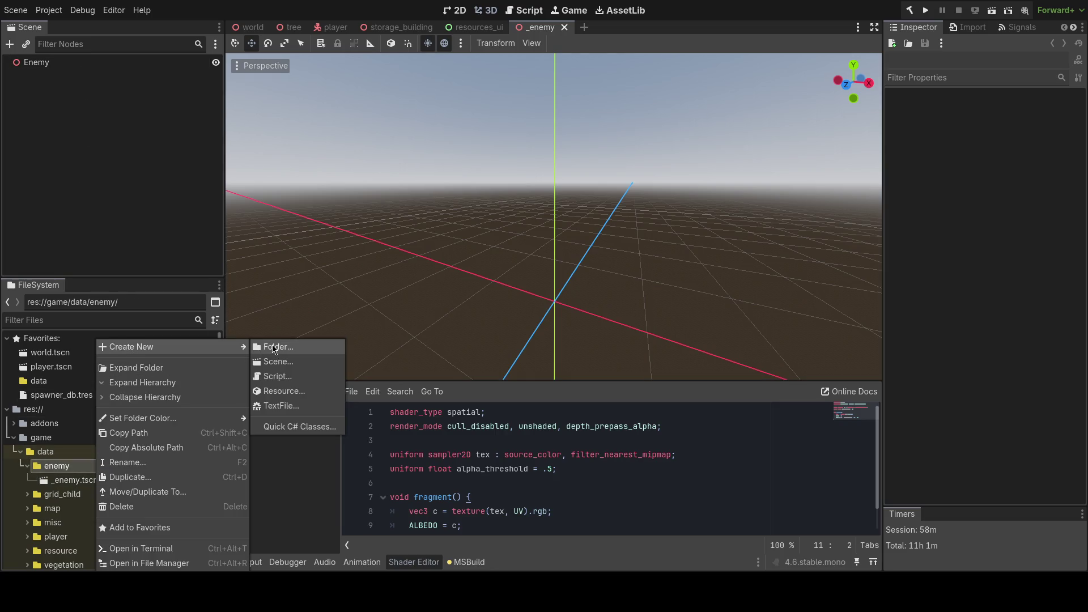
click(273, 348)
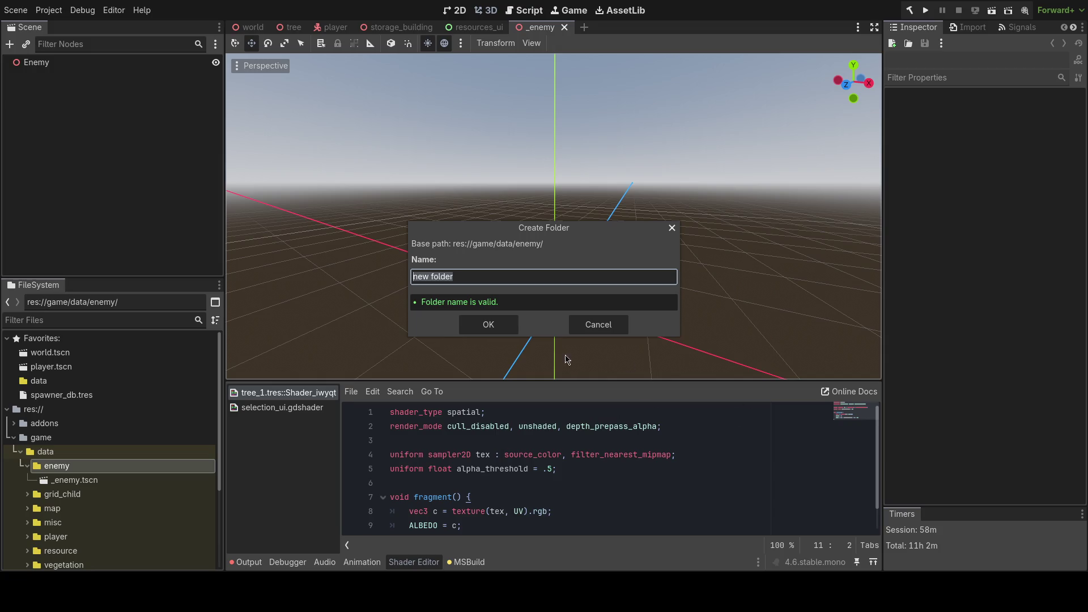
drag(524, 233, 546, 231)
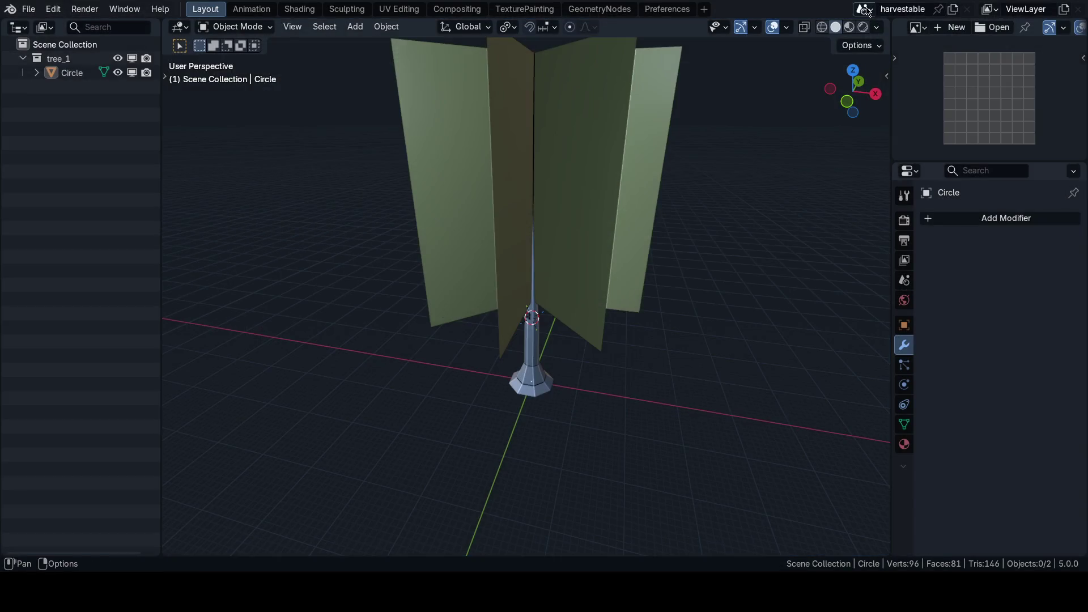
click(863, 9)
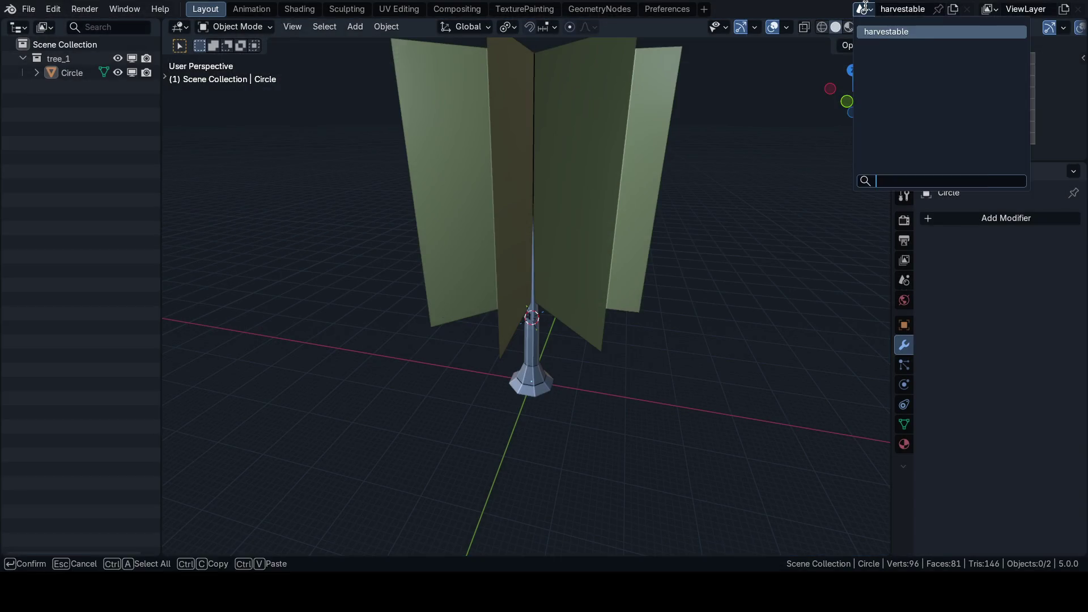
- Create a new empty Blender scene named 'enemy' and save the file
click(954, 9)
click(909, 49)
double_click(883, 10)
text(enemy)
key(Return)
key(ctrl+s)
scroll(589, 324, down, 2)
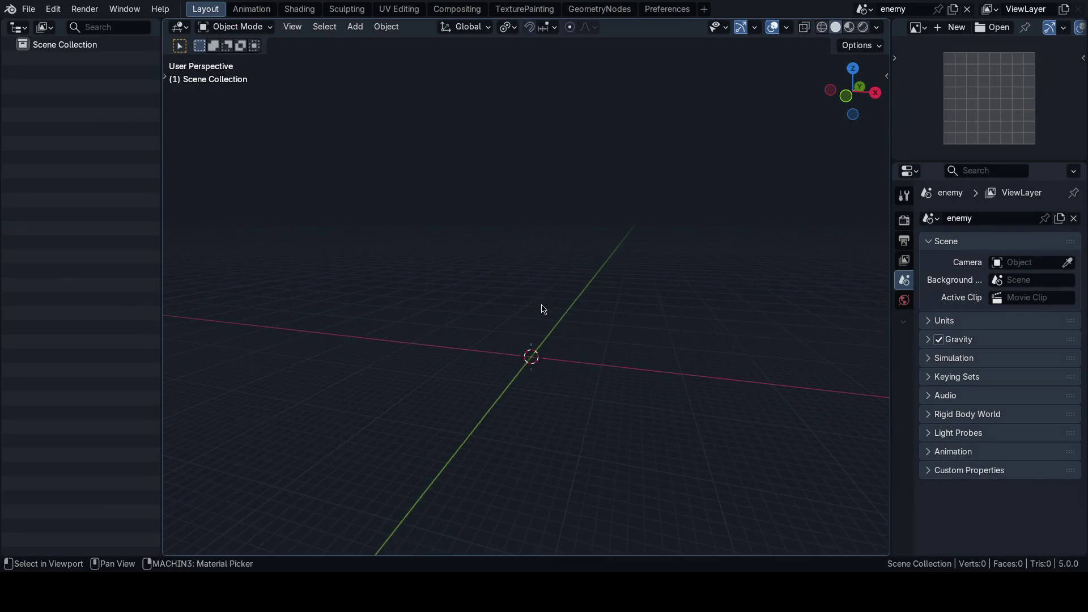
mouse_move(553, 339)
mouse_down()
mouse_move(532, 325)
mouse_move(552, 355)
mouse_move(549, 322)
mouse_up()
- Add a cube with level-3 subdivision and select its top face
key(shift+a)
mouse_move(487, 280)
click(611, 301)
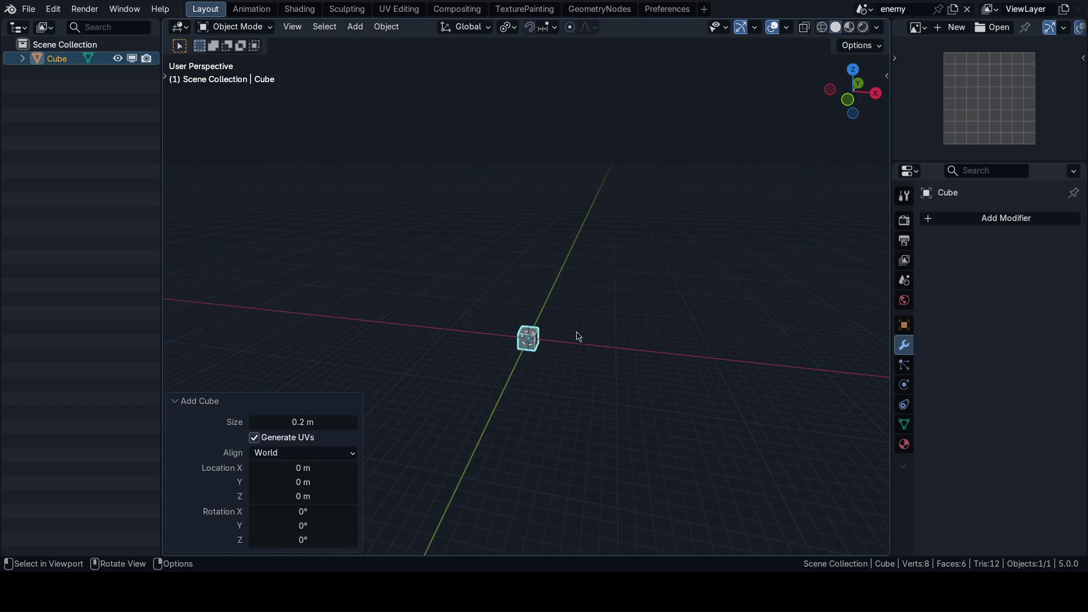
key(ctrl+3)
key(Tab)
click(704, 338)
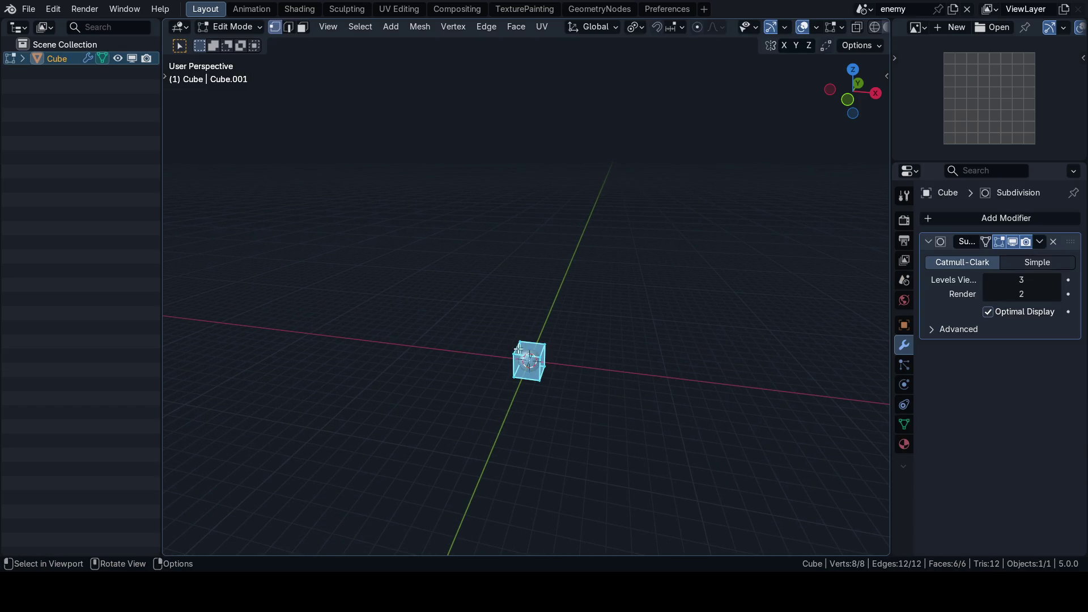
click(531, 351)
- Move the cube's top face up along Z to stretch the shape
key(g)
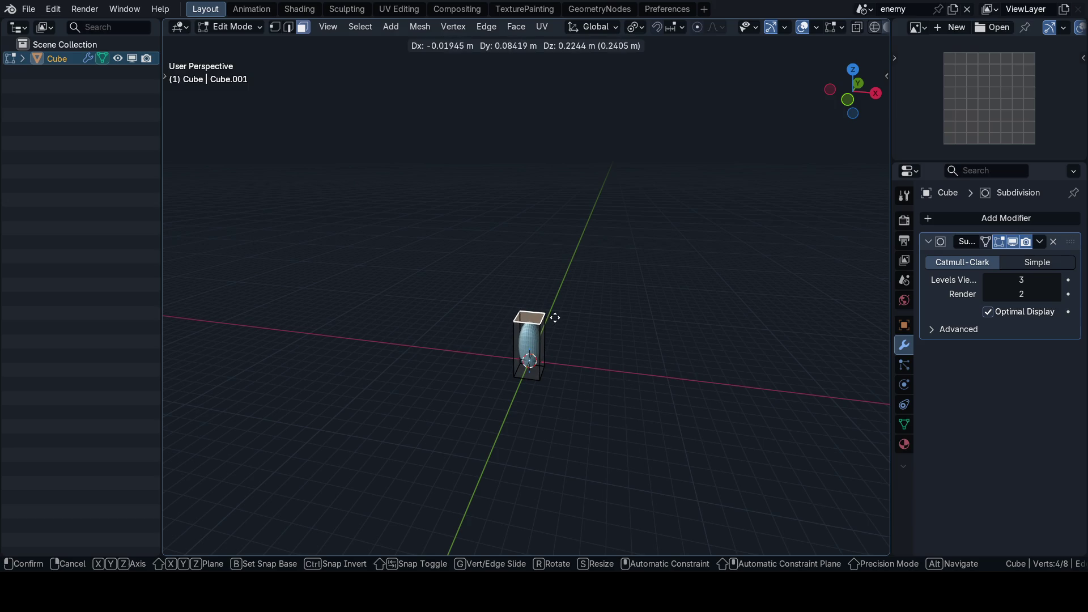
key(Escape)
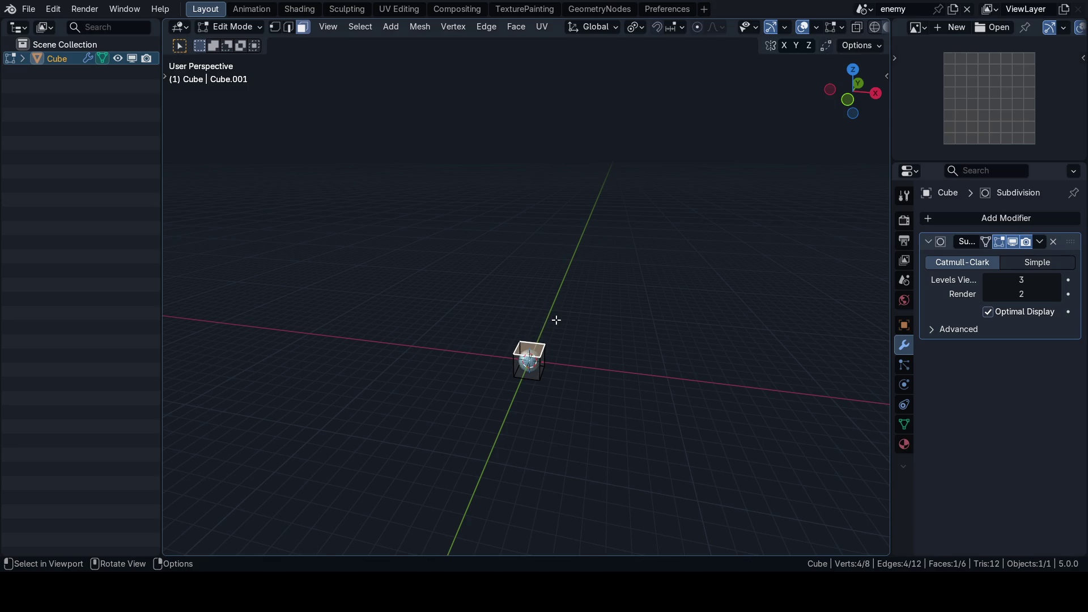
key(g)
key(z)
click(557, 298)
- Return to object mode, view the shape from the front, then delete the test cube
key(Tab)
click(555, 238)
key(f)
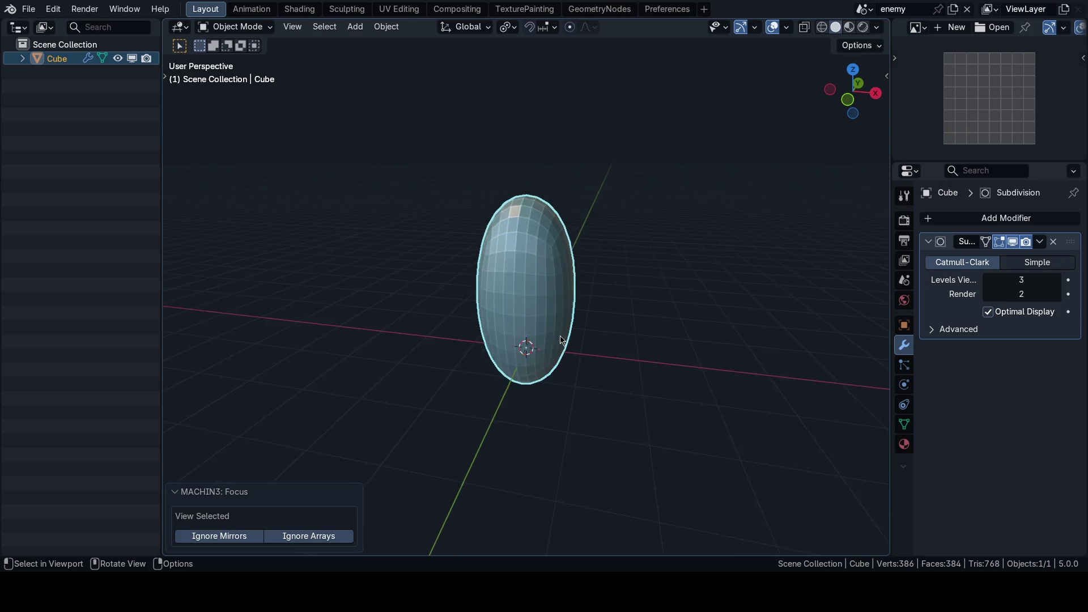
key(KP_1)
scroll(573, 322, up, 3)
scroll(527, 357, down, 3)
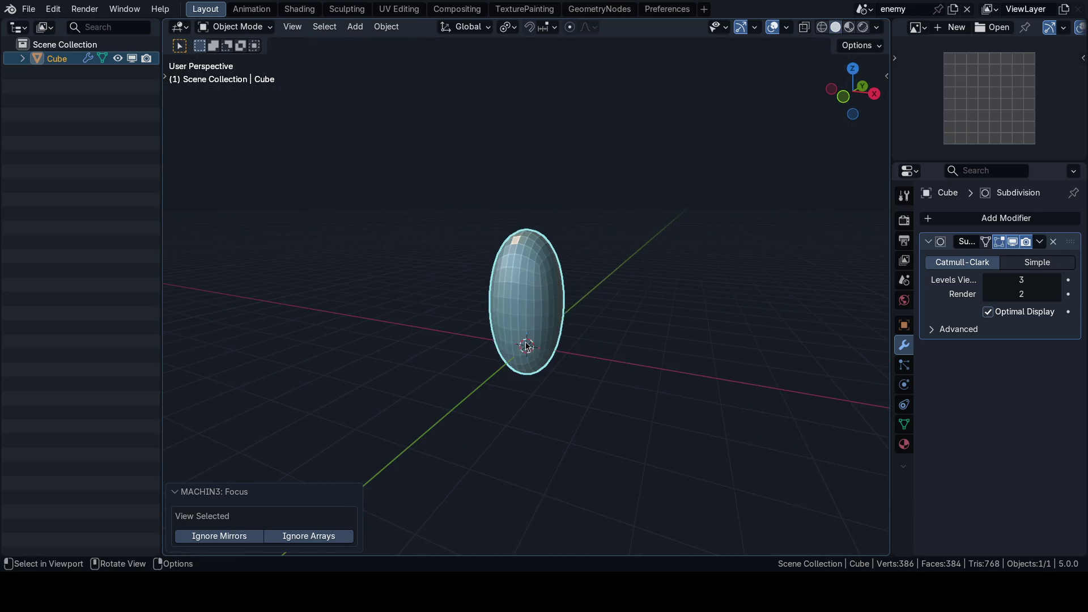
key(Delete)
scroll(524, 363, down, 3)
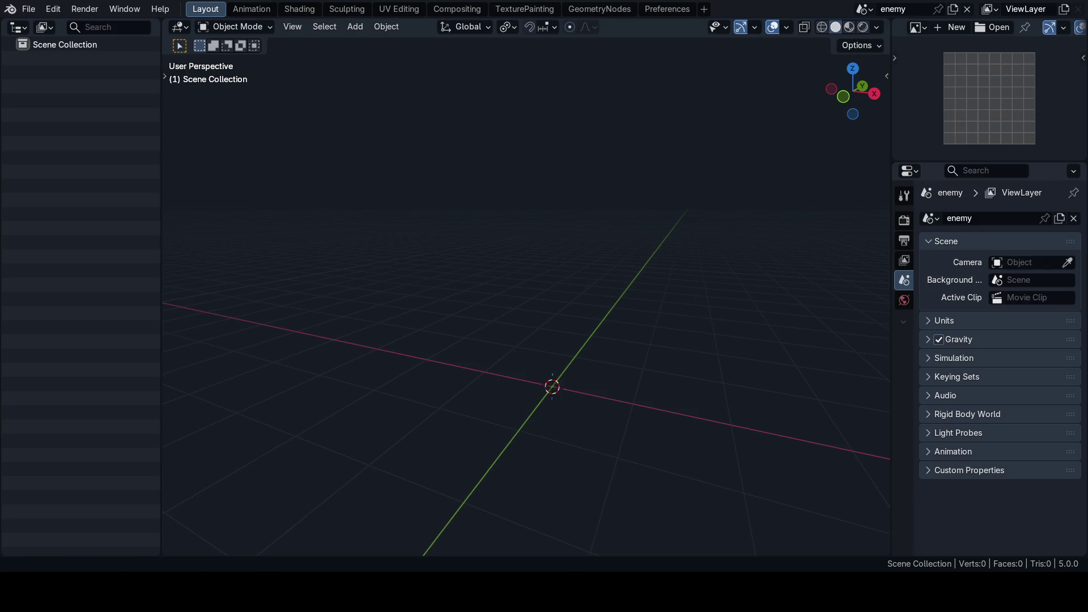
key(alt+Tab)
key(alt+Tab)
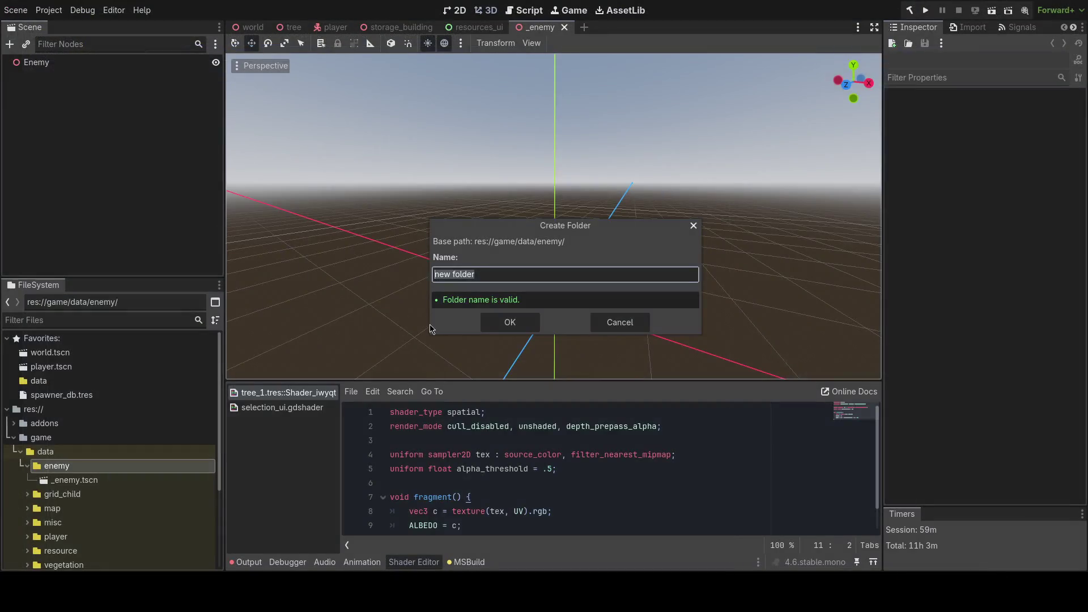
- Cancel the Create Folder dialog and return to Blender
click(620, 322)
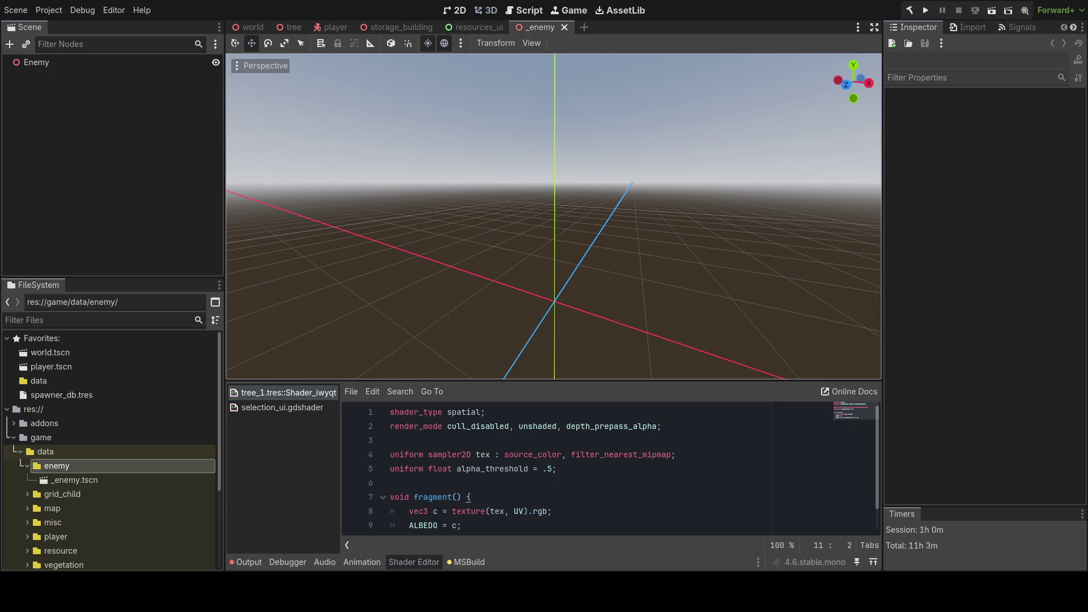
key(alt+Tab)
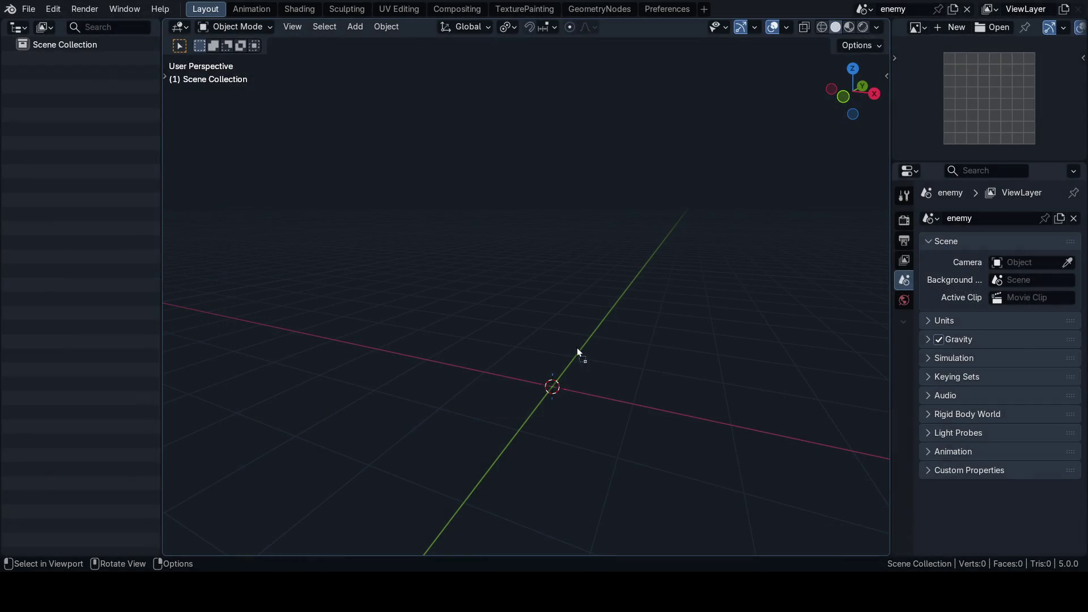
- Drop the pepper image into the scene, reset its transform, then delete the image object
drag(577, 348, 578, 349)
key(KP_1)
key(f)
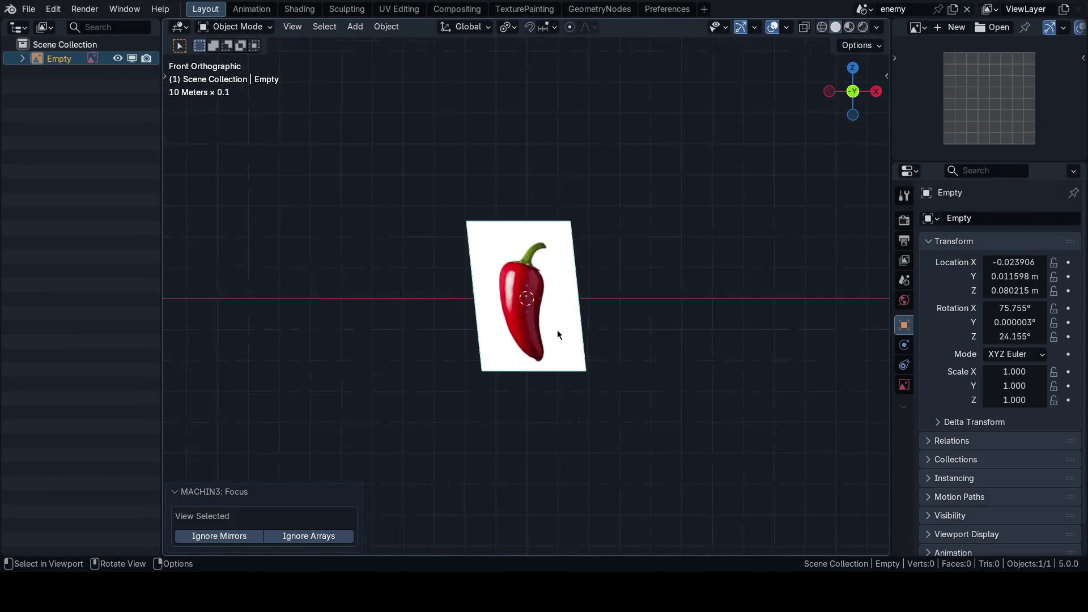
scroll(556, 329, up, 2)
key(alt+g)
key(alt+r)
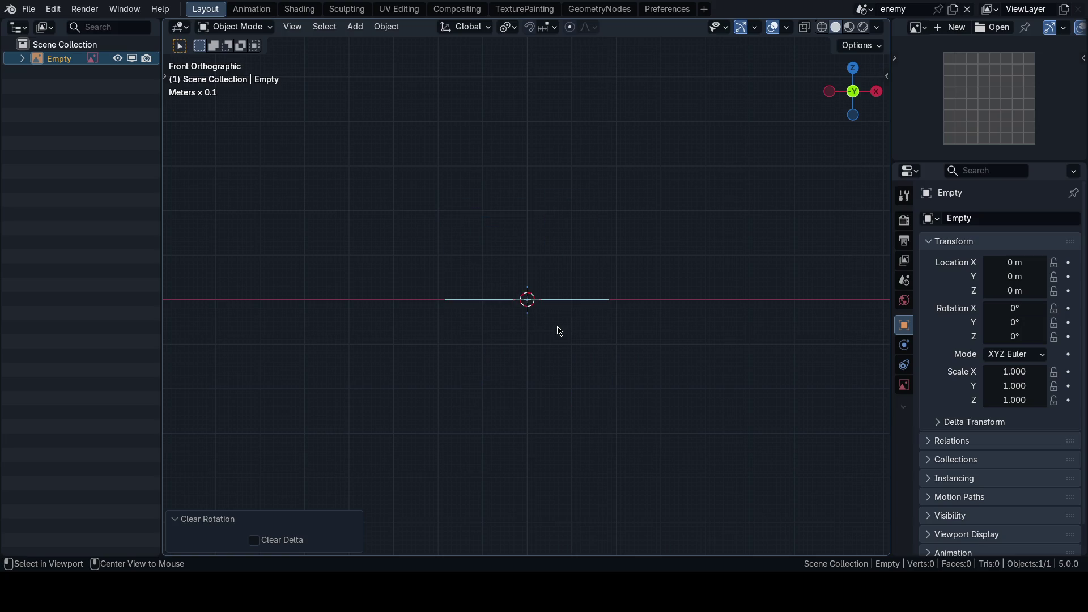
key(KP_7)
key(x)
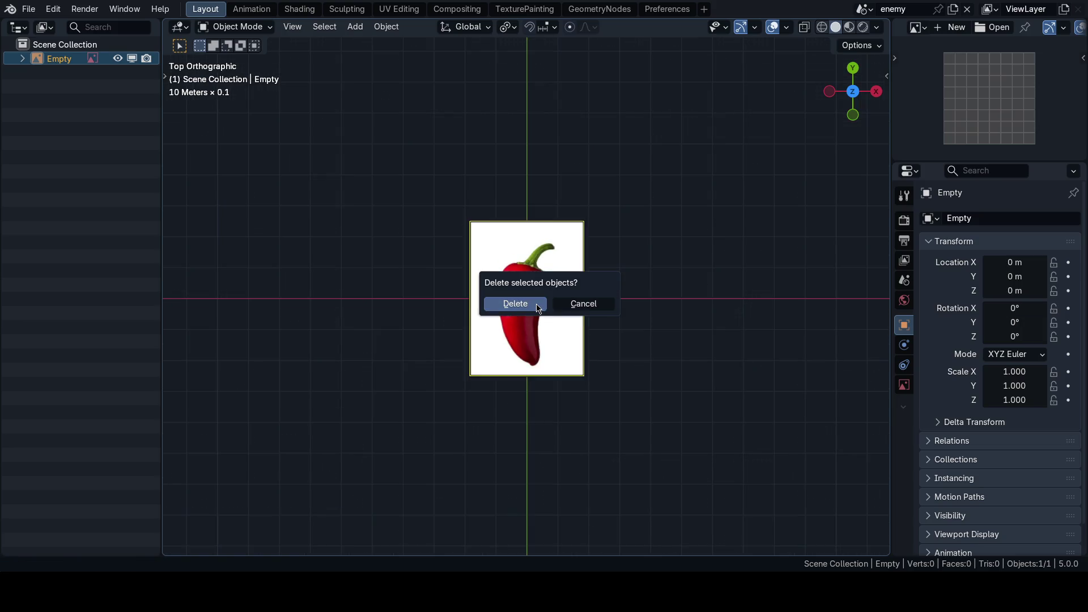
key(Return)
- Load the pepper screenshot into the Image Editor and rename it 'jalapeno'
click(997, 27)
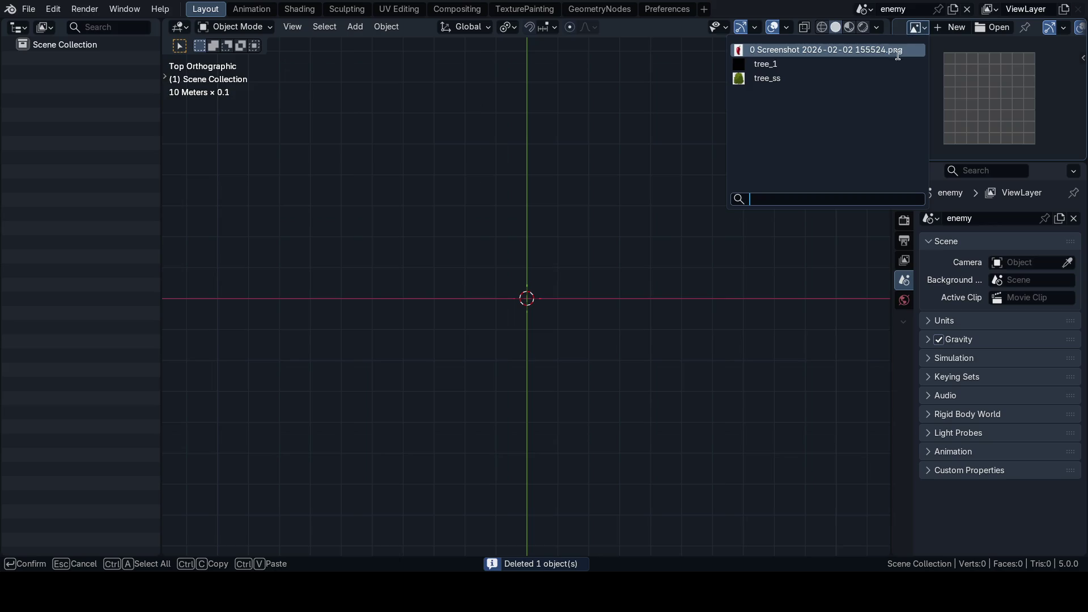
double_click(884, 49)
scroll(945, 73, down, 3)
double_click(985, 28)
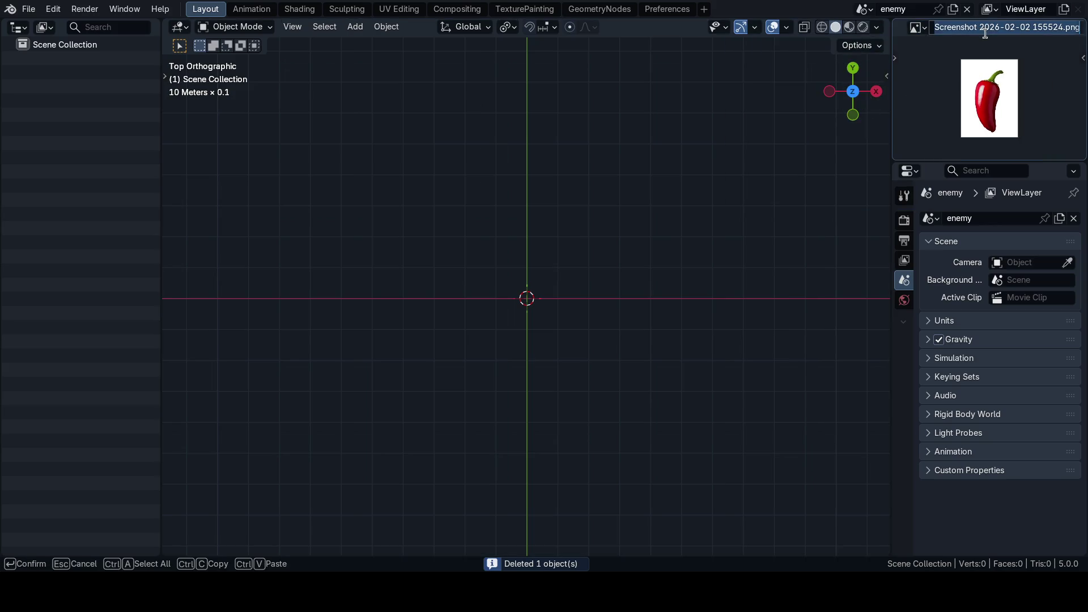
text(jalapeno)
key(Return)
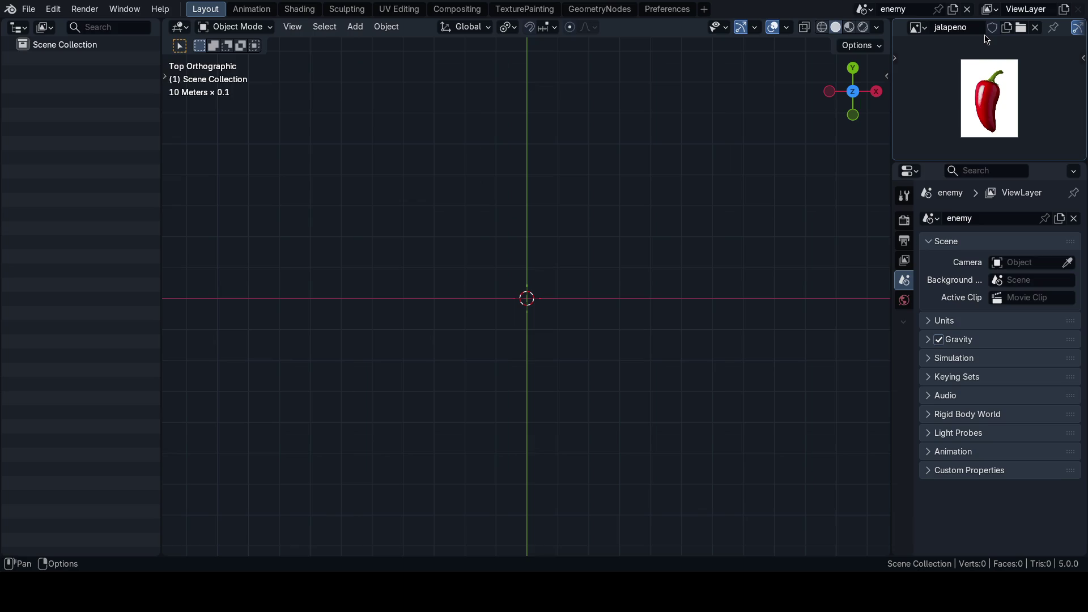
scroll(944, 90, up, 3)
drag(505, 300, 517, 276)
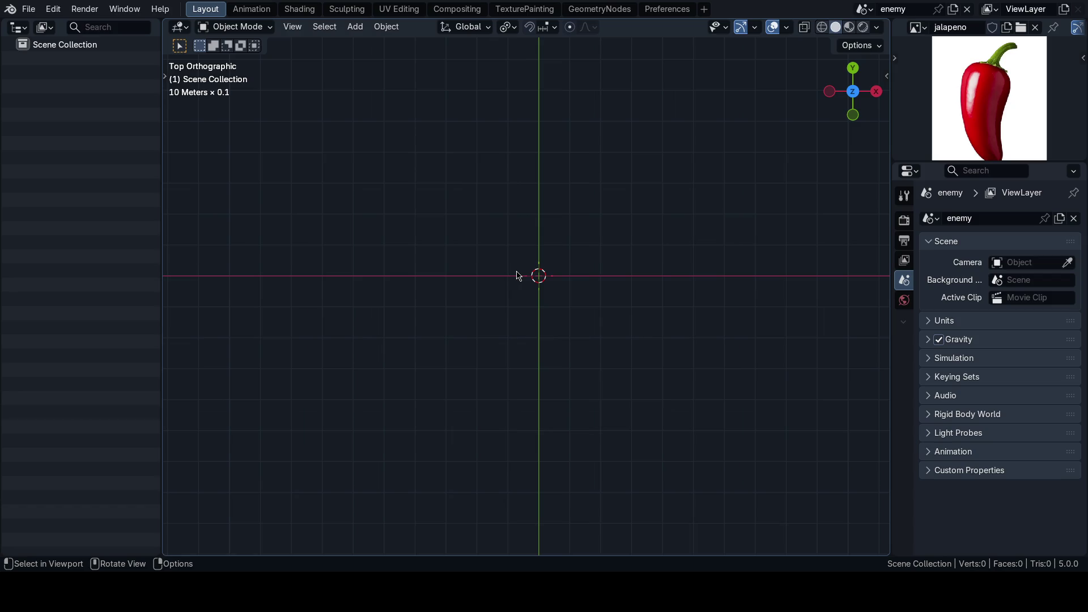
- Orbit around the empty scene and settle on a straight front view
mouse_move(578, 277)
mouse_down()
mouse_move(581, 330)
mouse_move(594, 295)
mouse_move(571, 349)
mouse_up()
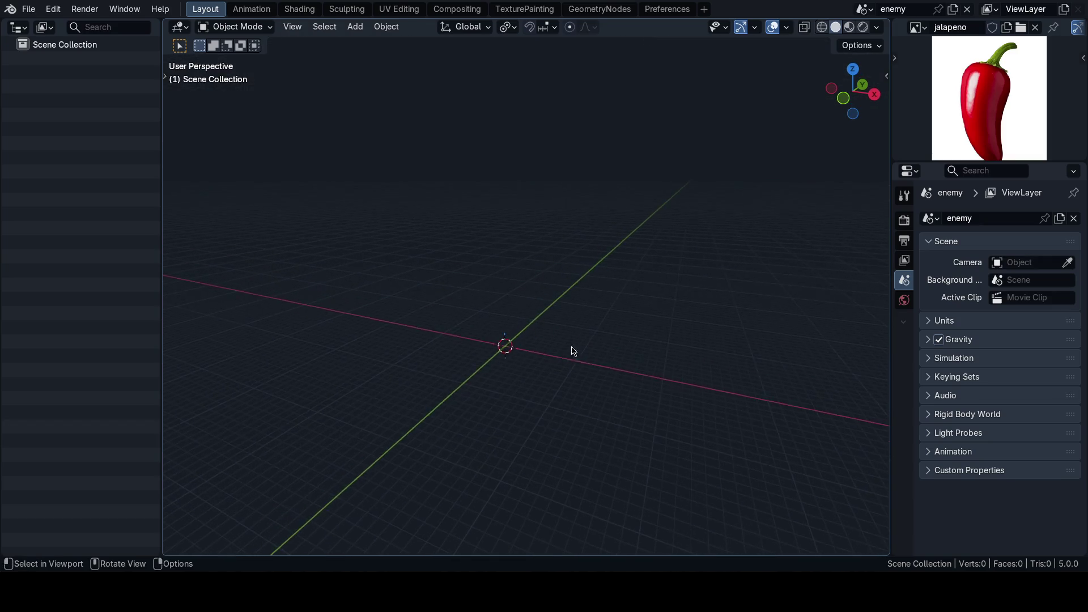
key(ctrl+s)
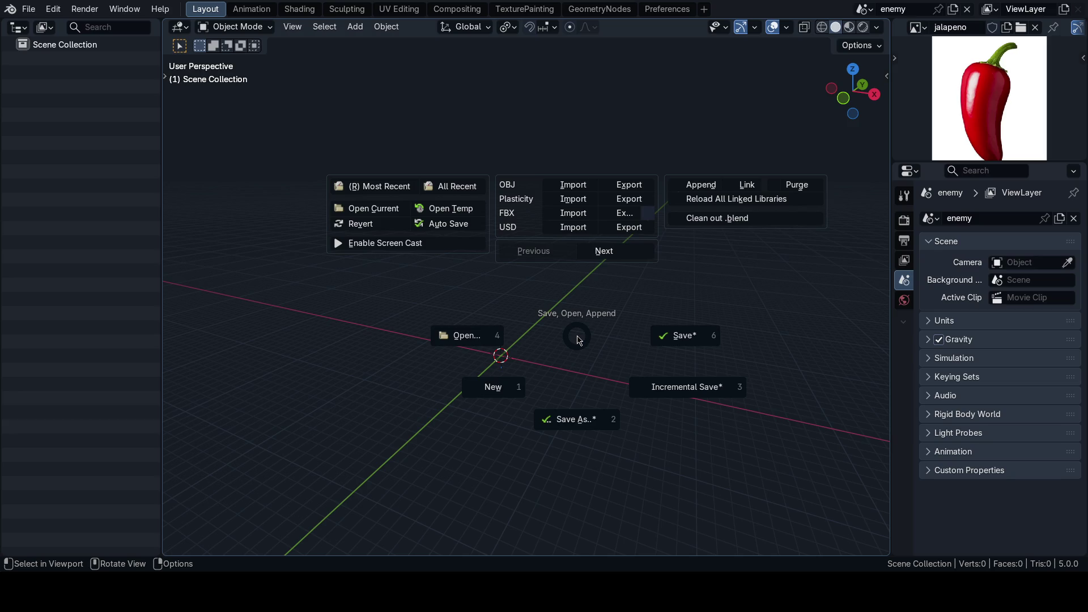
click(578, 339)
drag(499, 335, 530, 311)
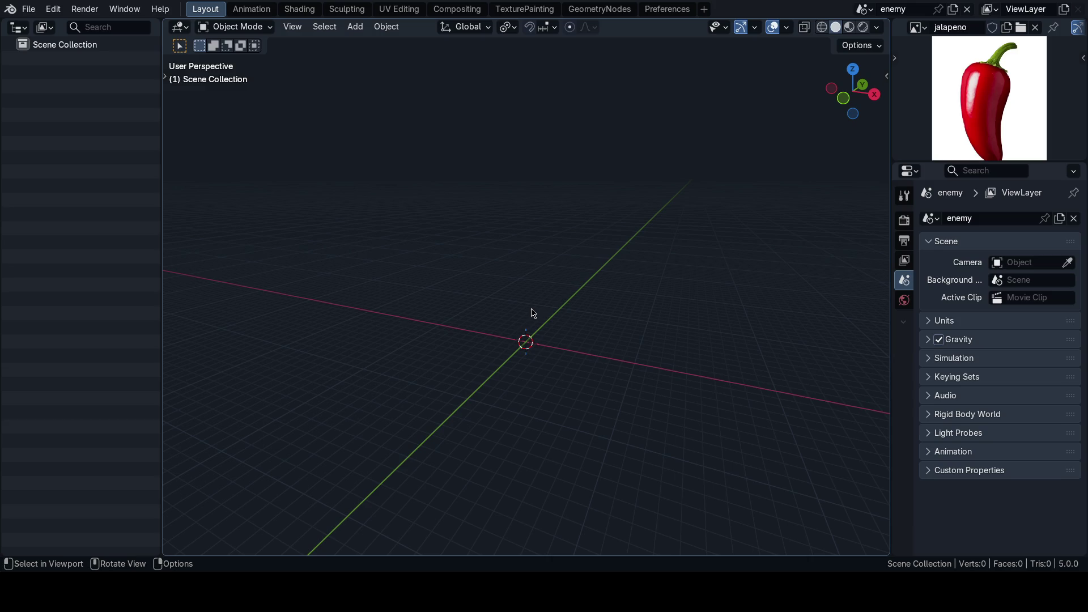
mouse_move(559, 308)
mouse_down()
mouse_move(542, 333)
mouse_move(543, 216)
mouse_up()
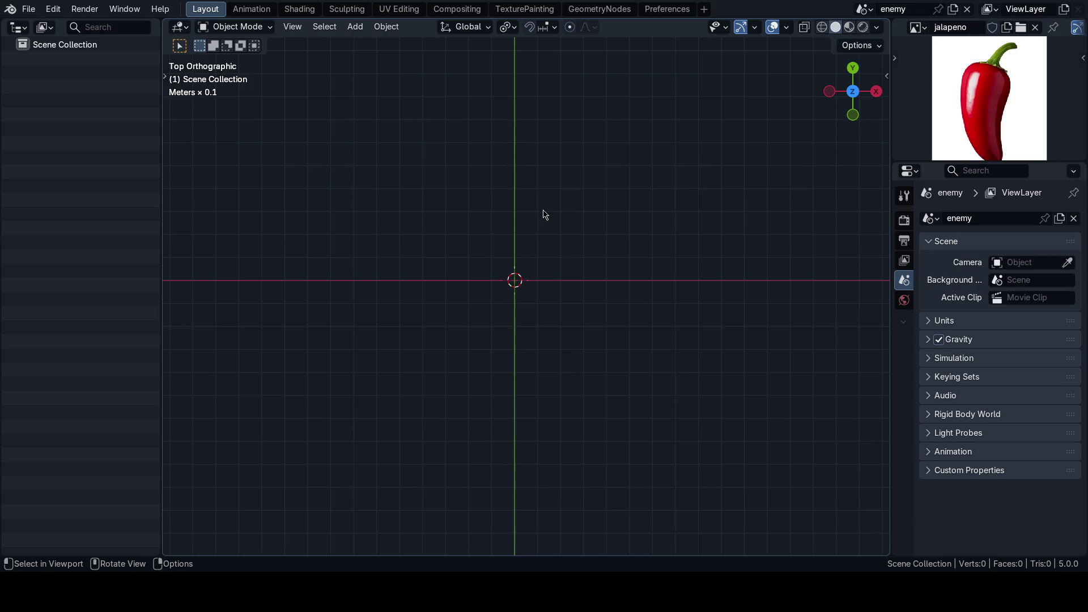
mouse_move(578, 246)
mouse_down()
mouse_move(542, 250)
mouse_move(564, 199)
mouse_move(605, 260)
mouse_up()
key(shift+a)
key(Escape)
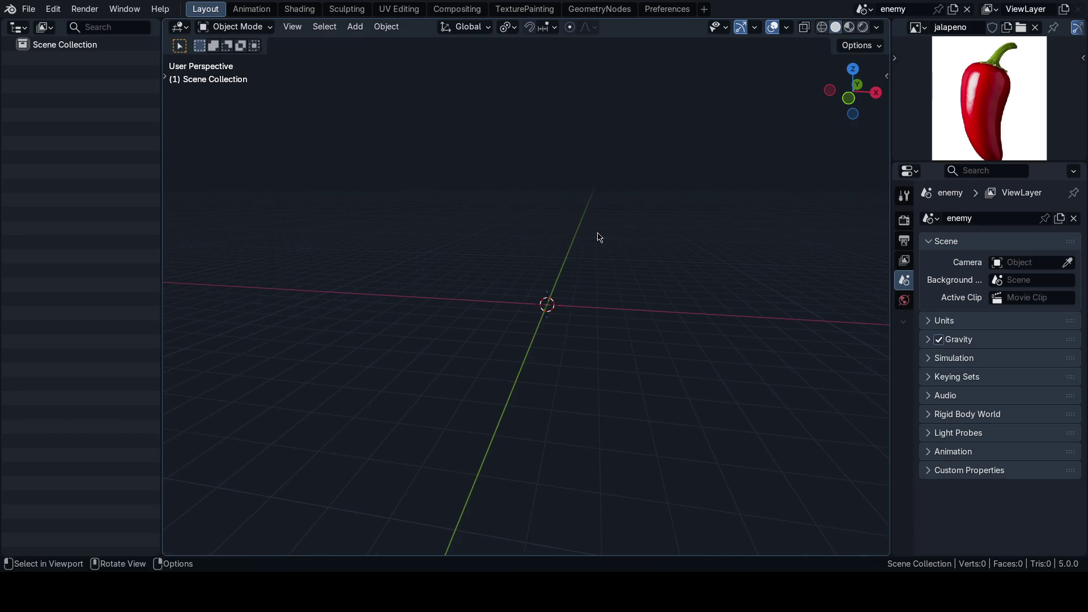
drag(664, 263, 633, 265)
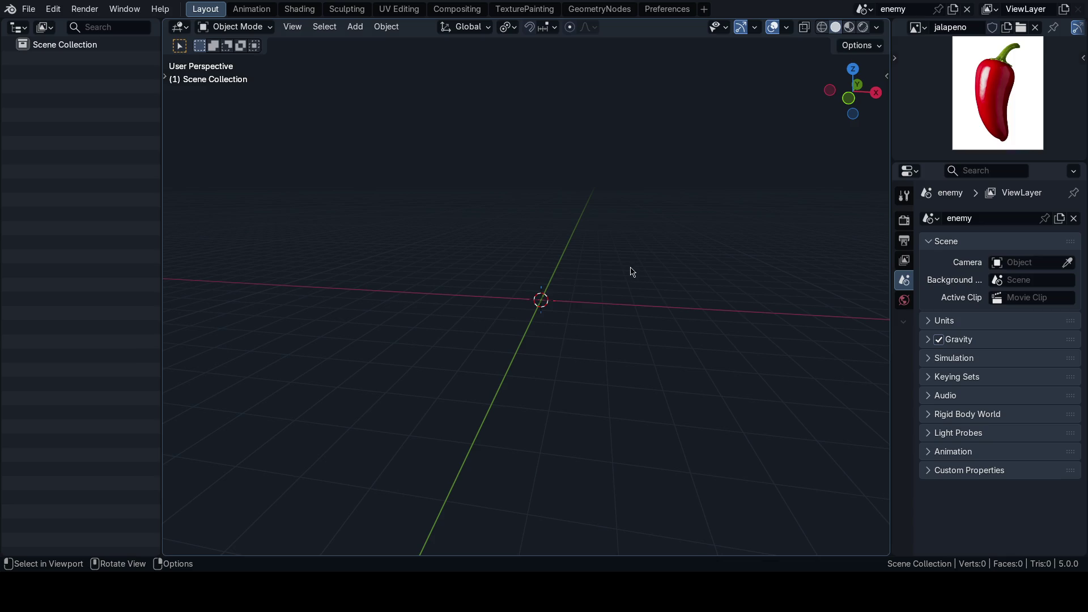
key(KP_1)
- Add a mesh circle at the origin with 8 vertices
key(shift+a)
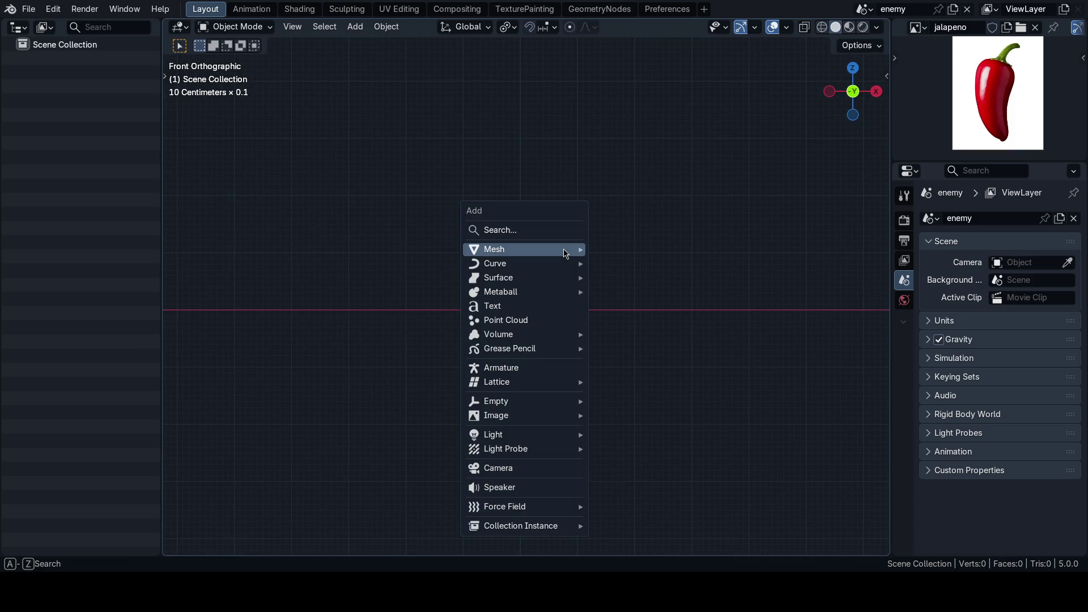
mouse_move(575, 249)
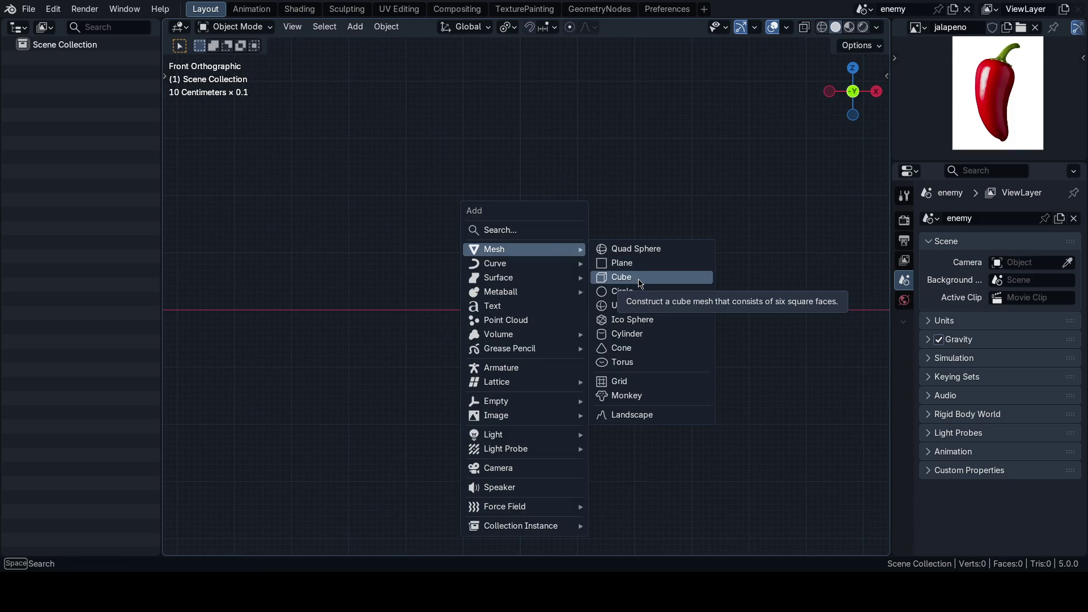
click(620, 291)
click(281, 391)
text(8)
key(Return)
key(KP_7)
- Compare the circle at 6 and 8 vertices, settling back on 8
scroll(569, 331, up, 2)
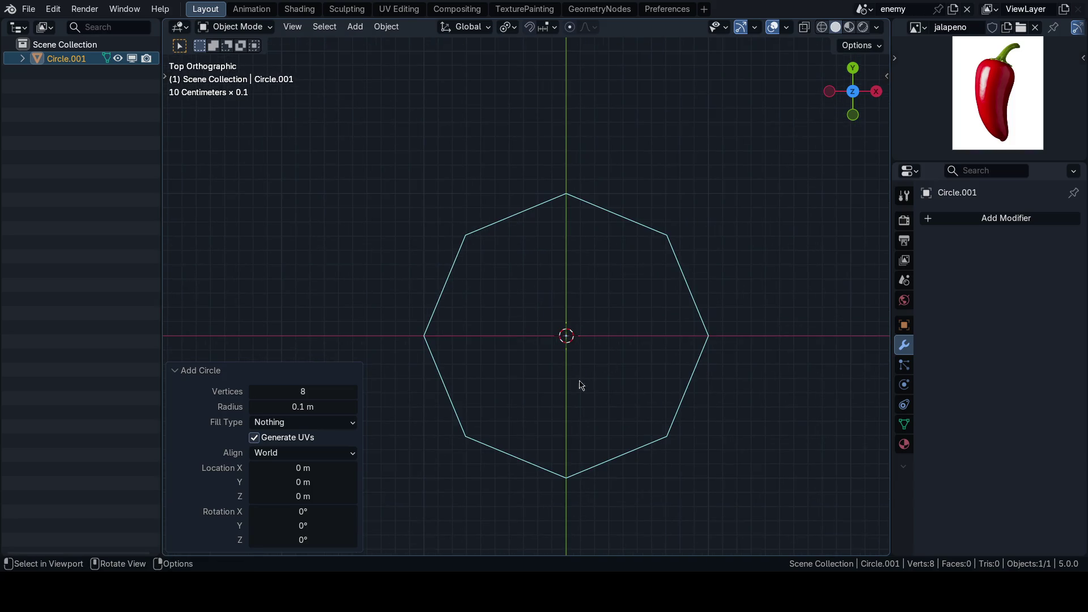
click(306, 390)
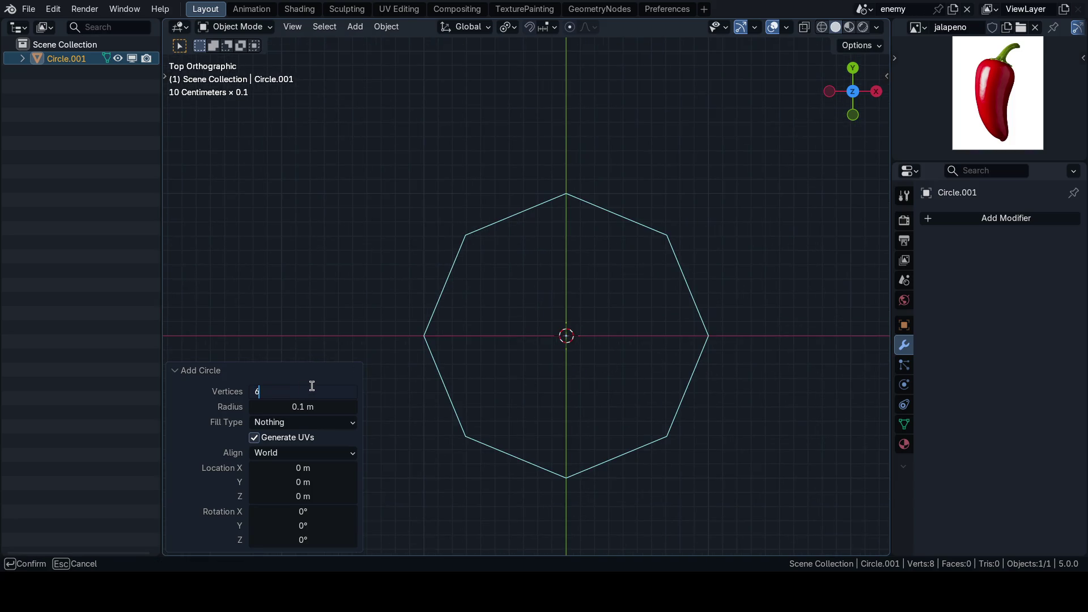
key(Return)
click(311, 390)
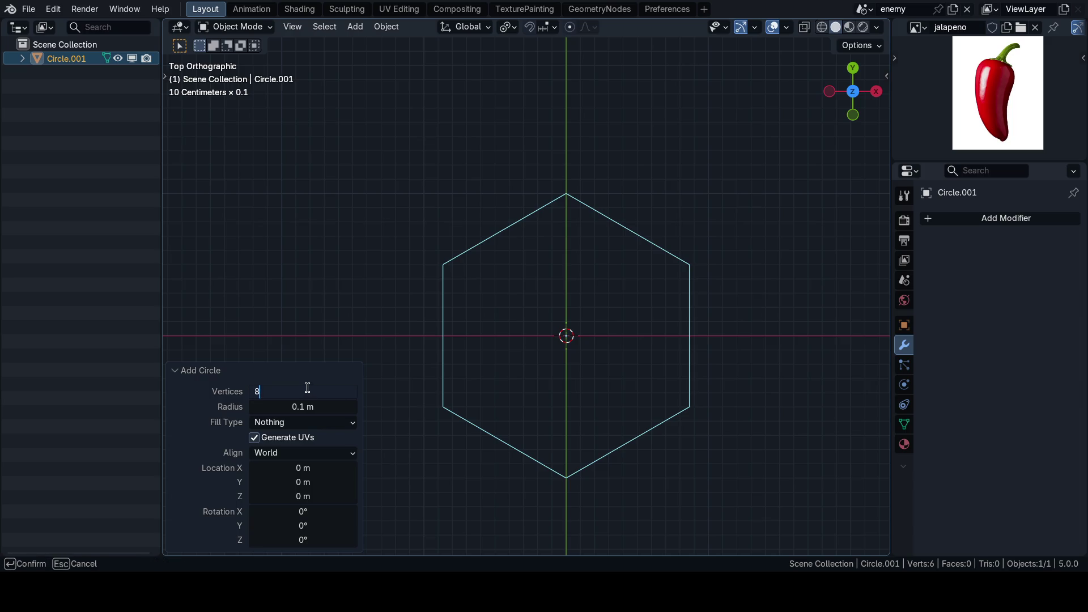
key(Return)
mouse_move(306, 390)
mouse_down()
mouse_move(283, 390)
mouse_move(320, 391)
mouse_up()
key(Return)
- Step the circle's vertex count down to 6 with the arrows, then back to 8
scroll(539, 383, down, 3)
scroll(539, 380, up, 4)
scroll(536, 375, up, 2)
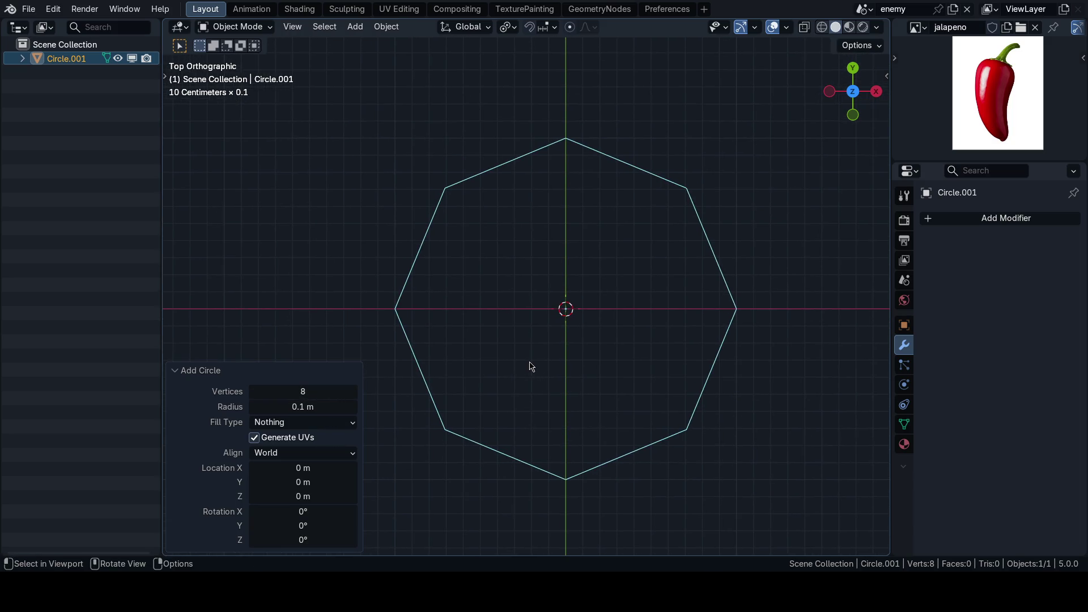
scroll(522, 312, left, 2)
click(258, 397)
click(258, 396)
scroll(592, 358, up, 2)
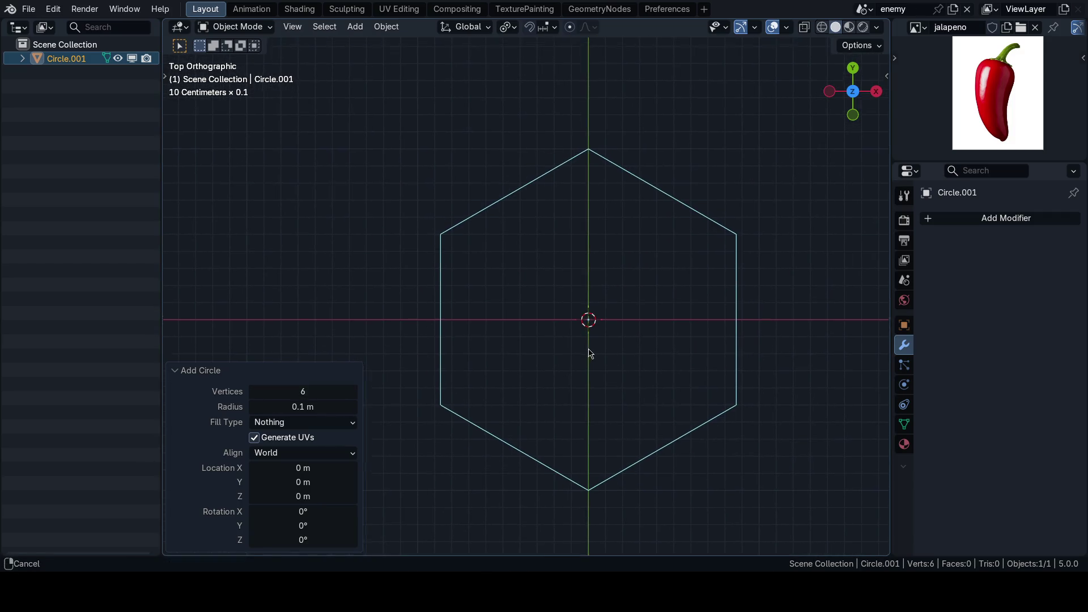
click(352, 397)
click(351, 397)
scroll(623, 374, down, 3)
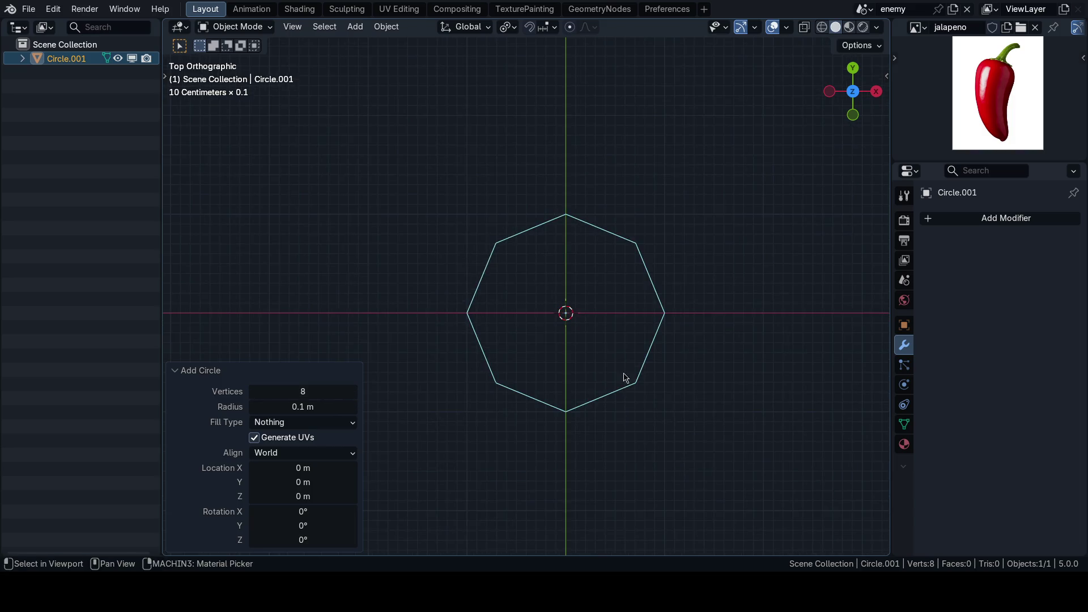
- Delete the trial circle and bring up the add-object list again
drag(596, 369, 592, 264)
drag(596, 317, 601, 331)
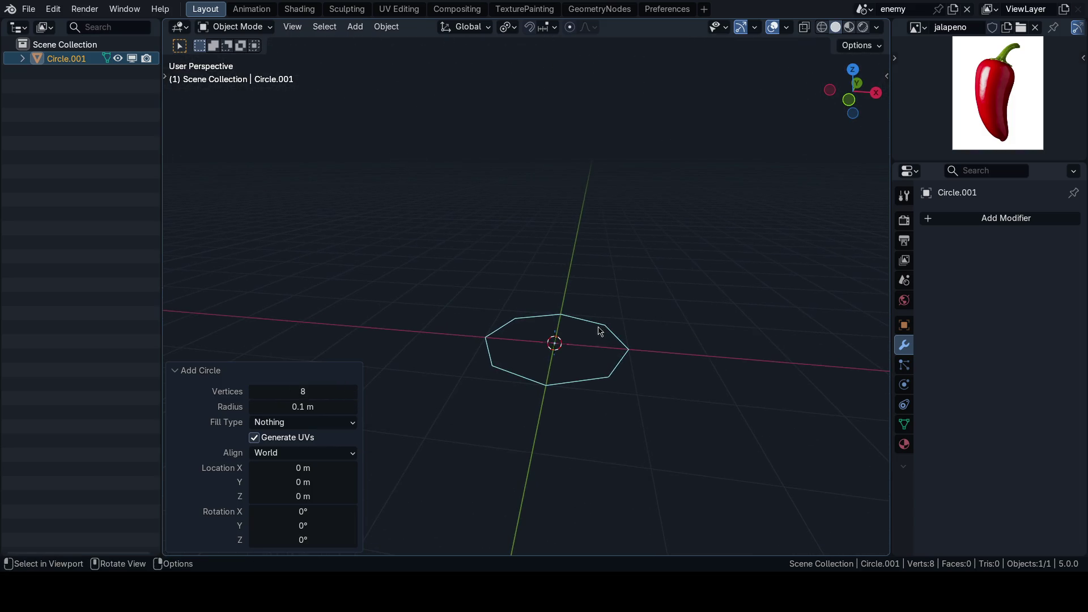
scroll(586, 298, down, 2)
key(Delete)
key(shift+a)
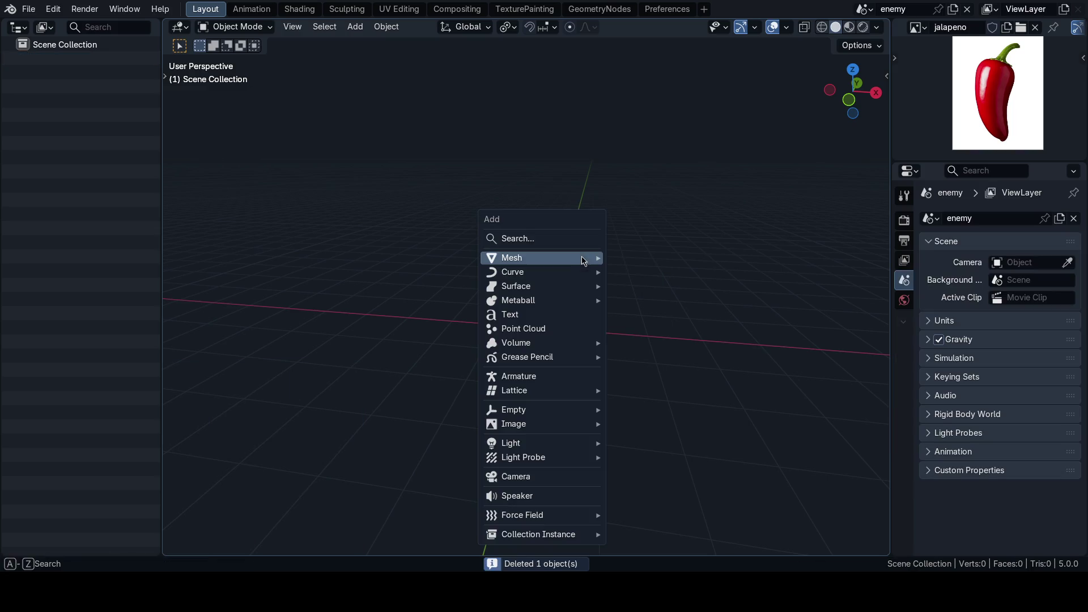
- Add an 8-vertex cylinder, put its origin at the base and snap it to the world origin
mouse_move(579, 258)
click(656, 344)
click(319, 379)
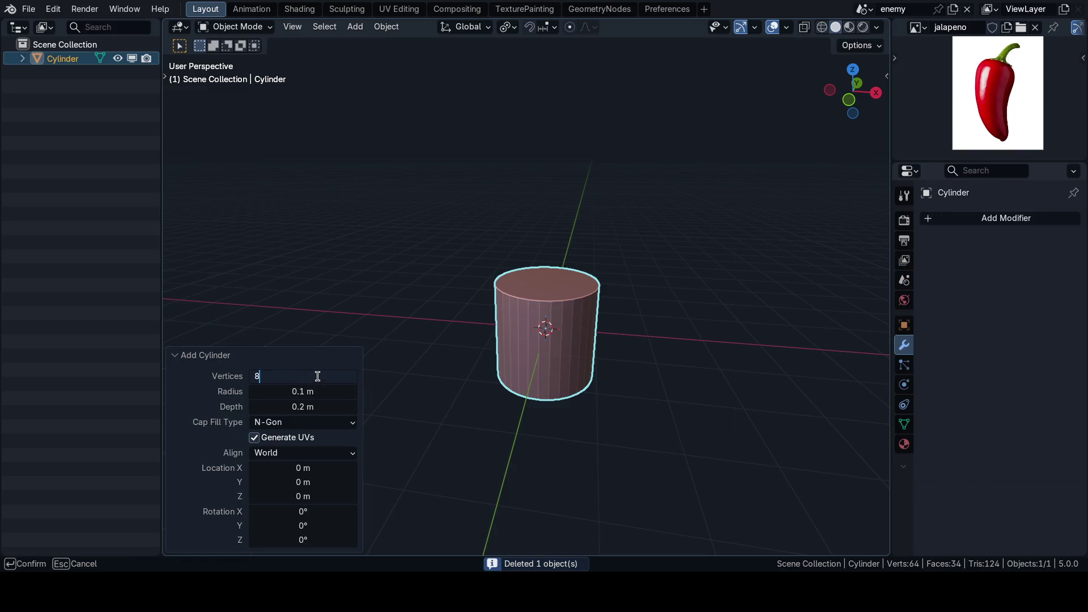
text(8)
key(Return)
key(shift+s)
click(615, 440)
key(alt+g)
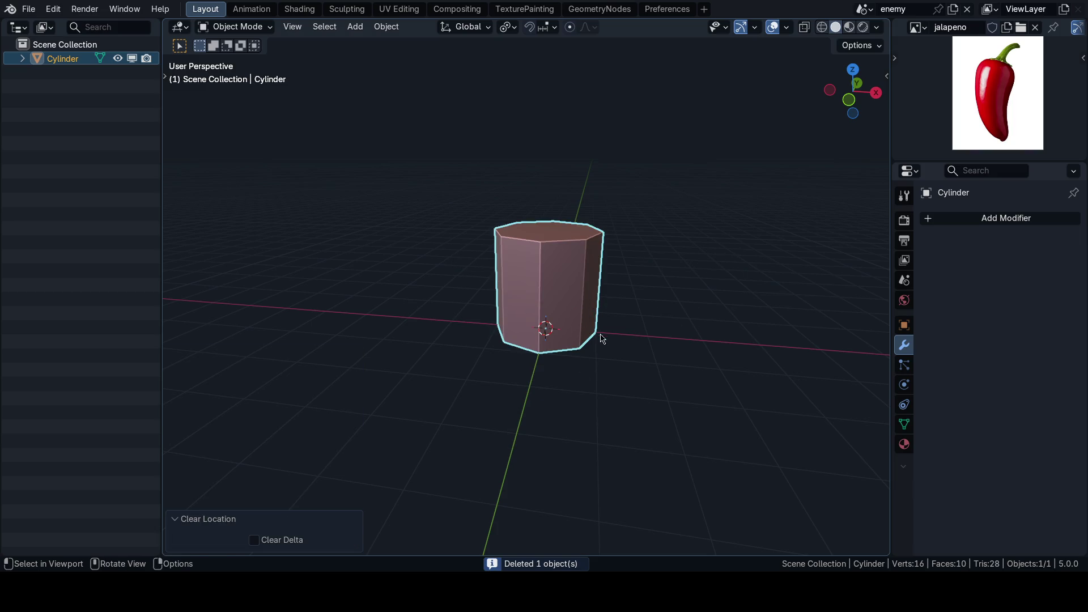
key(KP_1)
- In the N panel, set the cylinder's dimensions to 1 m across and 2 m tall
key(n)
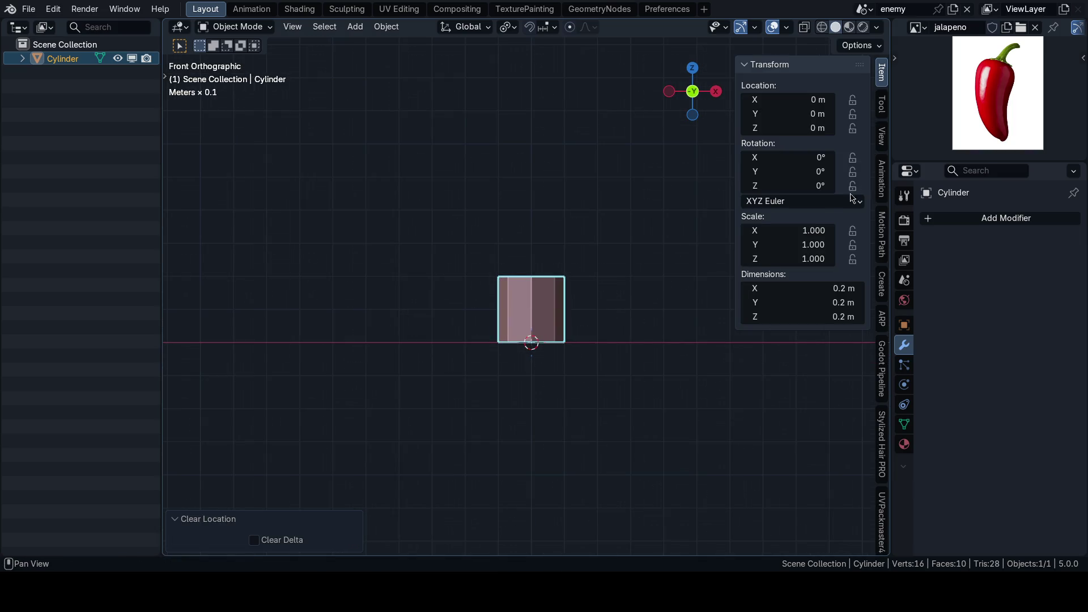
click(779, 321)
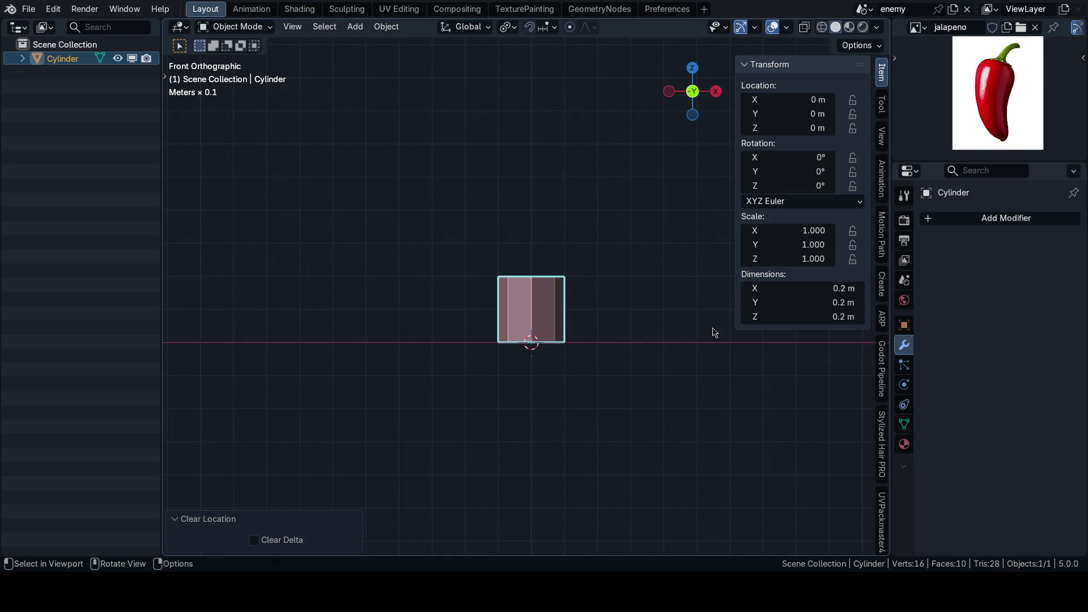
click(798, 316)
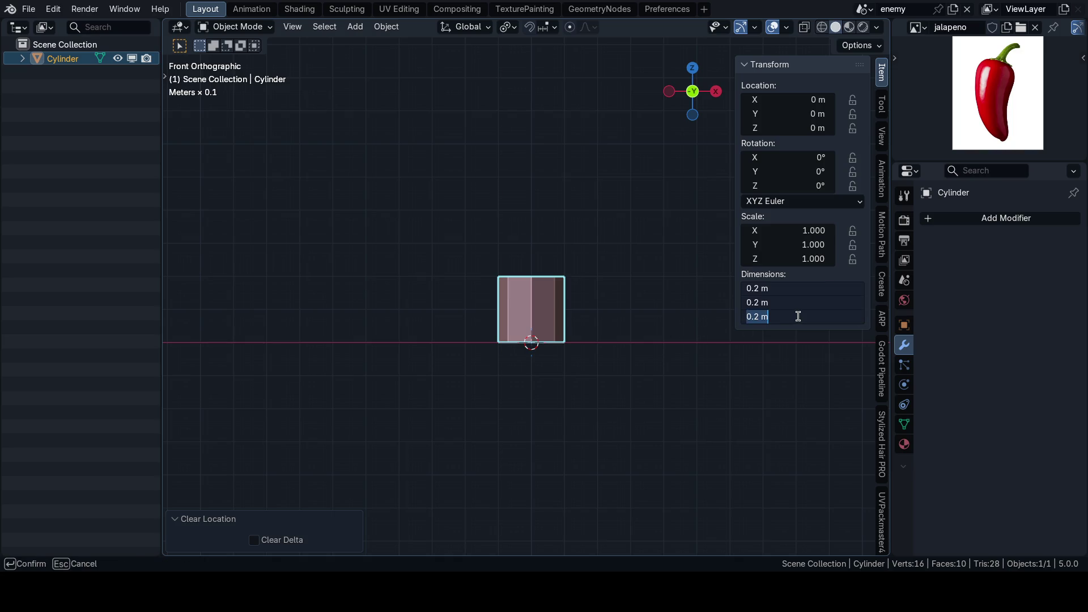
text(1)
key(Return)
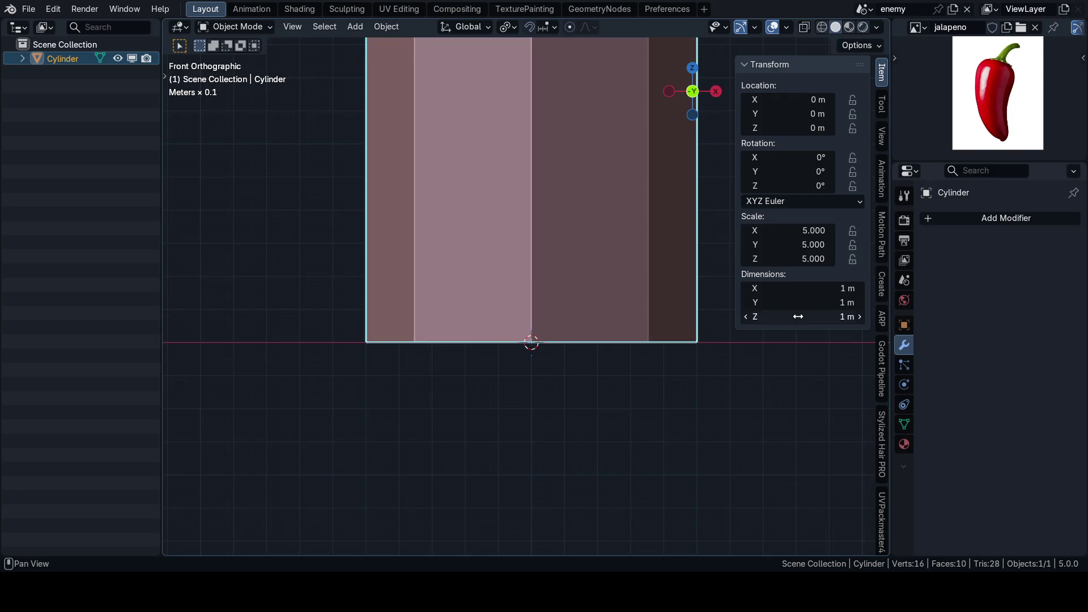
key(f)
scroll(590, 306, up, 3)
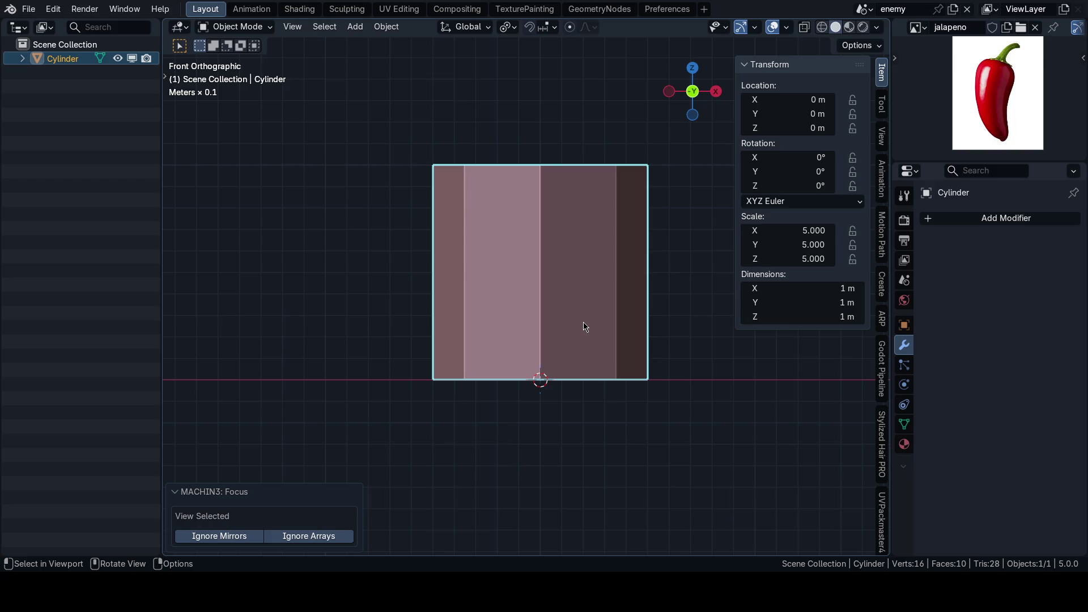
text(2)
key(Return)
scroll(624, 301, down, 4)
mouse_move(624, 301)
mouse_down()
mouse_move(583, 317)
mouse_move(573, 361)
mouse_up()
key(n)
key(KP_1)
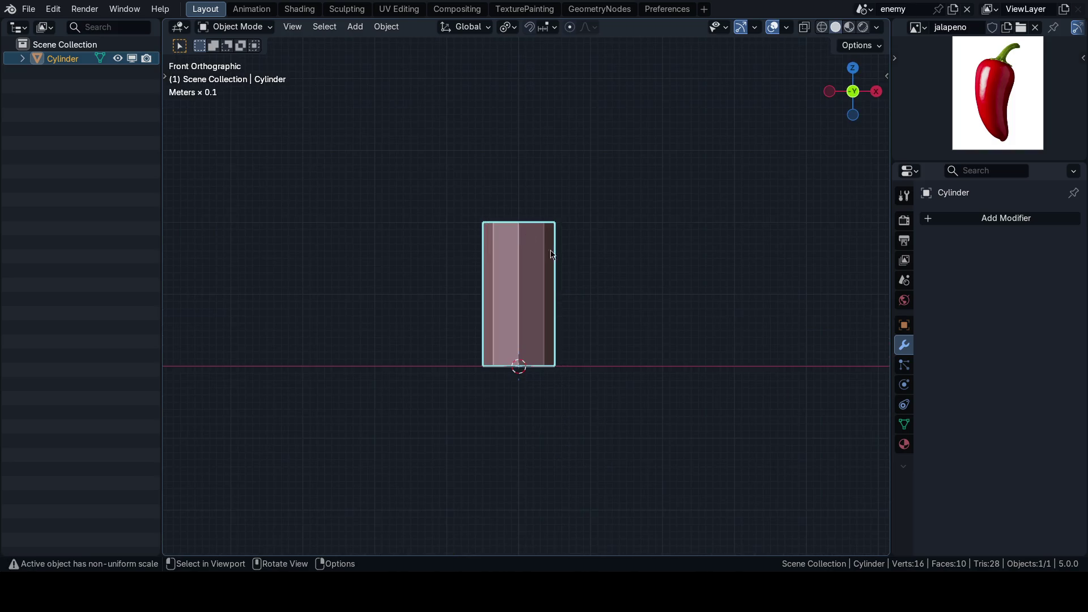
key(shift+alt+z)
mouse_move(588, 283)
mouse_down()
mouse_move(568, 289)
mouse_move(550, 323)
mouse_move(493, 316)
mouse_move(578, 290)
mouse_move(539, 313)
mouse_up()
scroll(539, 313, up, 2)
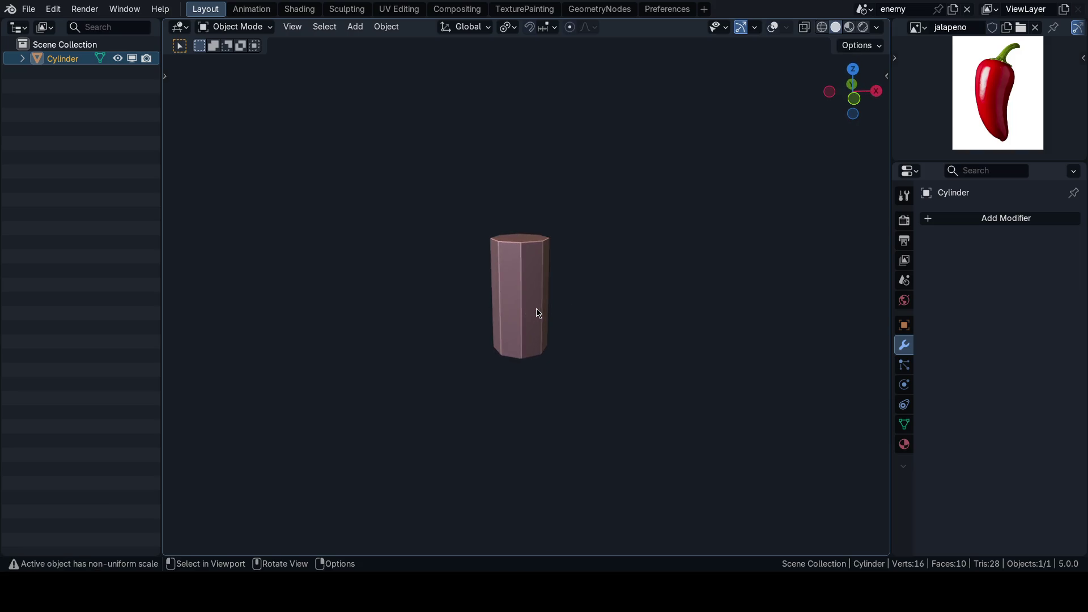
key(grave)
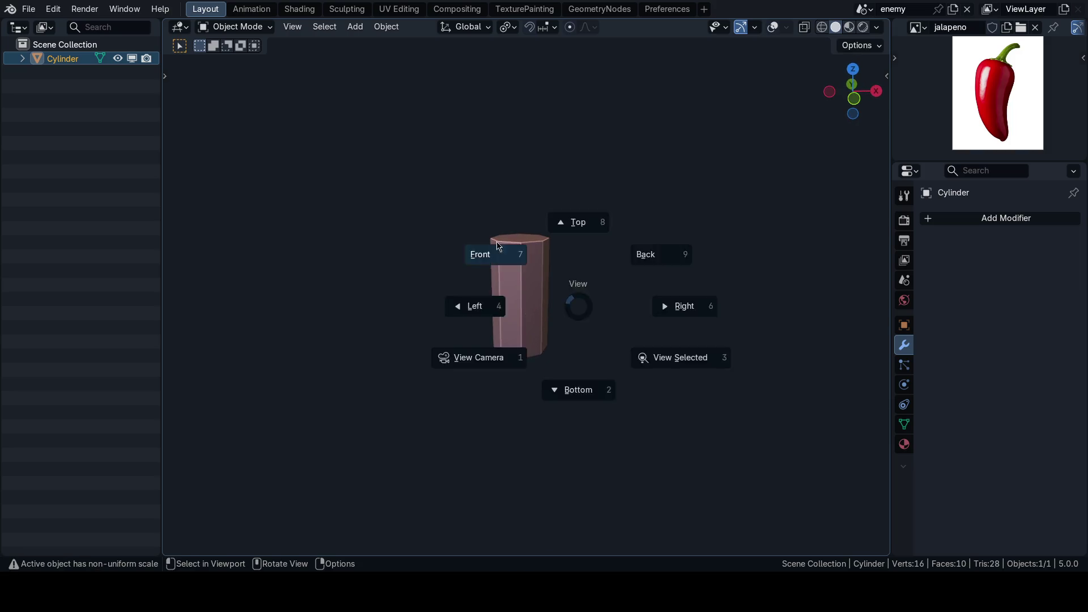
click(479, 253)
key(shift+alt+z)
scroll(595, 308, up, 5)
scroll(595, 308, down, 2)
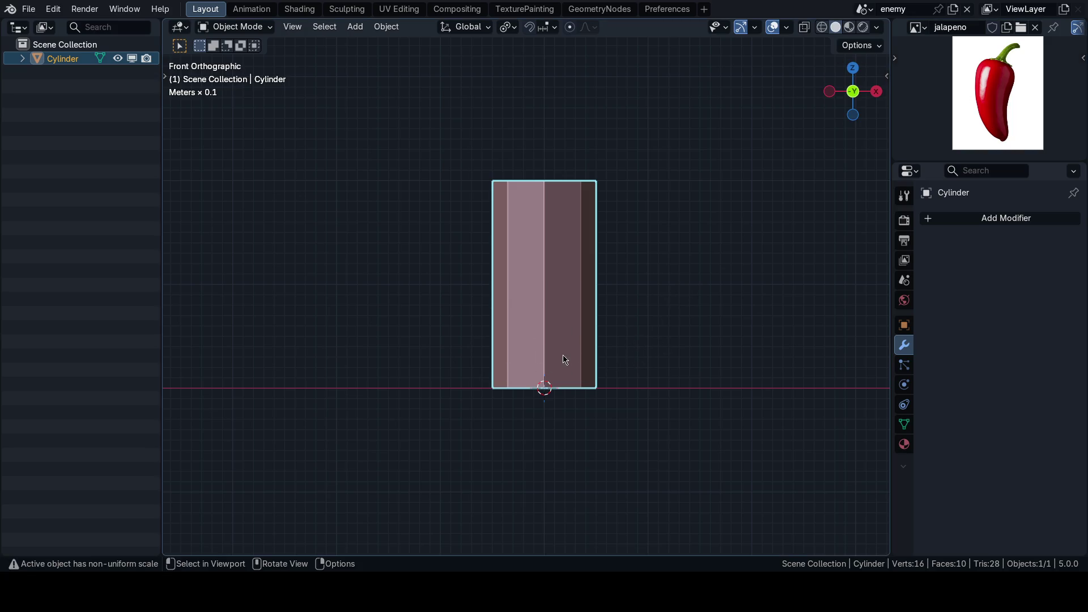
mouse_move(570, 326)
mouse_down()
mouse_move(508, 352)
mouse_move(510, 343)
mouse_up()
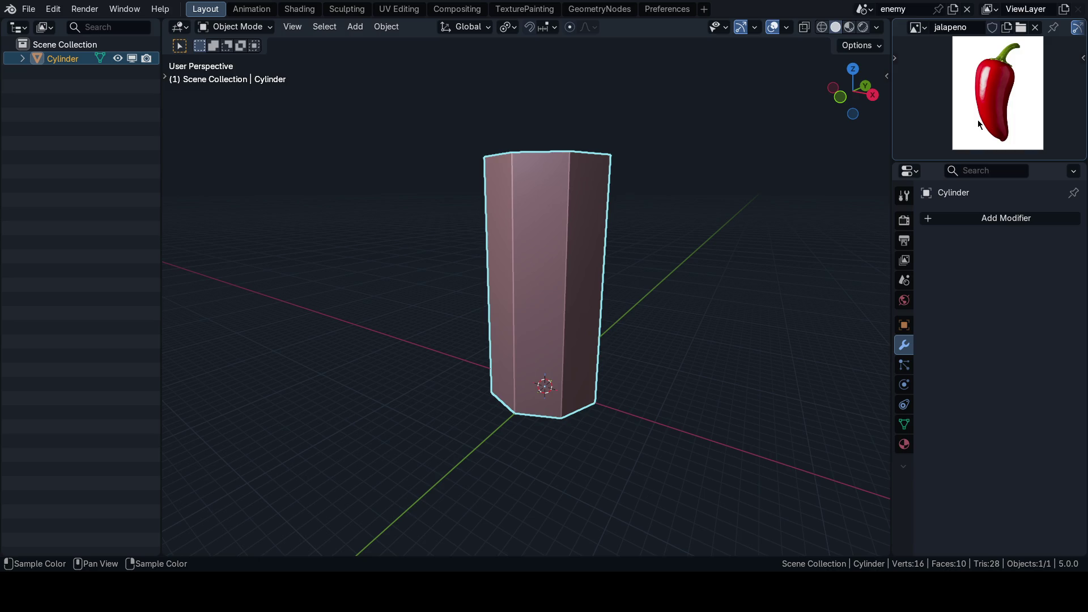
mouse_move(712, 154)
mouse_down()
mouse_move(609, 340)
mouse_move(556, 288)
mouse_move(556, 320)
mouse_move(583, 323)
mouse_move(535, 267)
mouse_move(529, 308)
mouse_up()
scroll(530, 312, up, 5)
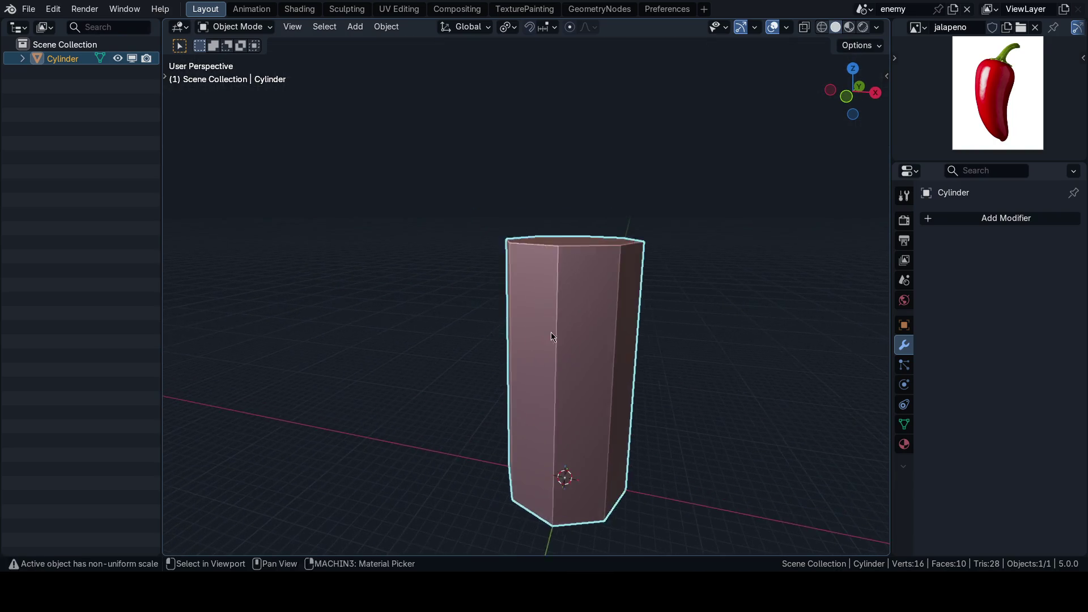
scroll(513, 327, down, 5)
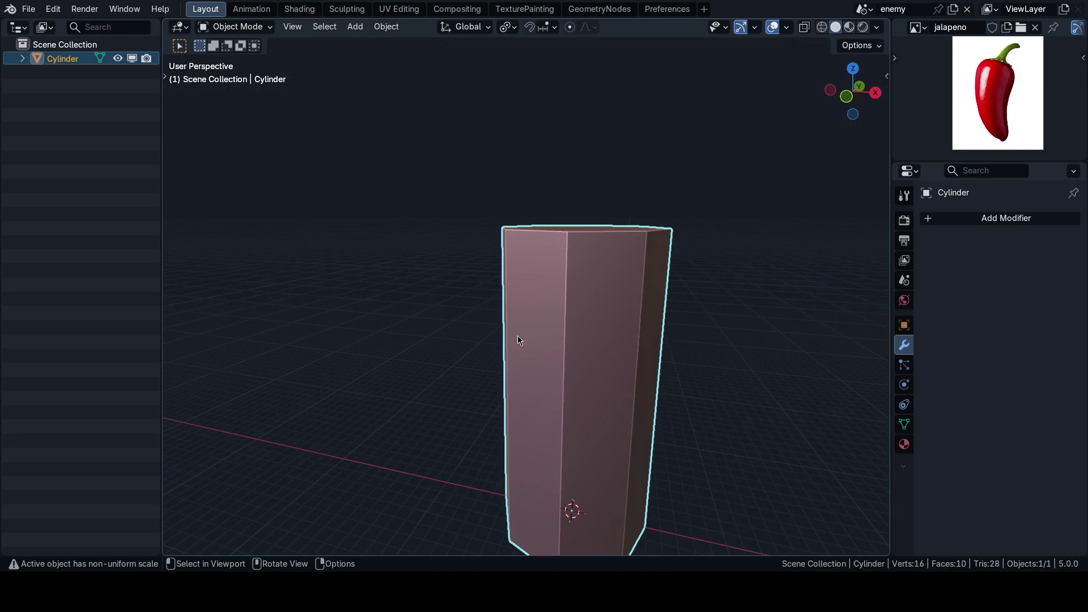
mouse_move(540, 317)
mouse_down()
mouse_move(602, 304)
mouse_move(546, 328)
mouse_move(581, 314)
mouse_up()
scroll(551, 321, up, 4)
scroll(569, 325, down, 3)
key(KP_3)
key(KP_5)
key(KP_5)
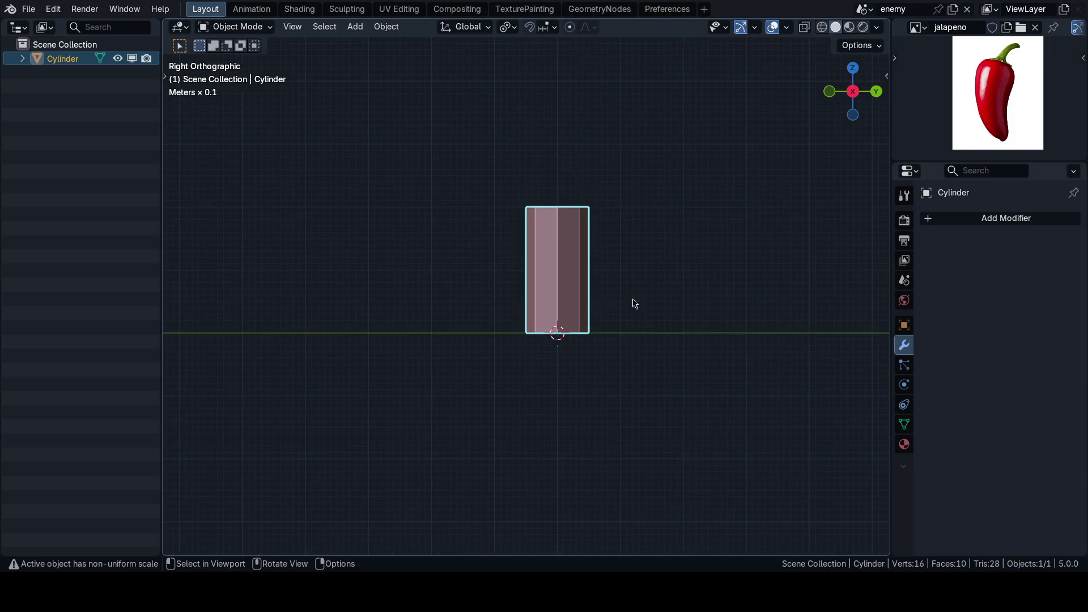
key(g)
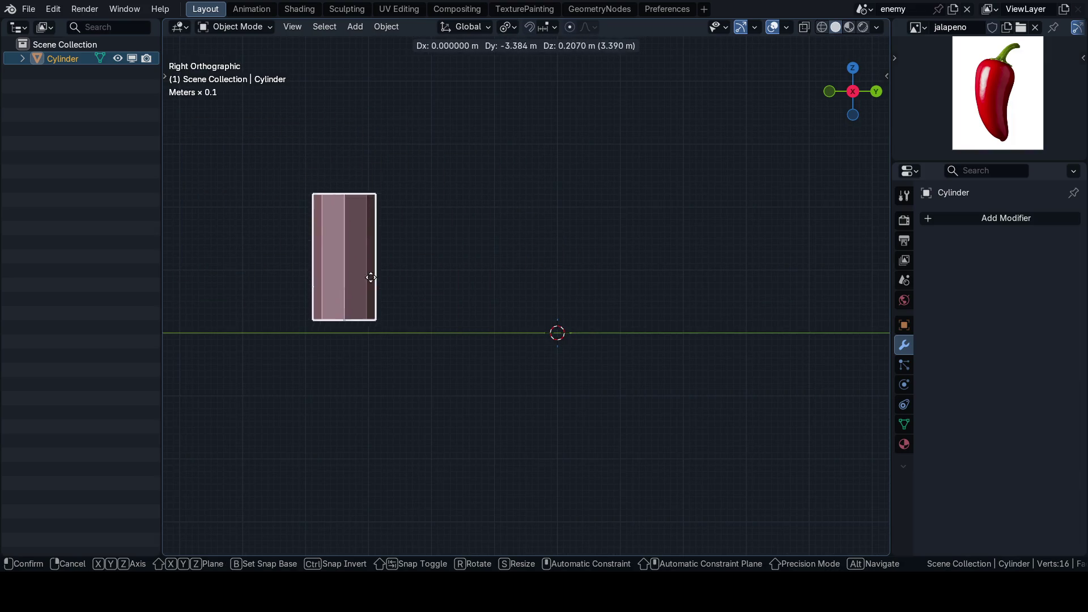
key(Escape)
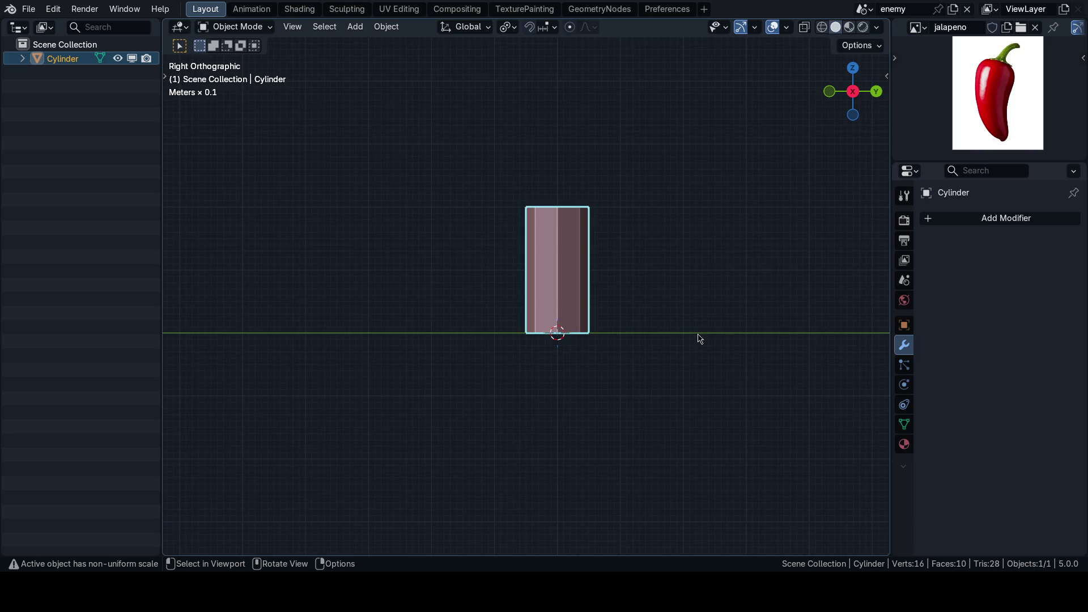
scroll(700, 338, up, 3)
key(r)
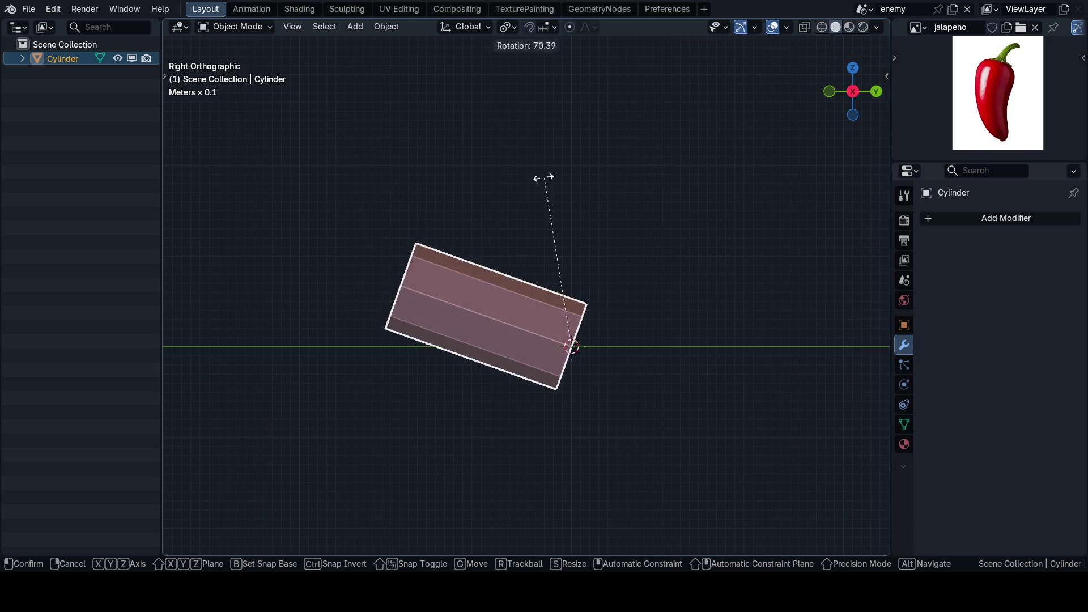
click(510, 182)
scroll(627, 275, left, 3)
key(g)
key(y)
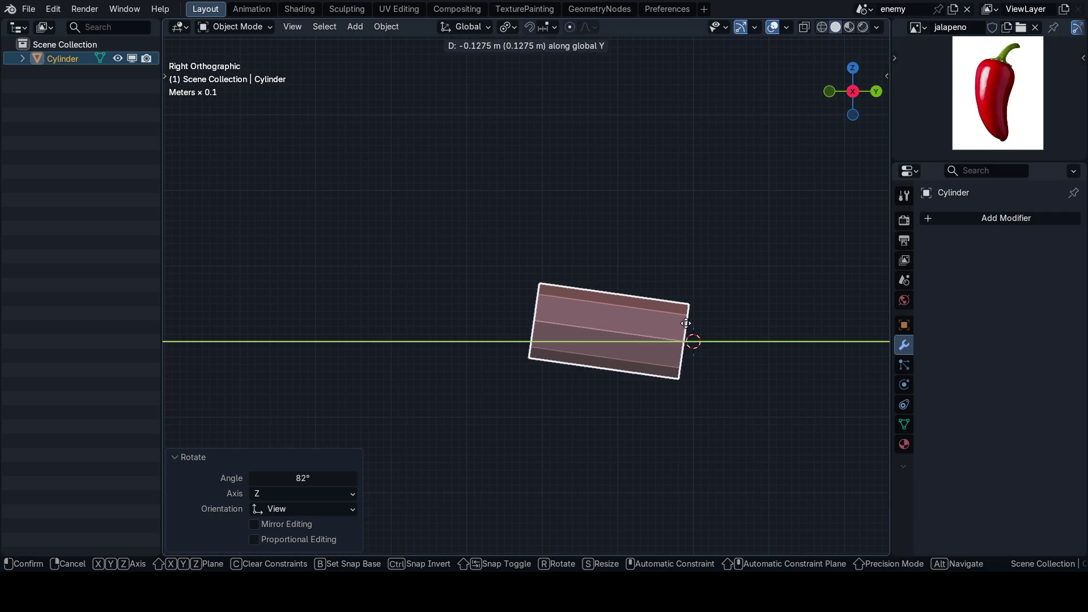
key(Escape)
scroll(634, 346, right, 2)
key(alt+r)
key(g)
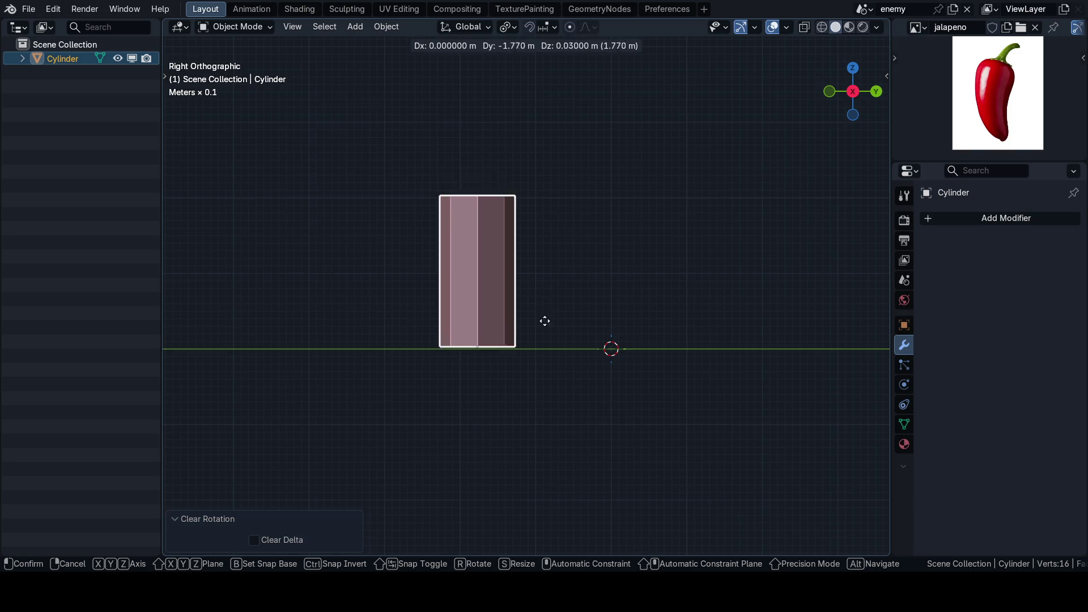
key(Escape)
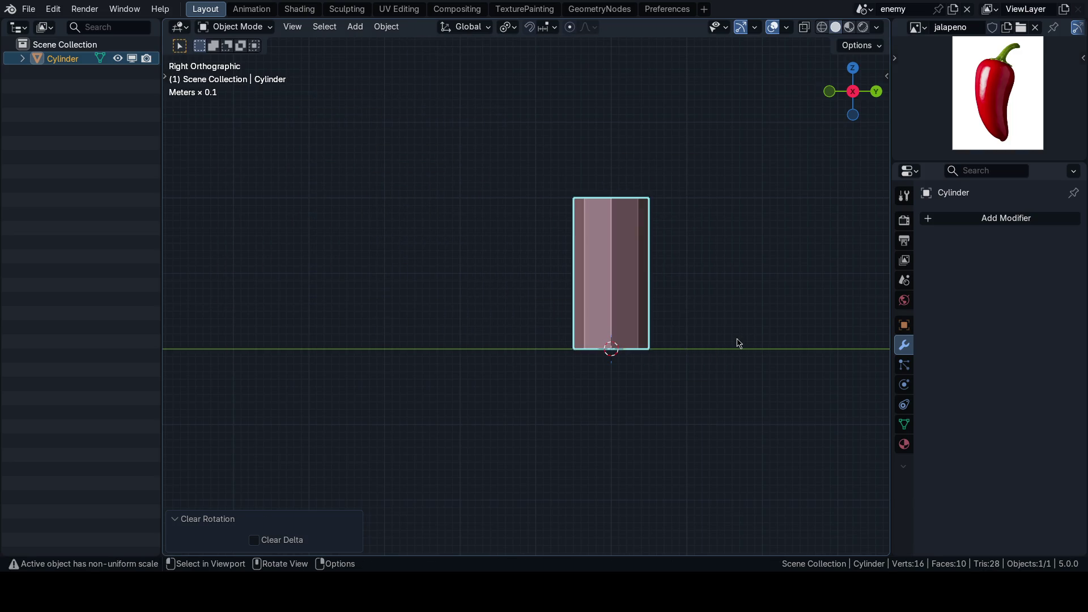
key(KP_1)
scroll(651, 333, up, 3)
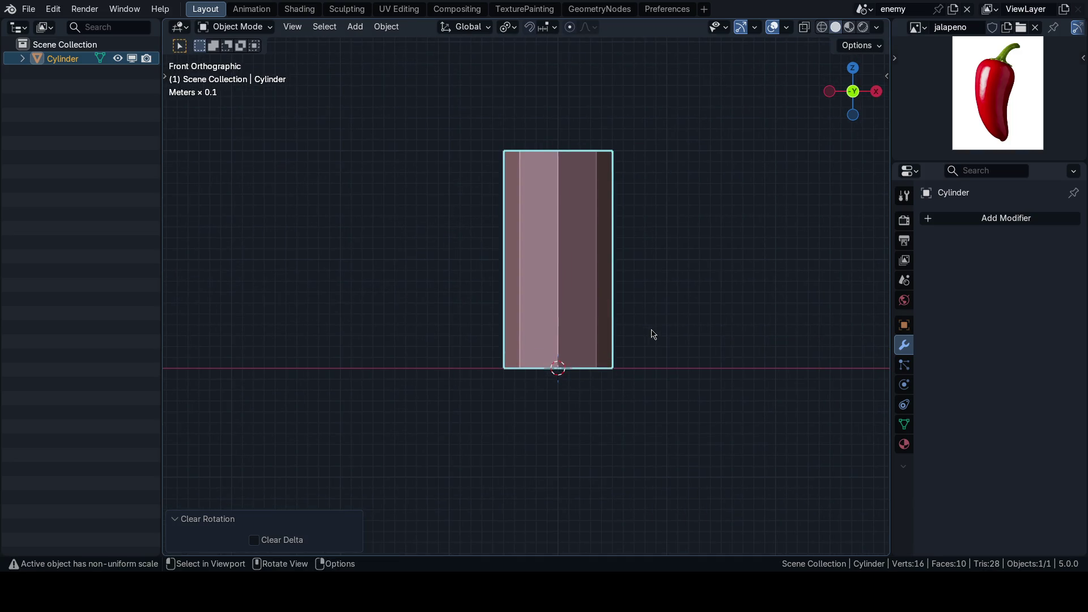
scroll(606, 355, down, 1)
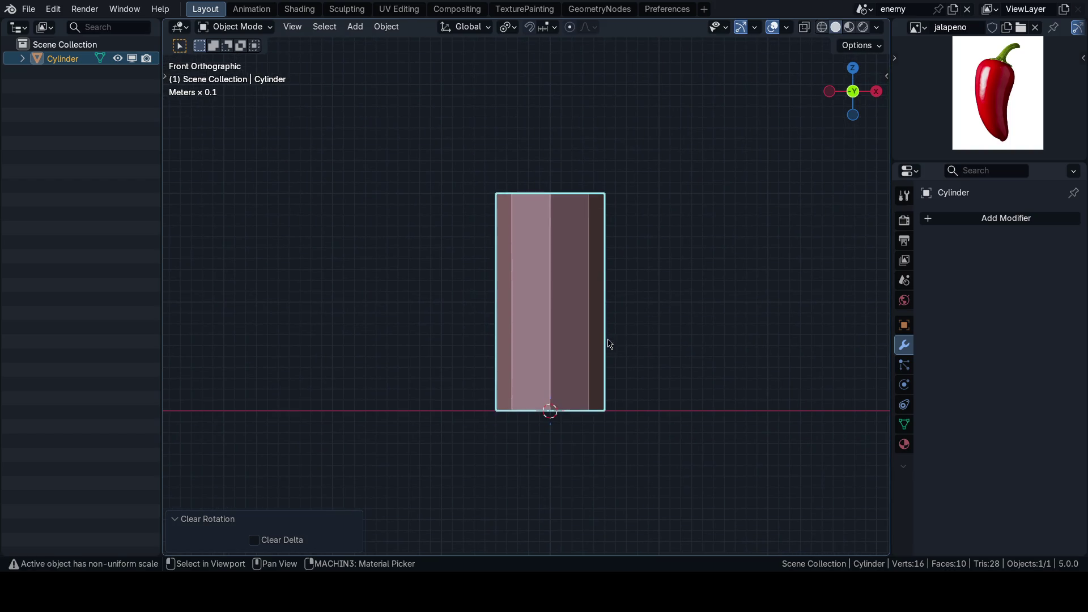
scroll(589, 335, up, 1)
scroll(582, 335, down, 1)
key(Tab)
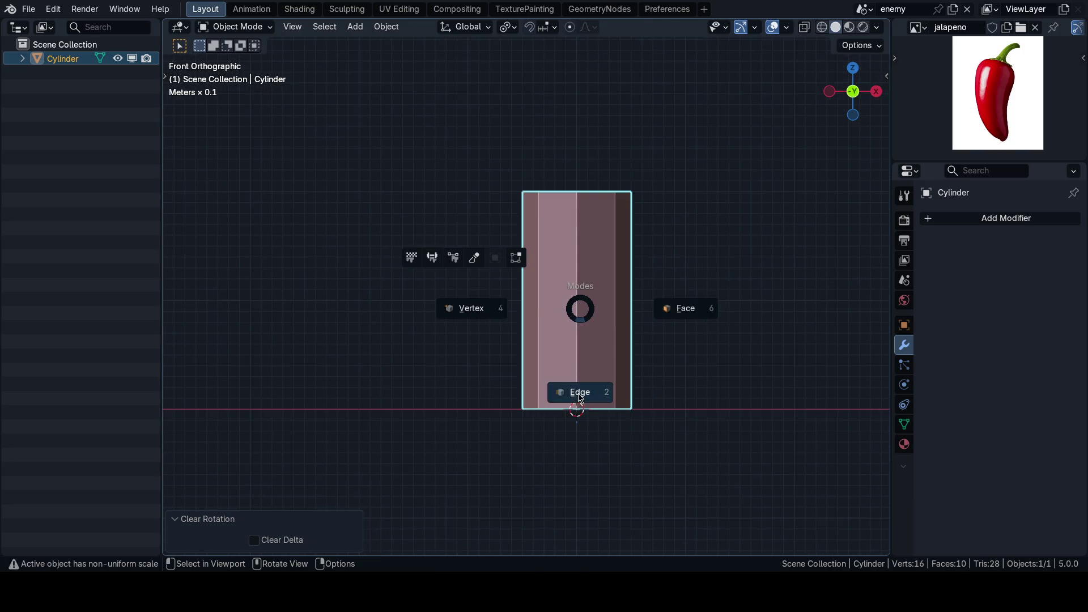
- Try loop cuts on the body and select the bottom ring of vertices
click(582, 394)
key(ctrl+r)
scroll(524, 295, up, 3)
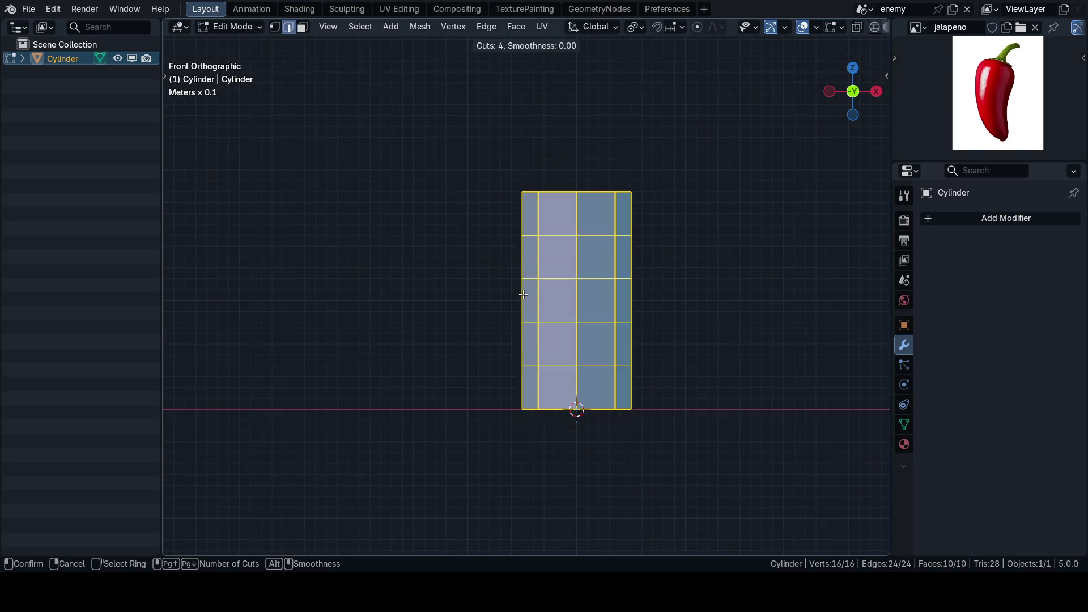
click(524, 294)
click(530, 291)
scroll(664, 328, down, 1)
key(Tab)
click(618, 333)
drag(706, 400, 571, 360)
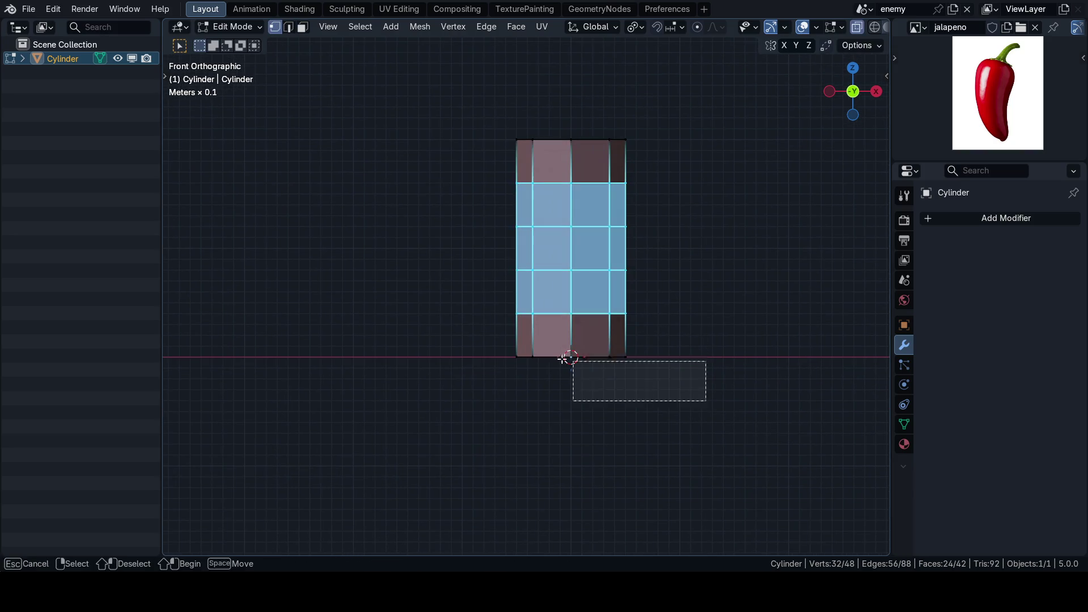
key(KP_5)
key(KP_5)
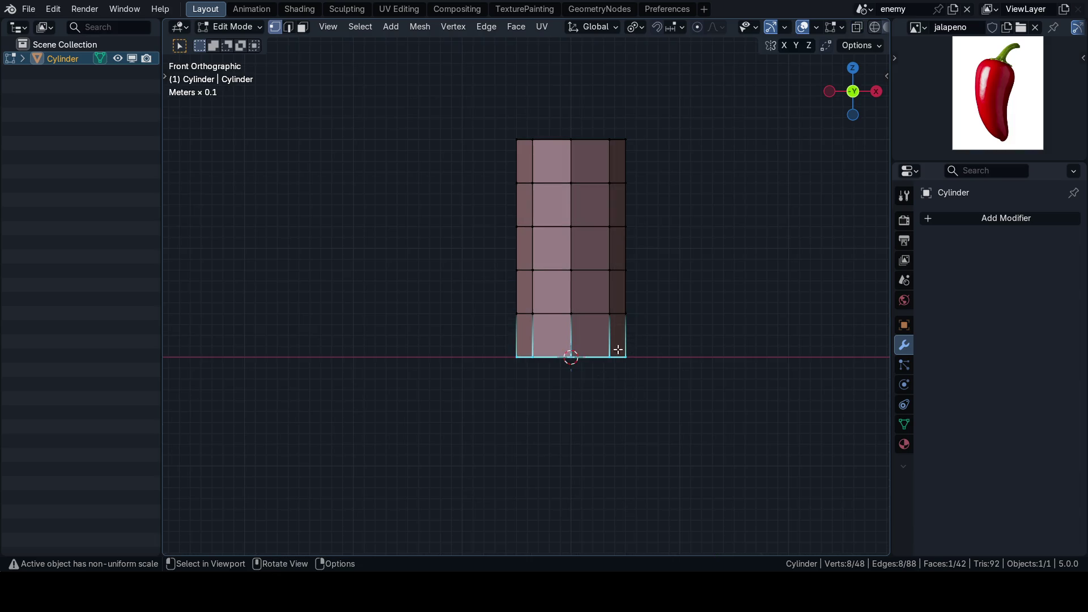
alt+click(588, 315)
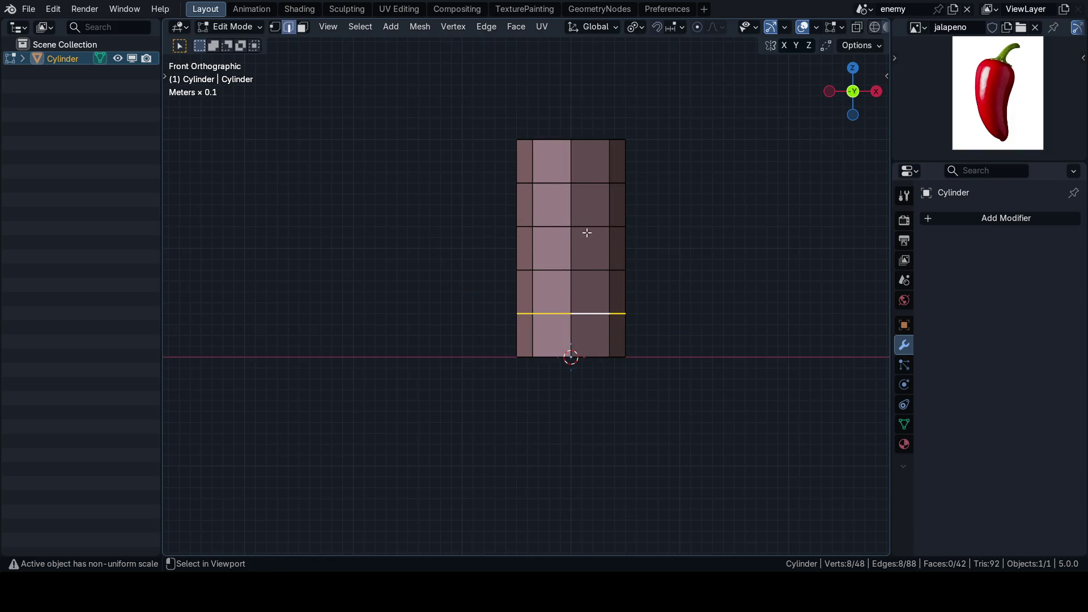
- Scale the bottom ring horizontally to about a fifth of its width to taper the tip
key(Tab)
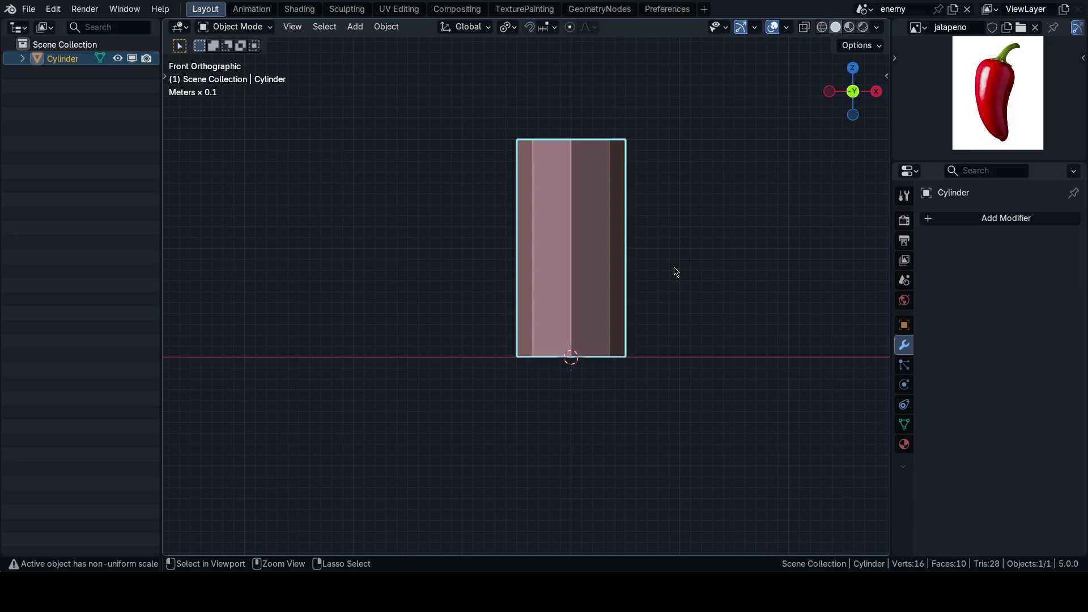
key(Tab)
scroll(692, 384, right, 2)
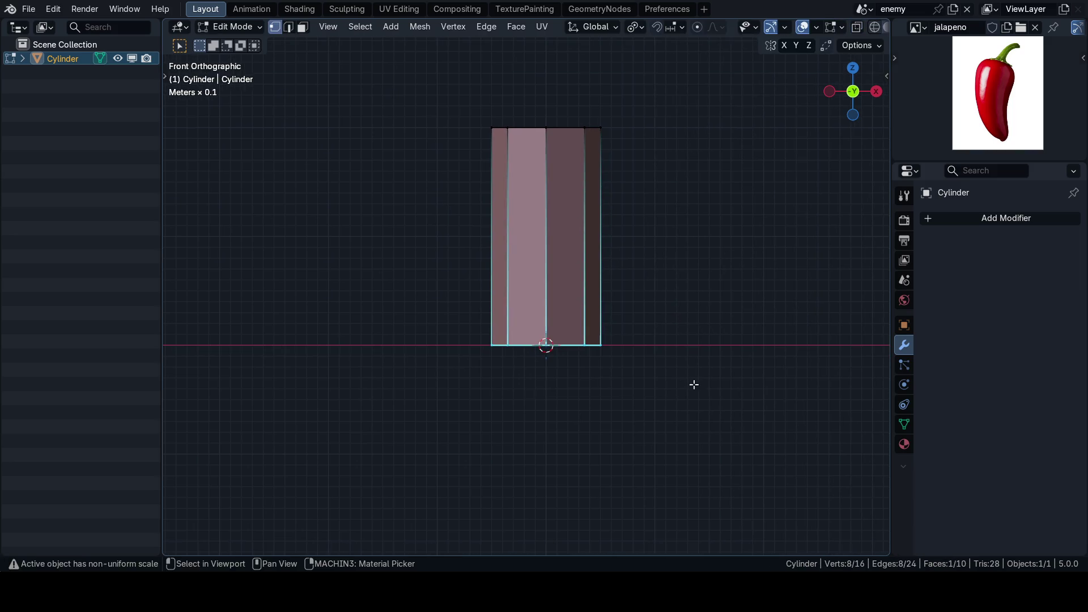
key(s)
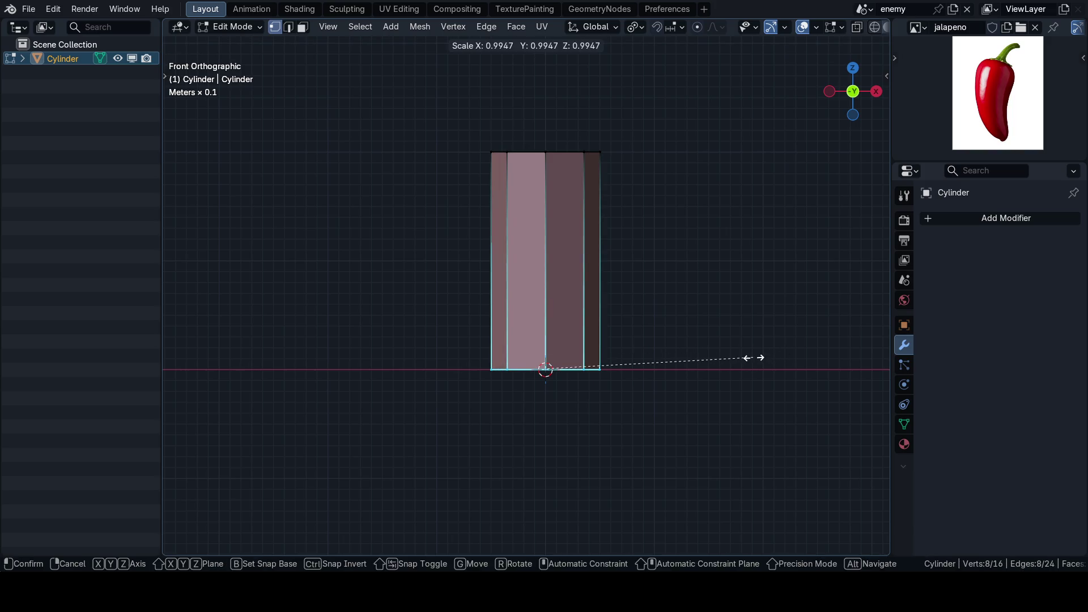
key(shift+z)
click(588, 370)
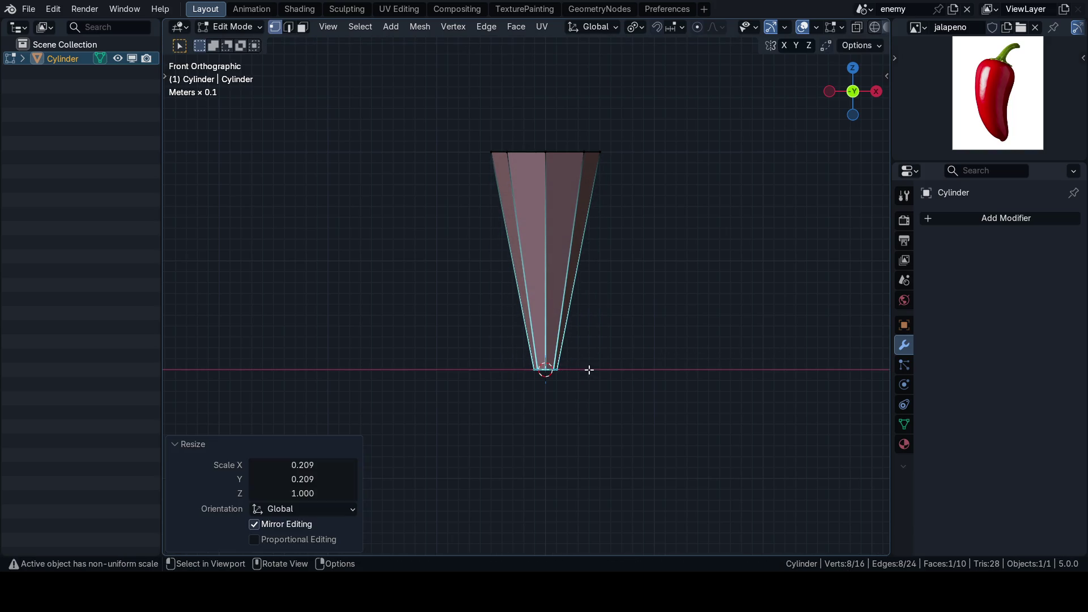
scroll(584, 331, up, 2)
- Add loop cuts across the tapered body, then dissolve the extras, keeping one middle loop
key(ctrl+r)
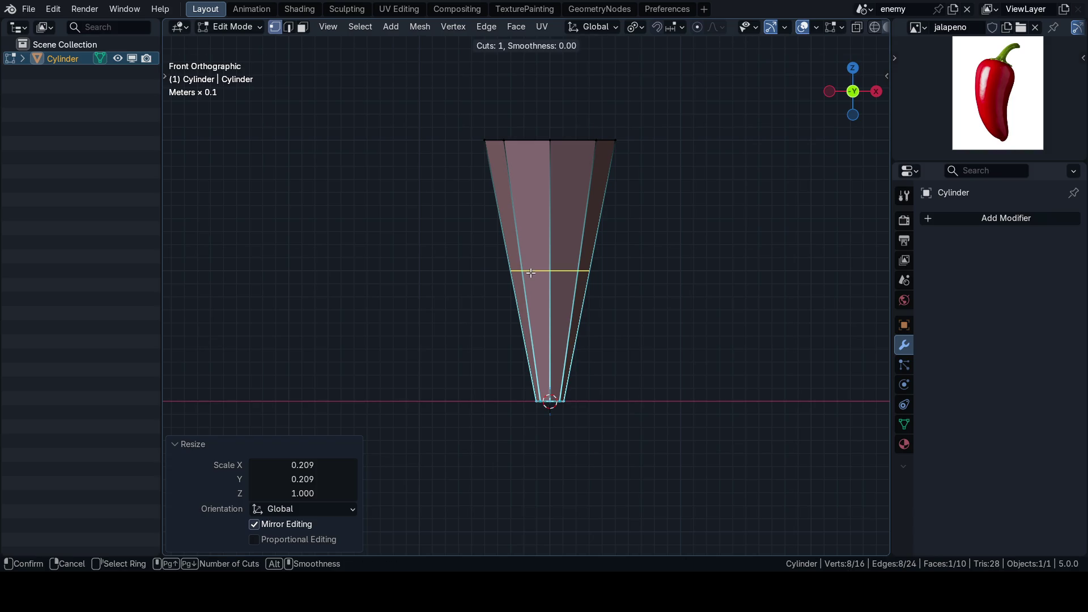
click(527, 272)
right_click(527, 272)
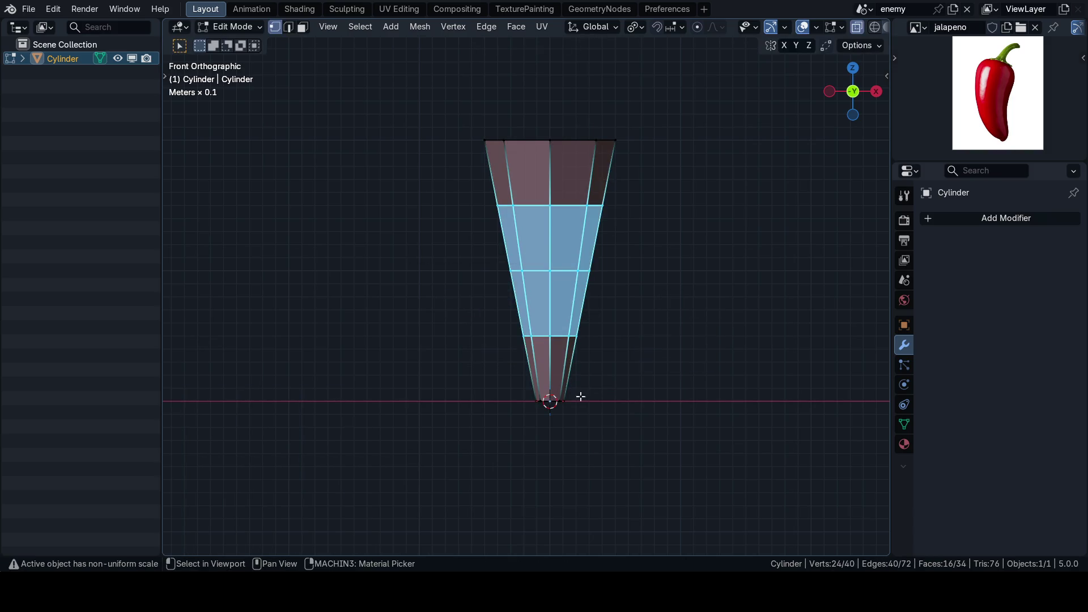
alt+click(520, 336)
key(shift+alt+z)
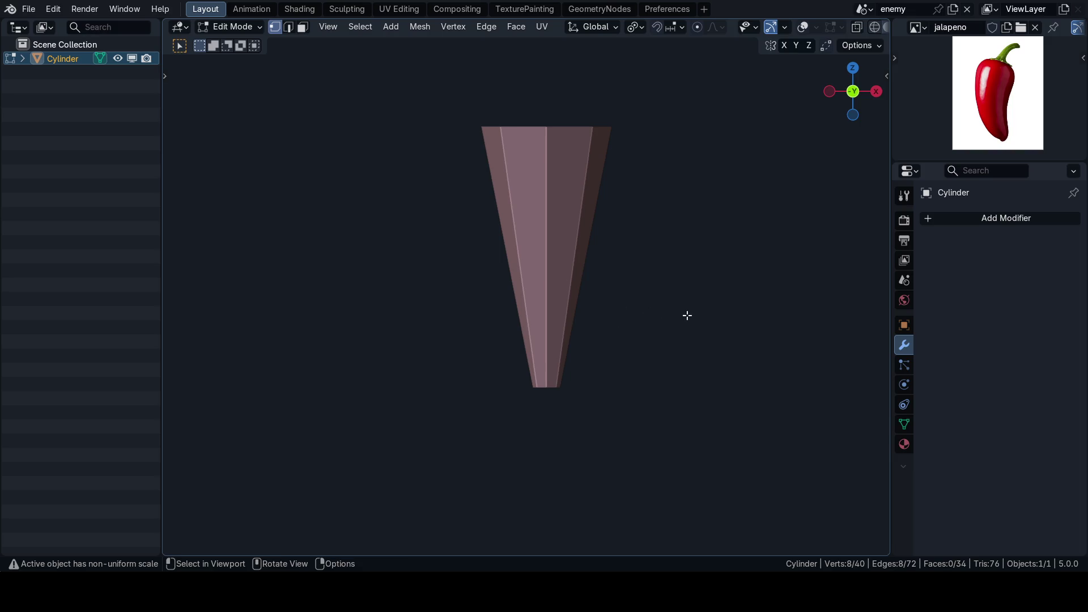
key(alt+z)
key(alt+z)
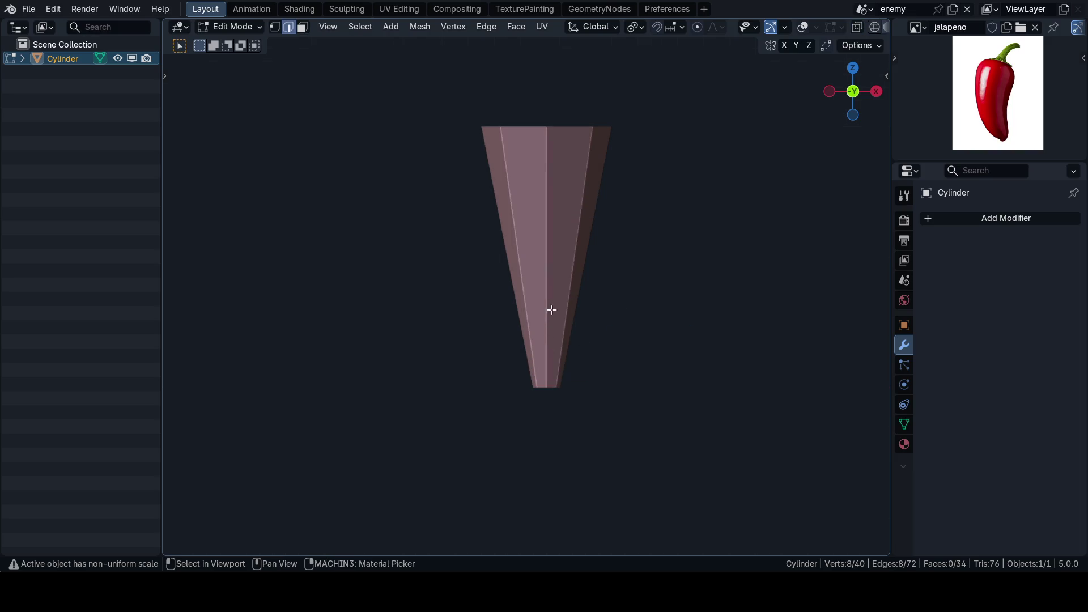
key(shift+alt+z)
alt+shift+click(566, 193)
key(x)
click(603, 379)
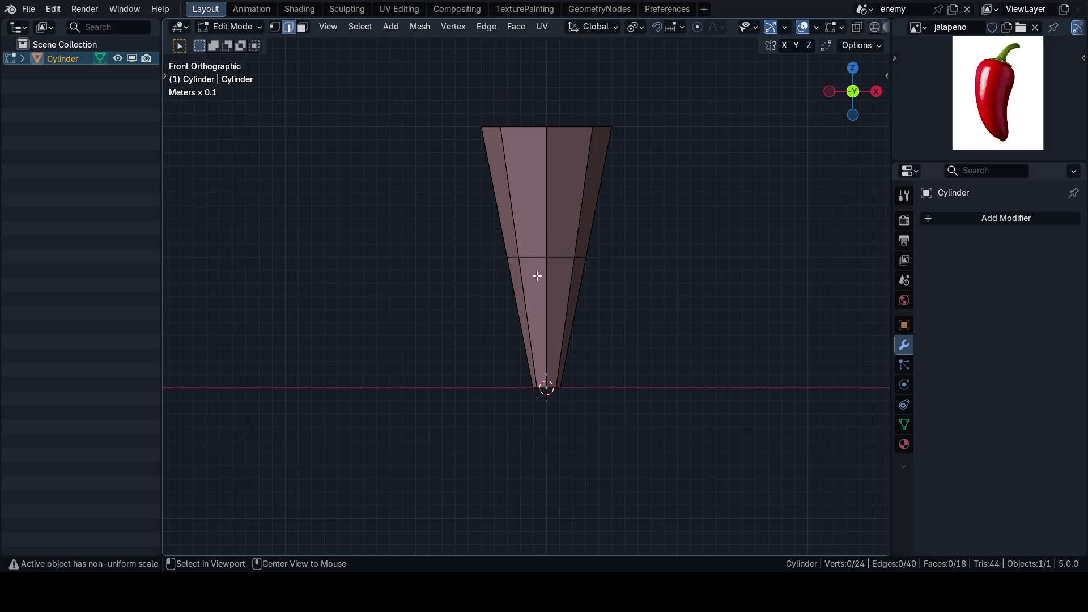
key(shift+alt+z)
key(ctrl+z)
key(ctrl+z)
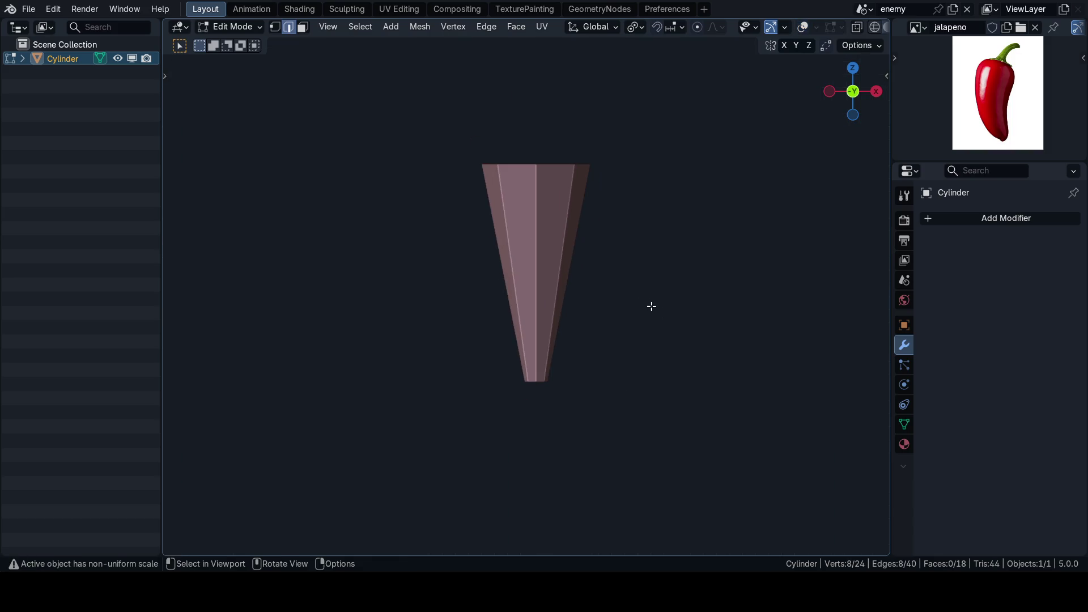
- Widen the middle loop slightly with horizontal-only scaling
key(s)
key(shift+z)
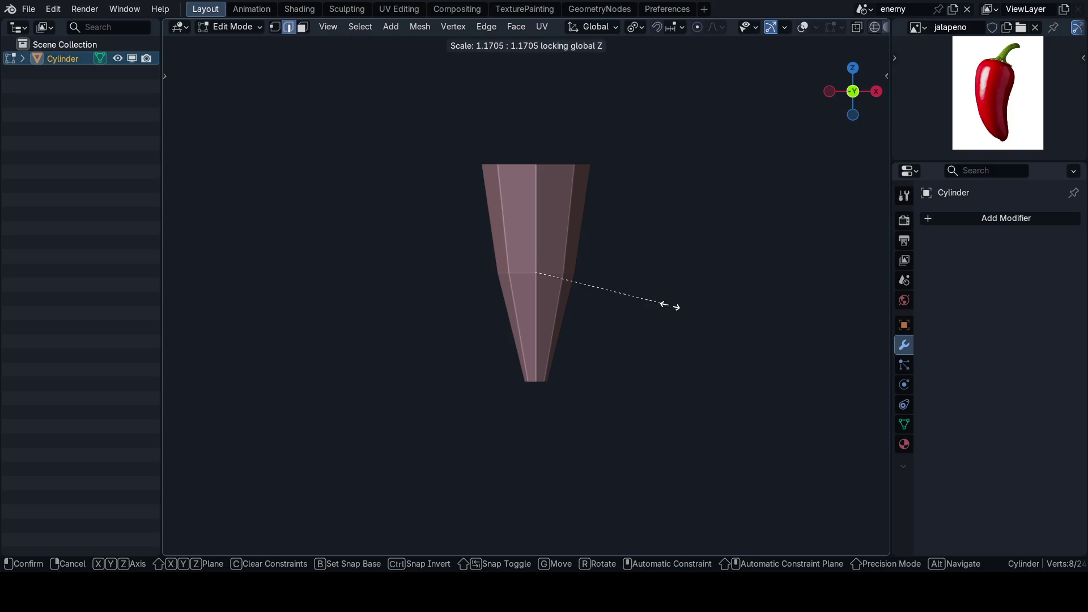
click(672, 306)
key(shift+alt+z)
- Add a centred loop cut between the middle and the tip and widen it slightly
key(ctrl+r)
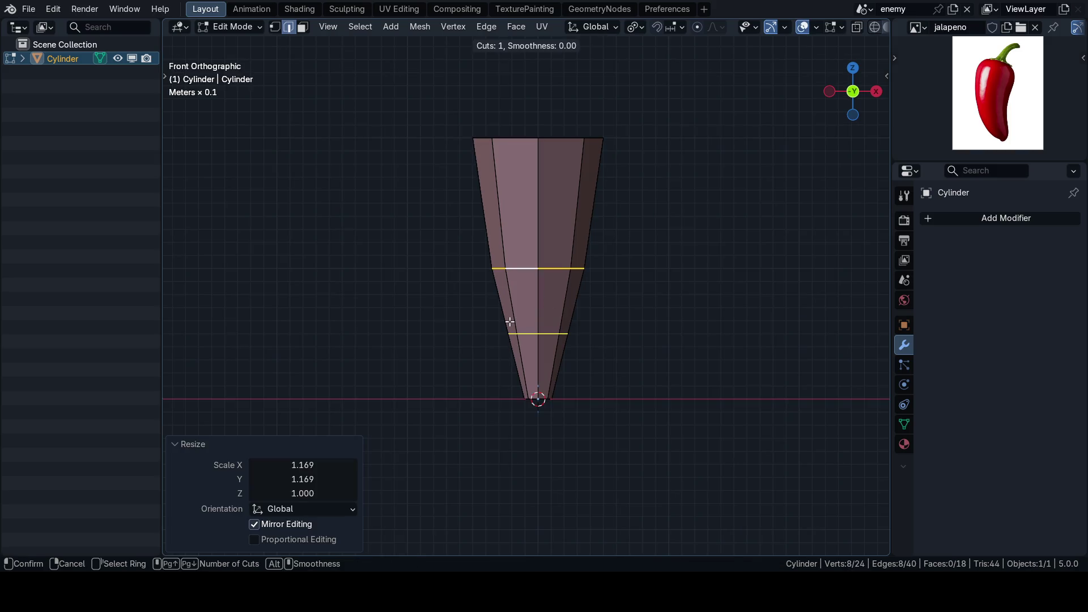
click(510, 322)
right_click(618, 318)
key(shift+alt+z)
key(s)
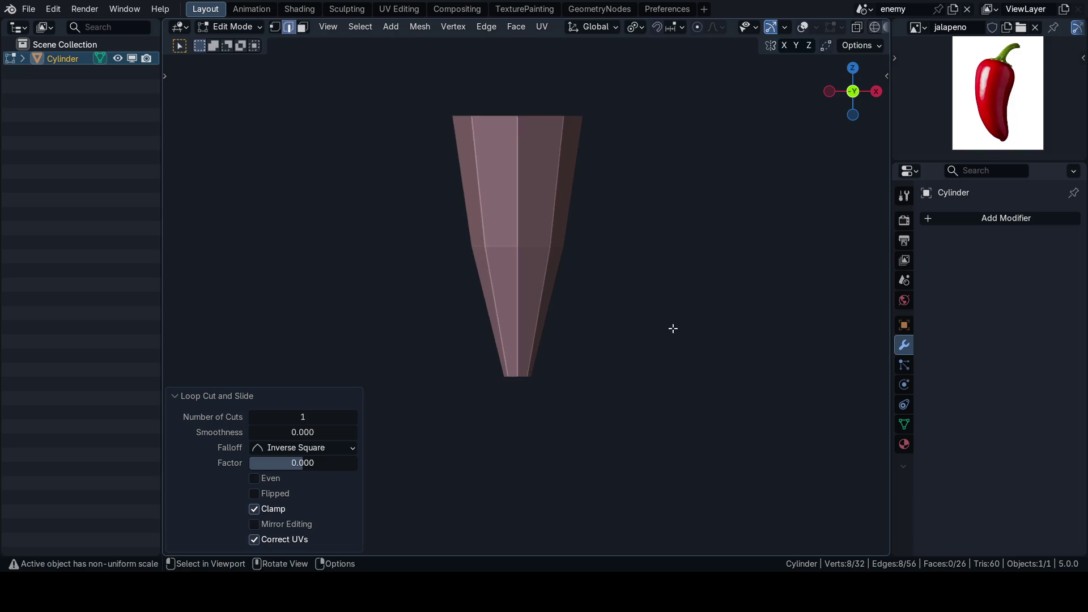
key(shift+z)
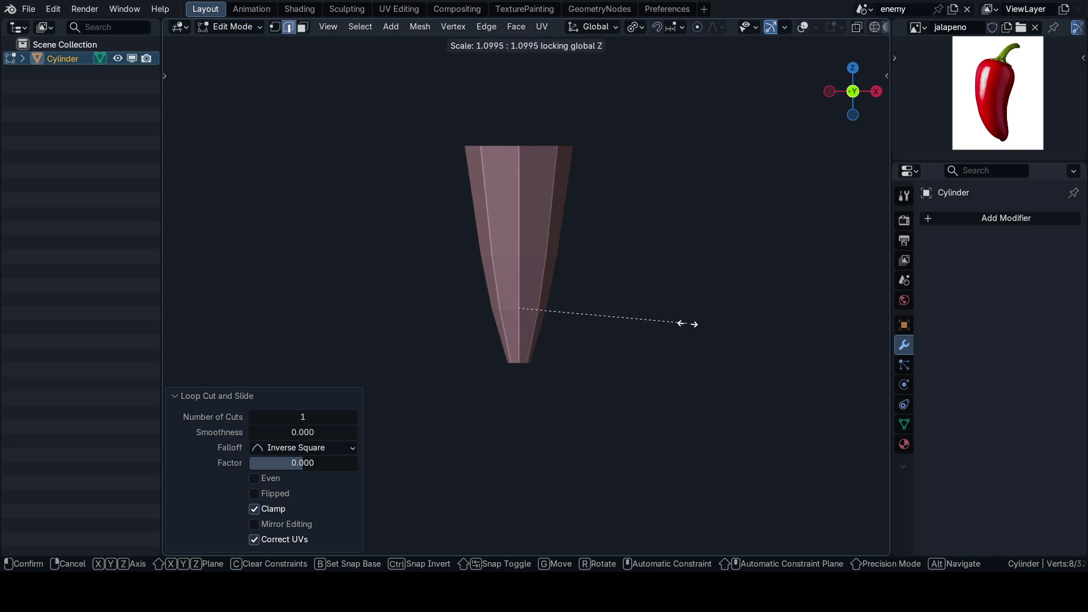
click(687, 323)
- Add a second centred edge loop and widen it slightly, keeping its height fixed
key(g)
key(g)
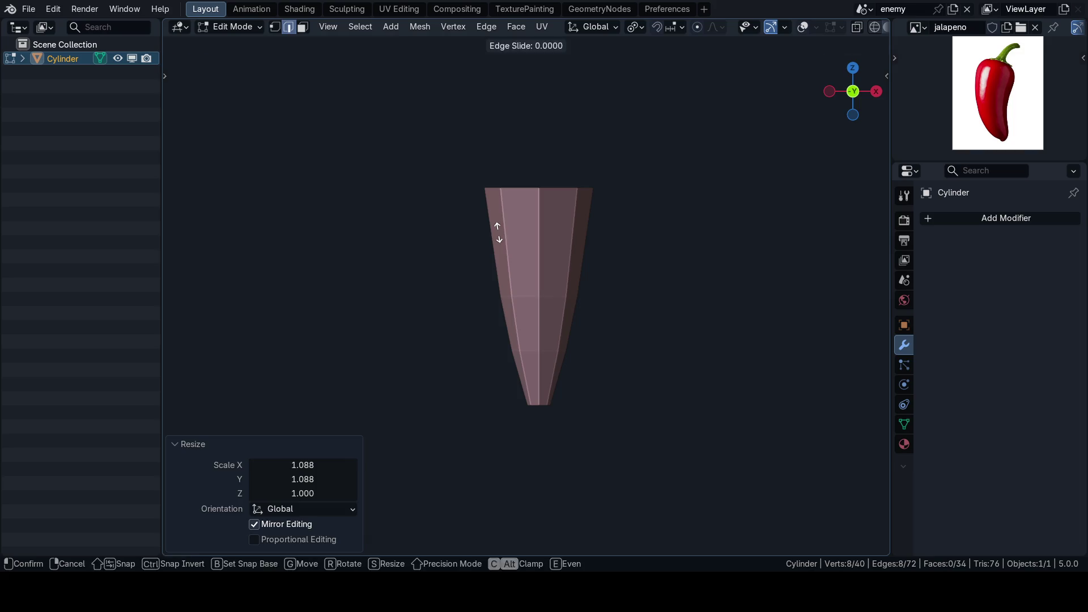
key(Escape)
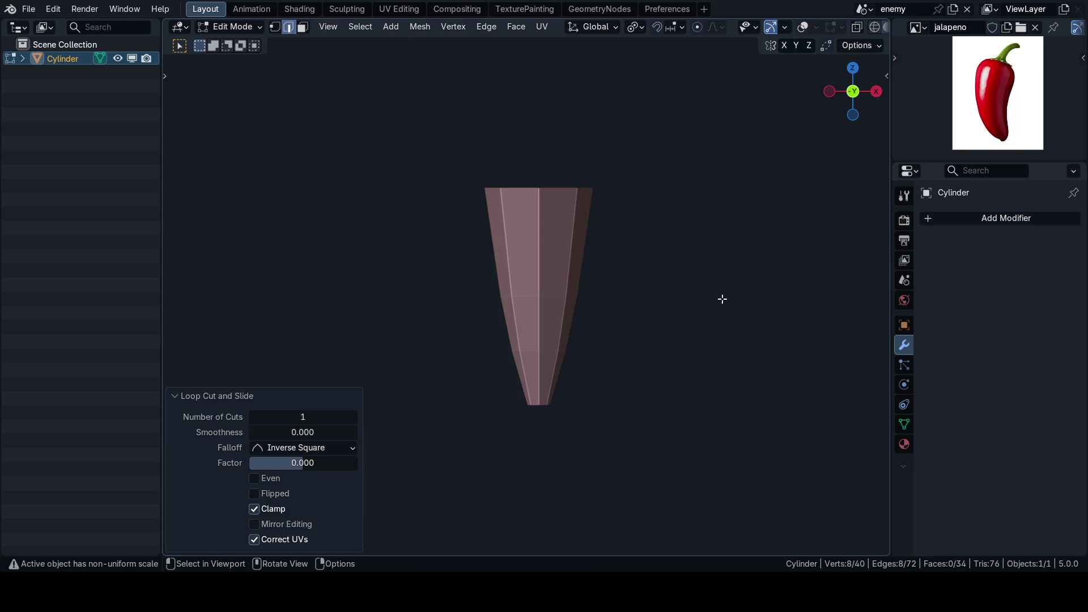
key(s)
key(shift+z)
click(737, 301)
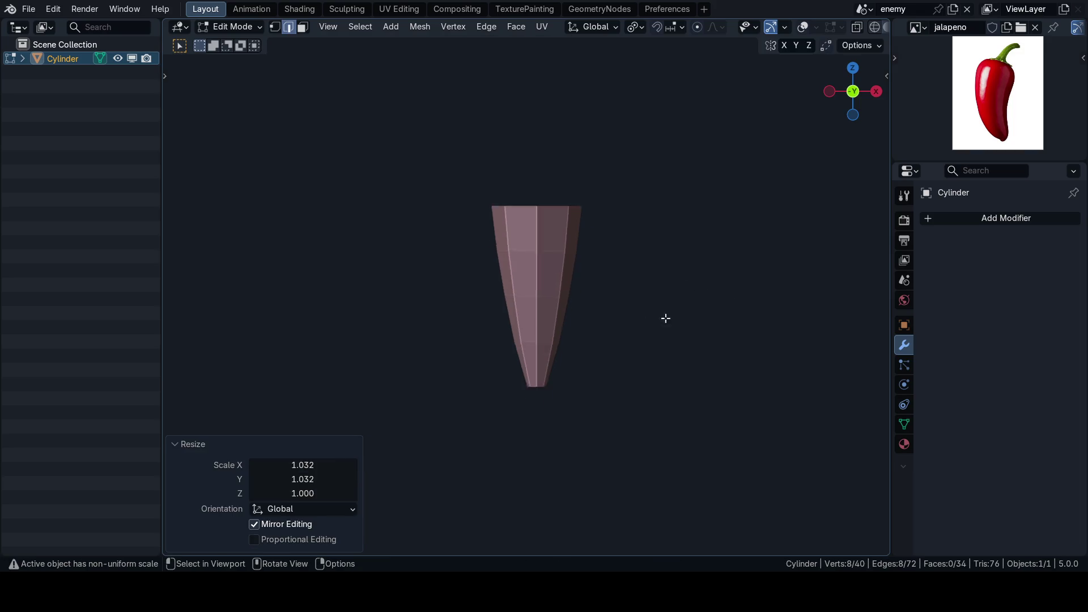
scroll(607, 356, up, 2)
key(ctrl+r)
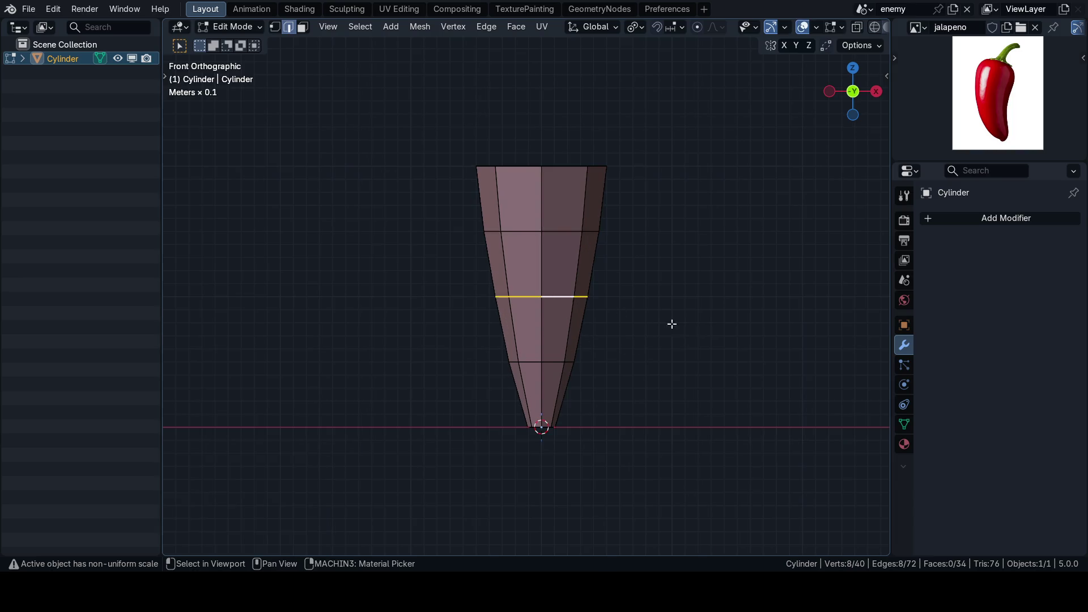
- Abandon the extra loop cut and test proportional resizes of the loop without keeping them
key(Escape)
key(s)
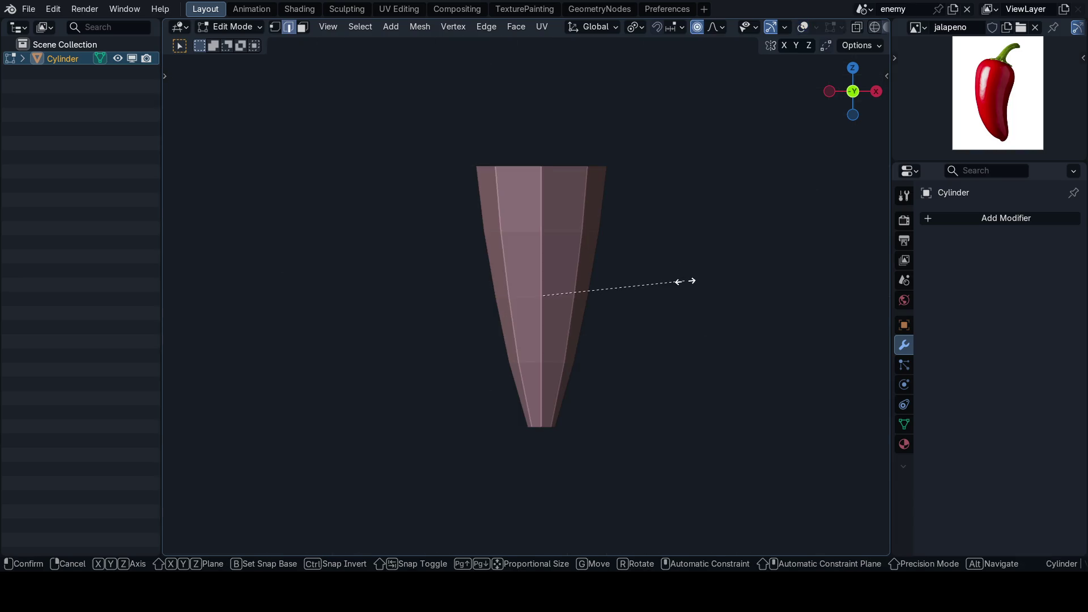
scroll(675, 300, up, 10)
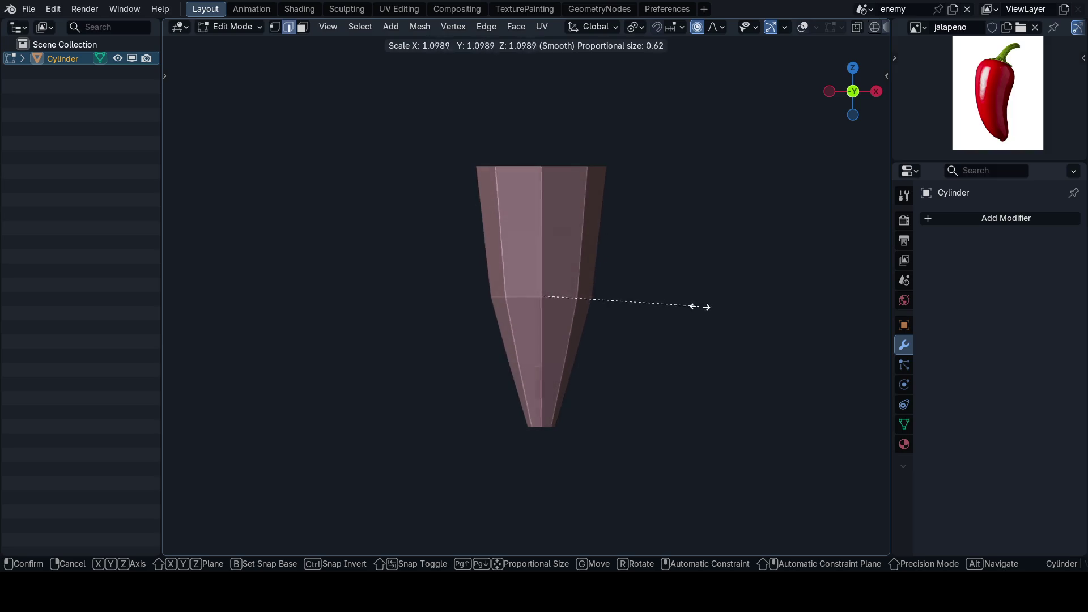
right_click(653, 311)
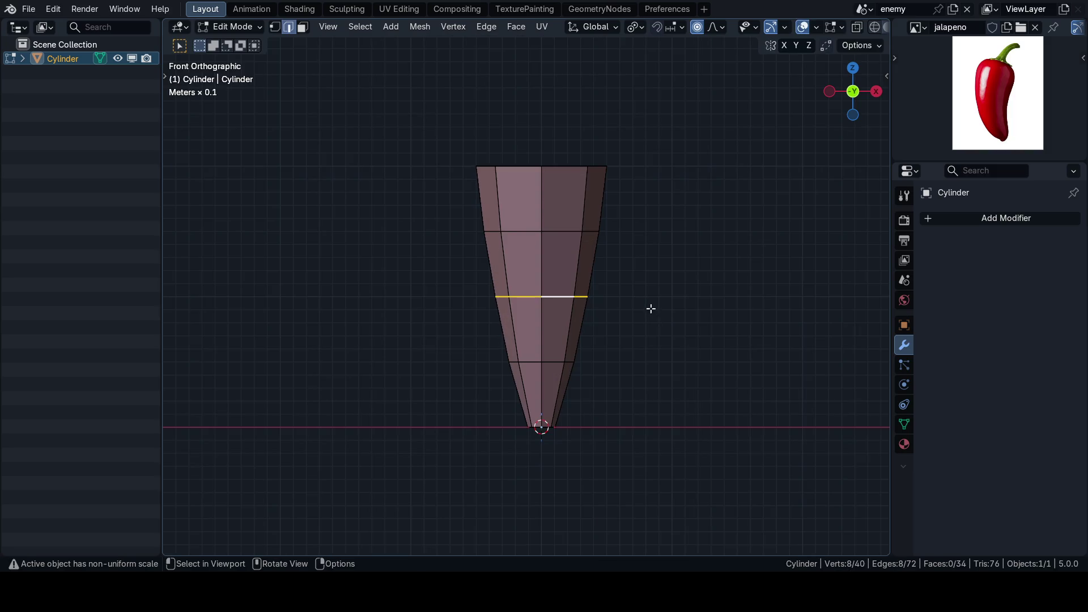
key(s)
scroll(652, 308, down, 6)
right_click(660, 309)
- Set proportional falloff to Smooth and widen the middle loop horizontally with height locked
click(716, 27)
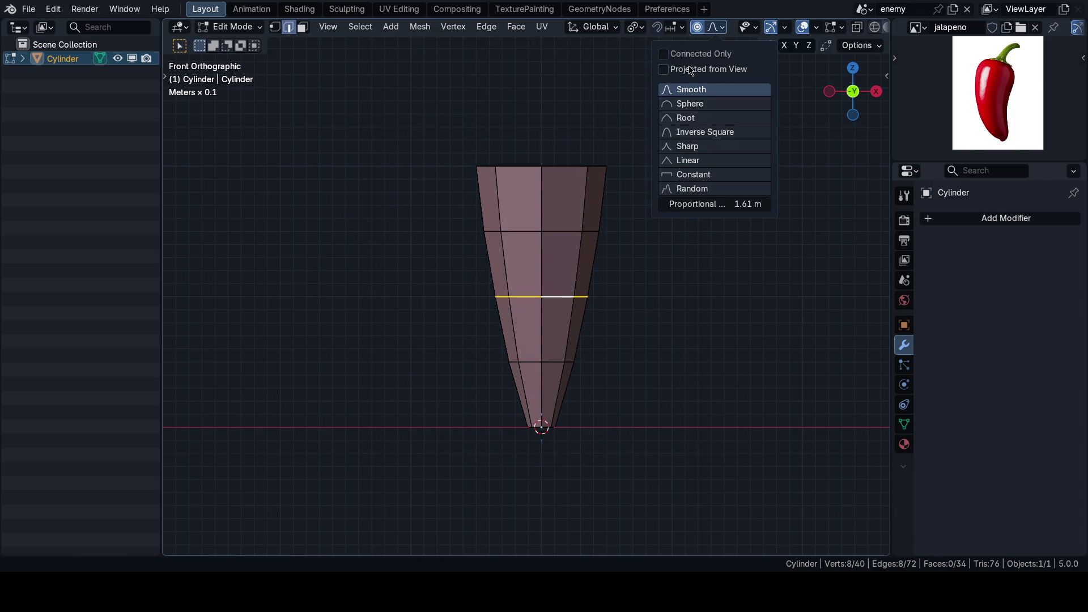
key(s)
key(shift+z)
scroll(679, 317, up, 7)
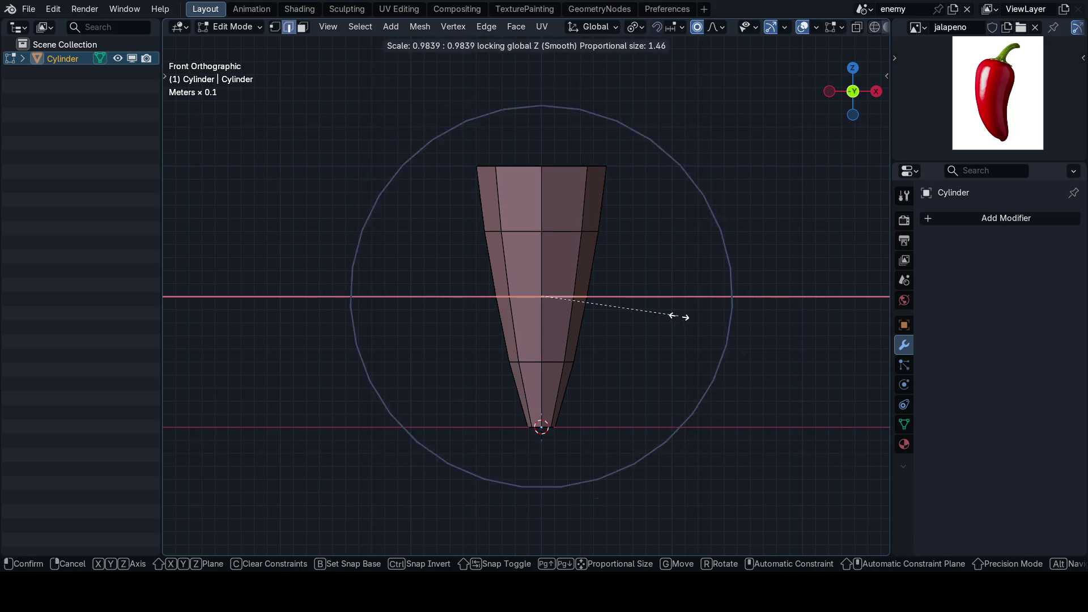
scroll(697, 322, down, 3)
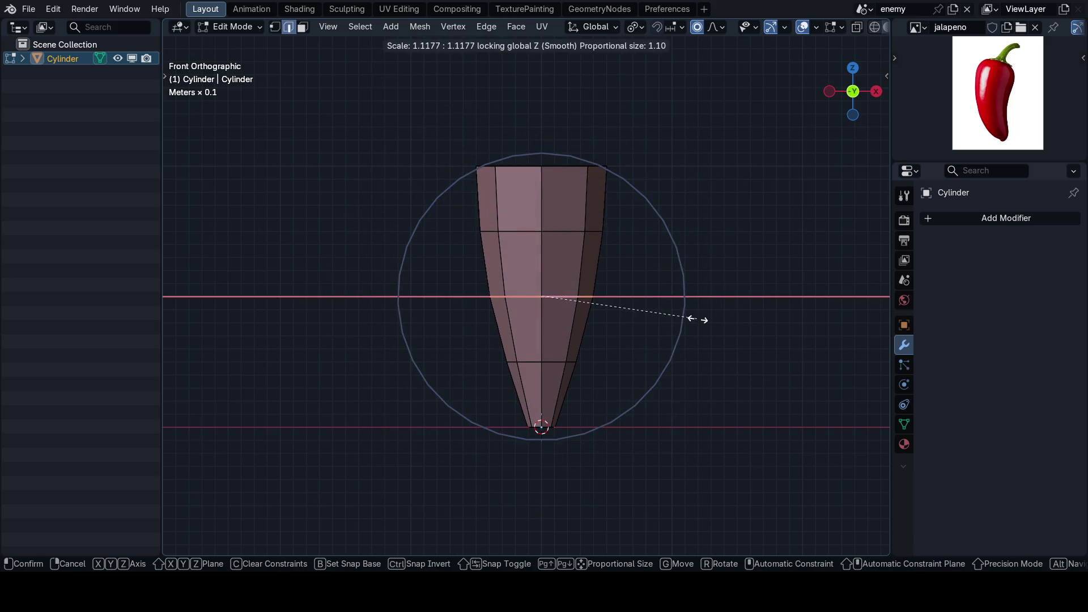
key(Escape)
key(shift+alt+z)
key(s)
key(z)
key(z)
key(shift+z)
click(694, 317)
scroll(658, 299, down, 3)
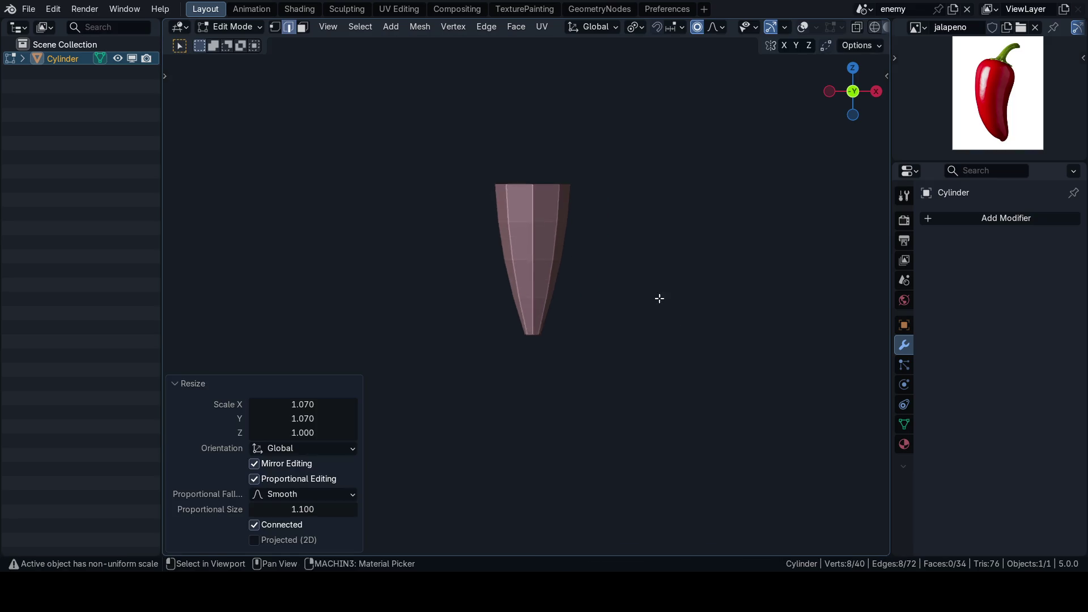
scroll(607, 343, up, 5)
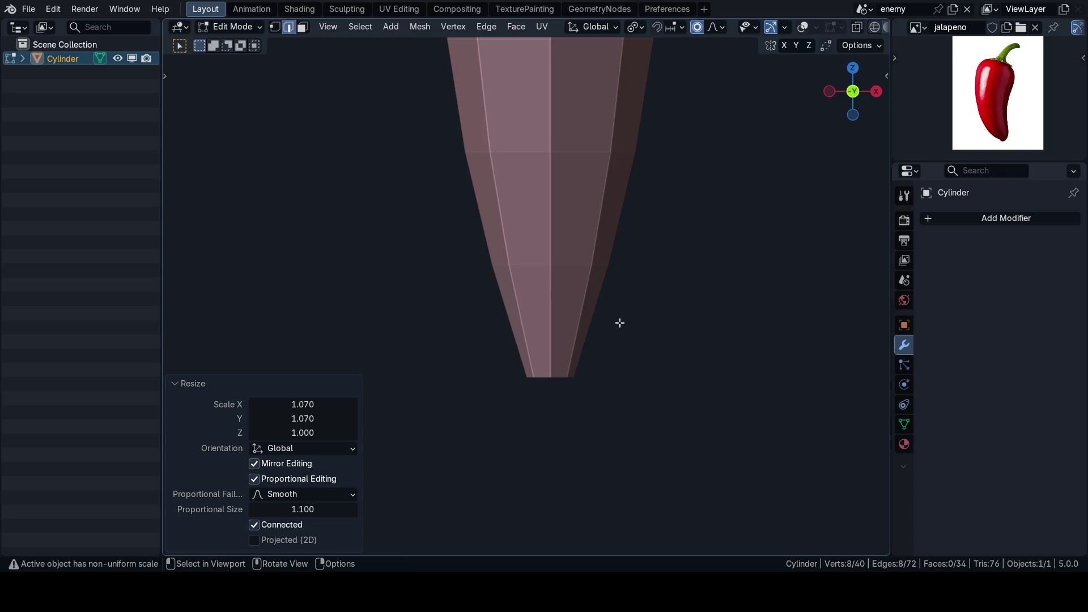
- Select the bottom tip ring and compare the body shape against the reference with overlays hidden
key(1)
key(shift+alt+z)
alt+click(566, 369)
scroll(612, 372, down, 3)
key(shift+alt+z)
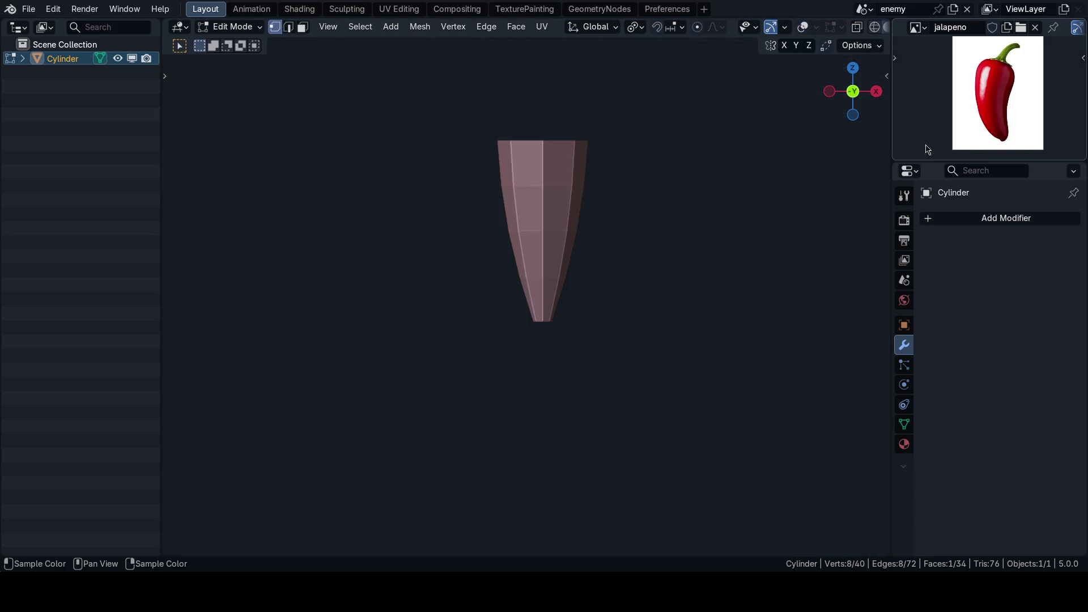
scroll(967, 90, up, 6)
scroll(995, 102, down, 6)
scroll(608, 243, up, 1)
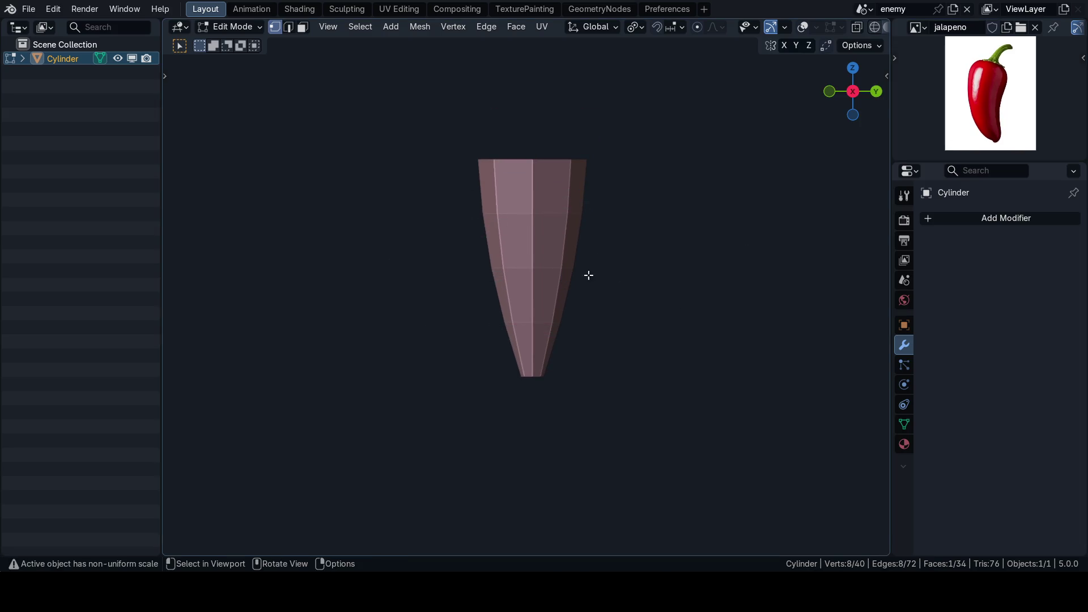
scroll(589, 275, up, 2)
key(shift+alt+z)
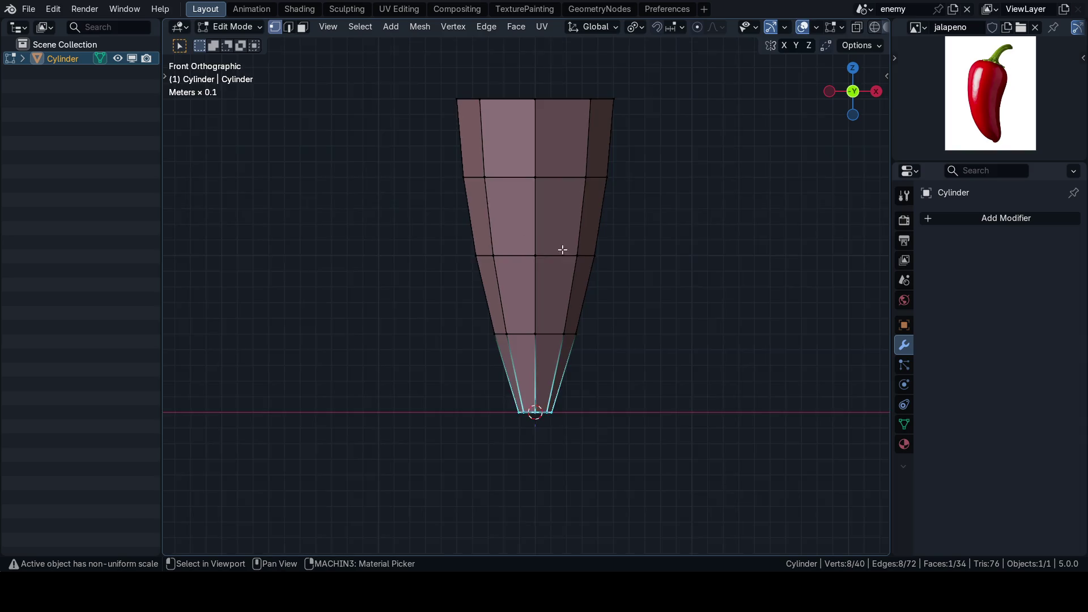
- Scale the bottom tip ring down to about 0.055 so it closes to a point
scroll(515, 200, up, 4)
scroll(540, 275, down, 2)
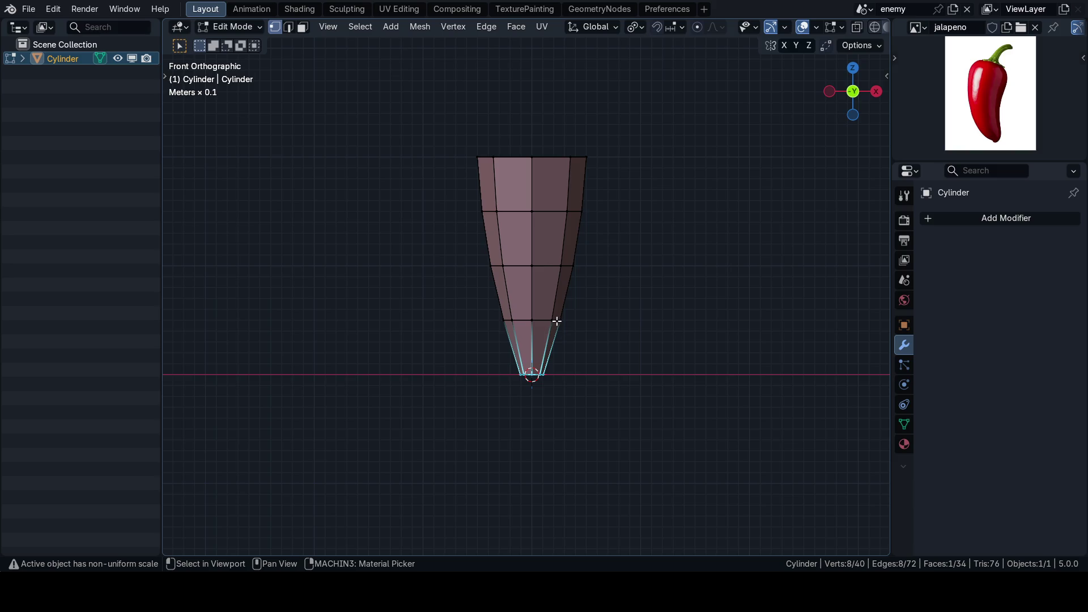
key(shift+alt+z)
key(shift+alt+z)
scroll(570, 339, up, 5)
scroll(731, 332, up, 5)
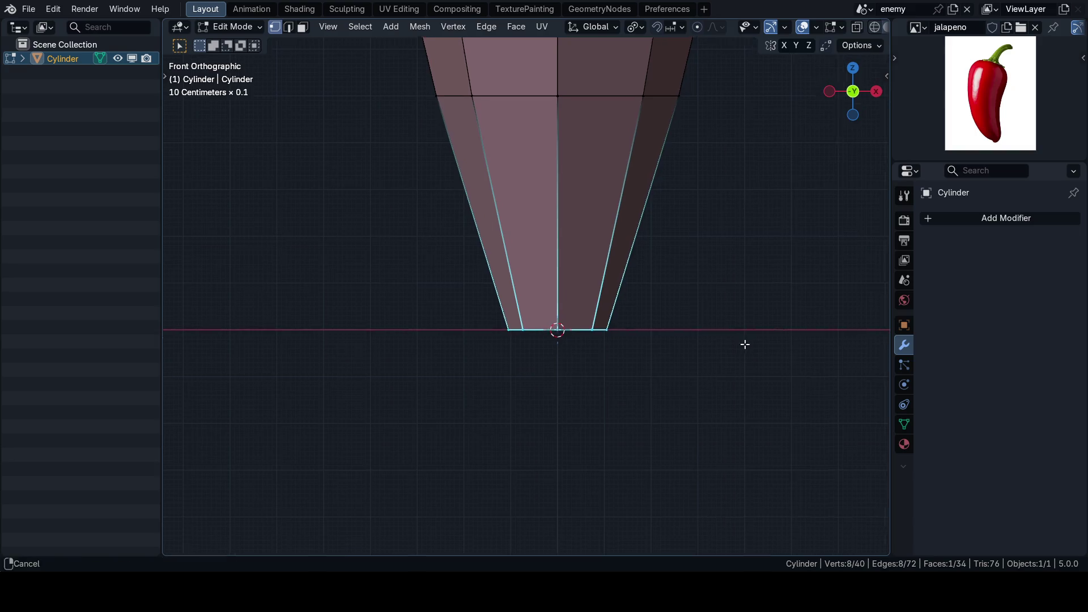
key(s)
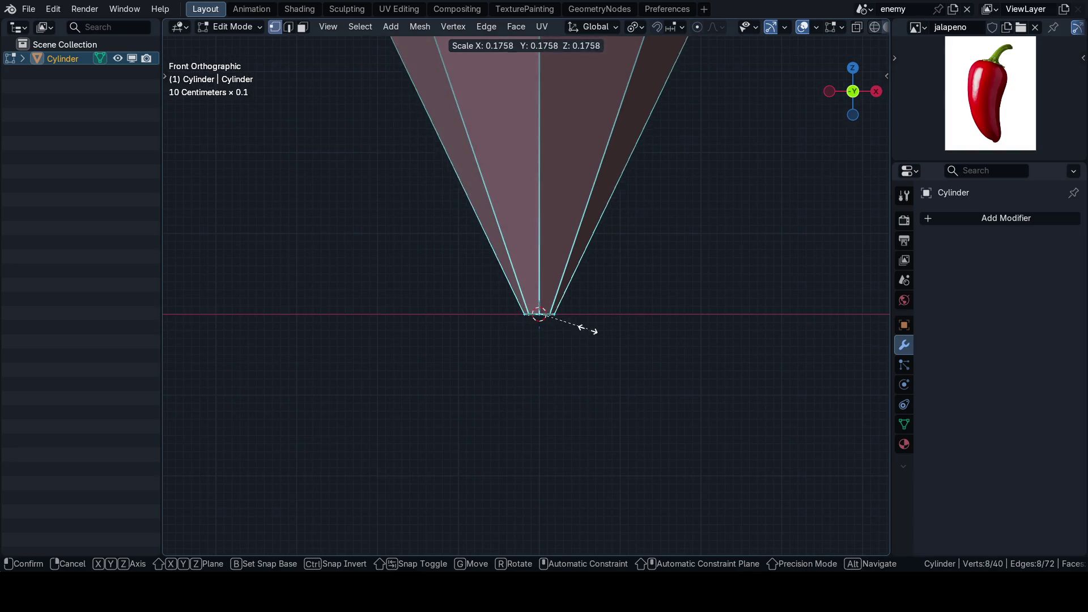
click(551, 320)
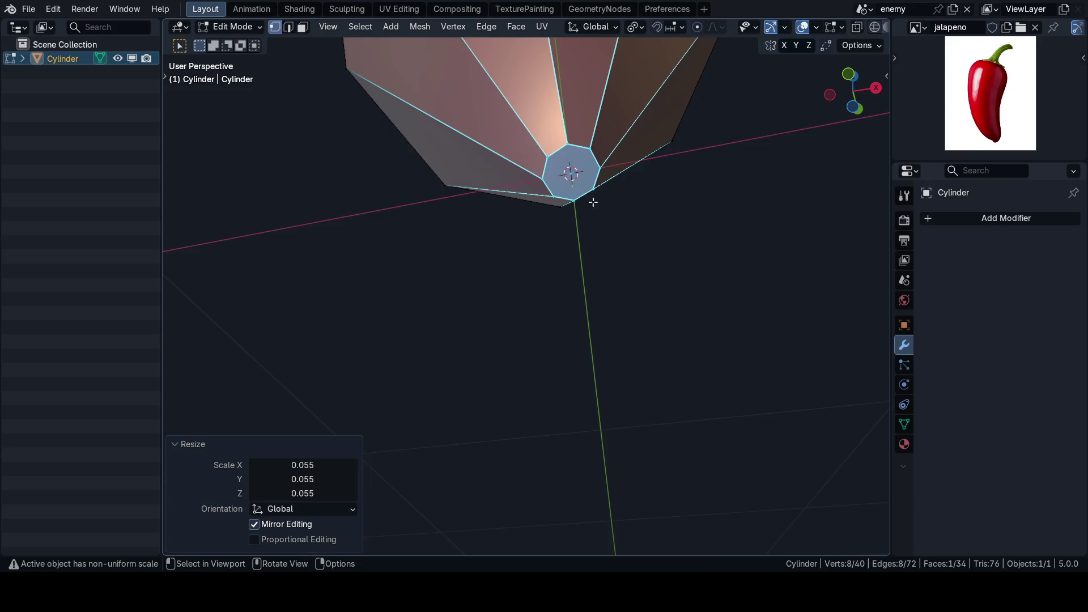
- Add a centred edge loop near the tip and widen it, keeping its height fixed
key(KP_3)
scroll(658, 309, up, 3)
key(ctrl+r)
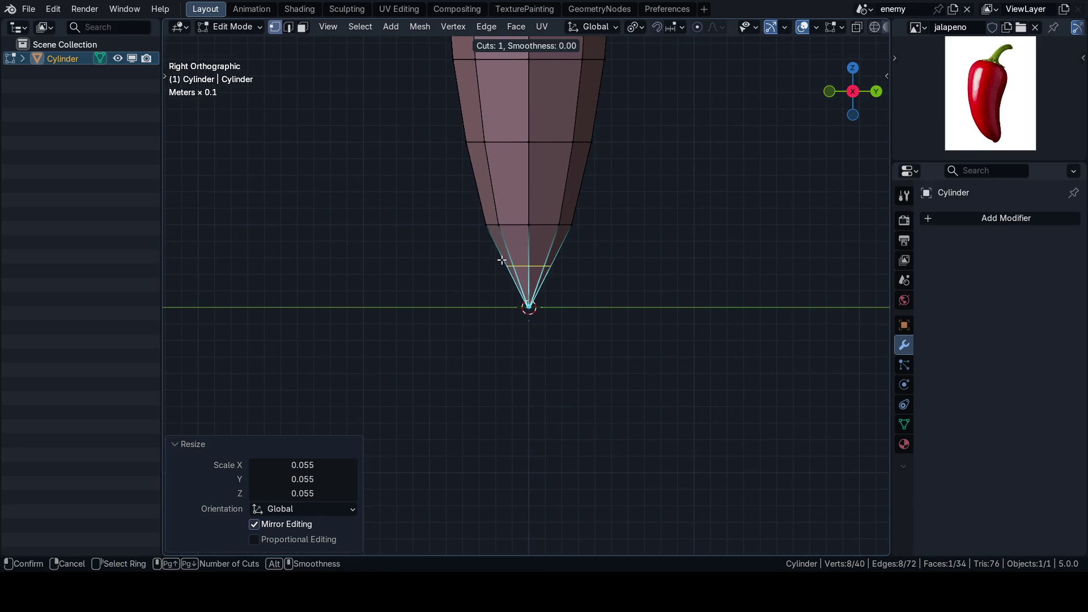
click(548, 282)
right_click(549, 282)
key(shift+alt+z)
scroll(644, 271, down, 2)
scroll(644, 271, up, 3)
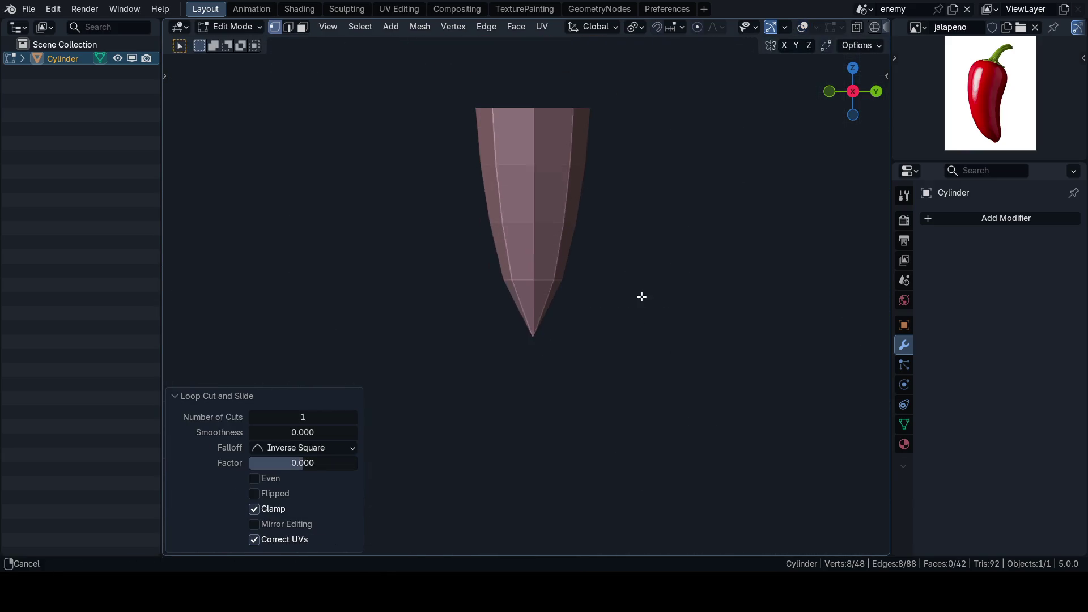
key(s)
key(shift+z)
click(660, 297)
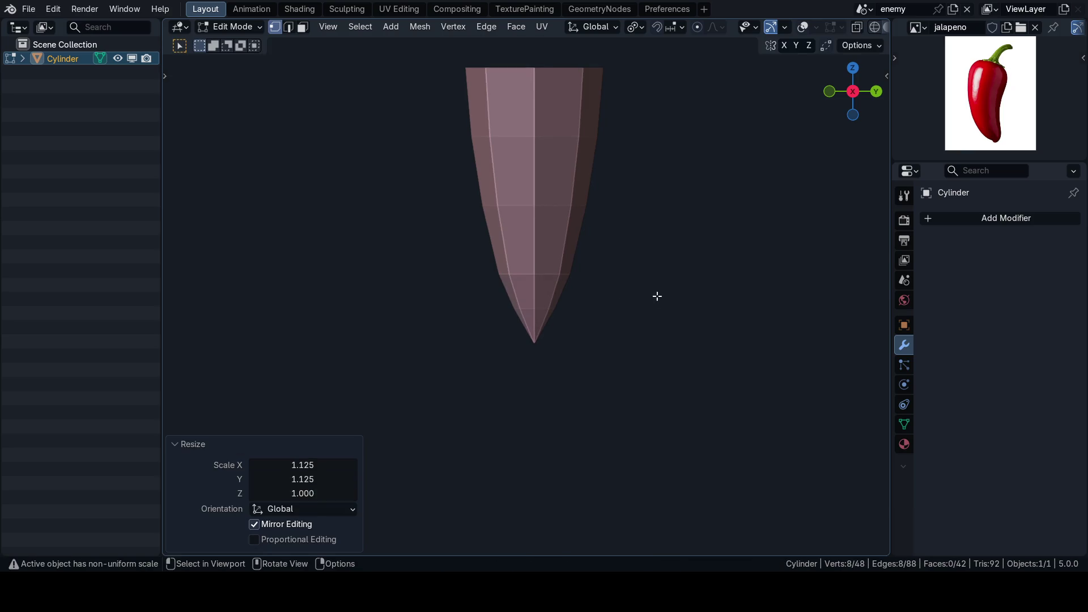
scroll(646, 309, down, 2)
- Return to Object Mode and shade the pepper smooth
key(Tab)
right_click(641, 268)
click(624, 276)
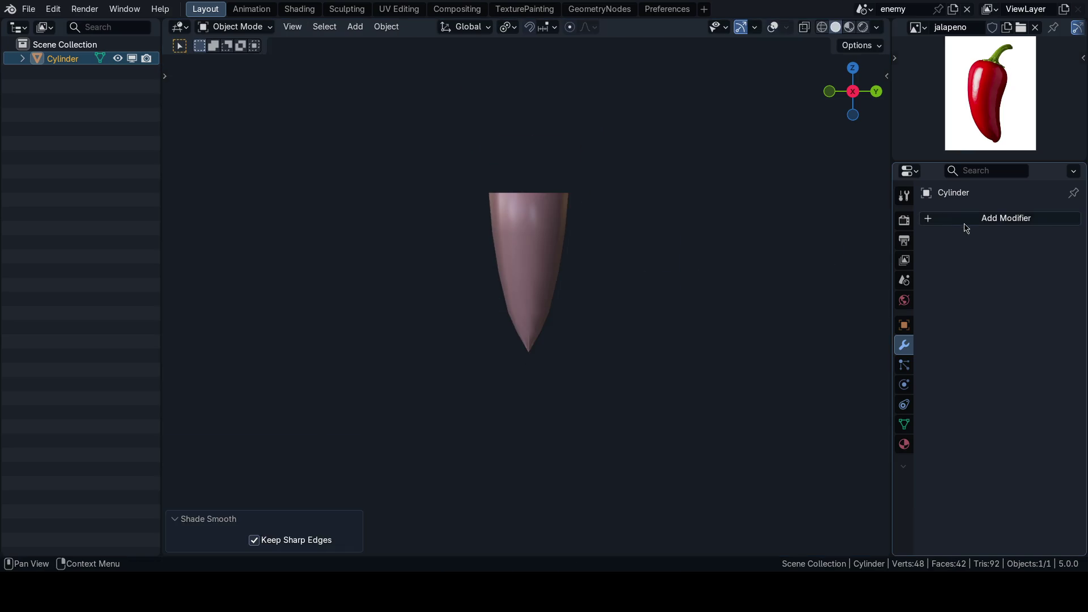
- Raise the Smooth by Angle modifier's angle from 30° to 60°
click(975, 218)
mouse_move(935, 284)
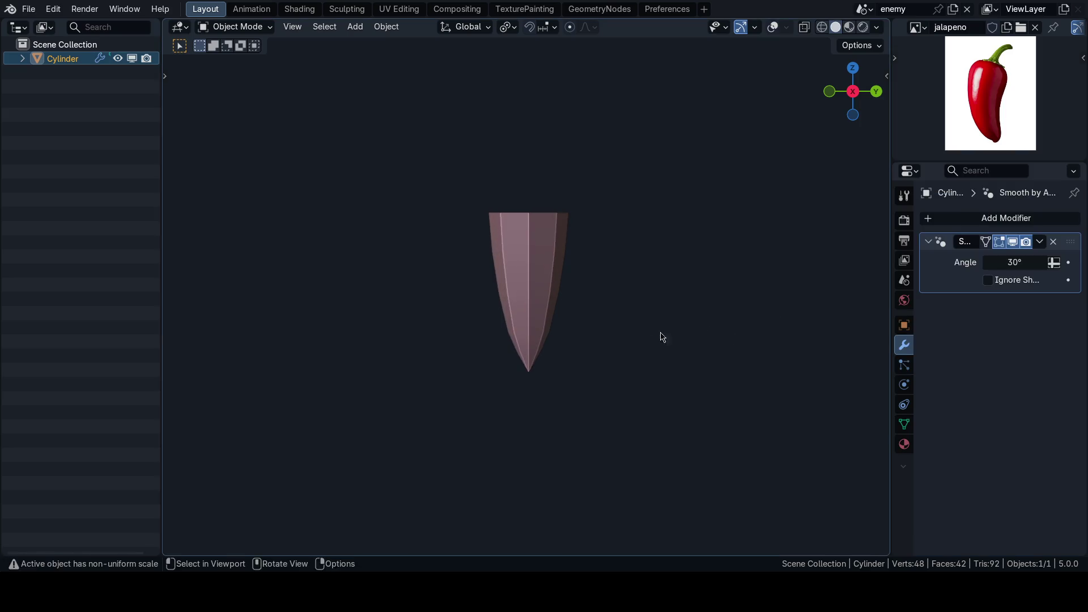
click(1010, 265)
text(60)
key(Return)
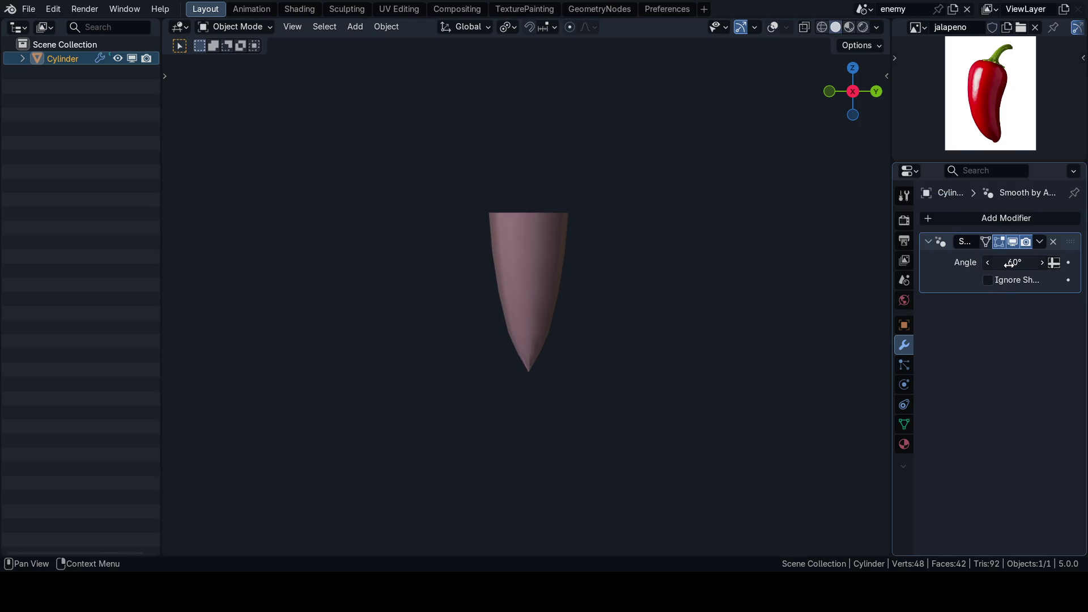
- Check the front and right views, then delete the Smooth by Angle modifier
key(grave)
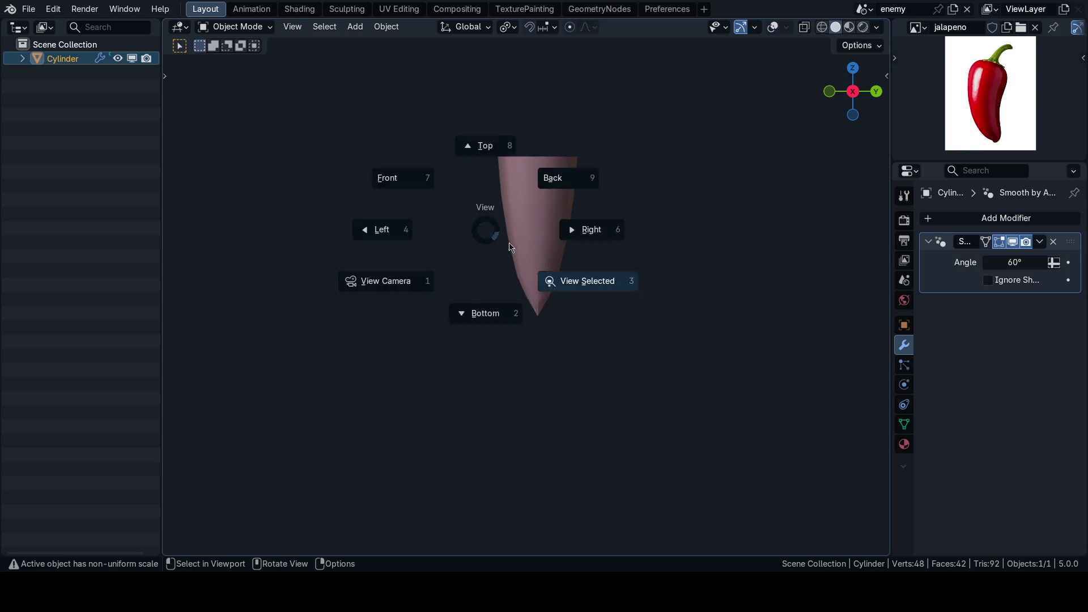
click(453, 190)
key(grave)
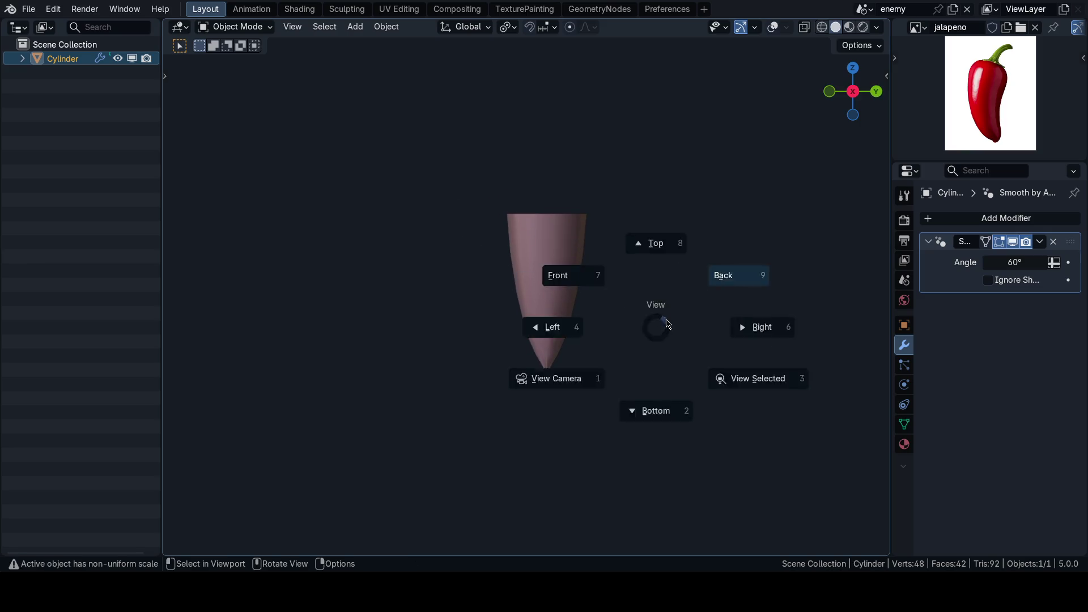
click(749, 329)
key(KP_5)
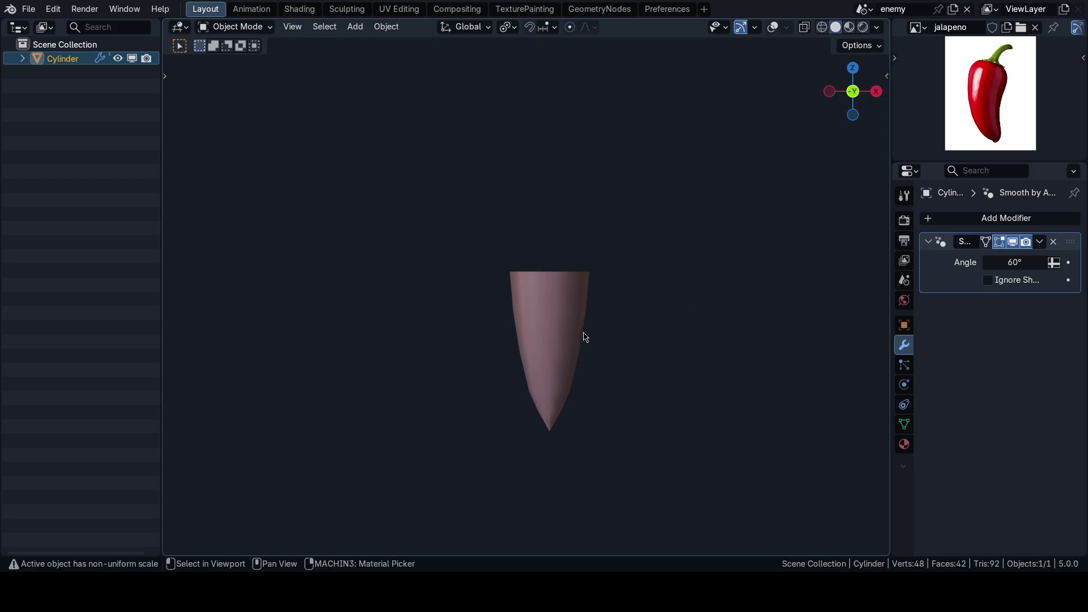
key(shift+alt+z)
click(1053, 242)
- Shade the pepper flat and switch into Edit Mode
right_click(748, 279)
click(703, 306)
scroll(652, 301, up, 2)
key(ctrl+Tab)
click(641, 297)
- Select the pepper's top face and inset it twice
key(ctrl+Tab)
key(Escape)
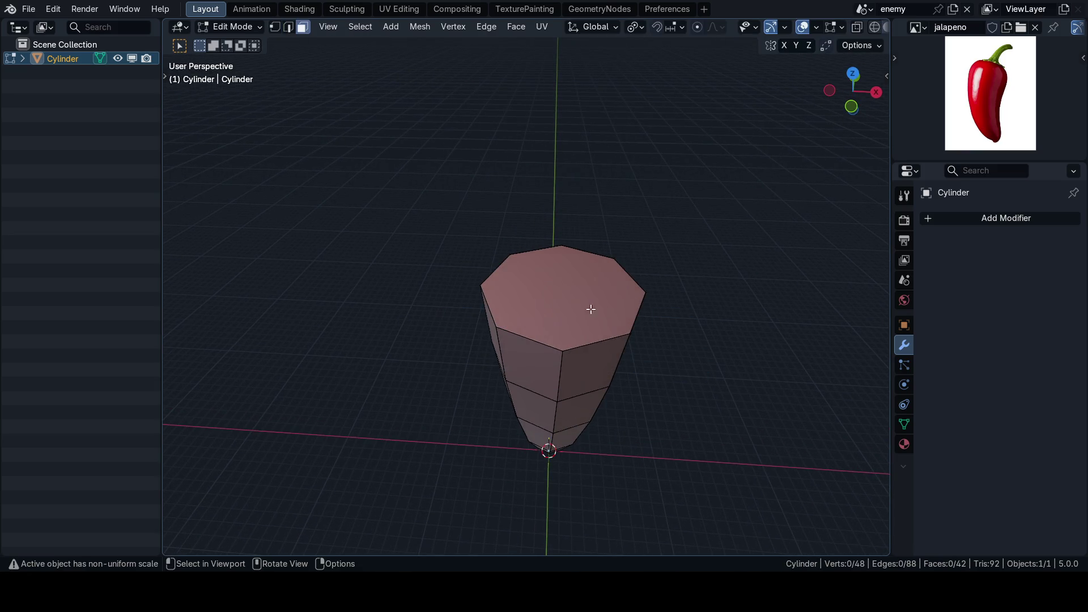
click(591, 309)
key(i)
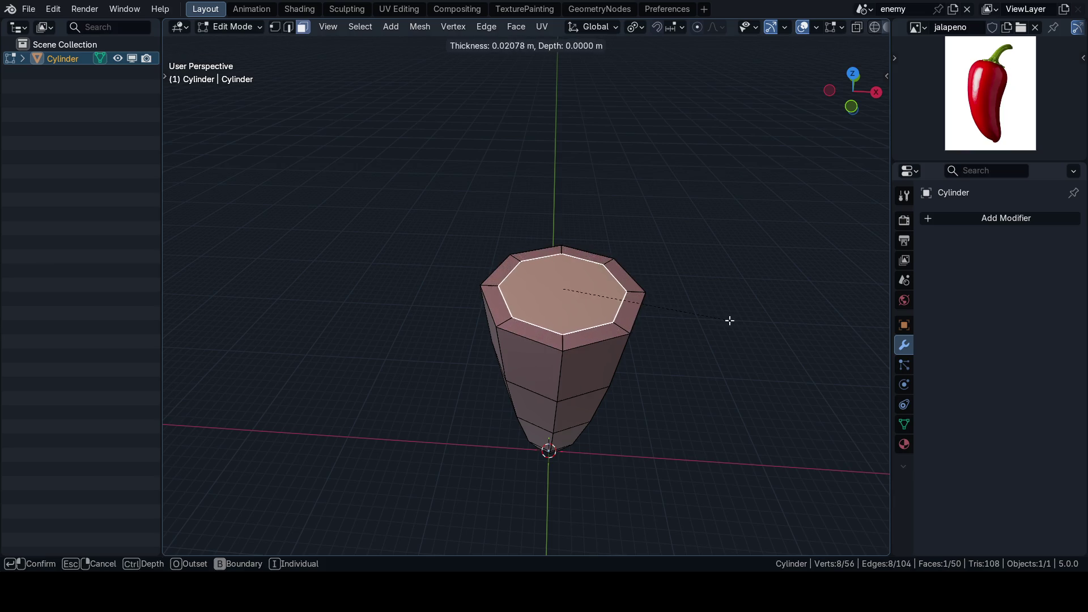
click(723, 320)
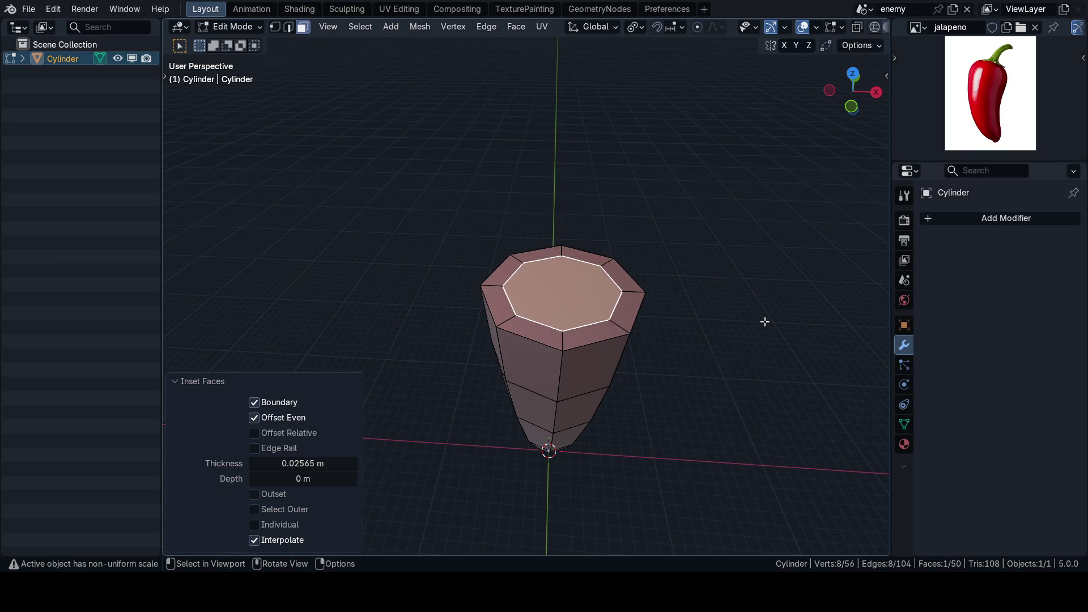
key(i)
click(730, 322)
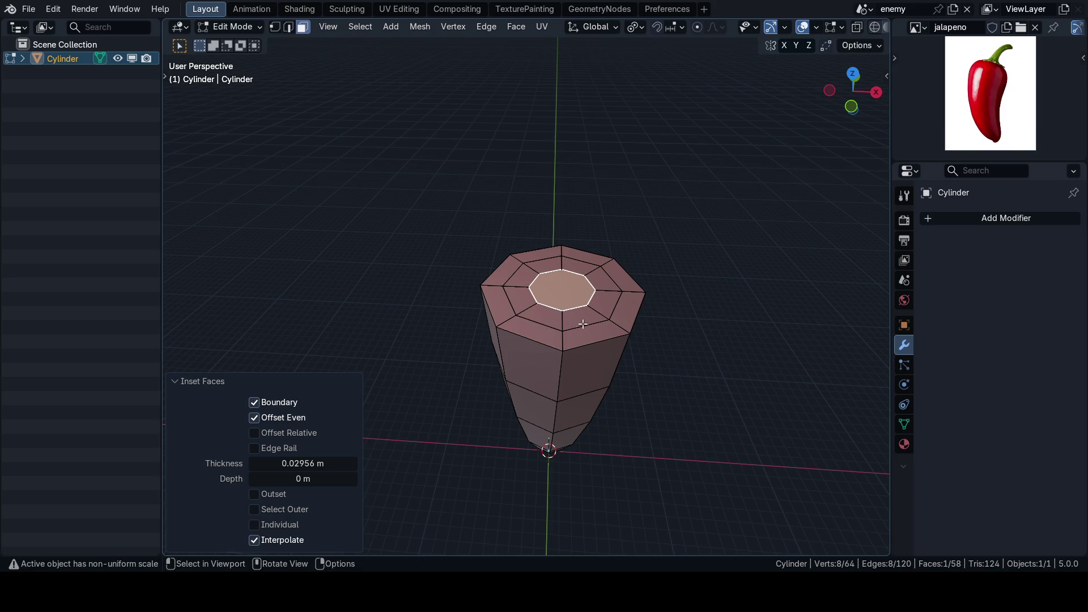
- Raise the inner top face 0.124 m along Z in front view
key(KP_1)
key(g)
key(z)
click(646, 295)
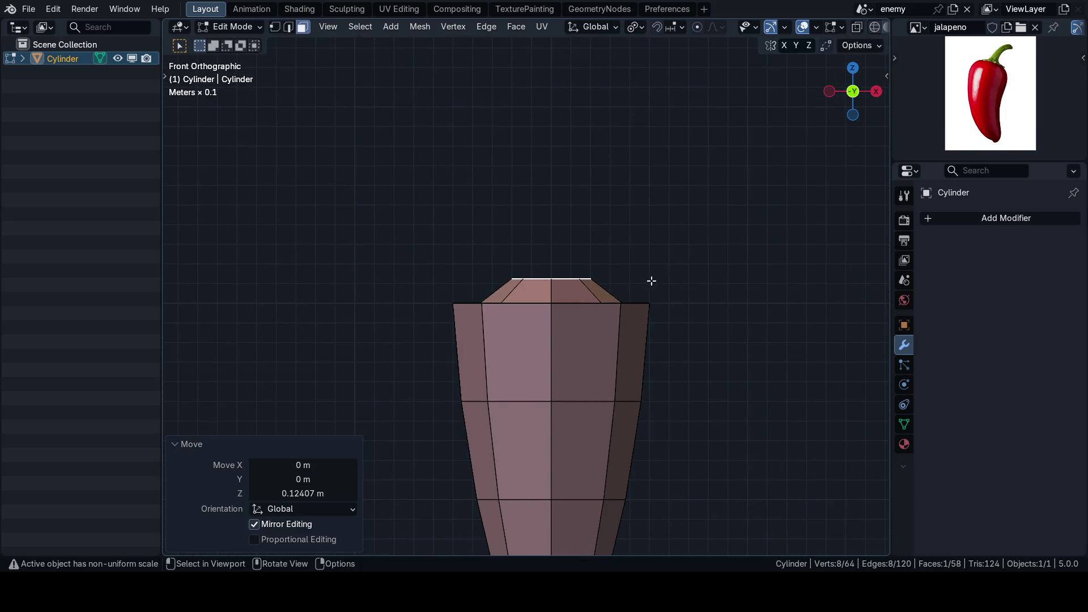
- In edge select, move the selection vertically, then look down on the top
key(Tab)
click(616, 377)
key(KP_1)
key(g)
key(z)
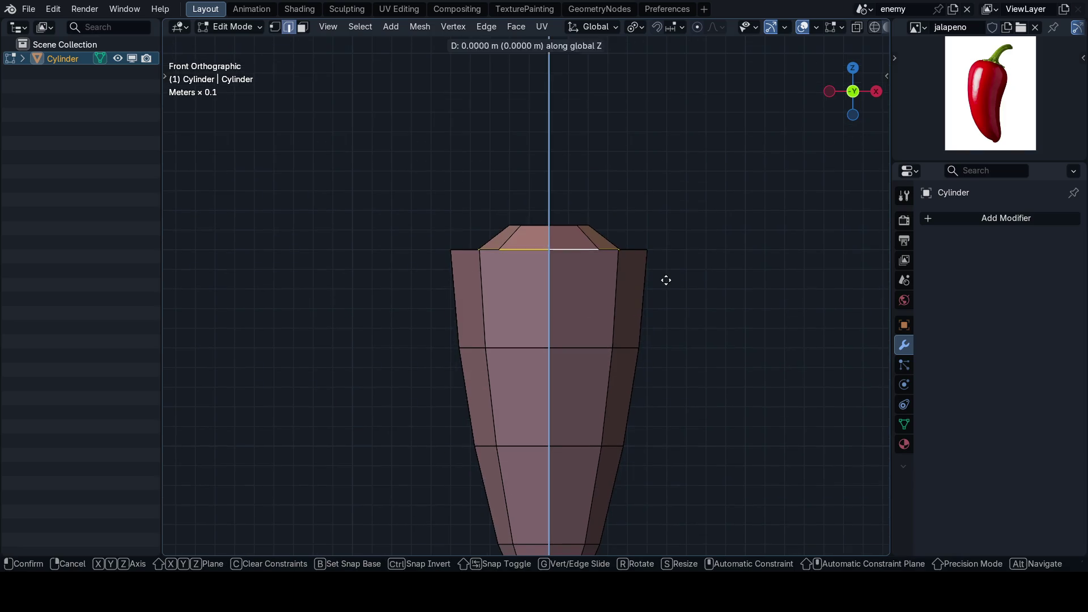
click(641, 274)
mouse_move(612, 306)
mouse_down()
mouse_move(600, 355)
mouse_move(610, 338)
mouse_up()
- Undo the raised inset rings and switch to edge selection in right view
key(ctrl+z)
key(ctrl+z)
key(ctrl+z)
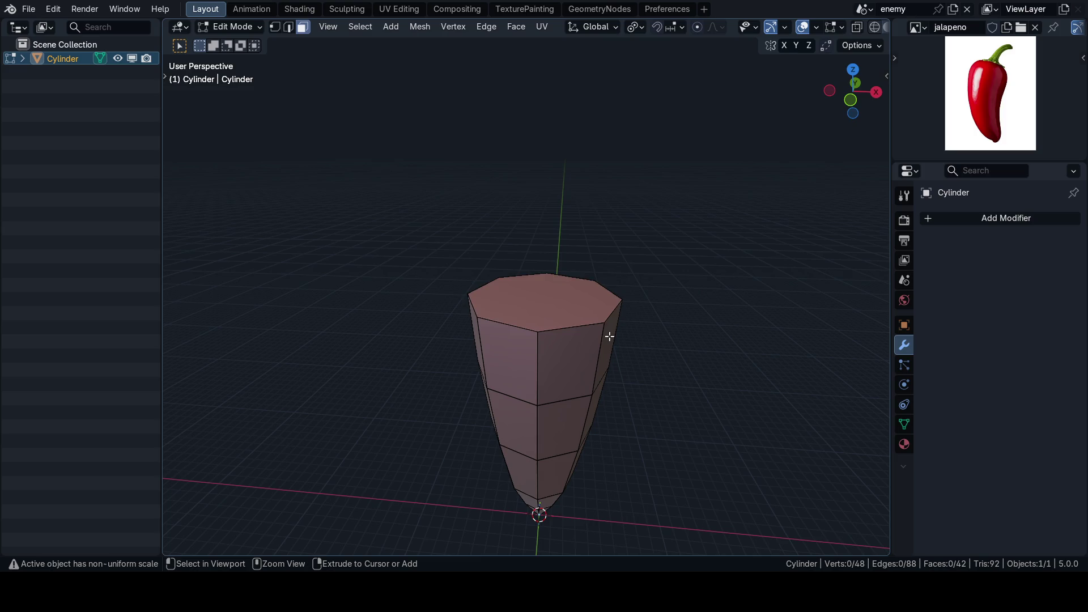
alt+click(598, 326)
key(ctrl+z)
key(2)
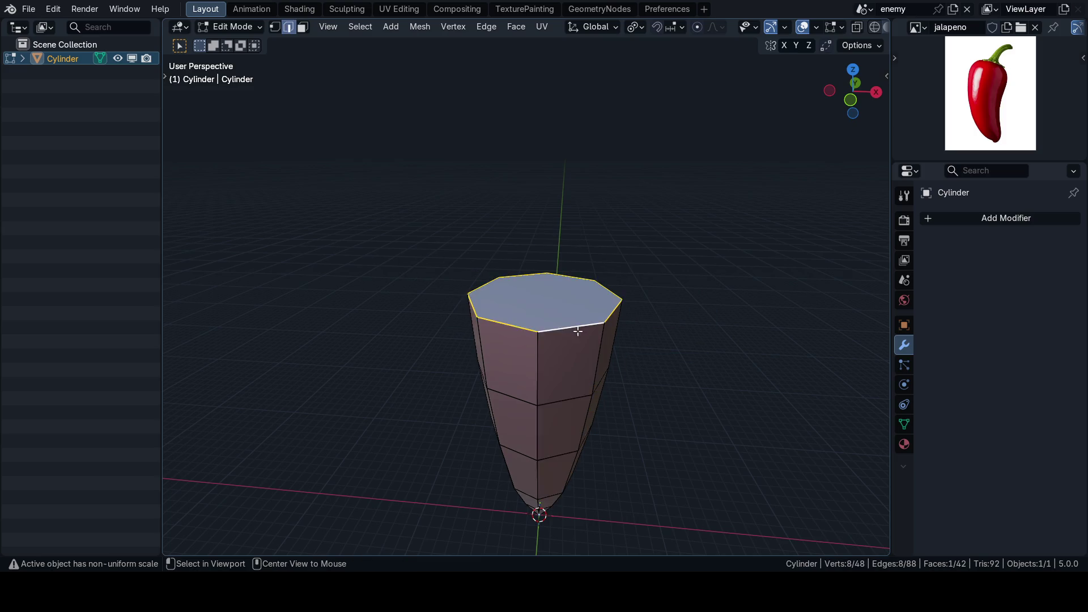
key(KP_3)
- Bevel the top rim edges with 2 segments at 0.0245 m width
key(ctrl+b)
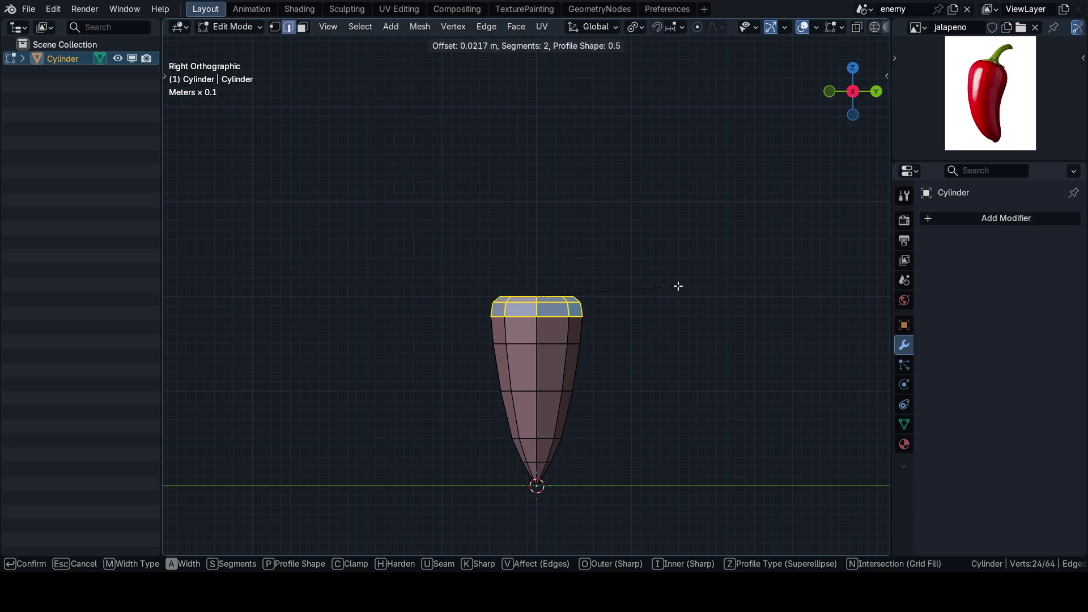
click(678, 286)
key(shift+alt+z)
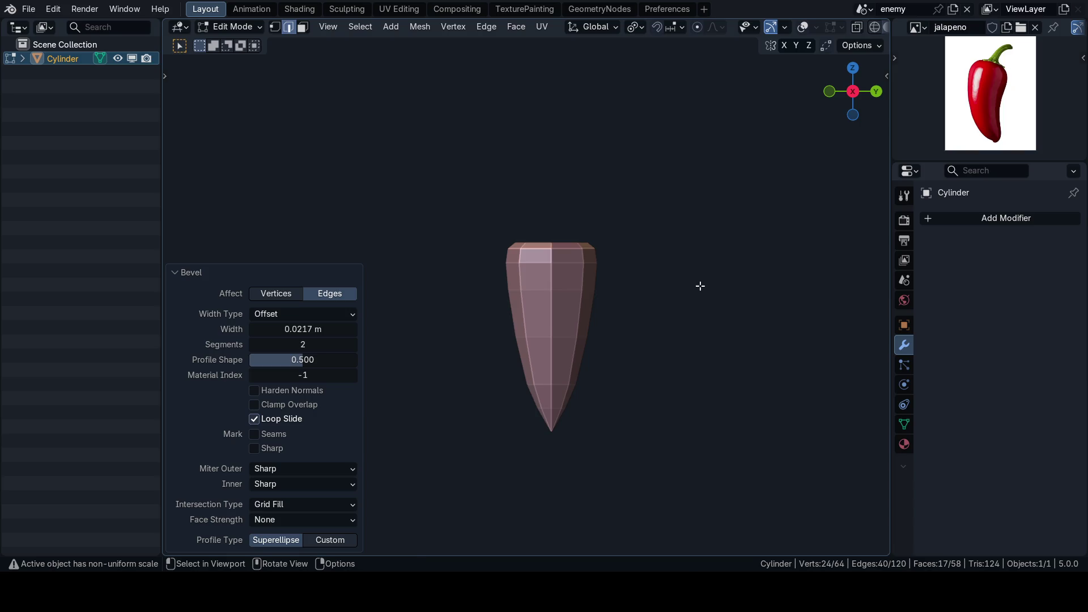
key(ctrl+z)
key(ctrl+b)
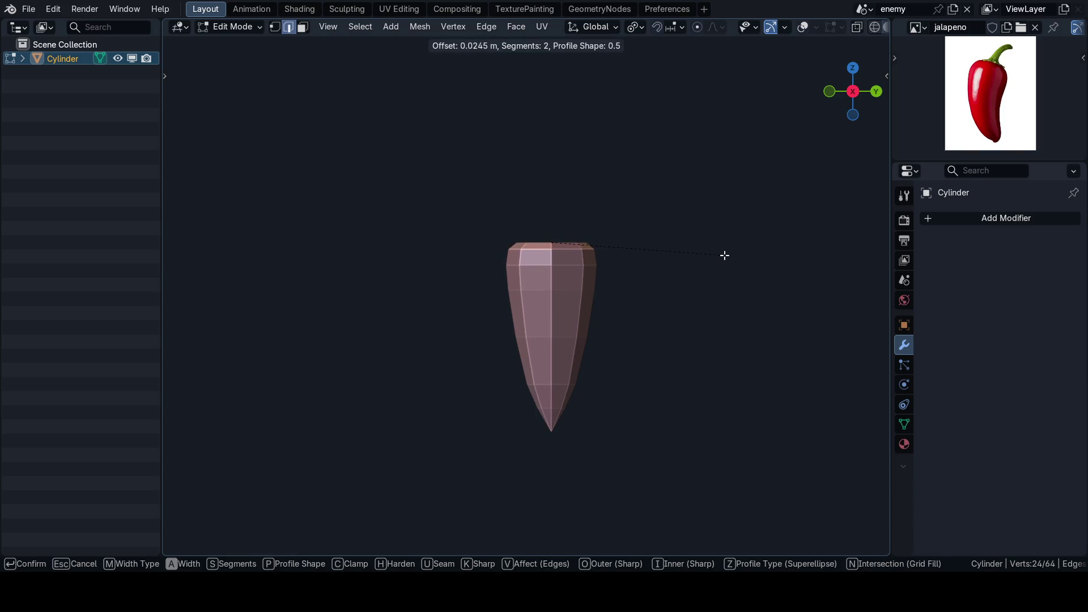
click(724, 256)
scroll(669, 296, up, 2)
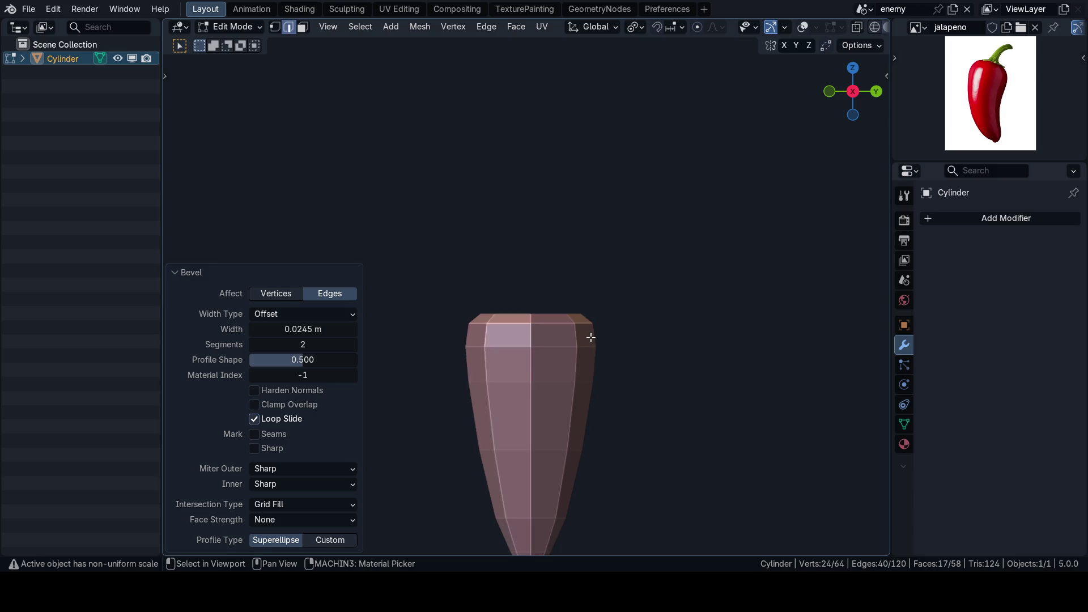
key(shift+alt+z)
- Inset the top face and lift it 0.033663 m along Z into a low cap
key(3)
click(550, 290)
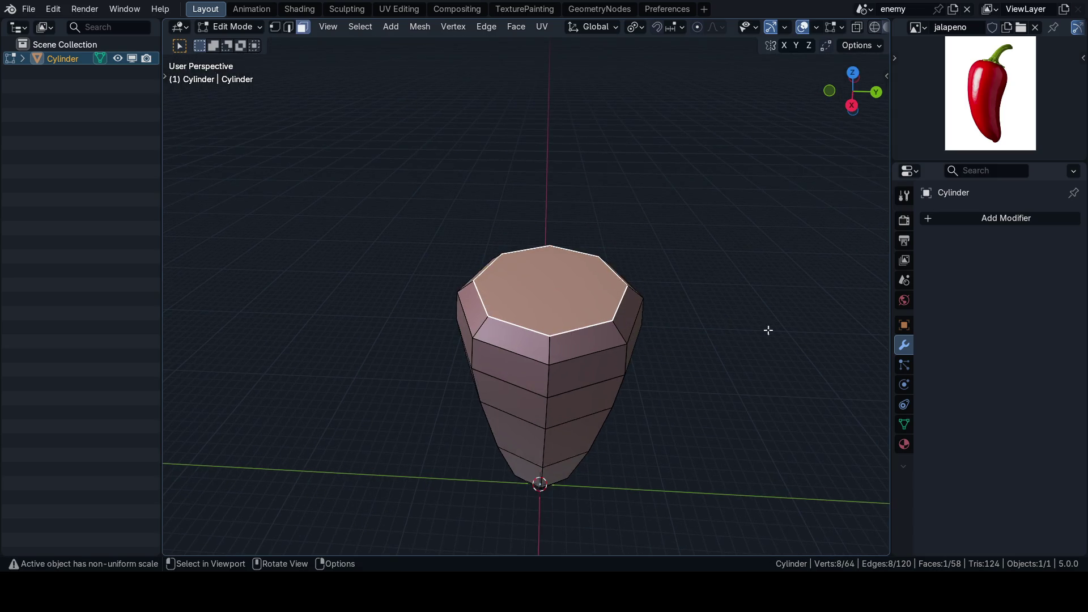
key(i)
click(736, 323)
key(KP_1)
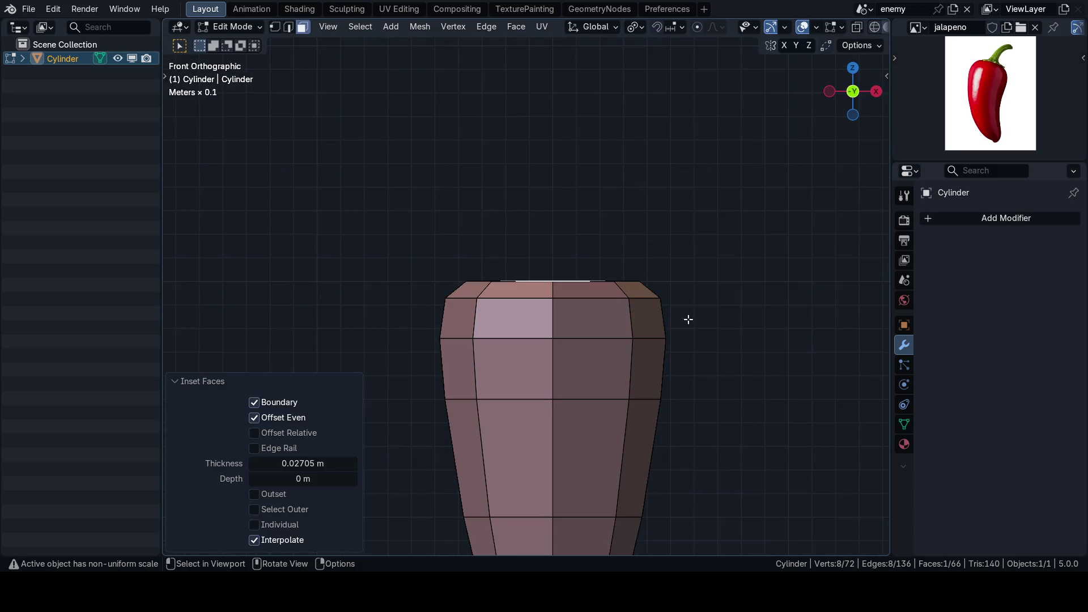
key(g)
key(z)
click(693, 302)
- Inspect the new cap from top, side and front views
key(shift+alt+z)
scroll(690, 335, down, 4)
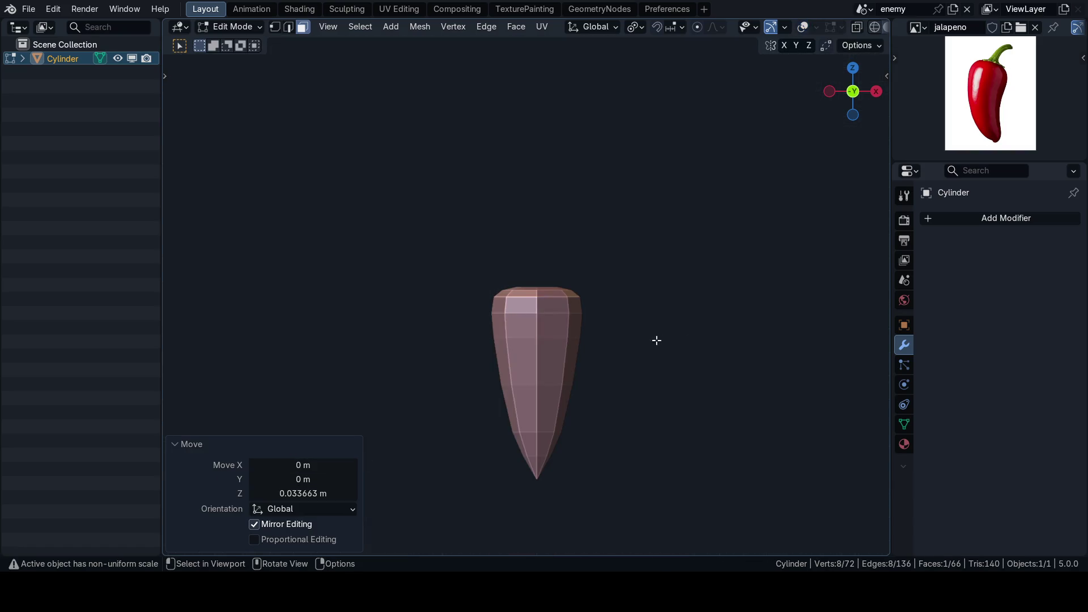
key(KP_7)
key(ctrl+KP_1)
key(shift+alt+z)
key(KP_1)
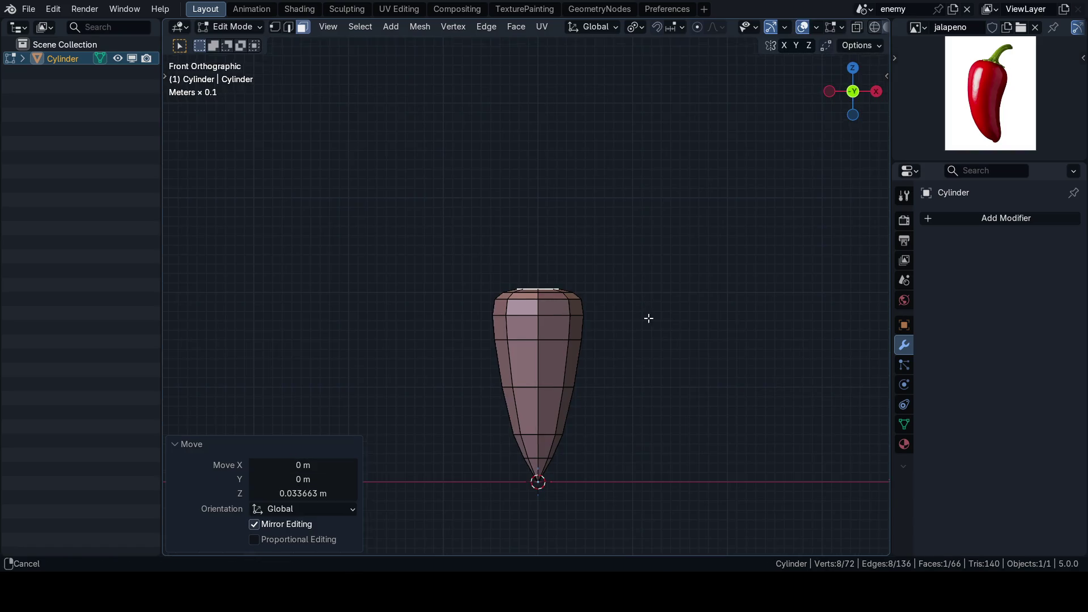
scroll(639, 341, up, 4)
scroll(992, 112, up, 5)
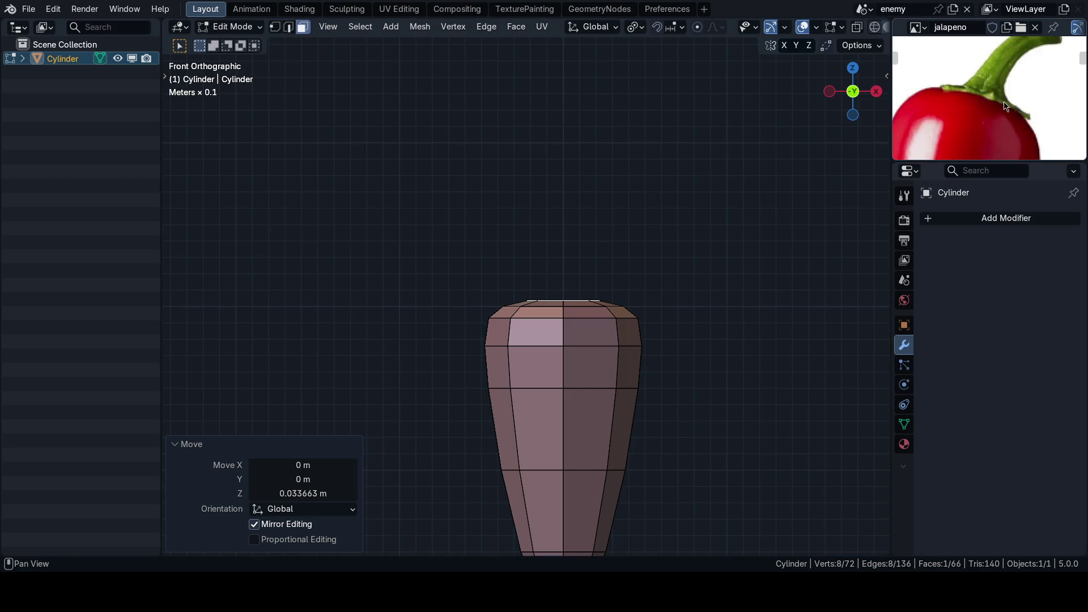
scroll(1020, 124, up, 2)
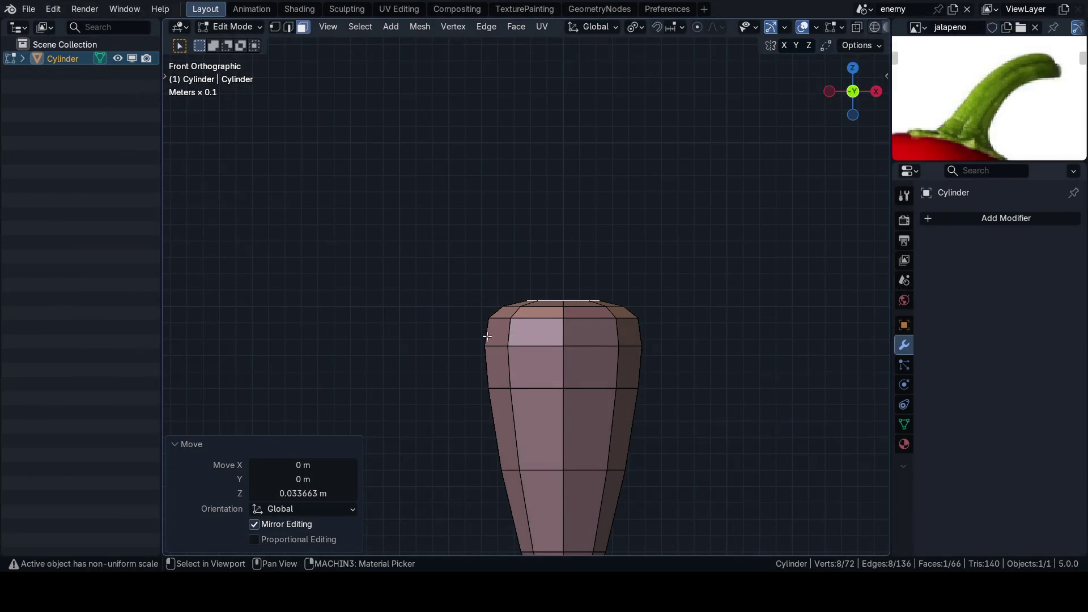
scroll(482, 308, up, 2)
drag(482, 308, 514, 337)
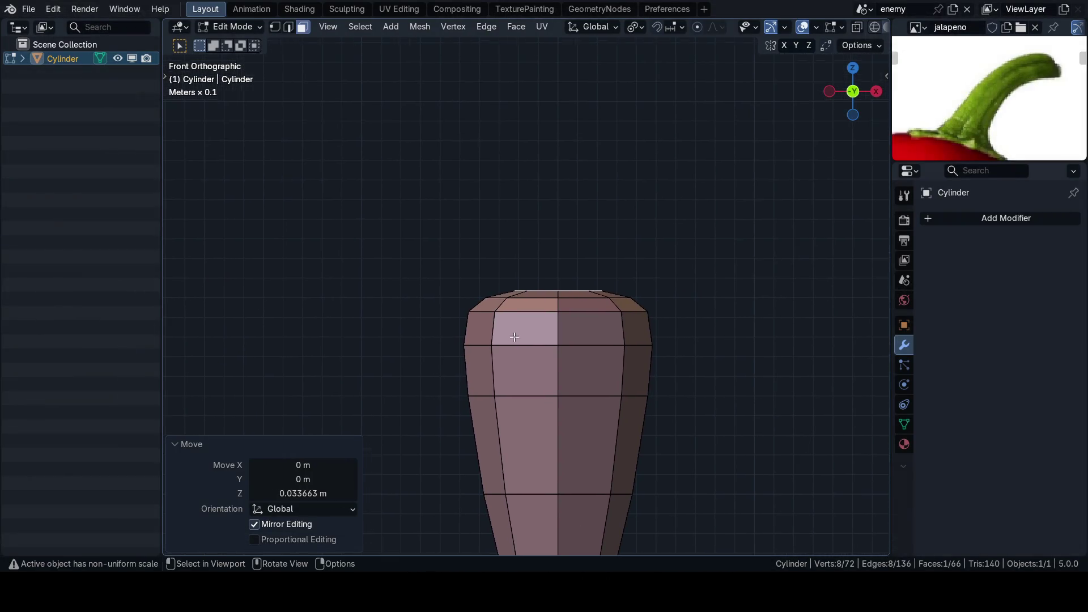
scroll(989, 99, down, 3)
scroll(558, 397, up, 1)
drag(558, 397, 552, 377)
key(KP_1)
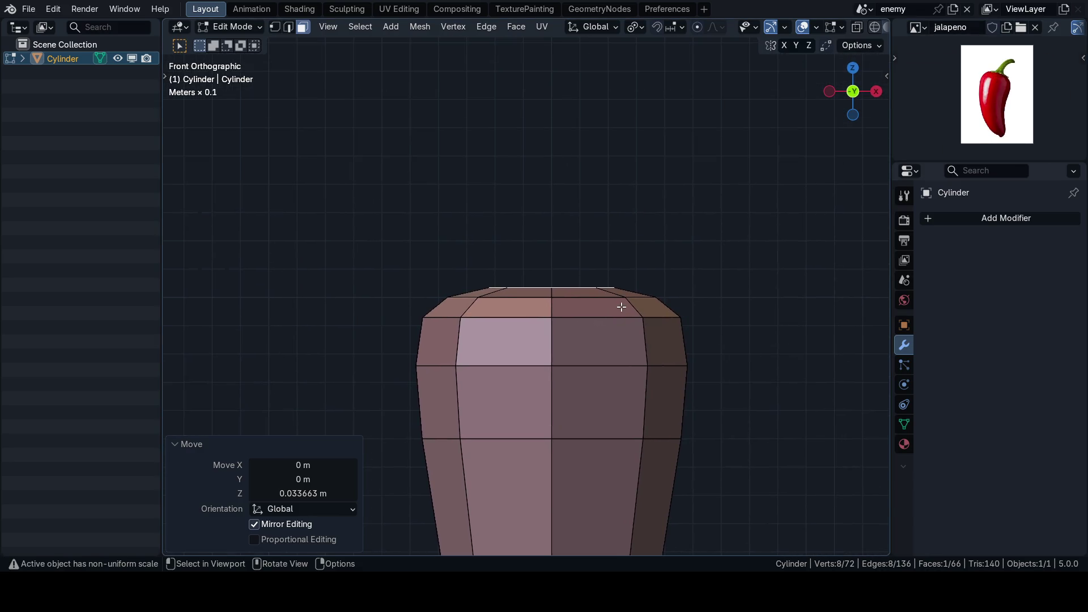
scroll(998, 97, up, 3)
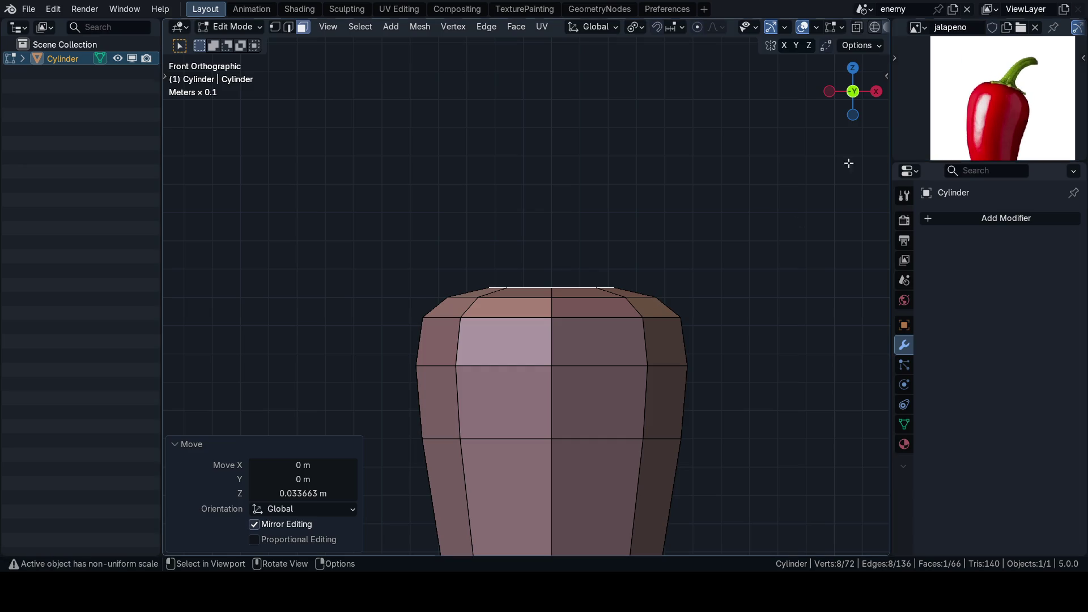
scroll(629, 271, down, 5)
scroll(610, 308, up, 4)
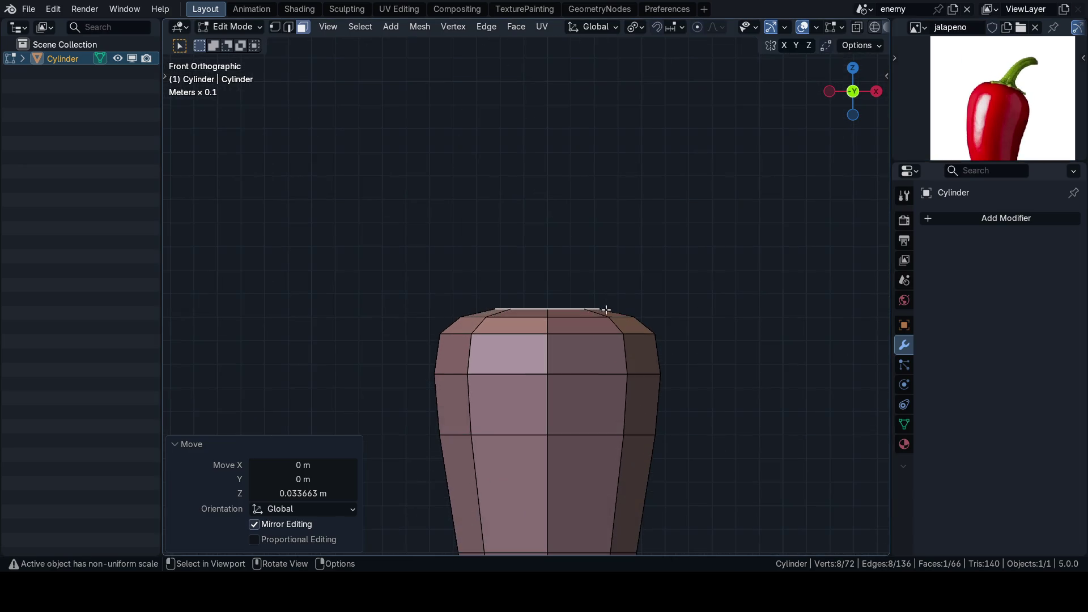
drag(621, 313, 600, 360)
key(KP_1)
drag(720, 298, 750, 328)
key(i)
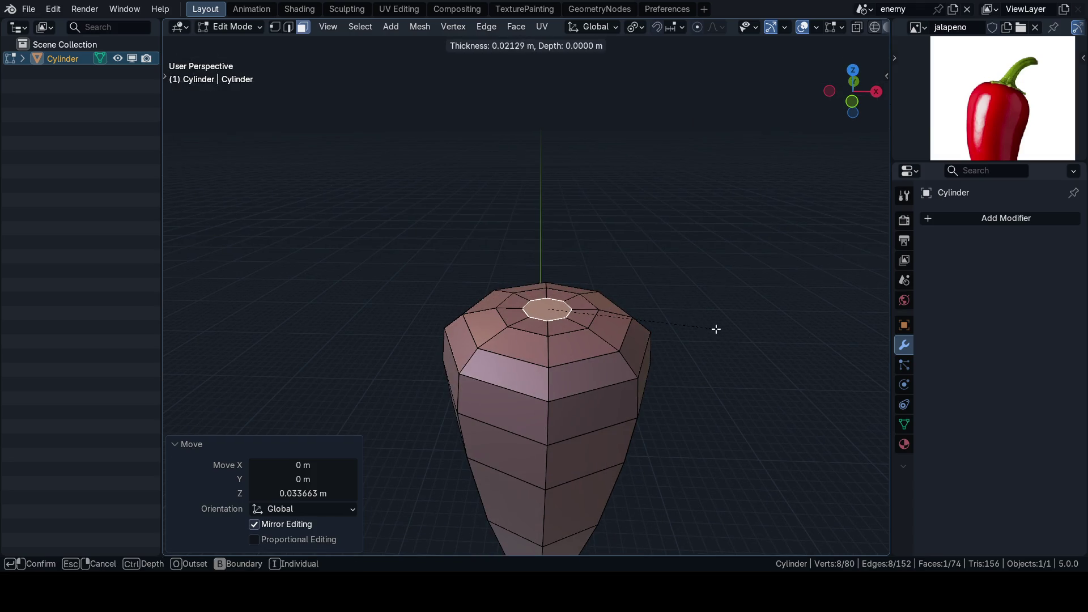
click(716, 328)
key(KP_1)
scroll(656, 323, down, 2)
scroll(655, 324, down, 1)
key(e)
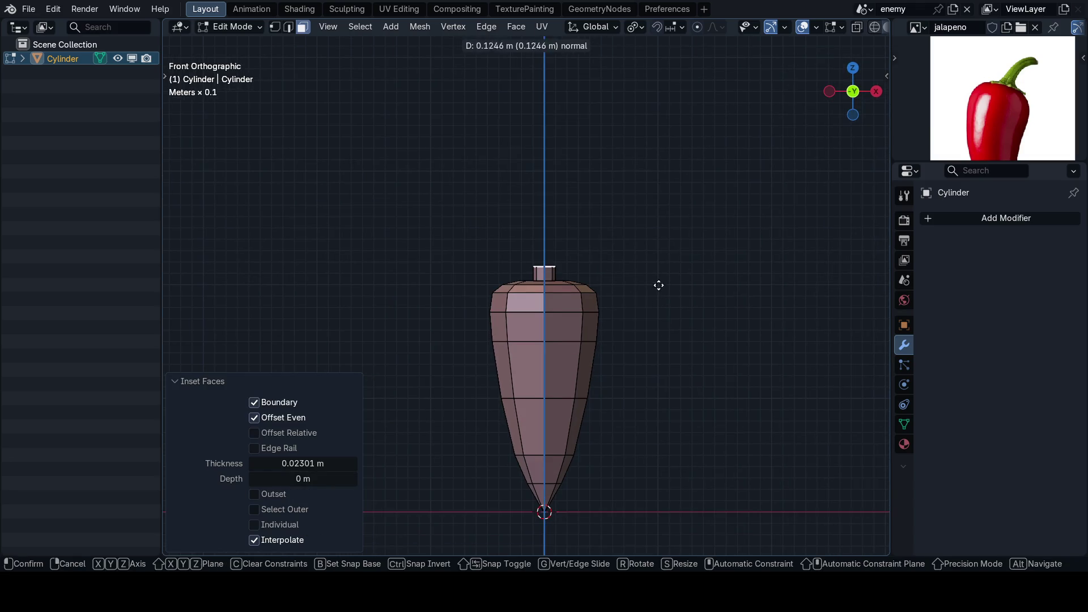
click(663, 257)
scroll(661, 277, down, 3)
key(shift+alt+z)
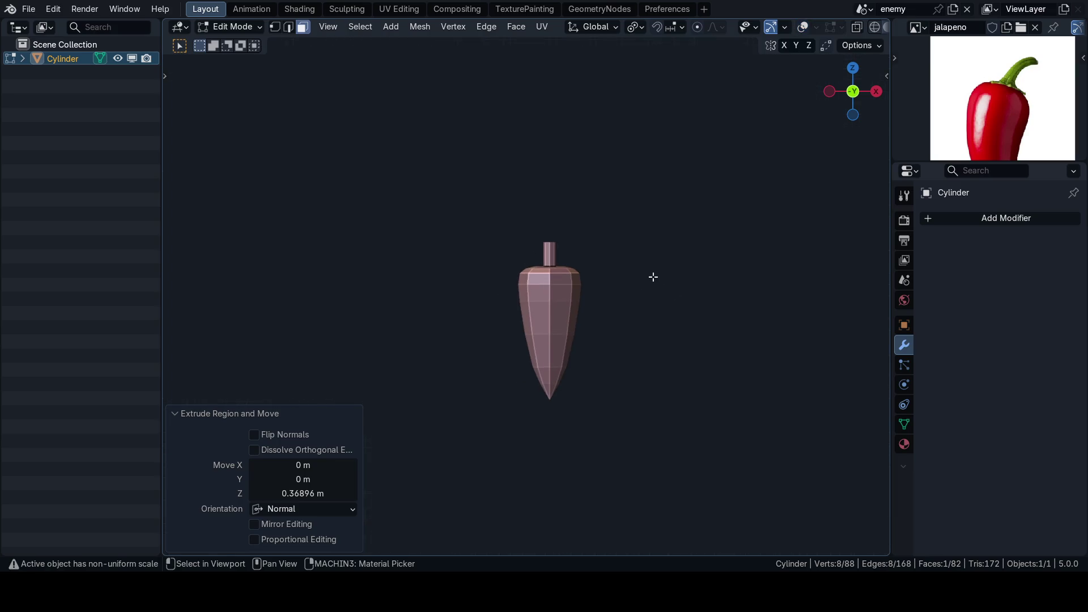
scroll(978, 100, down, 3)
scroll(977, 100, up, 1)
scroll(628, 258, up, 2)
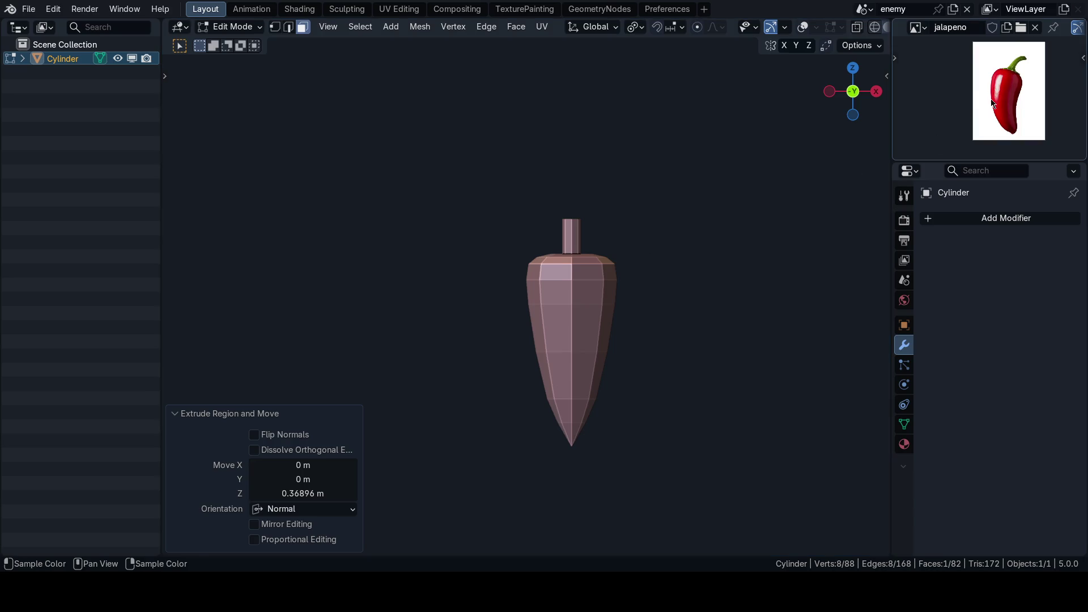
key(KP_1)
key(shift+alt+z)
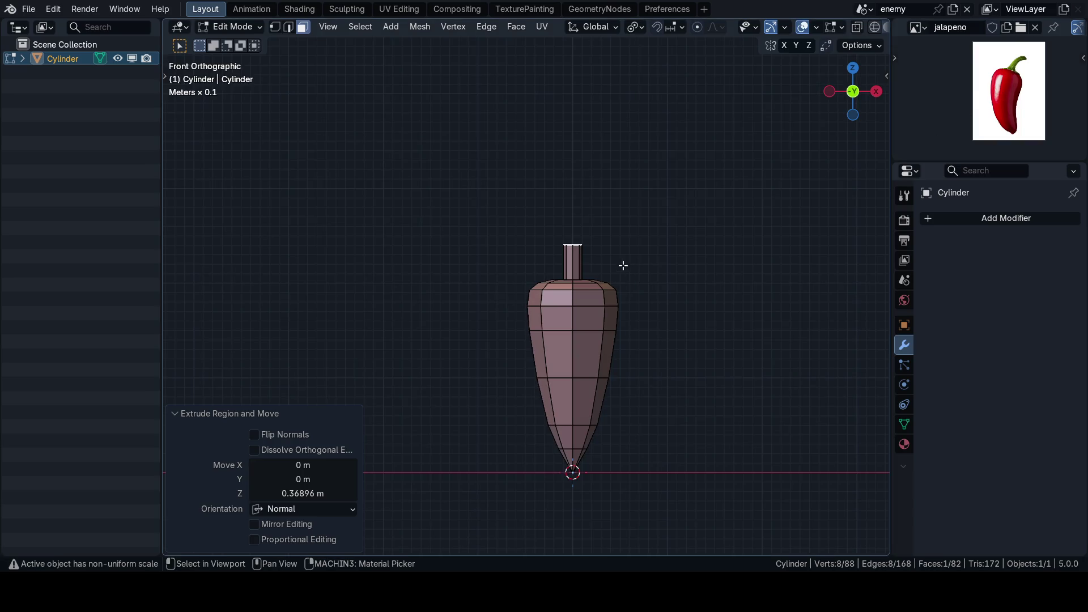
scroll(635, 262, up, 4)
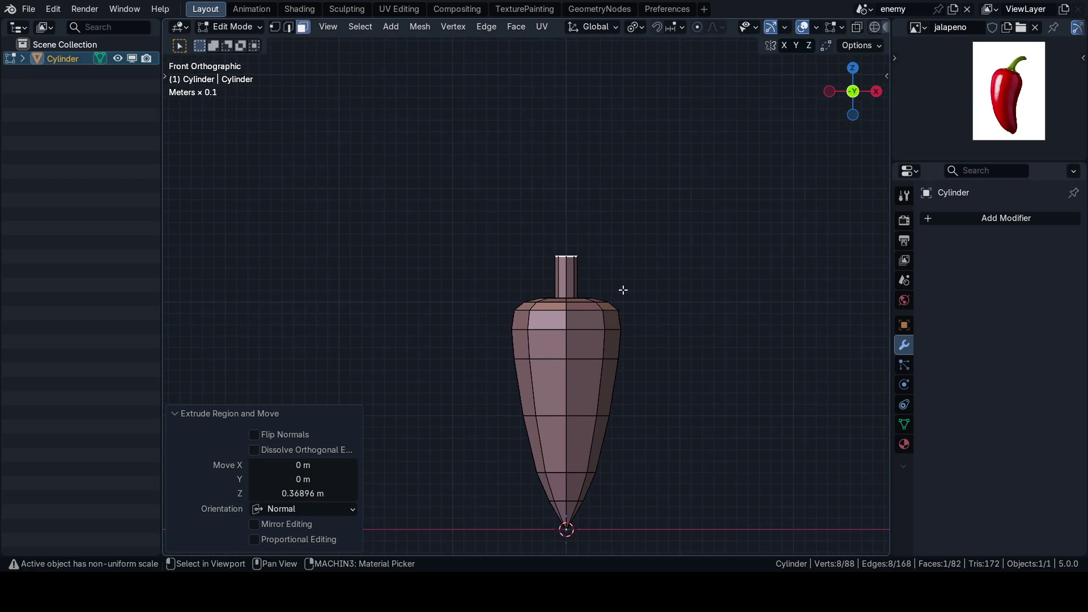
scroll(590, 281, up, 2)
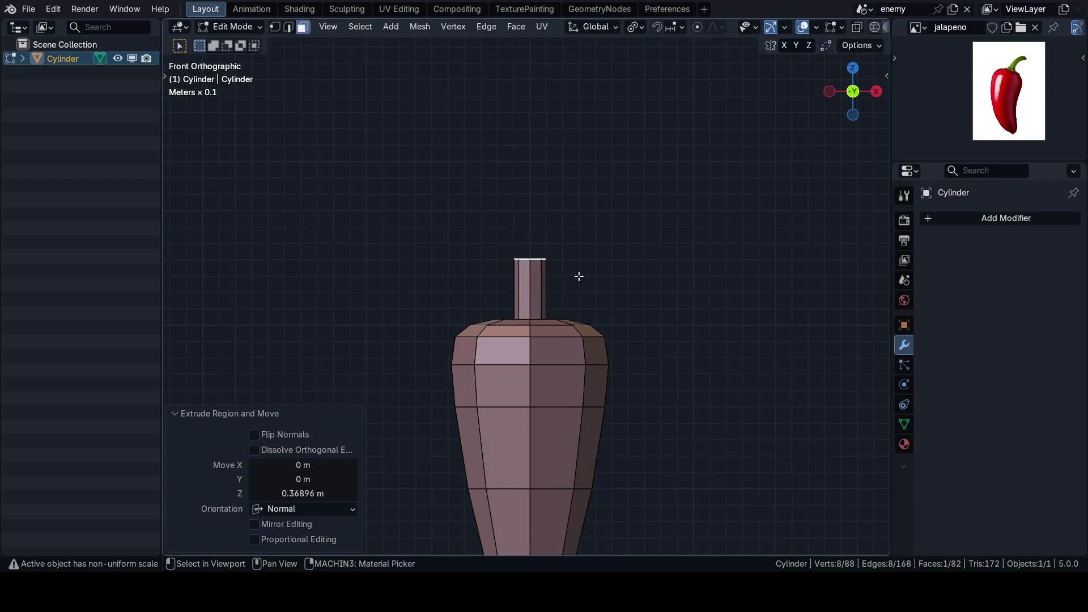
key(g)
key(z)
key(z)
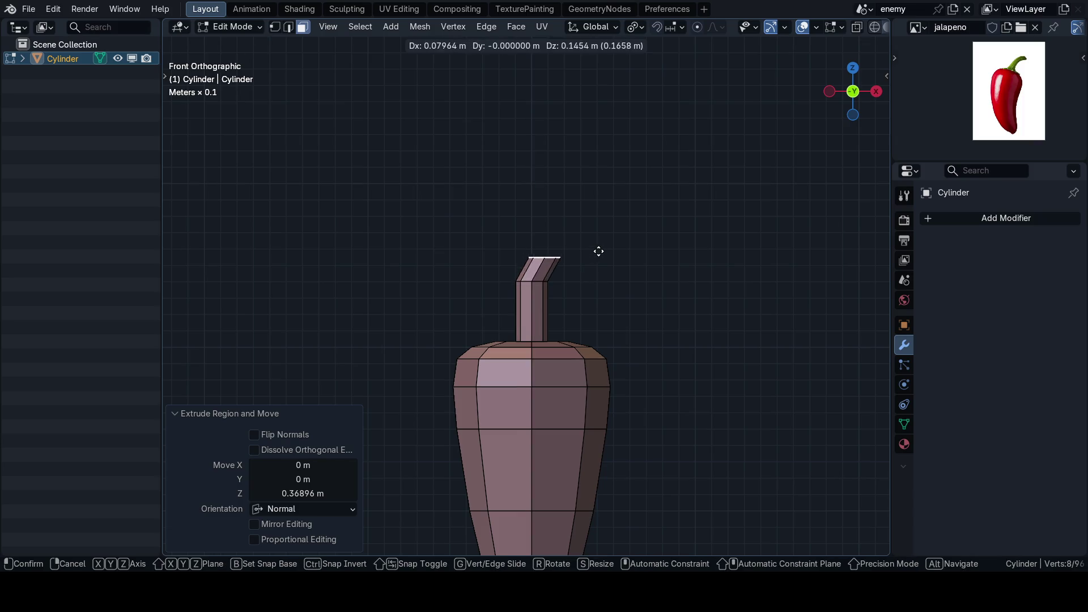
click(617, 249)
text(ry)
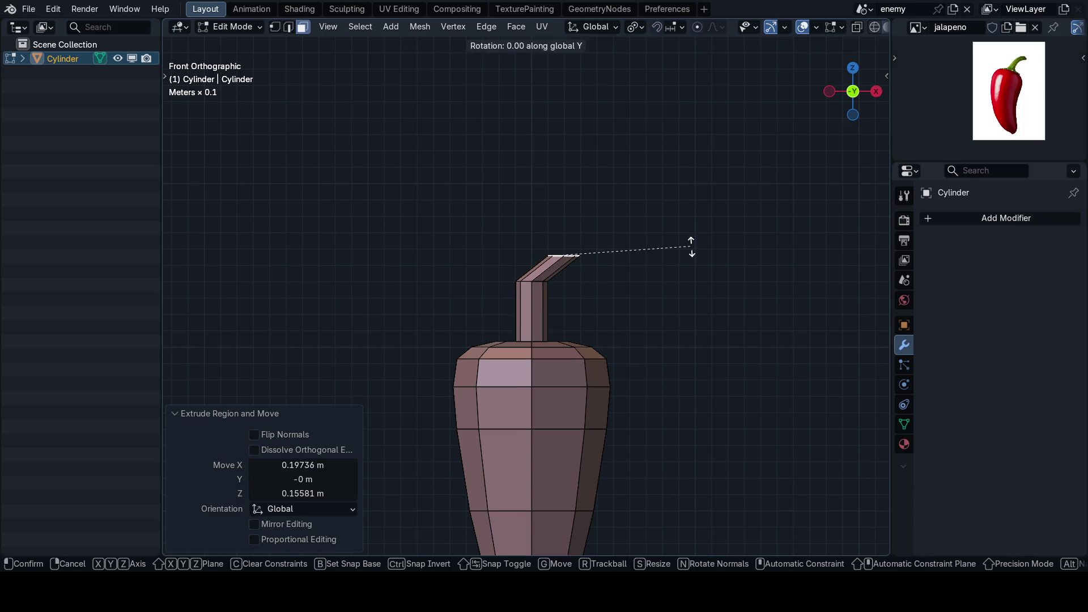
text(45)
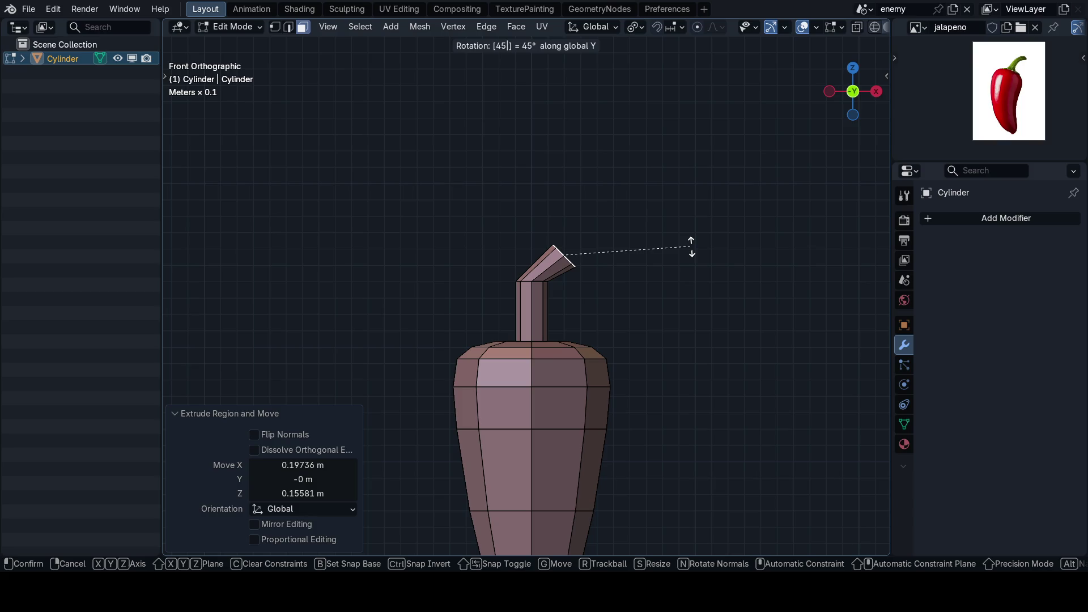
key(Return)
key(e)
key(x)
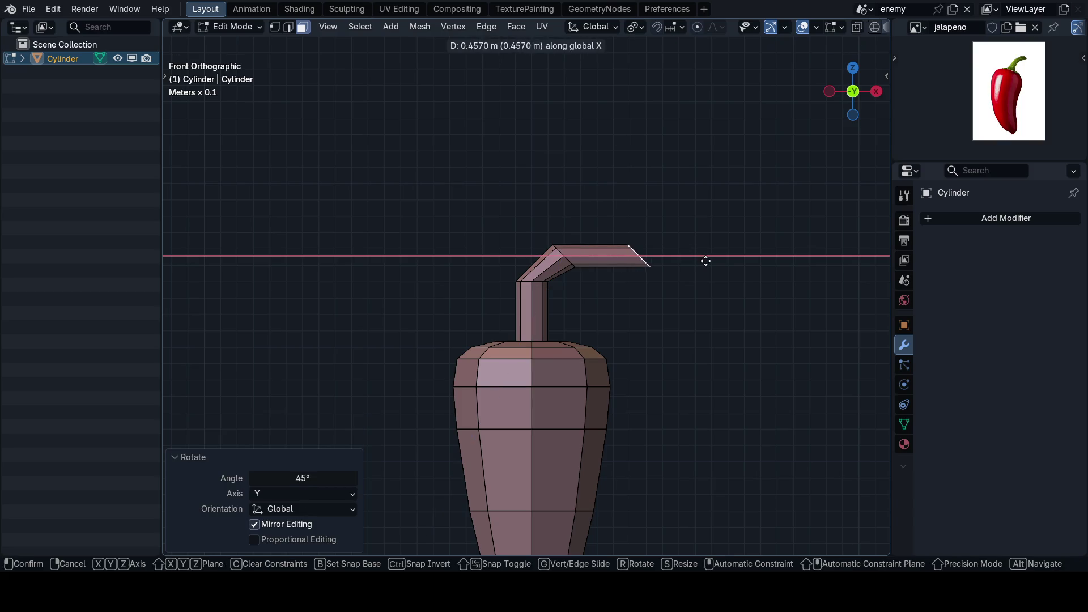
click(705, 260)
text(ry45)
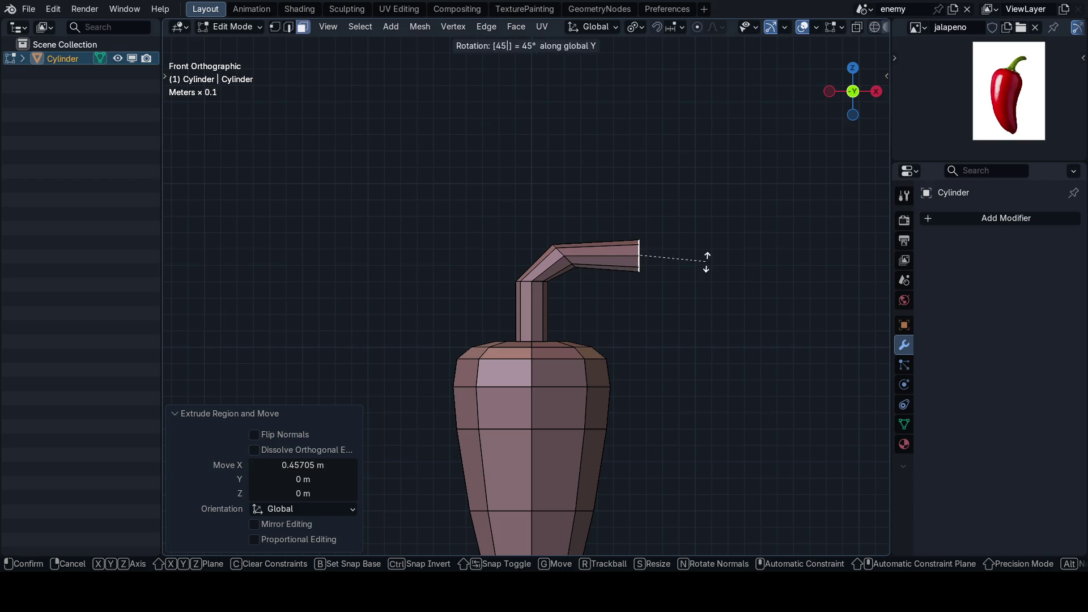
key(Return)
key(ctrl+z)
key(ctrl+z)
key(ctrl+z)
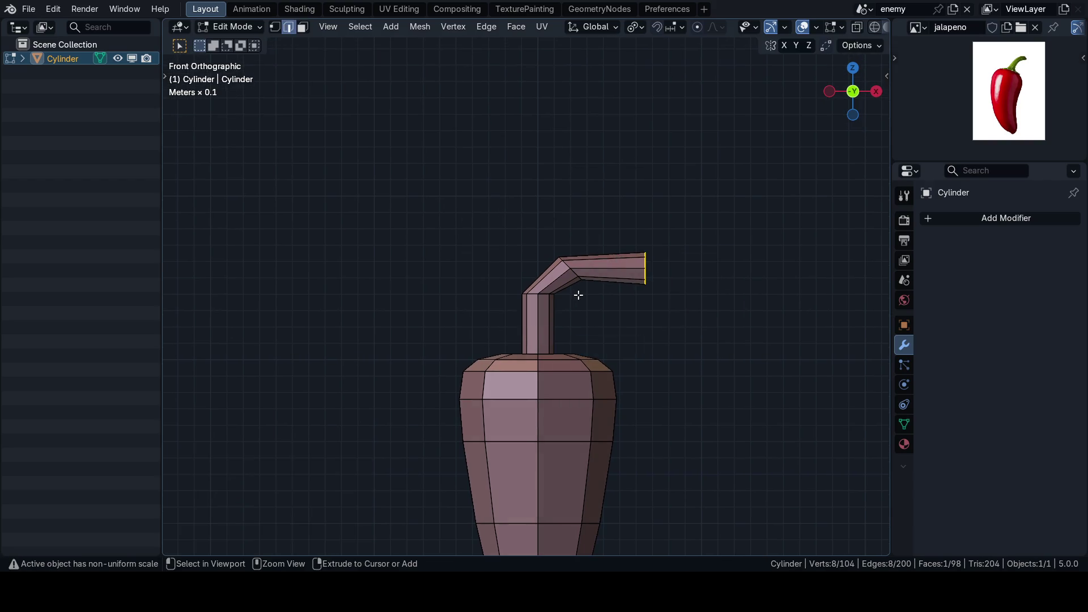
scroll(572, 278, down, 3)
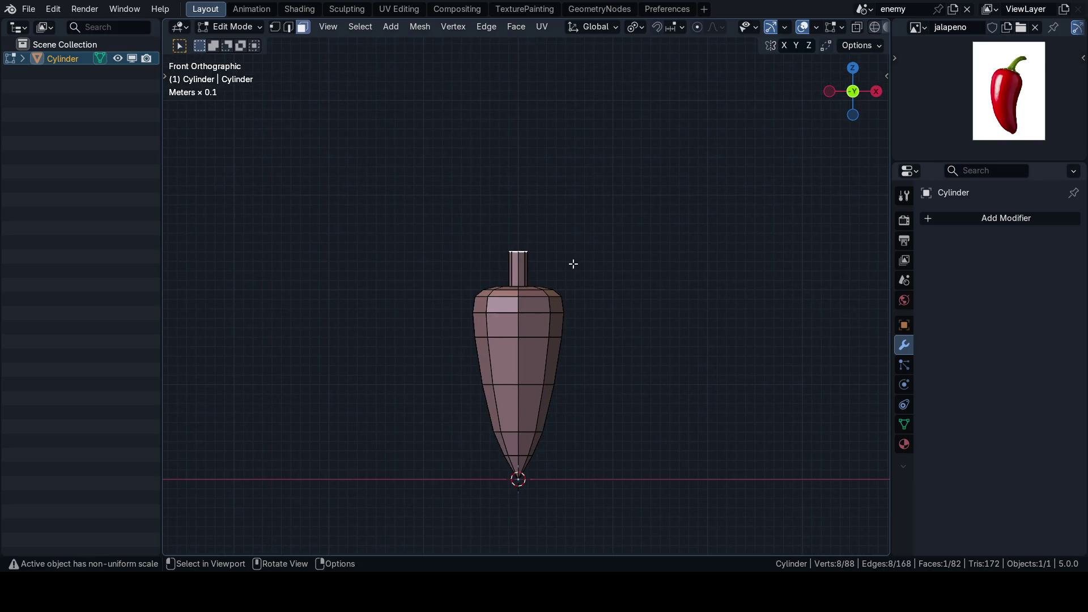
- Tilt the stem top 45° around the Y axis
drag(569, 263, 582, 298)
scroll(586, 288, up, 2)
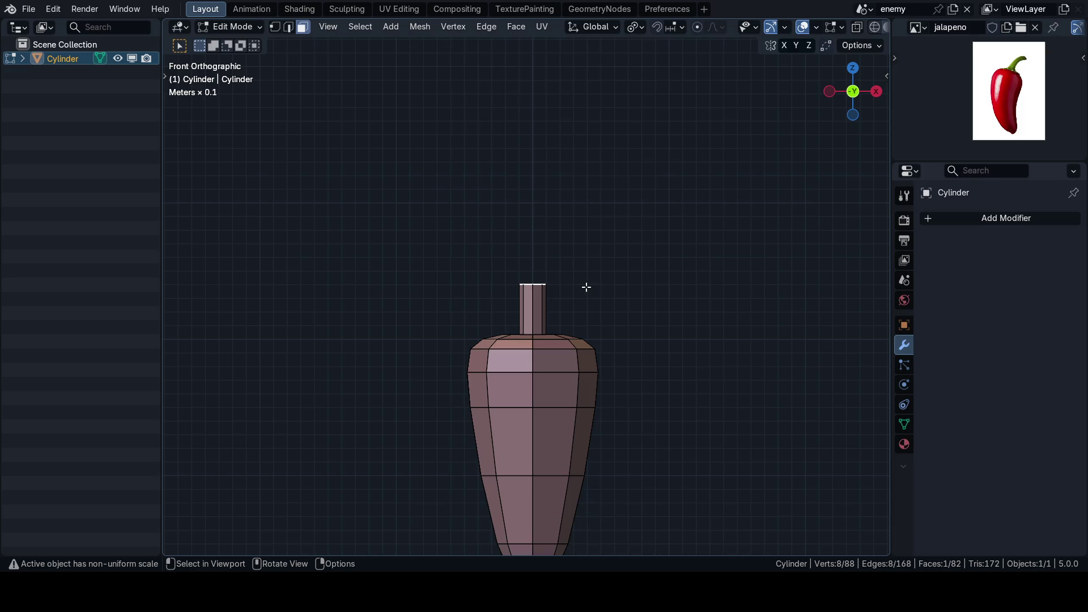
scroll(584, 285, up, 1)
text(ry45)
key(Return)
- Extrude the tilted stem top sideways along X
scroll(603, 265, down, 2)
key(e)
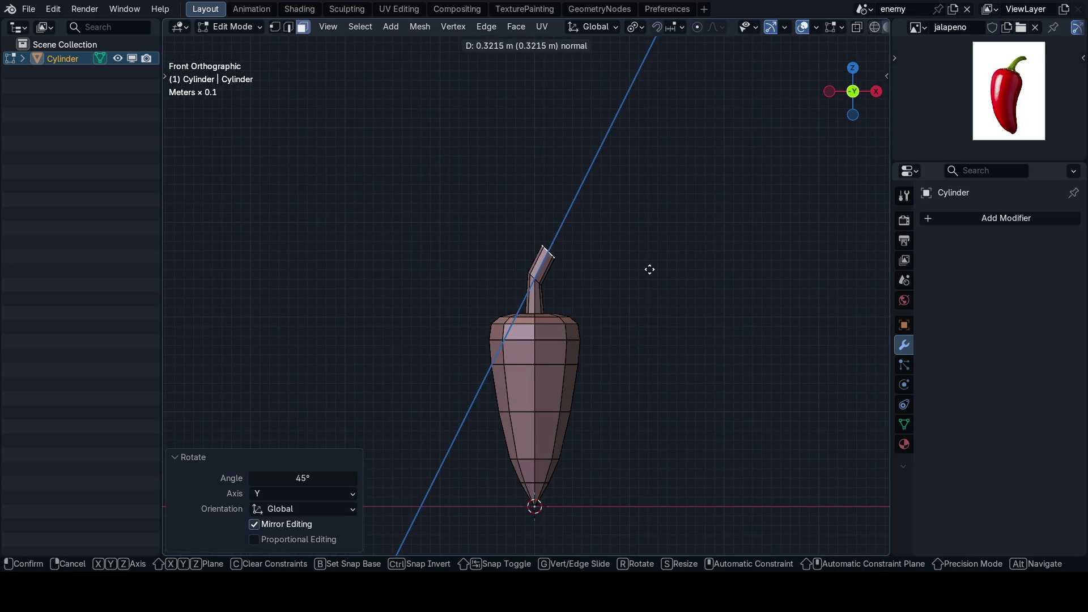
key(x)
click(664, 266)
- Rotate the stem end 45° around Y and pull it back along X to shorten it
key(r)
key(x)
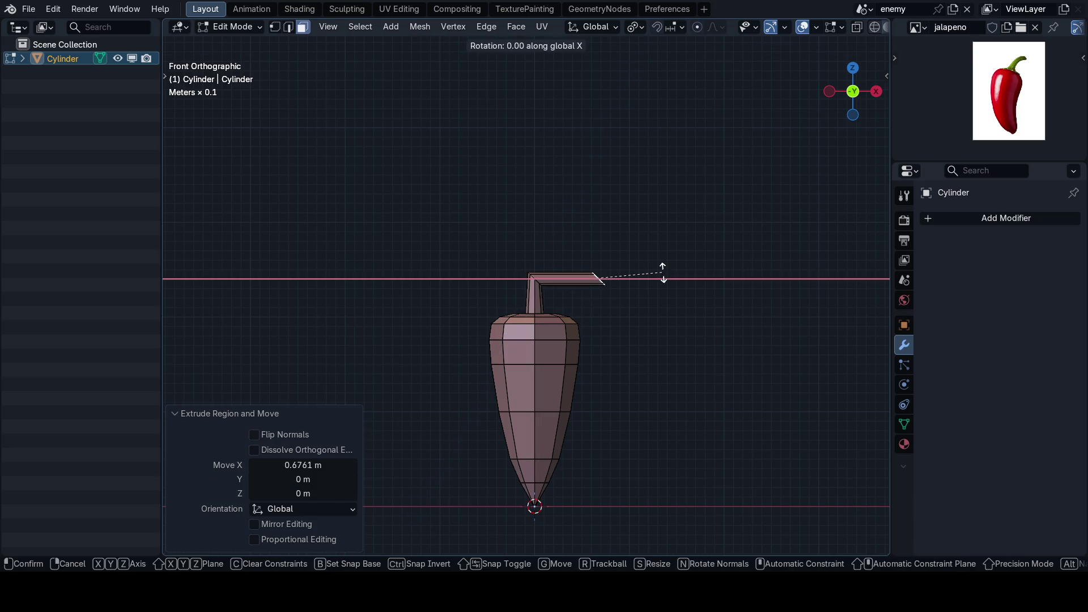
key(Escape)
text(ry45)
key(Return)
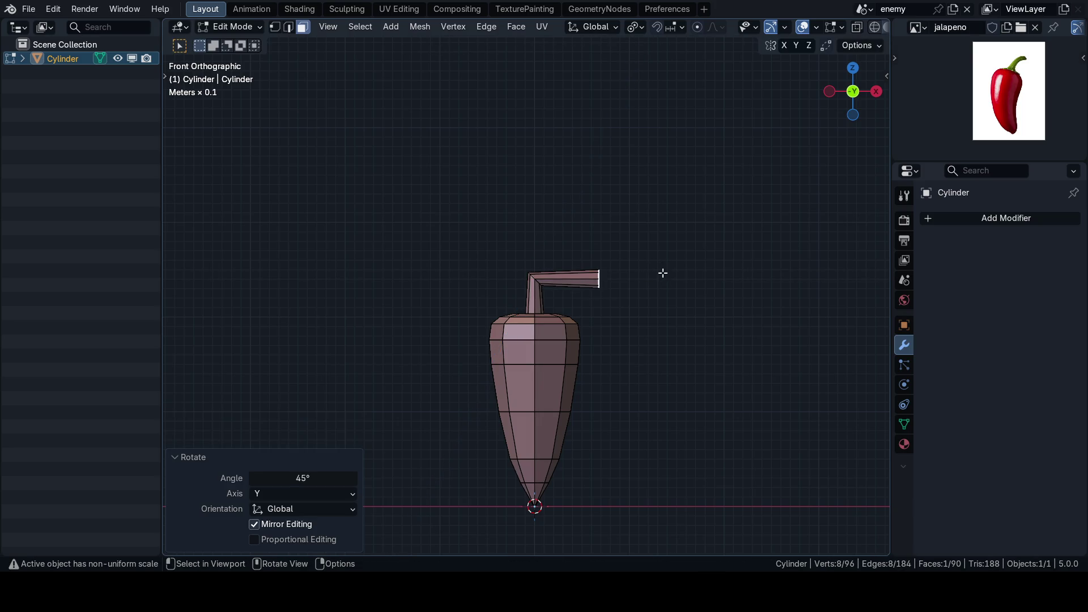
scroll(707, 314, up, 1)
scroll(709, 306, up, 1)
key(g)
key(x)
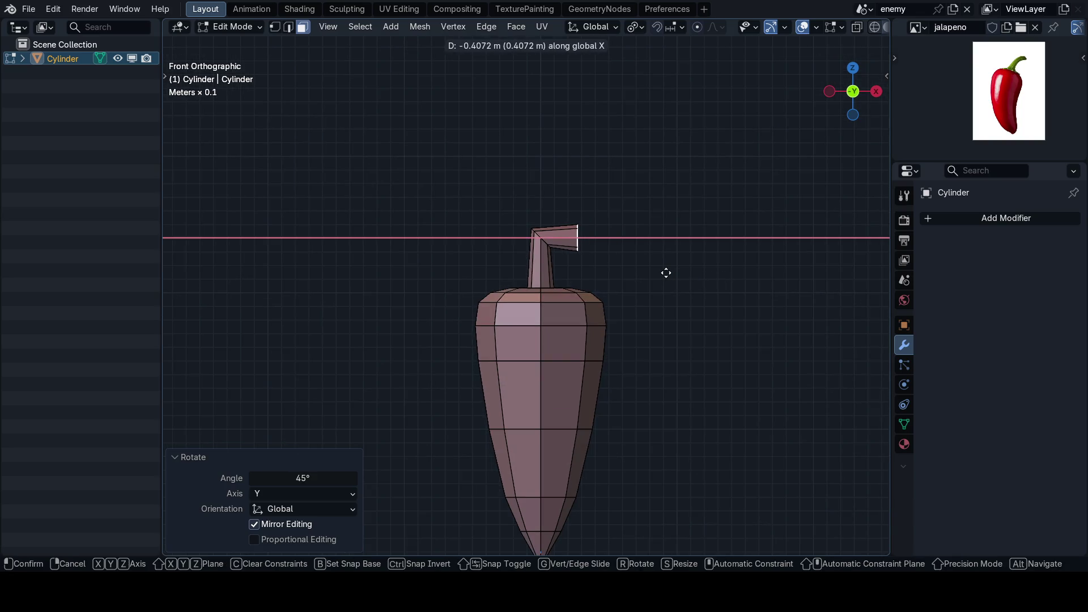
click(666, 272)
- Bevel the edge at the stem's bend with a single segment
scroll(591, 311, up, 2)
key(2)
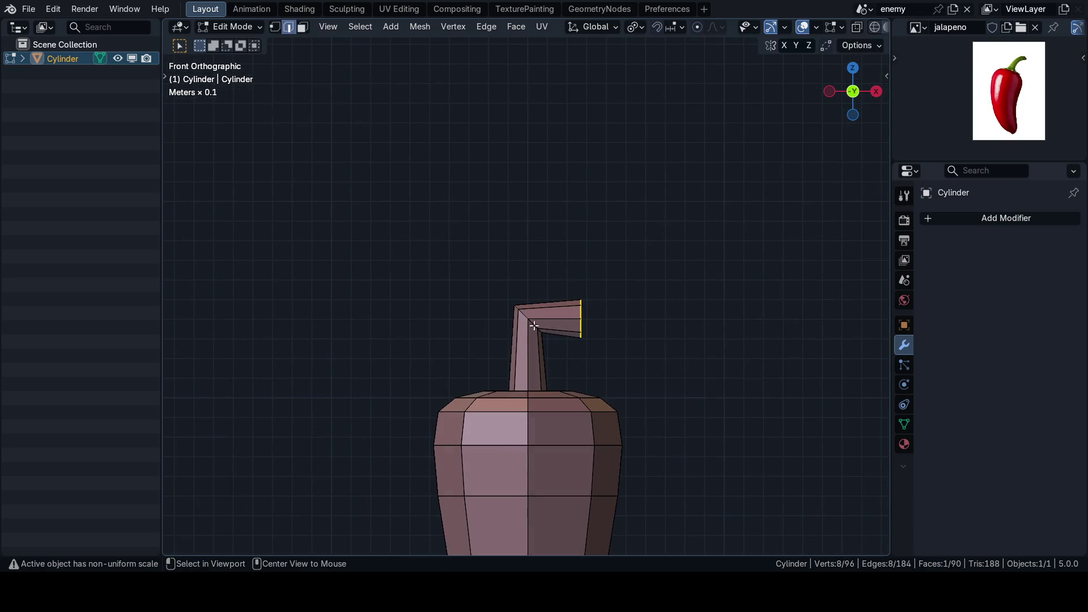
scroll(532, 324, down, 4)
key(ctrl+b)
scroll(679, 255, down, 1)
click(679, 251)
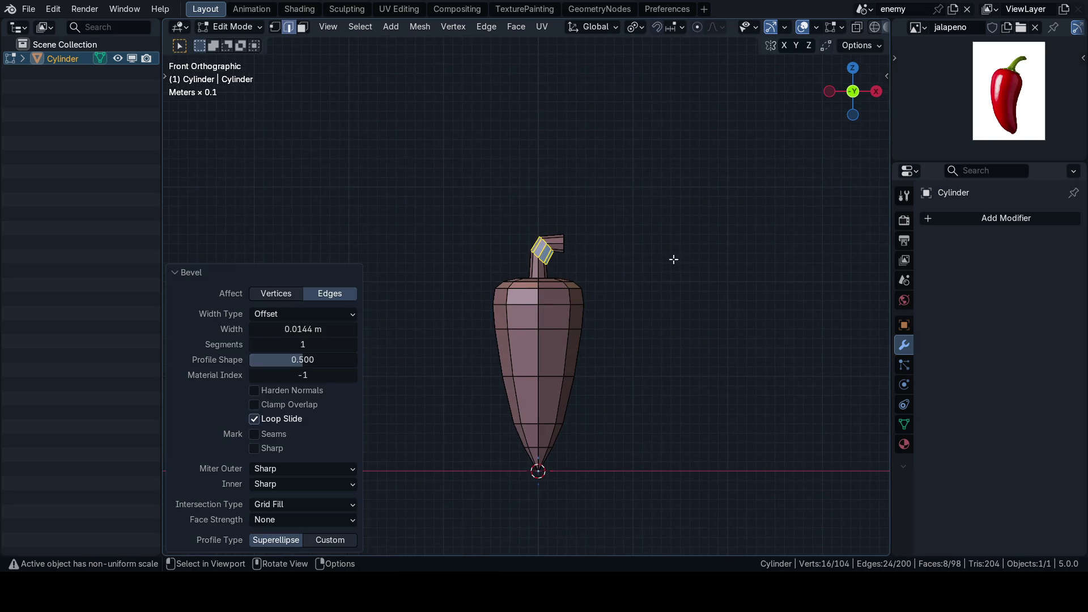
scroll(639, 294, down, 3)
- Check the bent stem from the right side and front views
key(3)
key(grave)
click(665, 299)
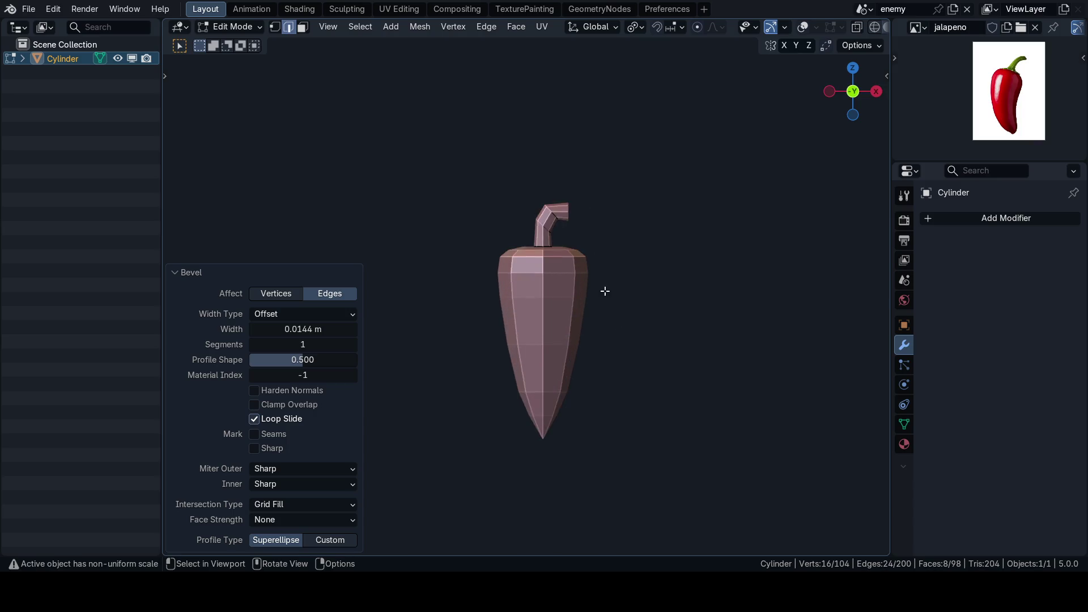
scroll(646, 308, up, 3)
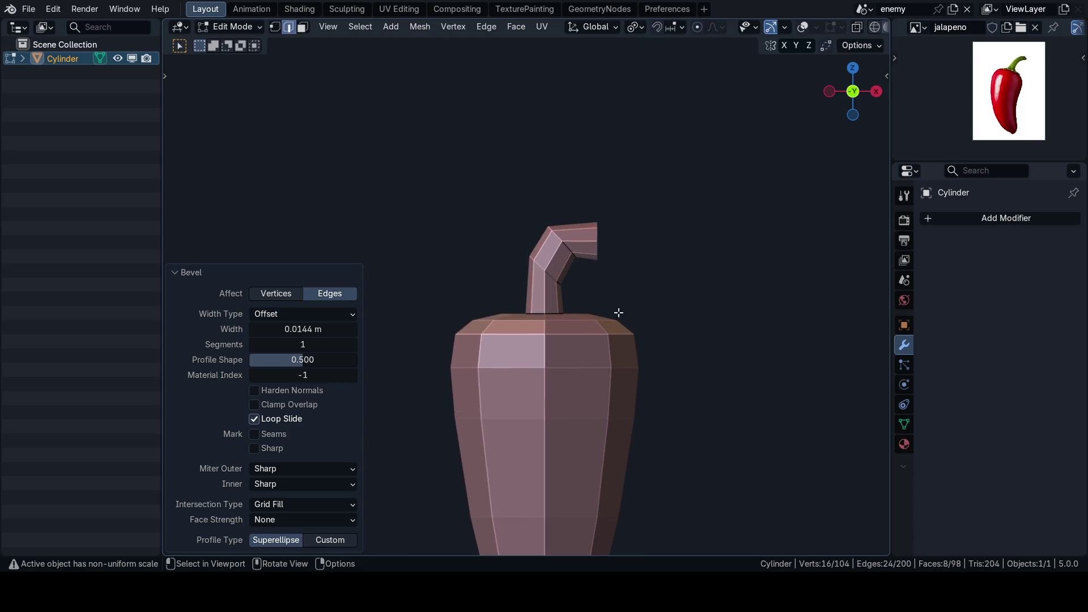
- Re-enter Edit Mode in vertex select and select the stem-tip vertex loop
key(1)
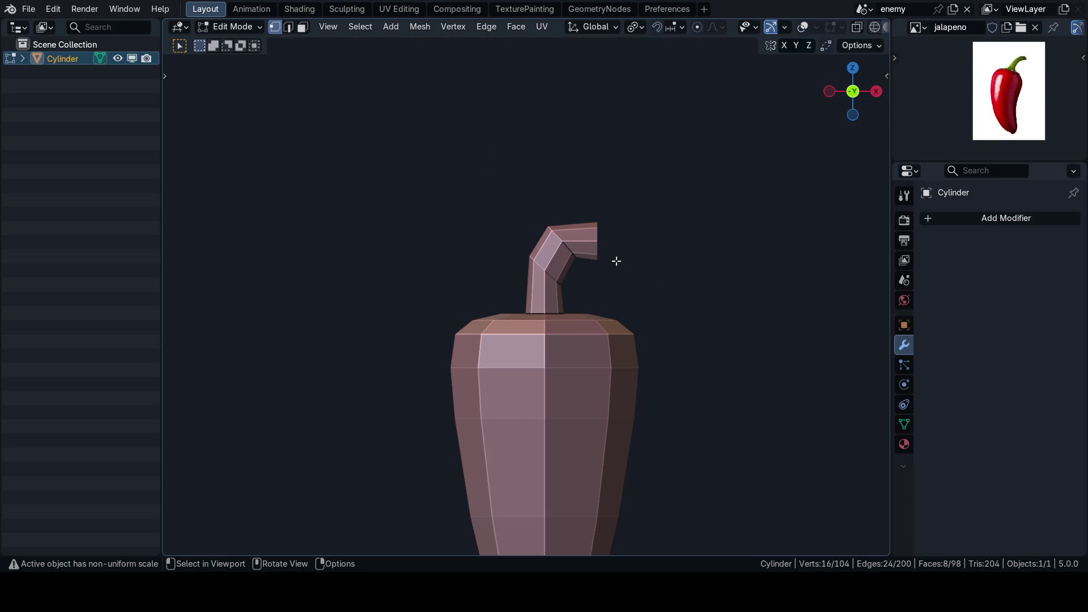
key(Tab)
key(shift+alt+z)
key(Tab)
key(alt+a)
alt+click(601, 236)
- Scale the stem-tip loop down uniformly to 0.854
key(shift+alt+z)
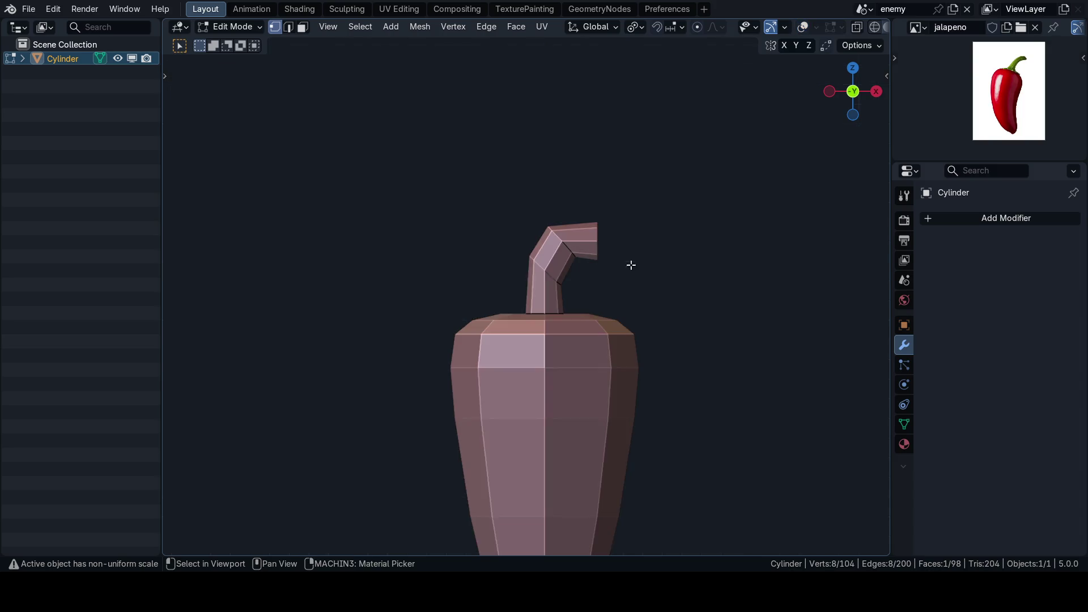
scroll(631, 263, down, 3)
key(s)
click(746, 274)
key(s)
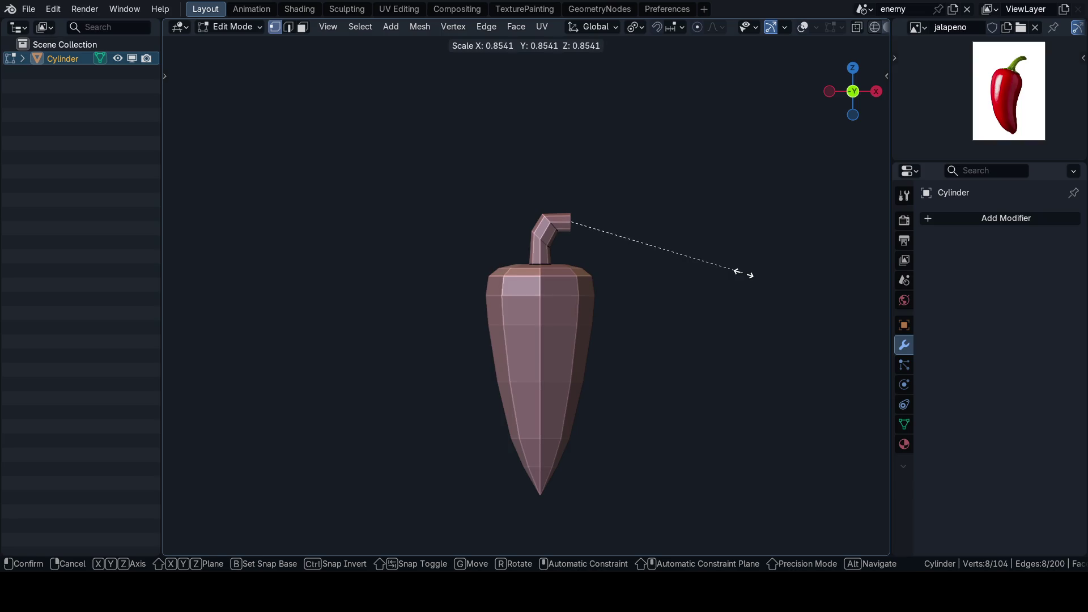
click(742, 274)
scroll(624, 284, down, 3)
- Check the narrowed stem from the right side and front views
key(grave)
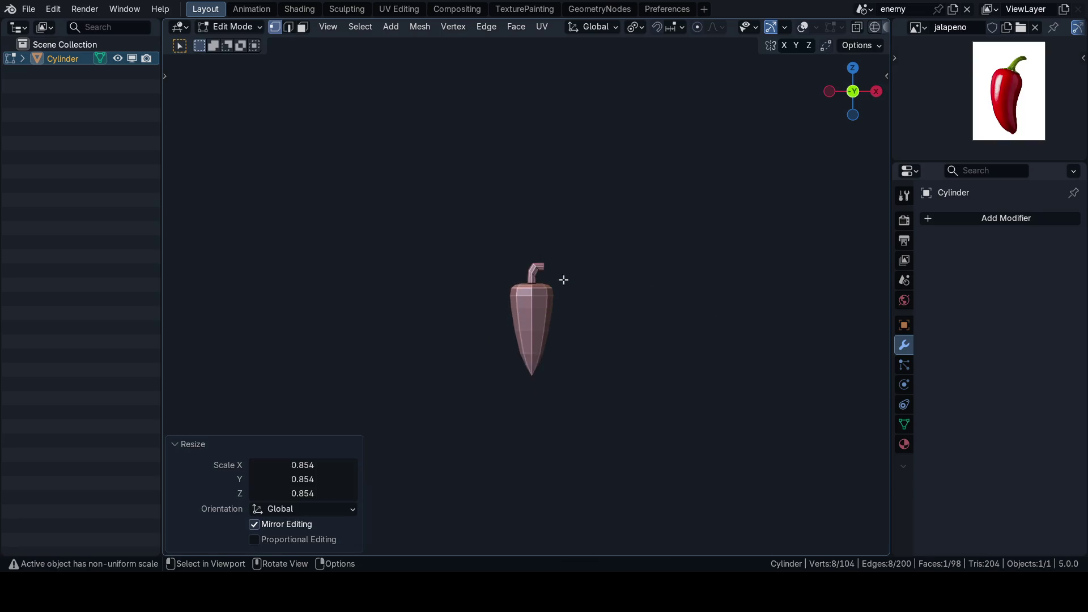
scroll(563, 279, up, 6)
scroll(590, 287, down, 2)
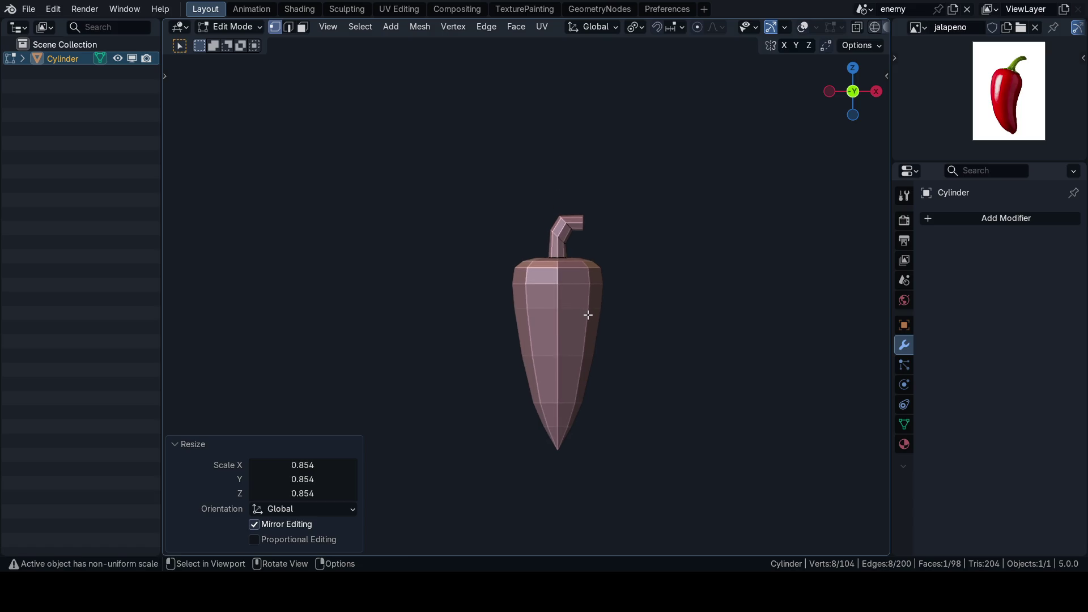
key(grave)
click(717, 319)
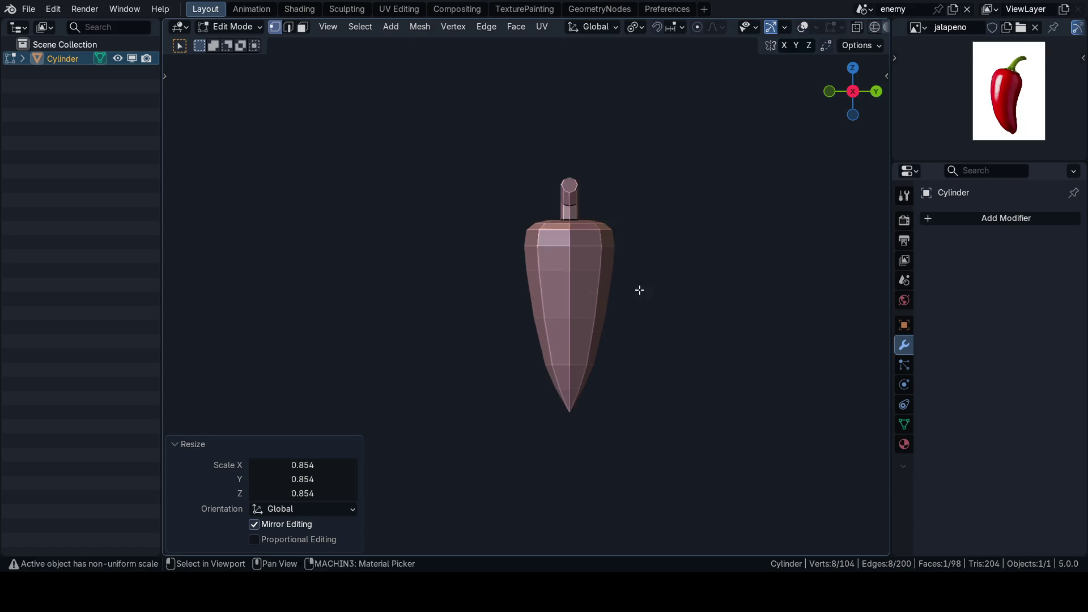
key(grave)
click(591, 264)
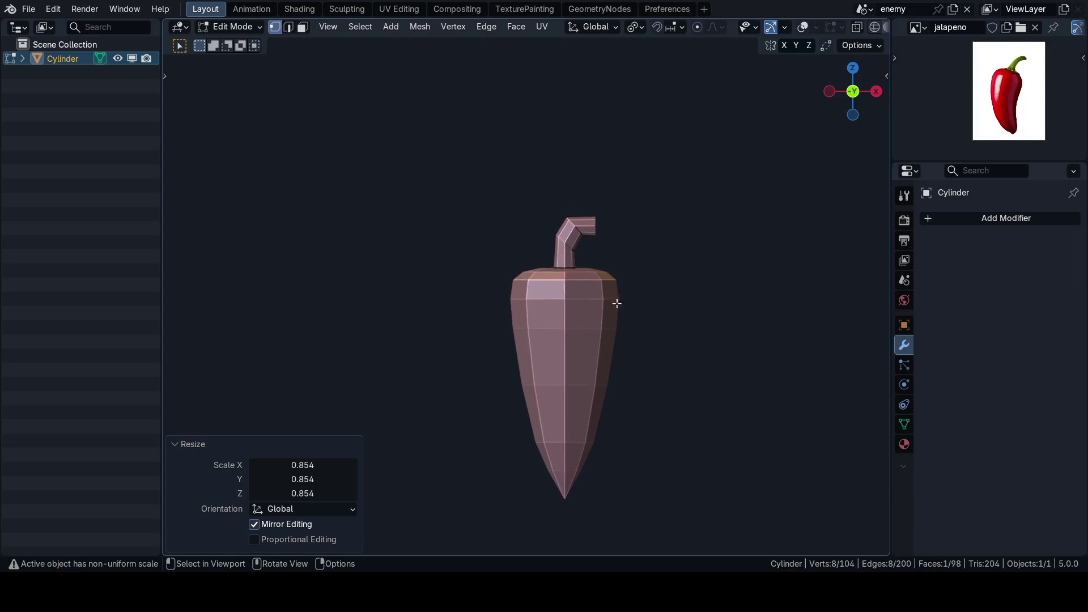